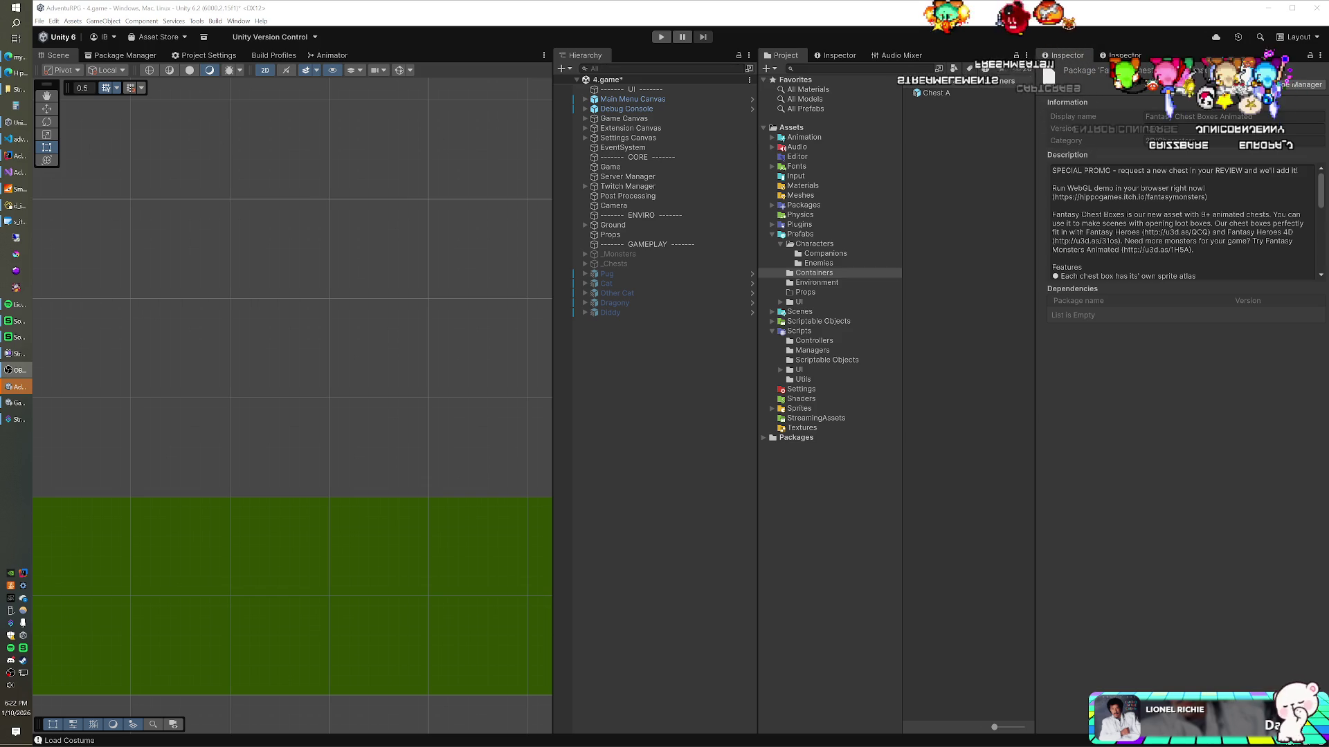
In VS Code, collapse the extension folder in the project tree and open the admin dashboard in the browser
left_click(20, 141)
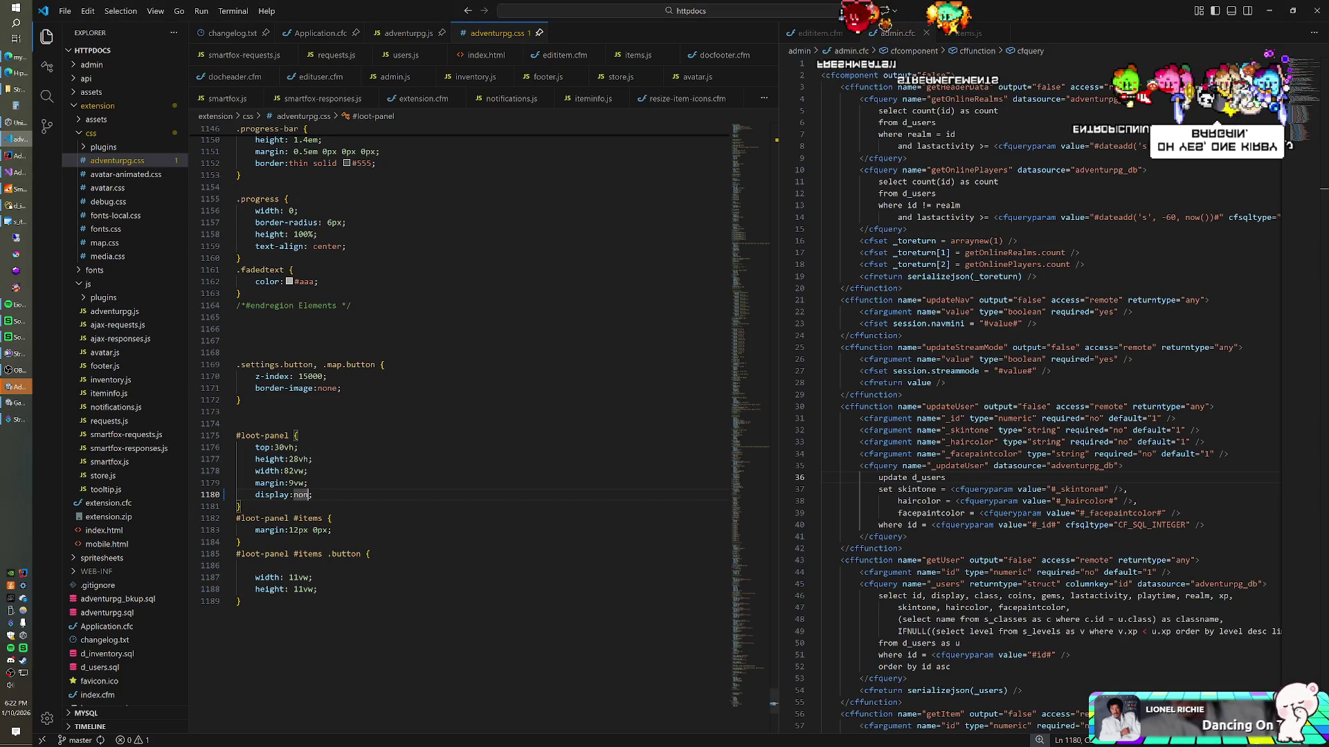
left_click(117, 105)
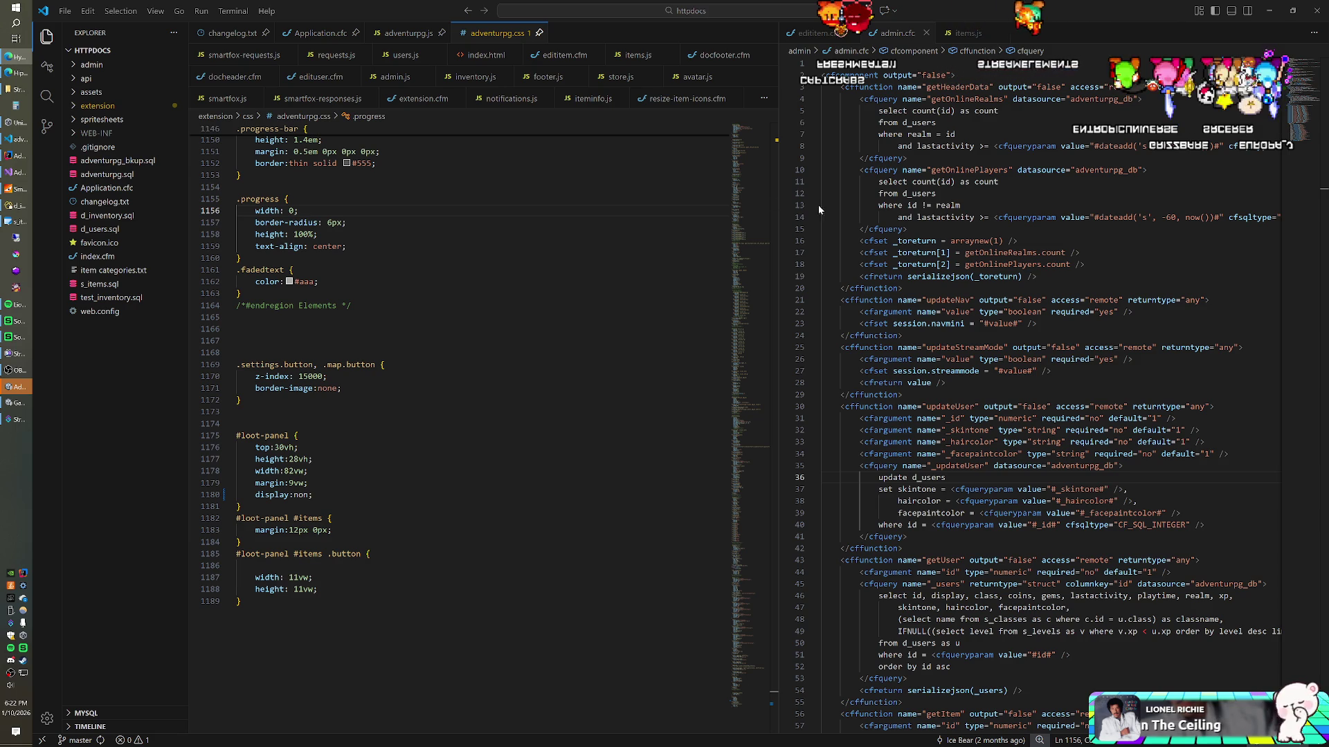
key("F5")
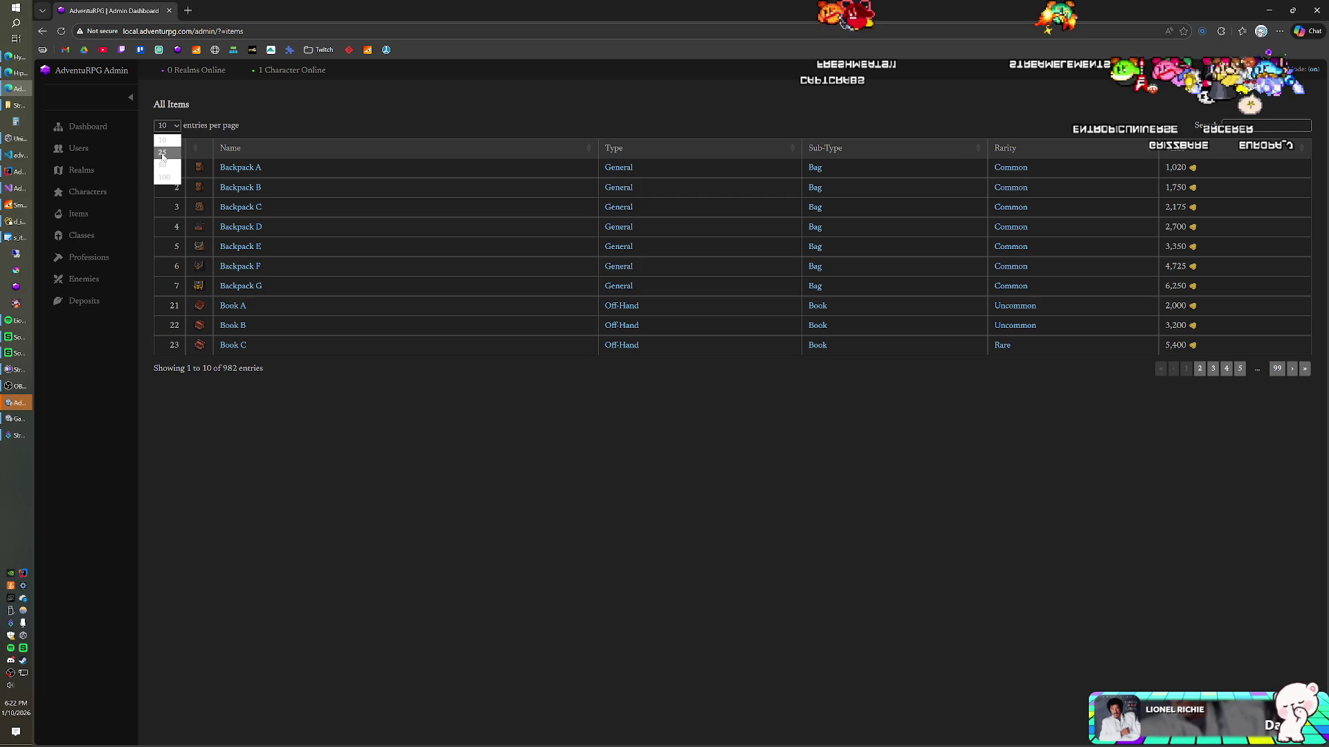
Show 25 items per page, go to page 4, and open Pumpkin's edit dialog
left_click(163, 153)
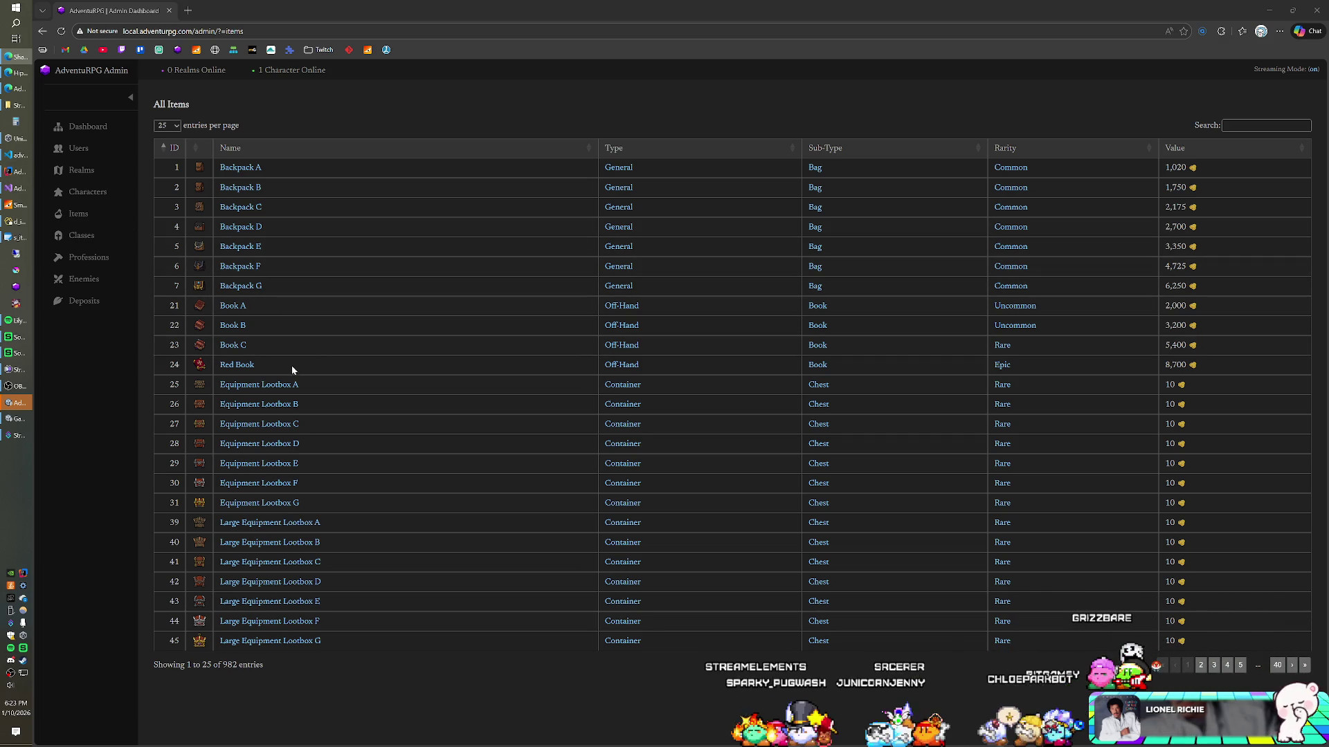
left_click(1227, 667)
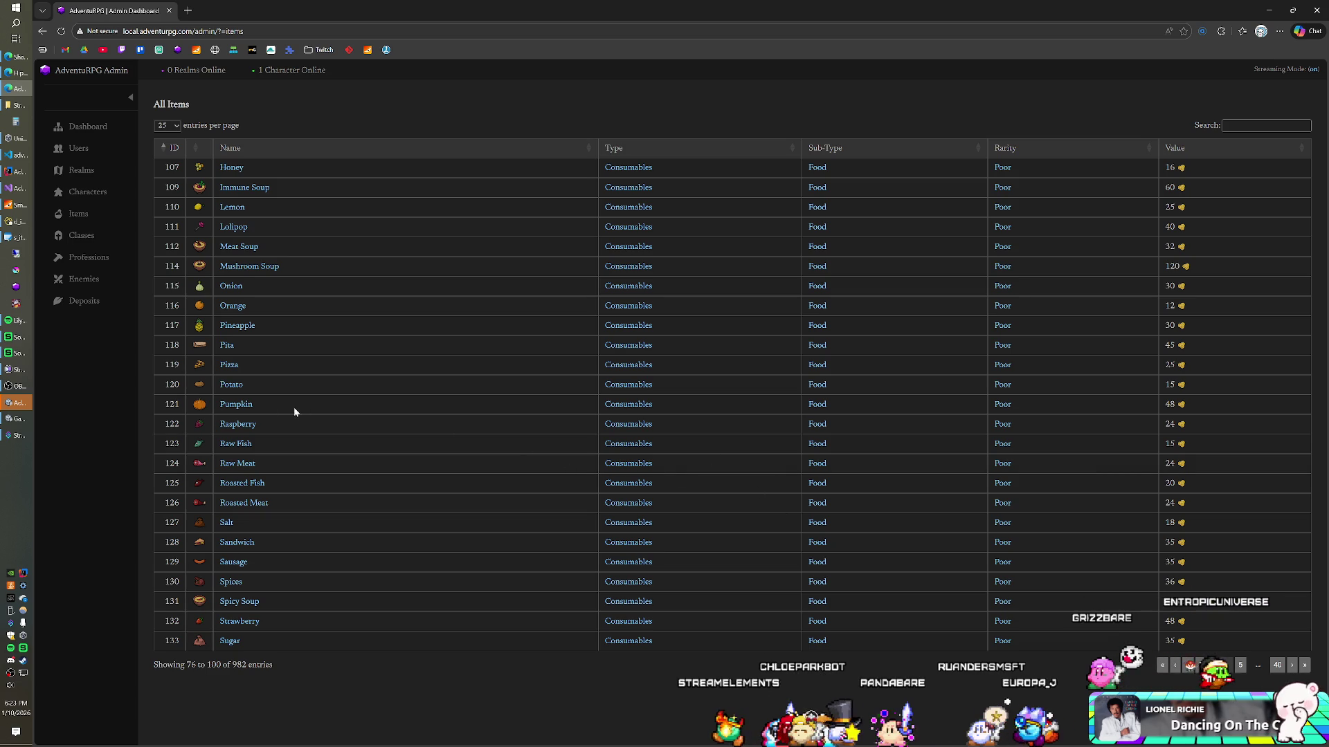
left_click(239, 404)
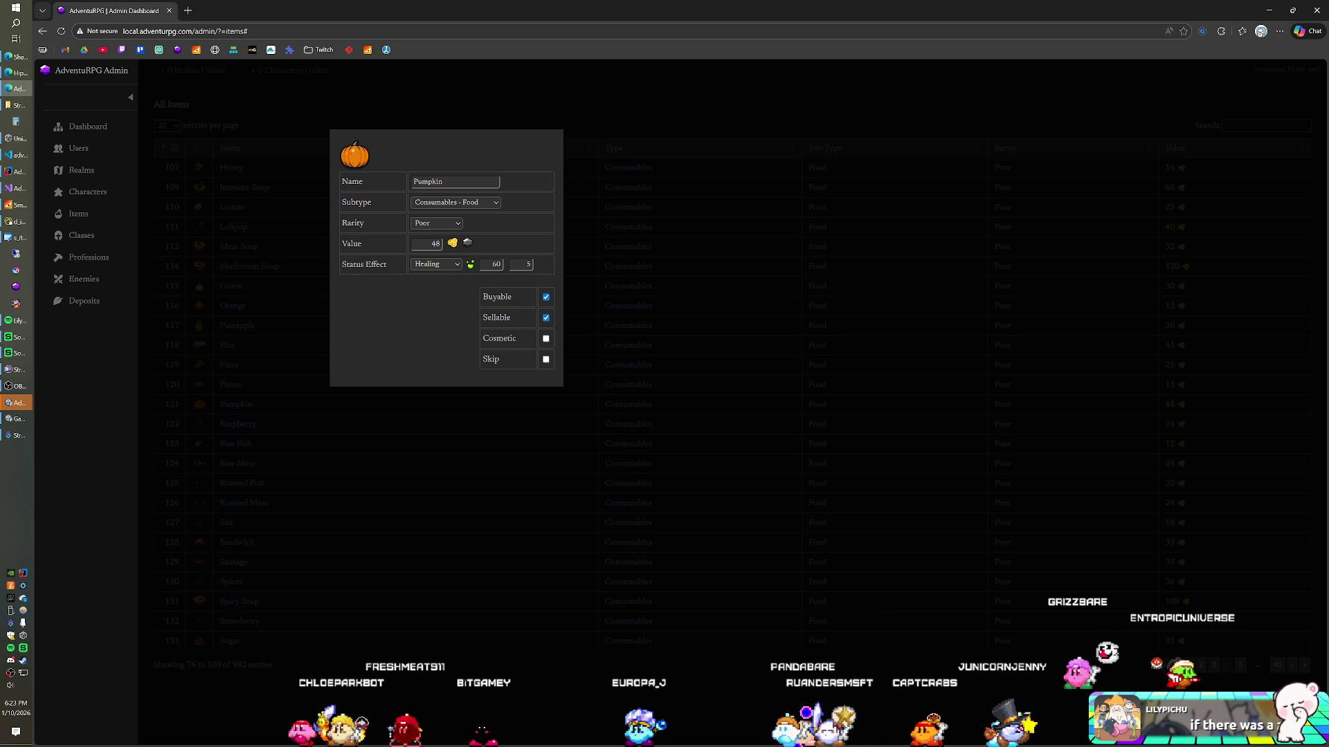
Close Pumpkin, jump to the last pages, and review the Grim Reaper helmet's details
left_click(471, 482)
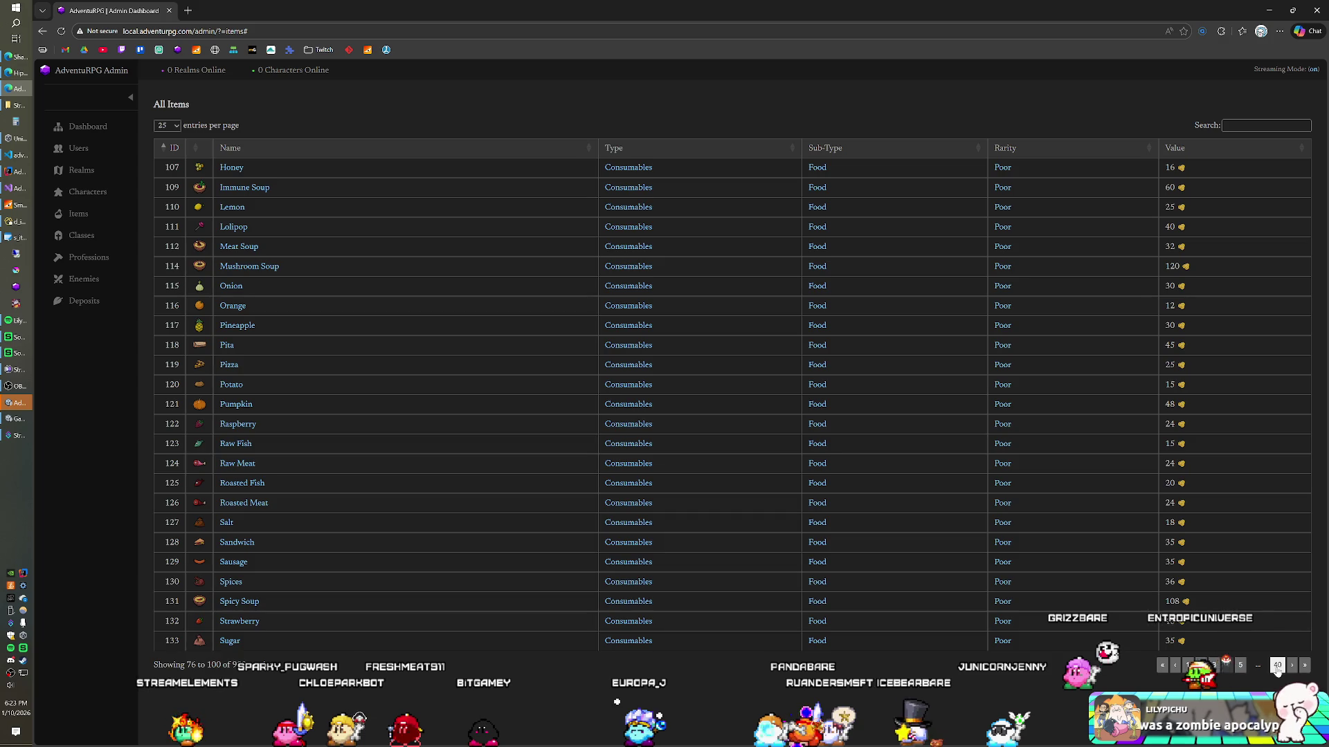
left_click(1277, 666)
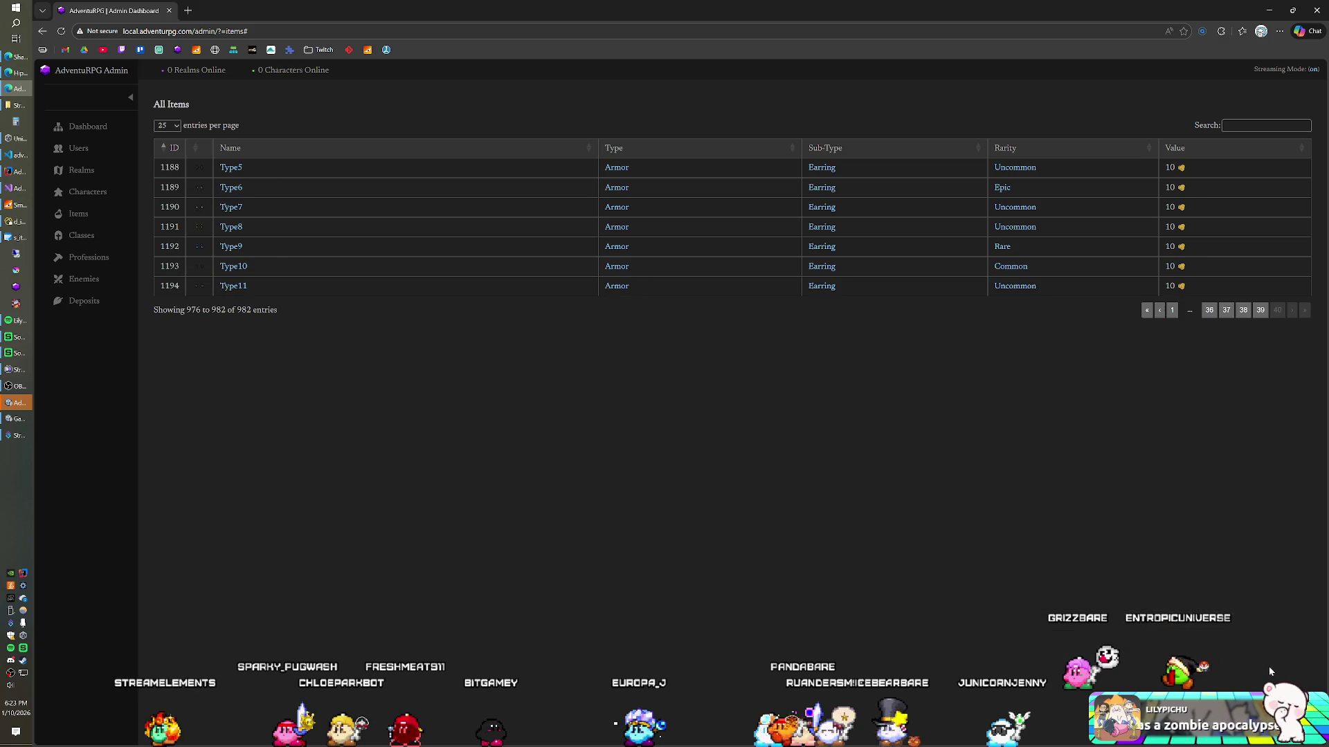
left_click(1227, 312)
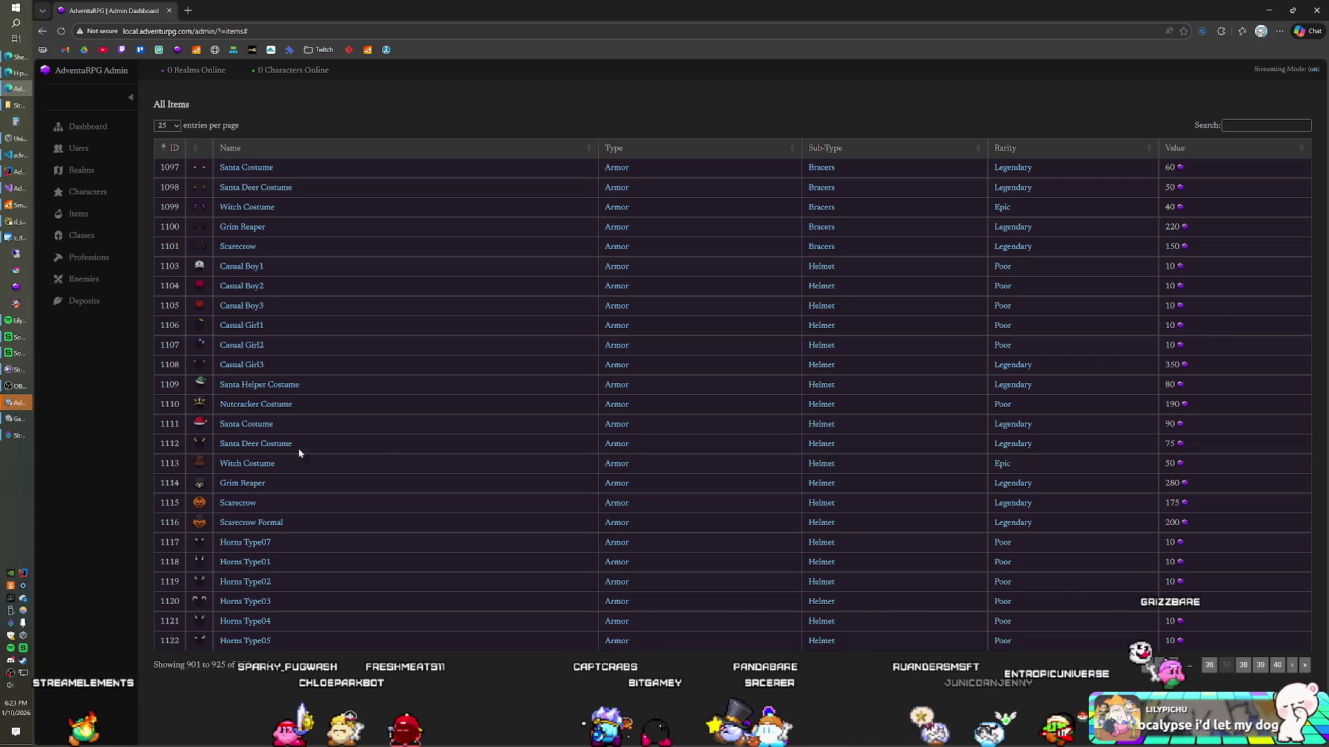
left_click(246, 483)
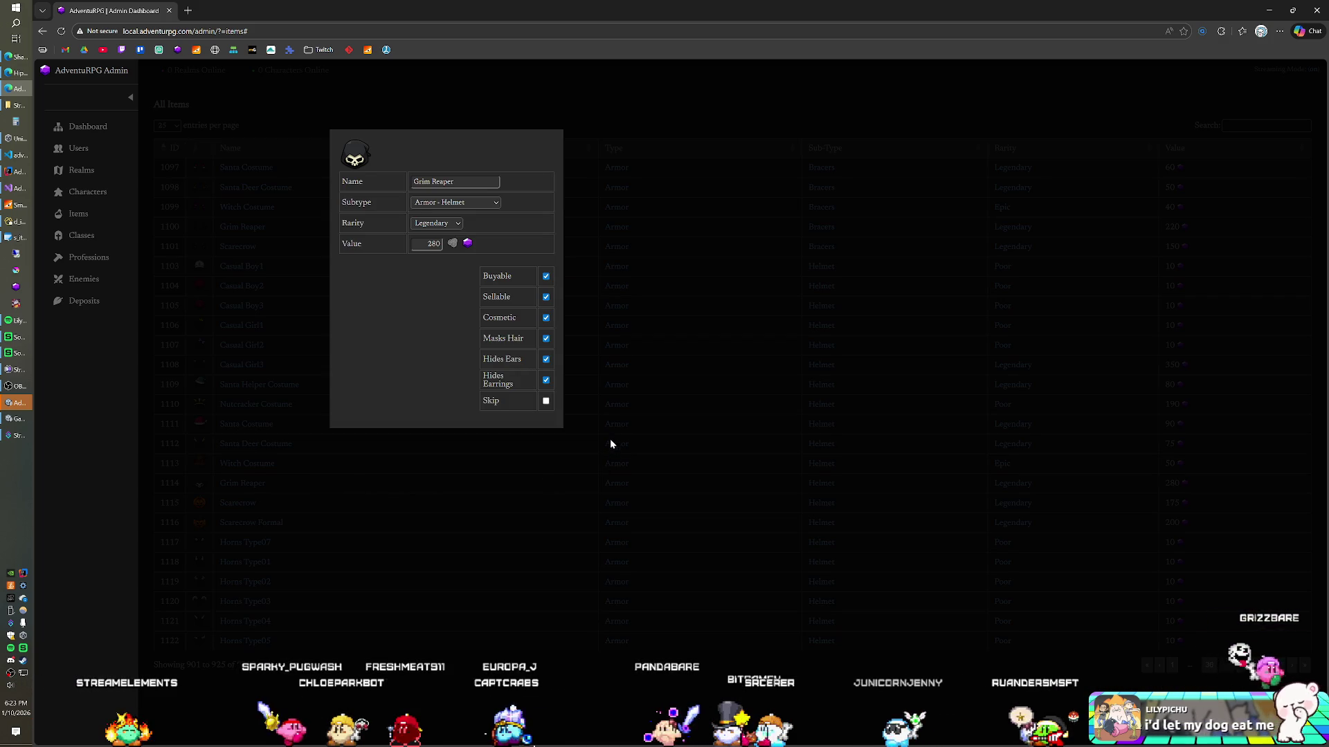
left_click(384, 484)
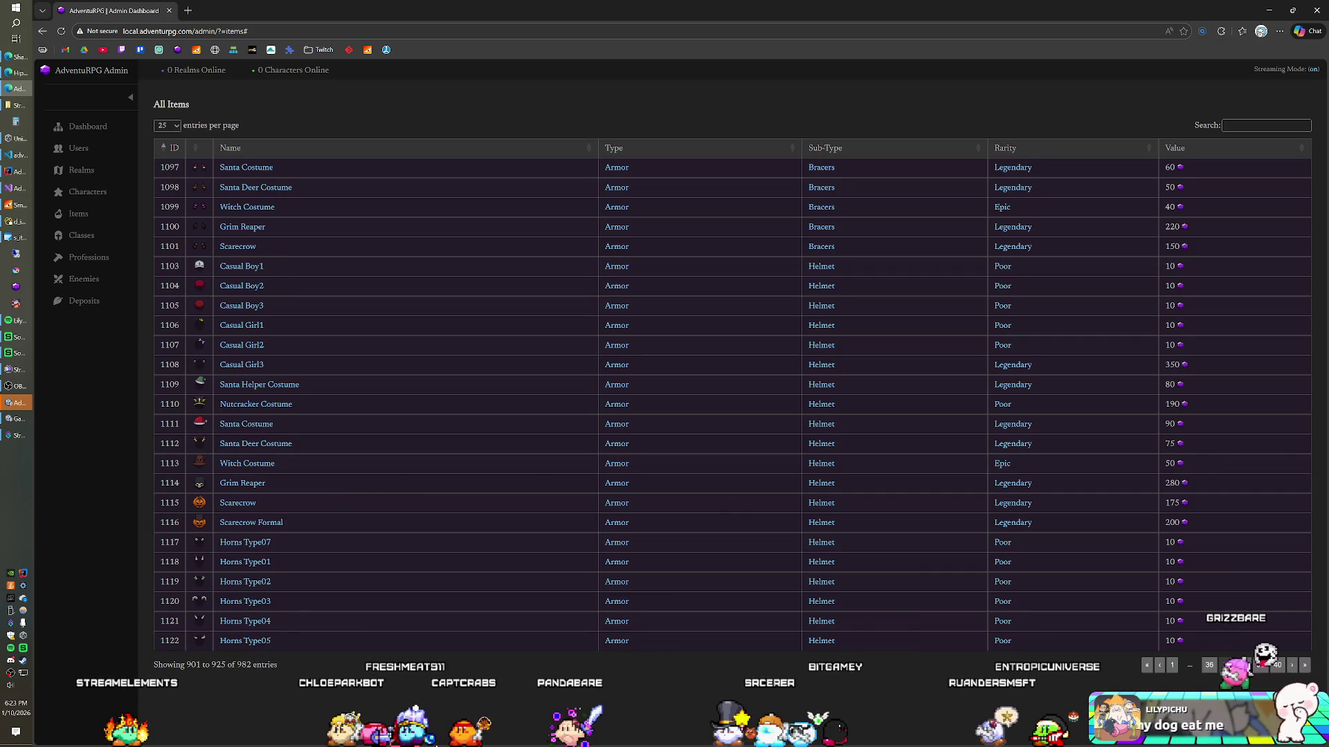
Page back and review the Warlock Robe helmet's stats from DEF down to CON
left_click(1208, 665)
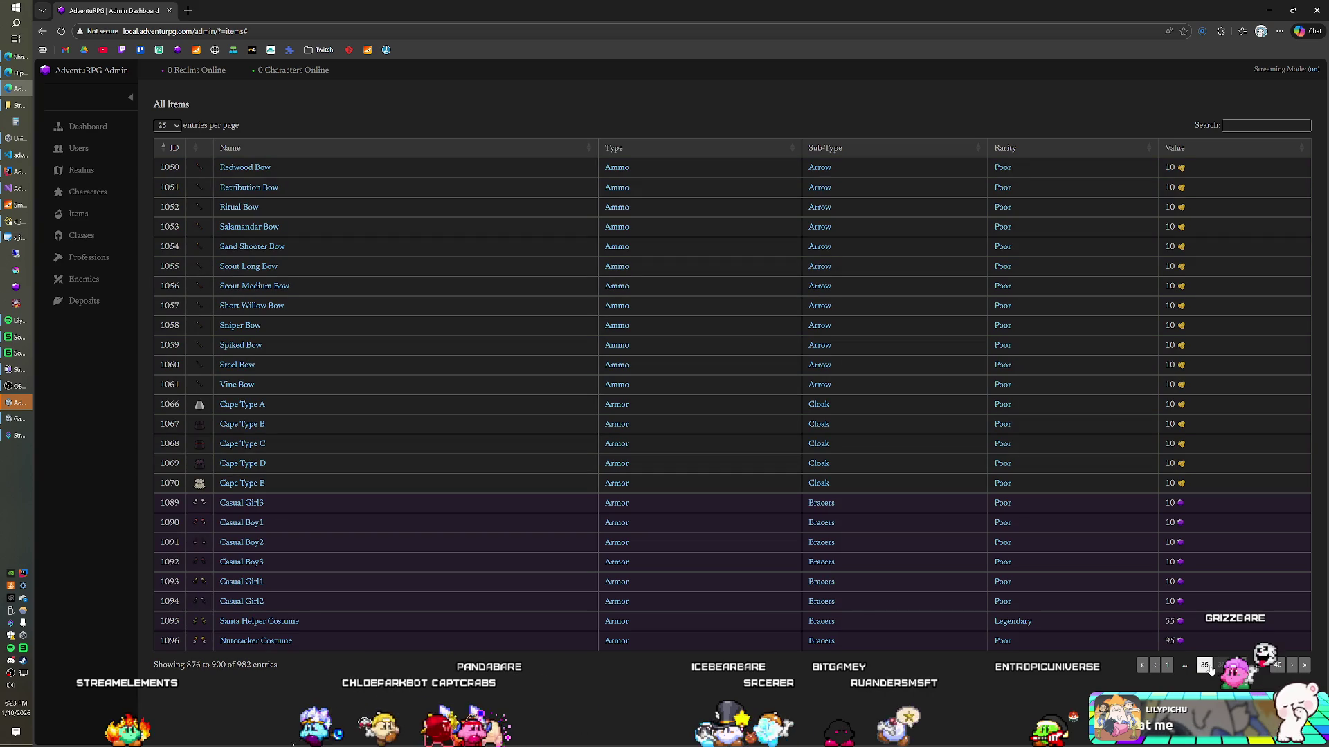
left_click(1208, 666)
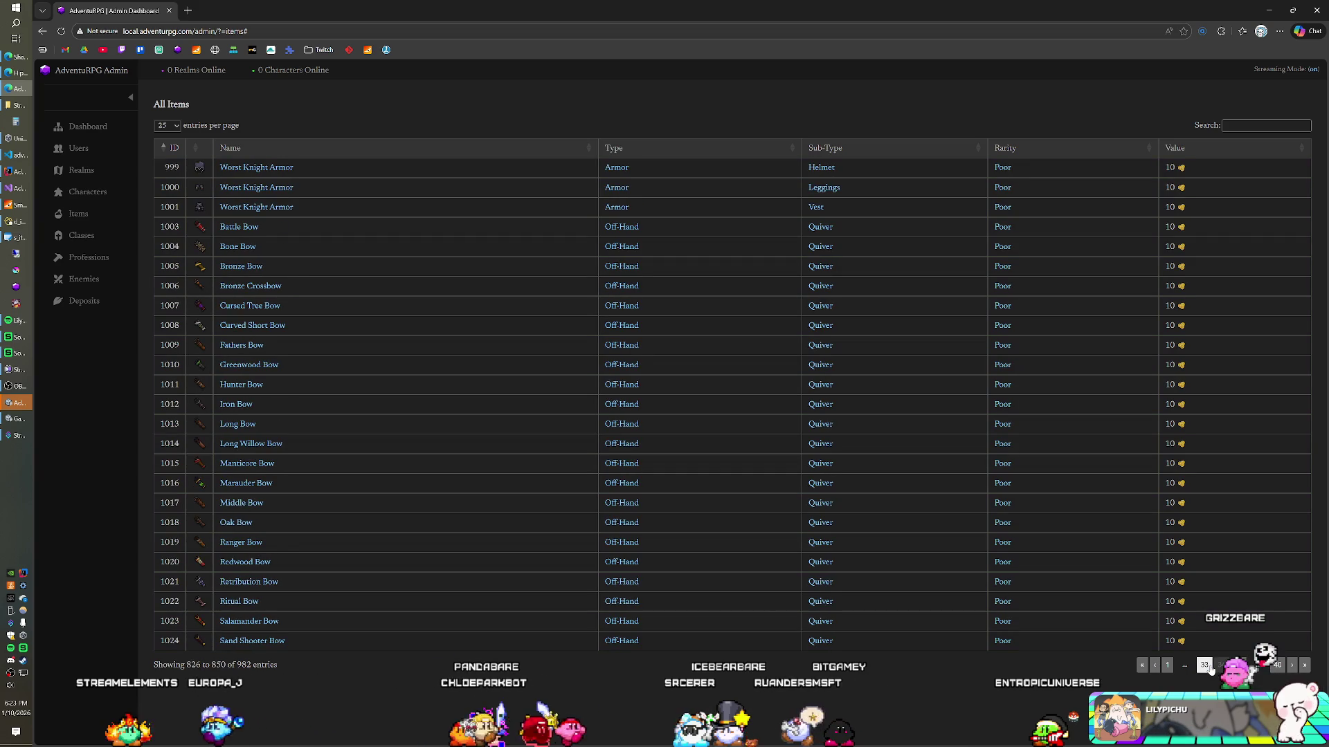
left_click(1206, 666)
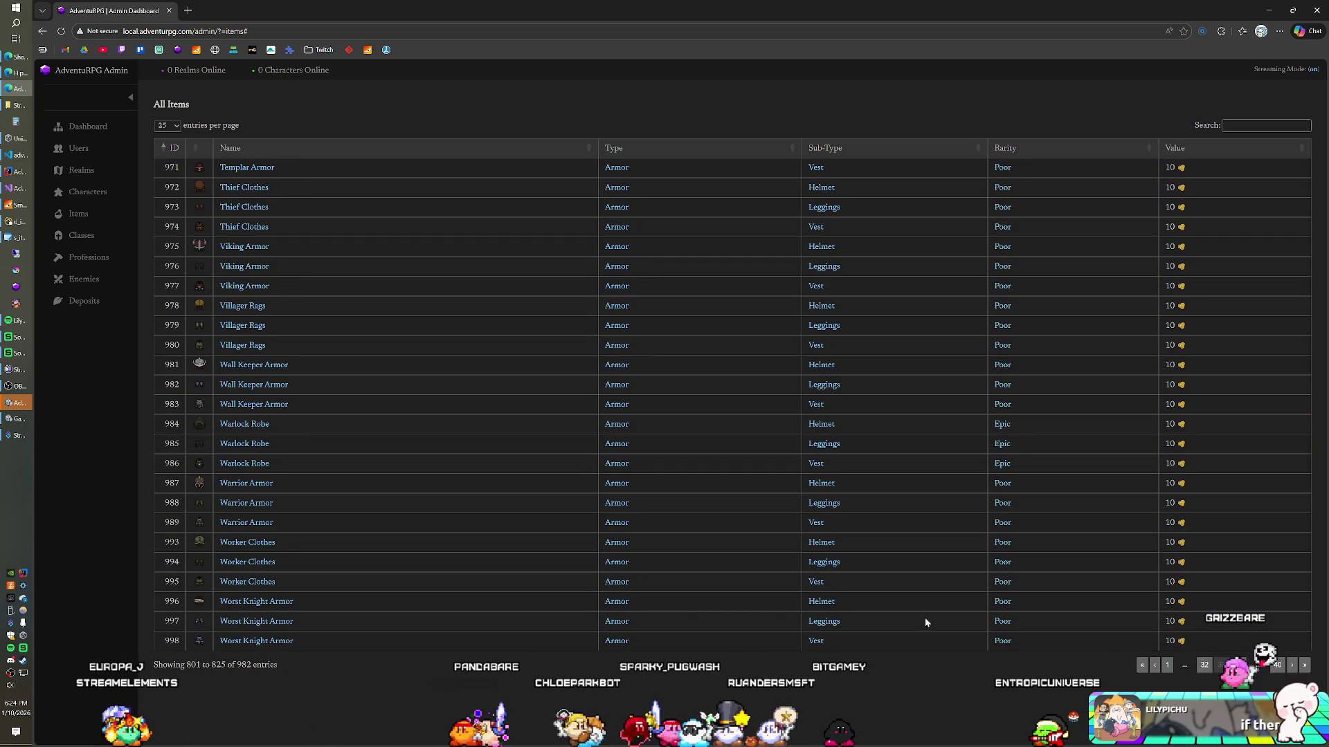
left_click(276, 425)
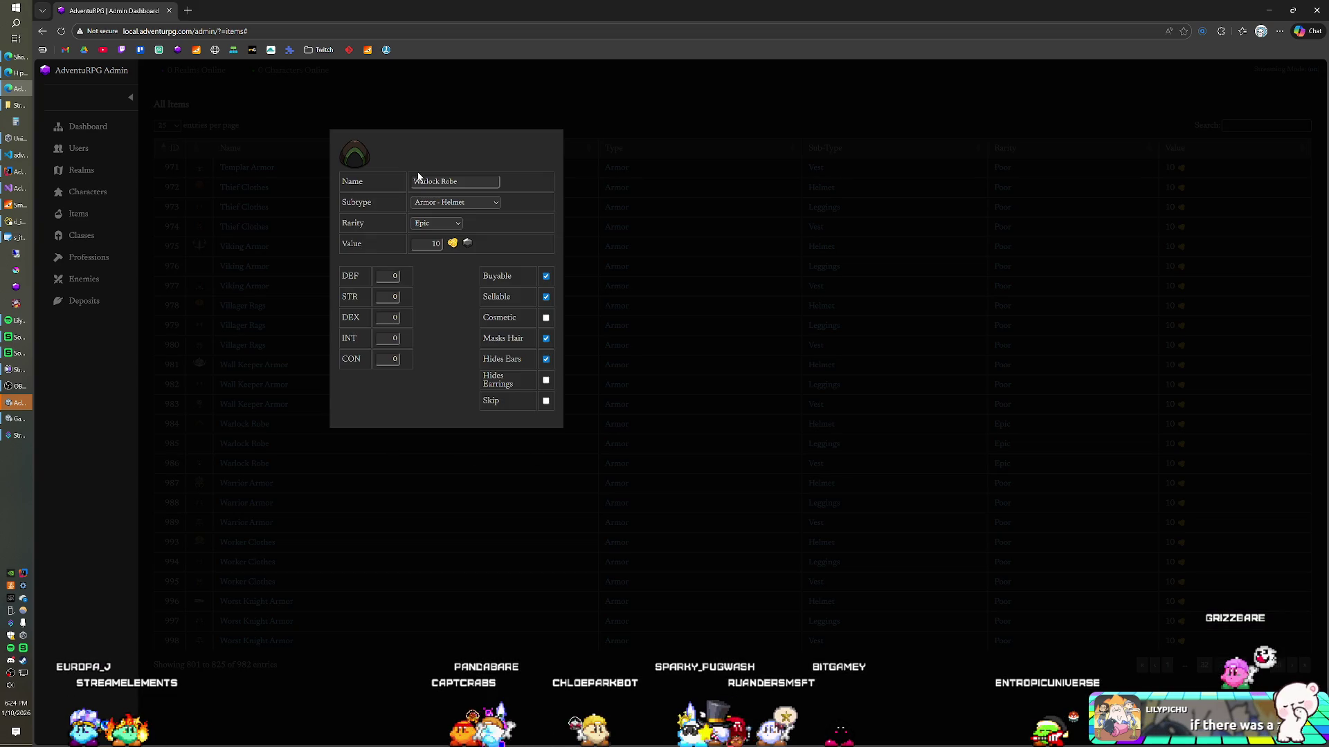
left_click(388, 277)
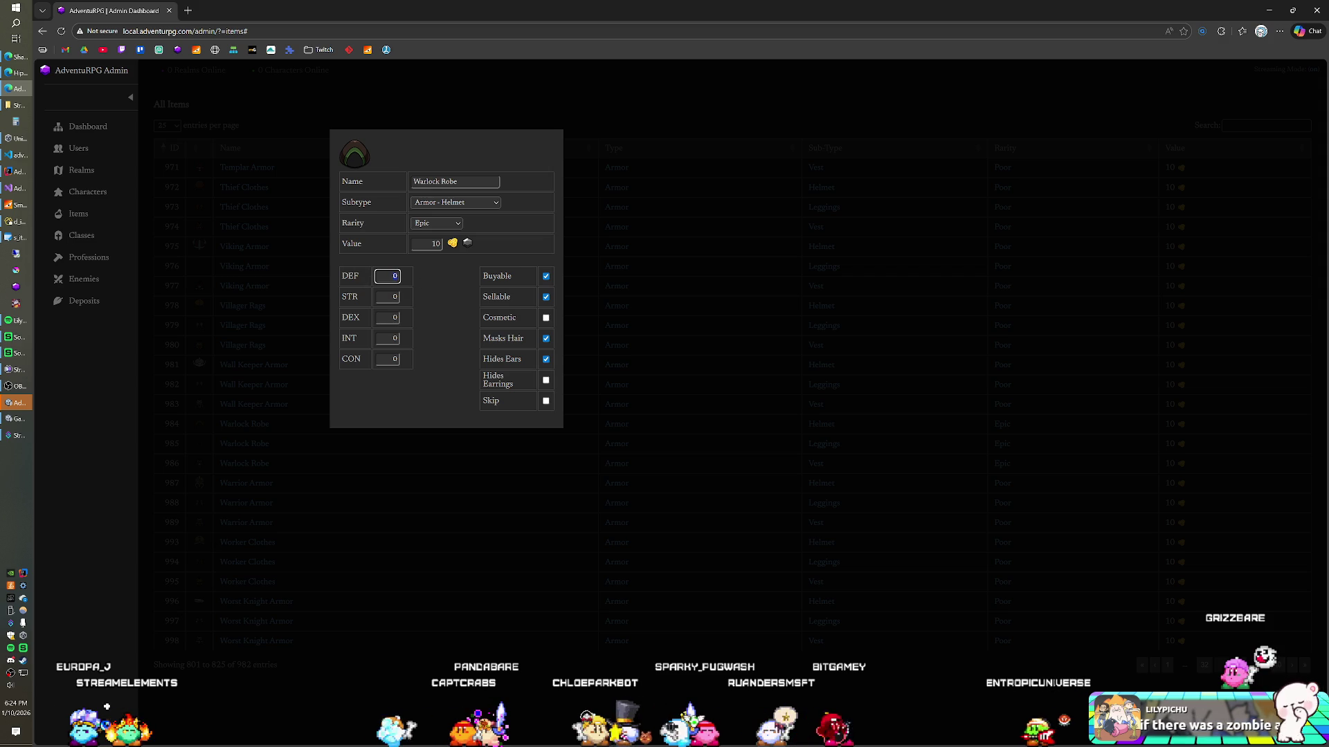
key("Tab")
key("Tab")
key("Tab")
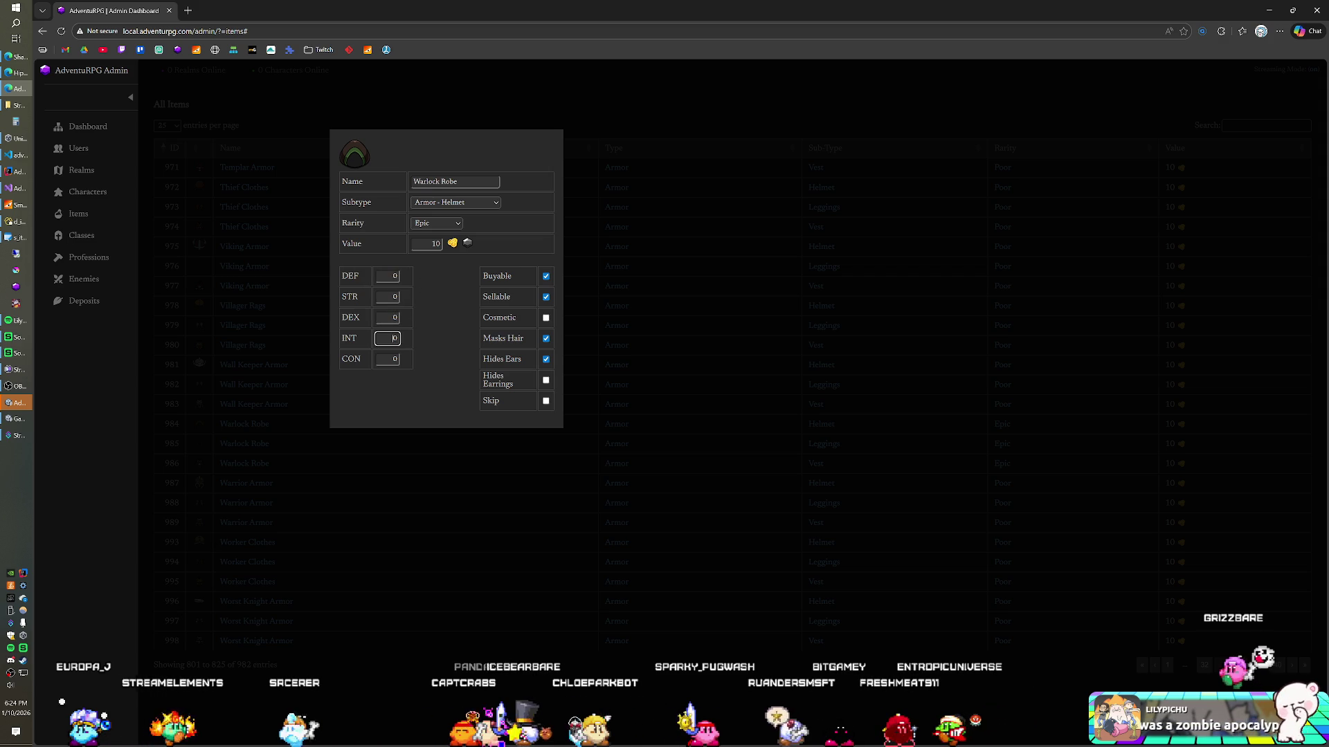
left_click(634, 329)
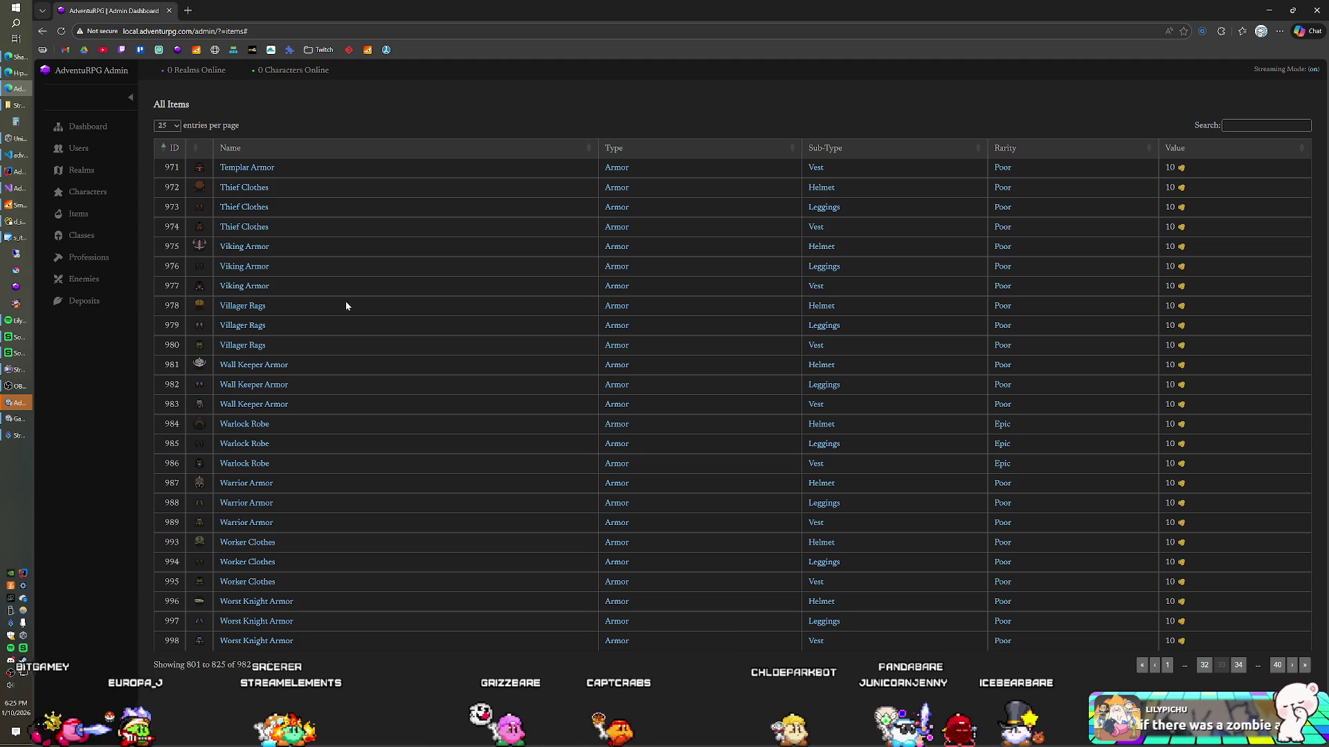
Switch from the browser to the Unity editor
key("alt+Tab")
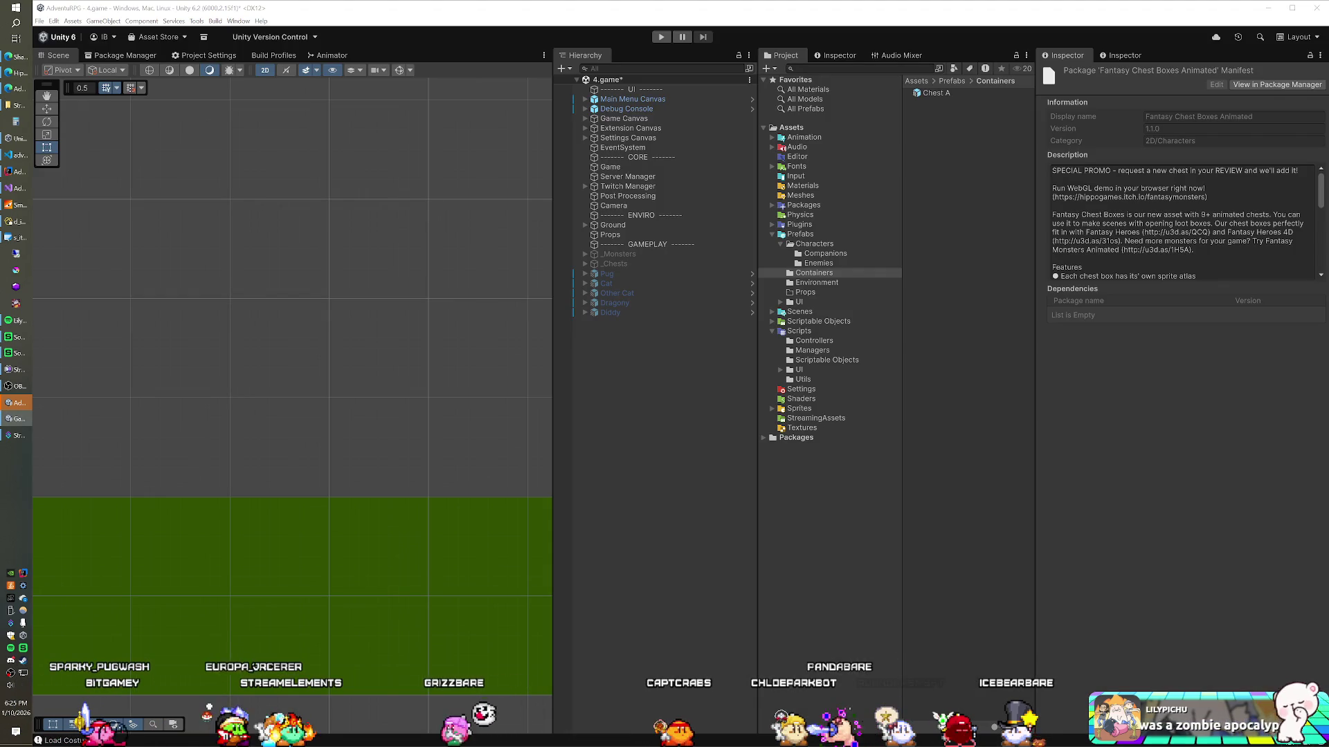
In ContainerManager.java, set MAX_CONTAINERS to 2 and pass _i instead of 0 to getSFSObject
left_click(8, 178)
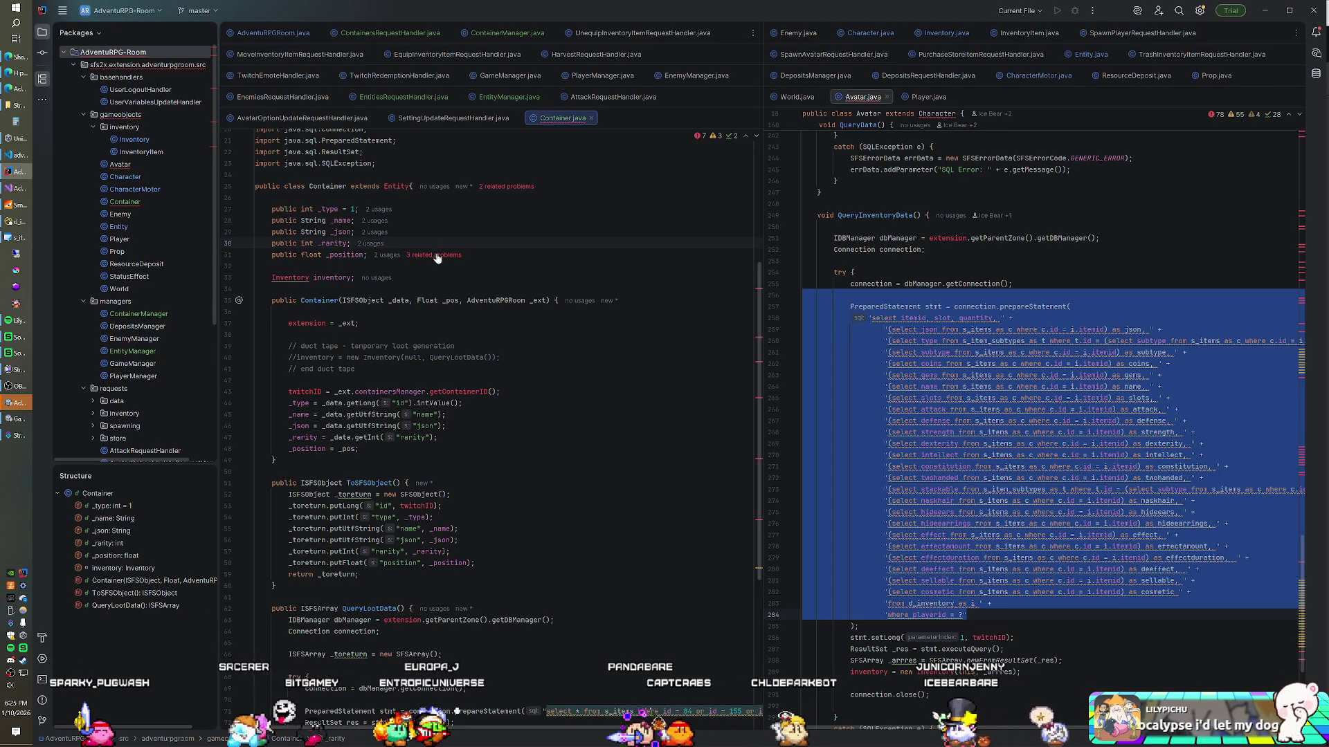
scroll(484, 415, "up", 1)
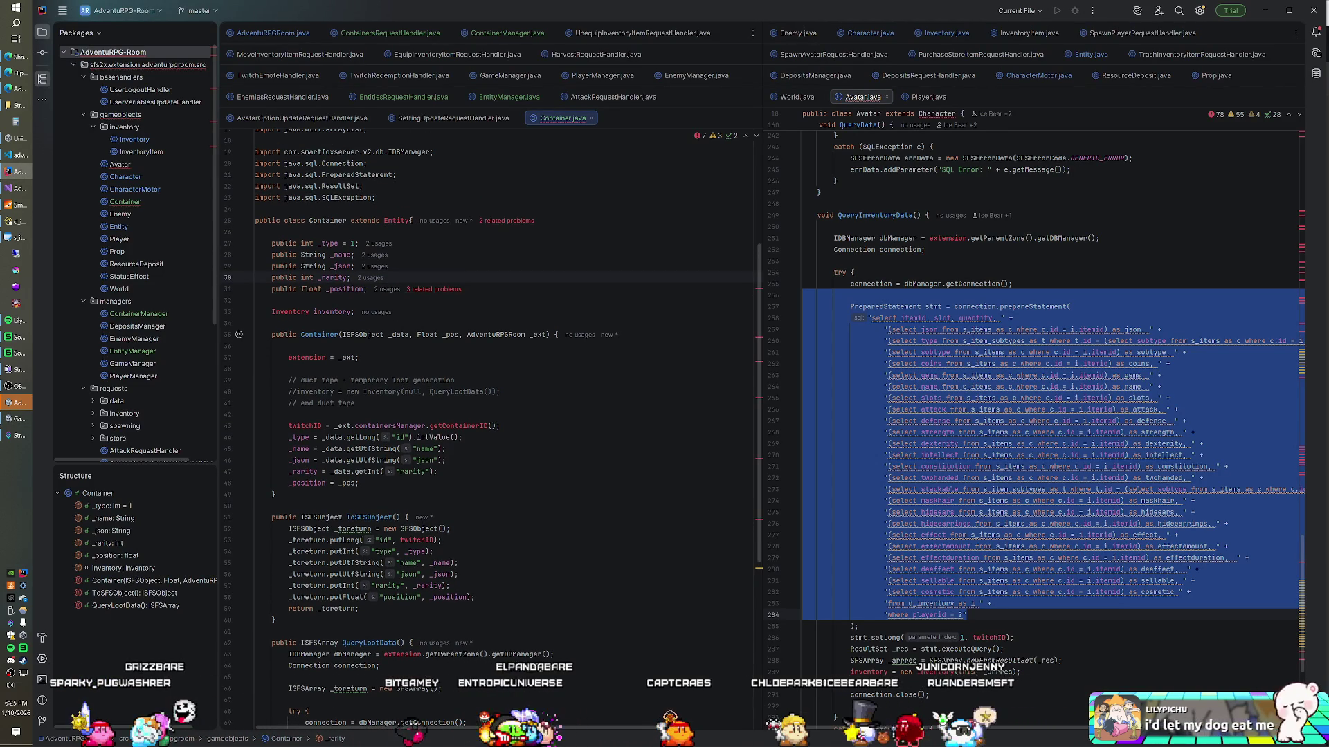
left_click(487, 35)
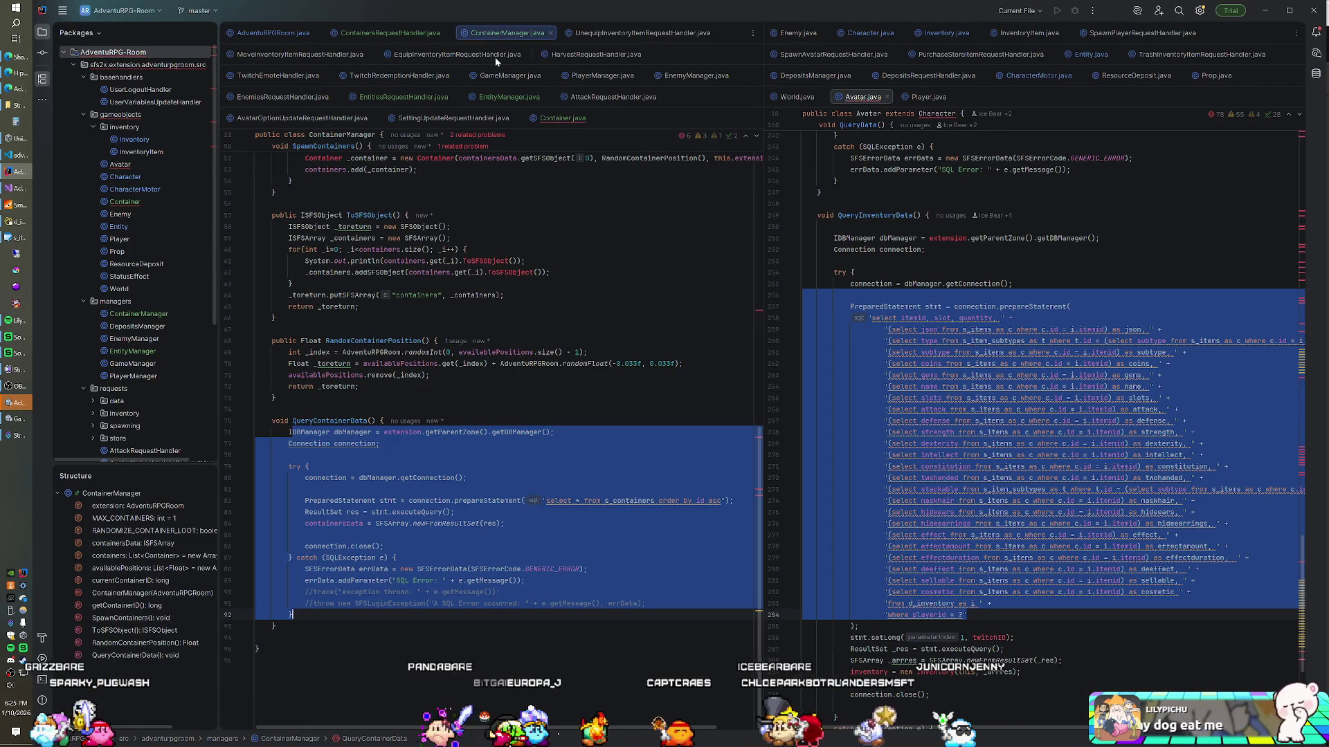
left_click(418, 353)
scroll(484, 416, "up", 5)
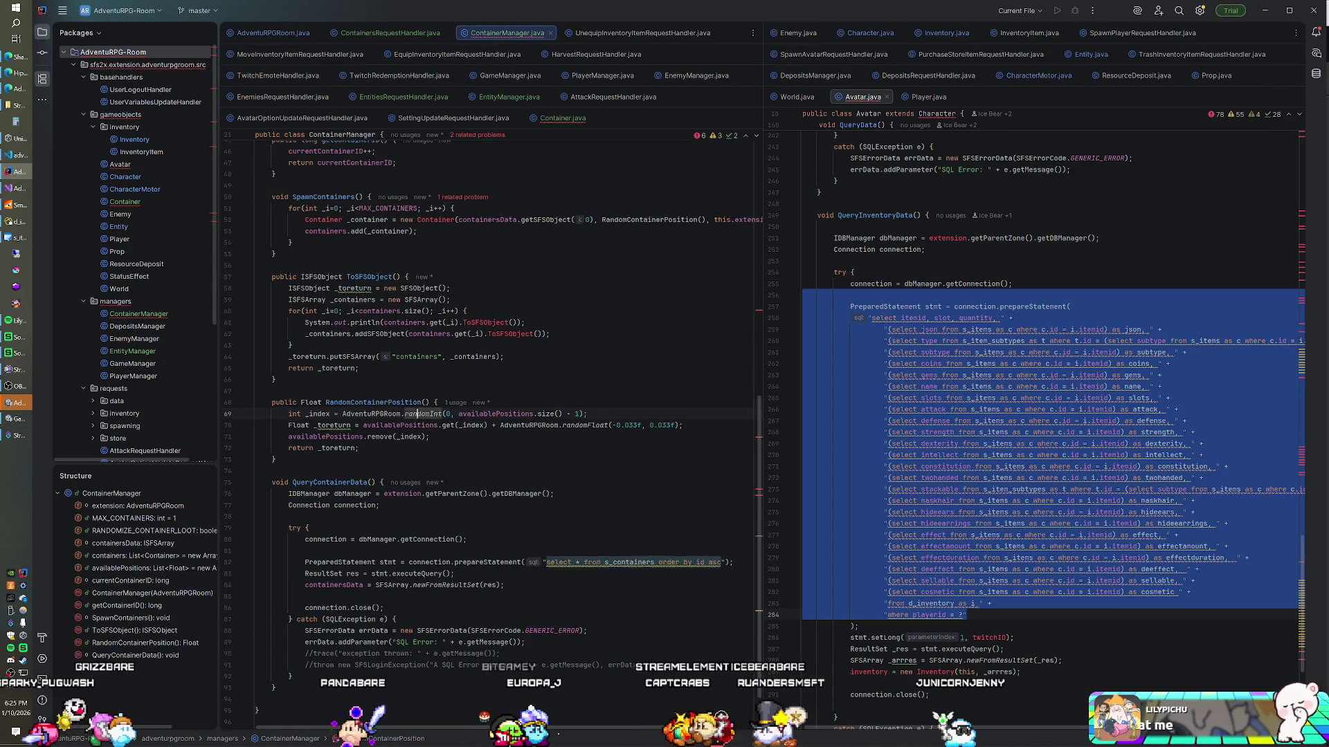
scroll(485, 415, "up", 1)
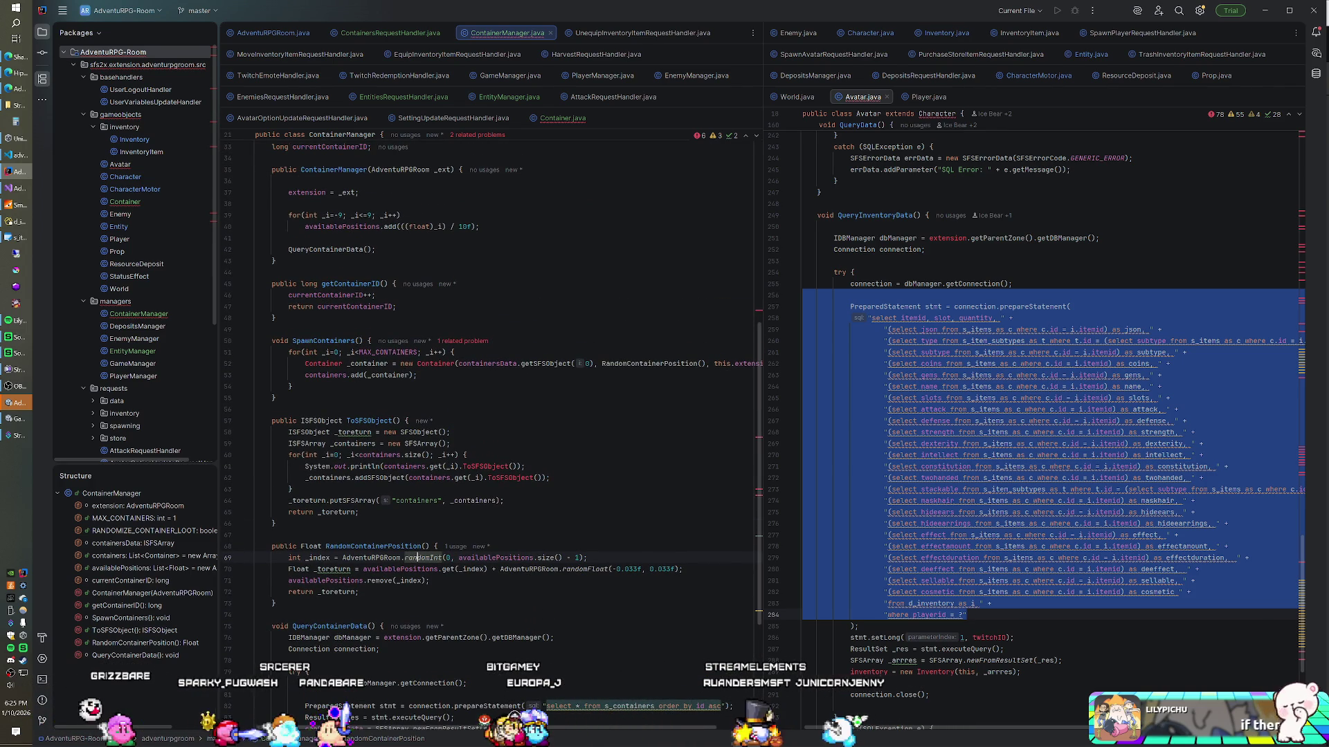
scroll(479, 341, "up", 6)
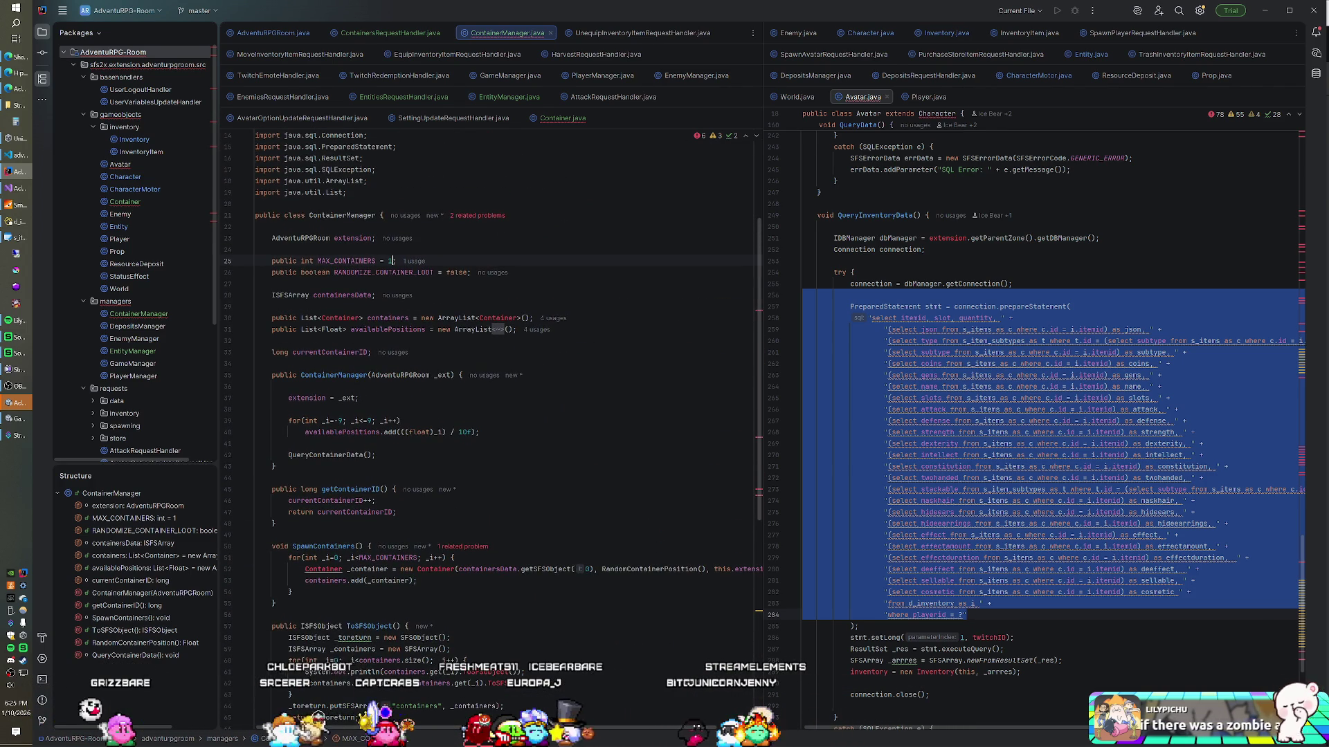
type("2")
scroll(494, 382, "down", 3)
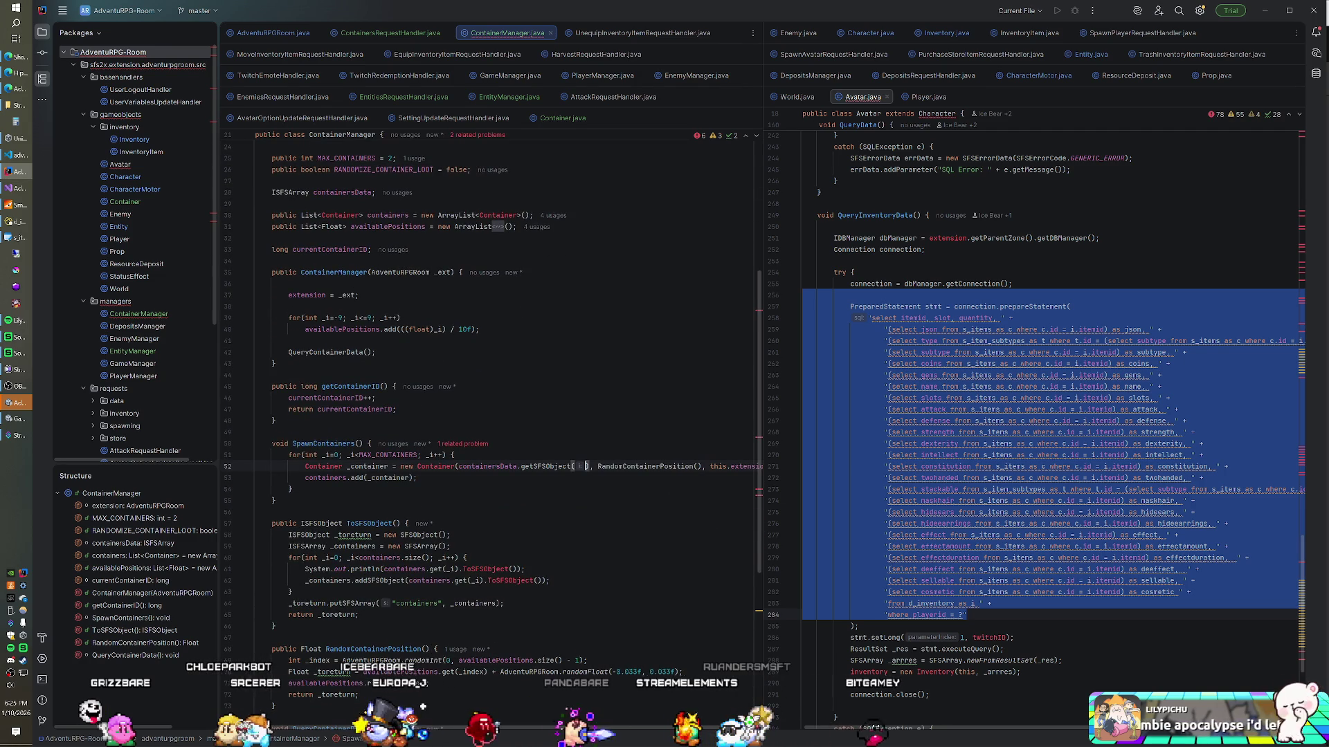
type("i")
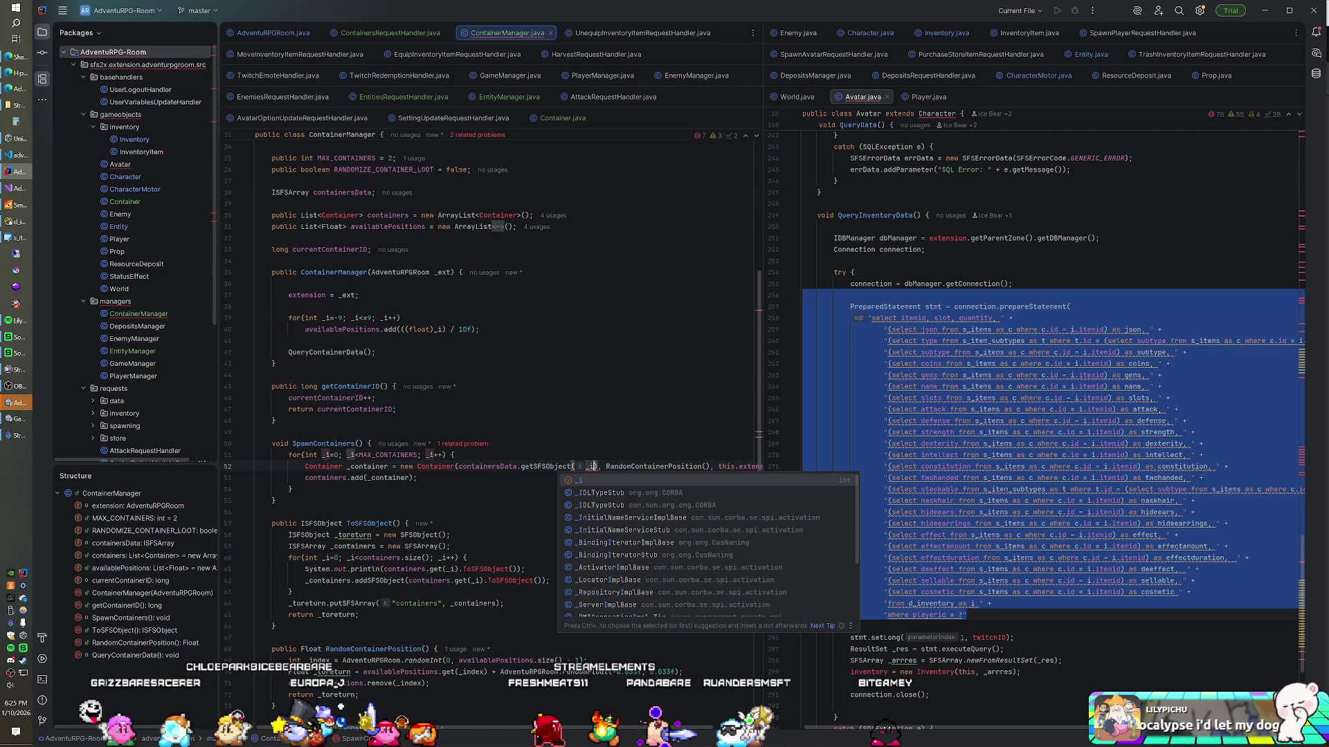
left_click(255, 432)
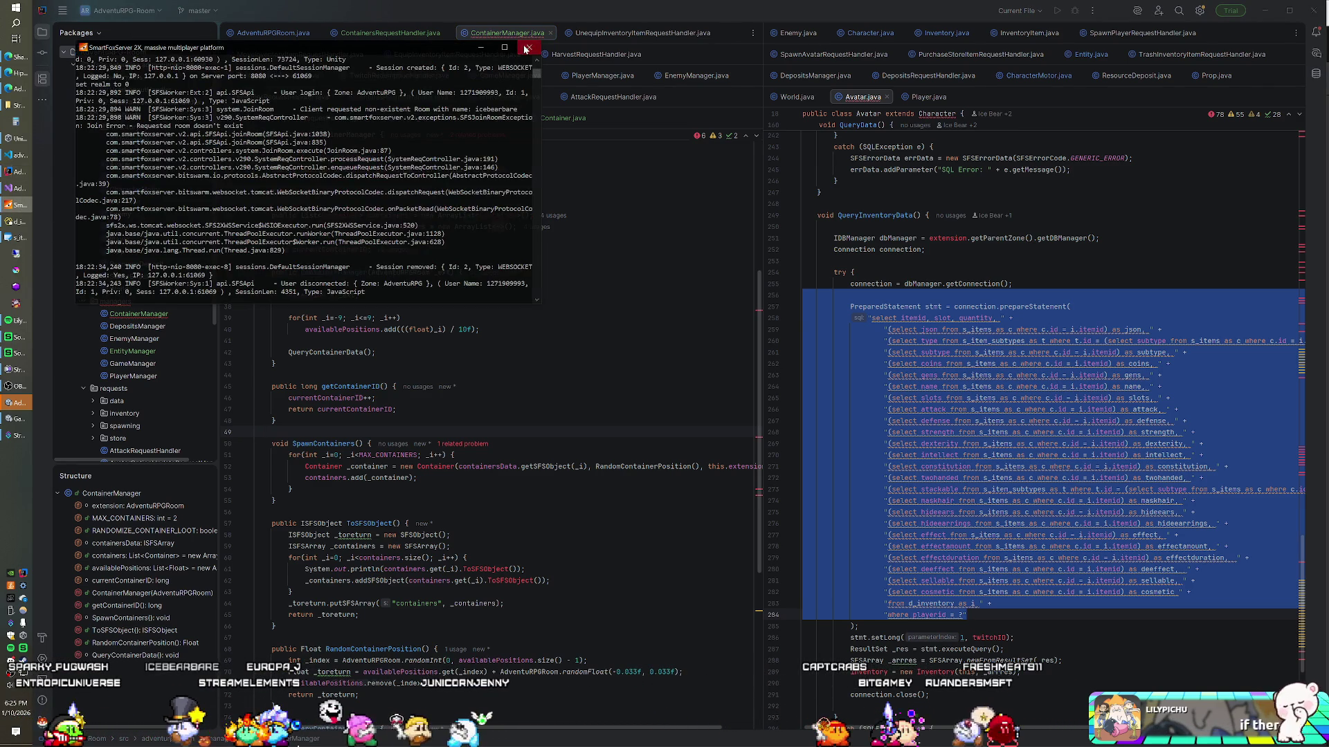
Rebuild the server module, then switch back to the Unity editor
right_click(128, 55)
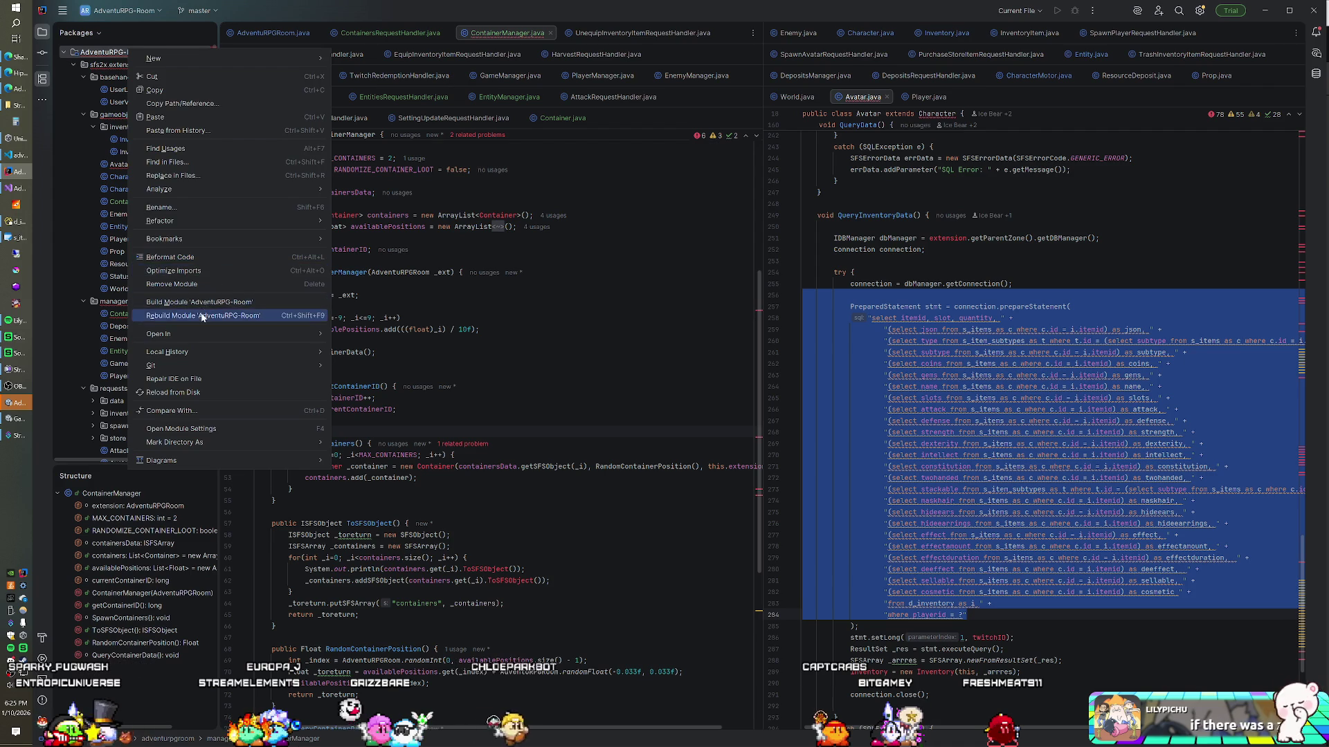
left_click(187, 310)
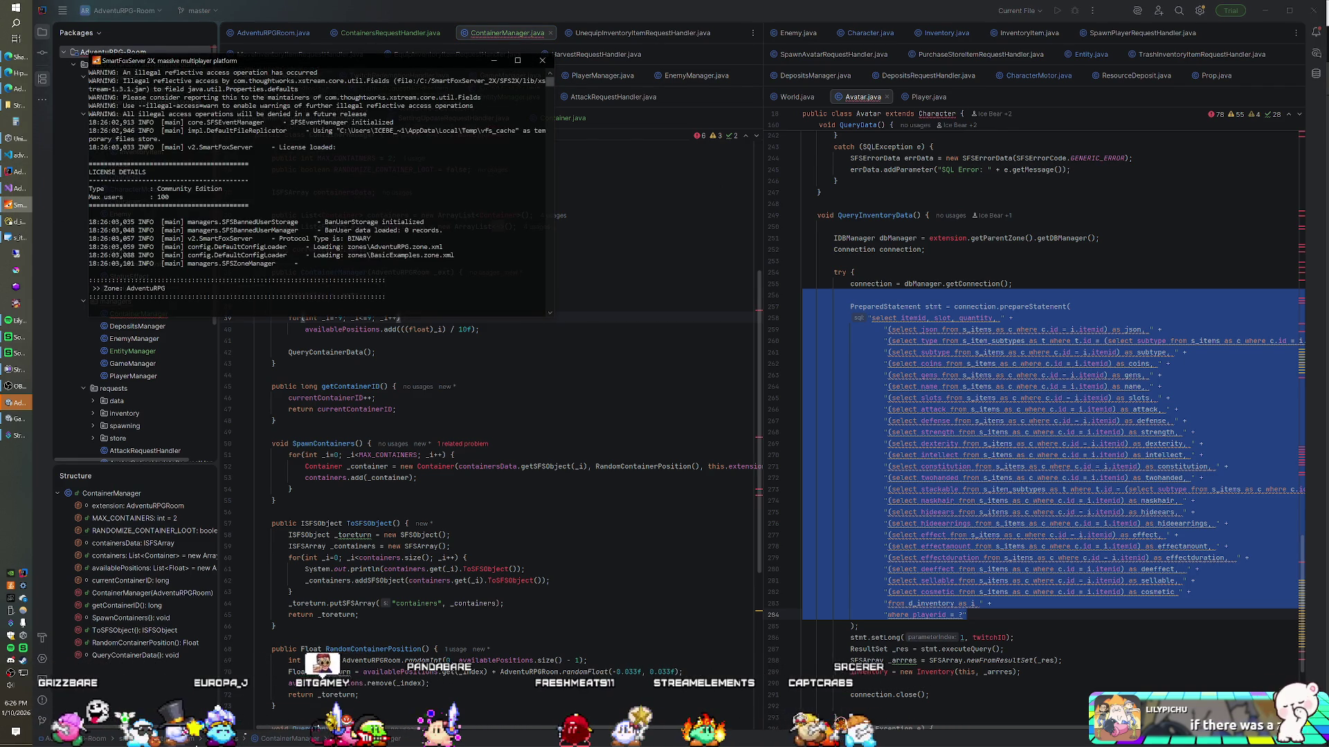
key("alt+Tab")
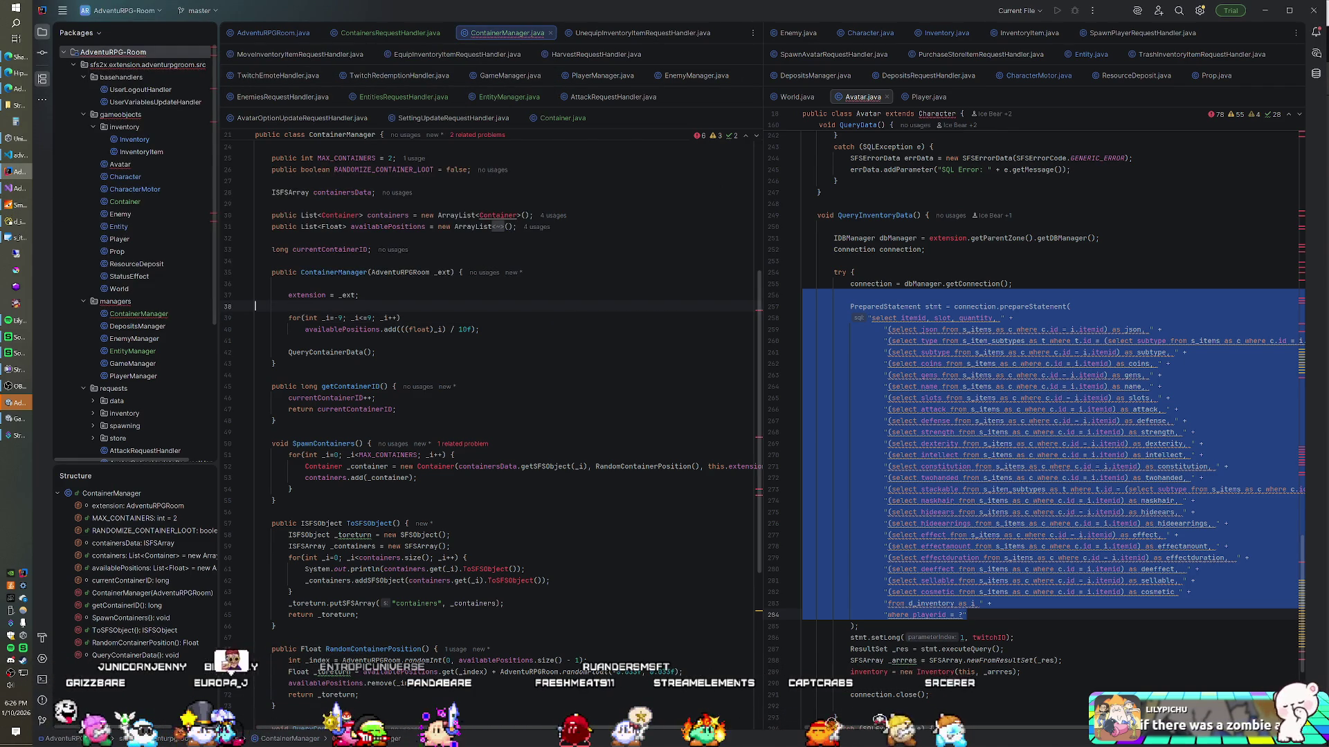
key("alt+Tab")
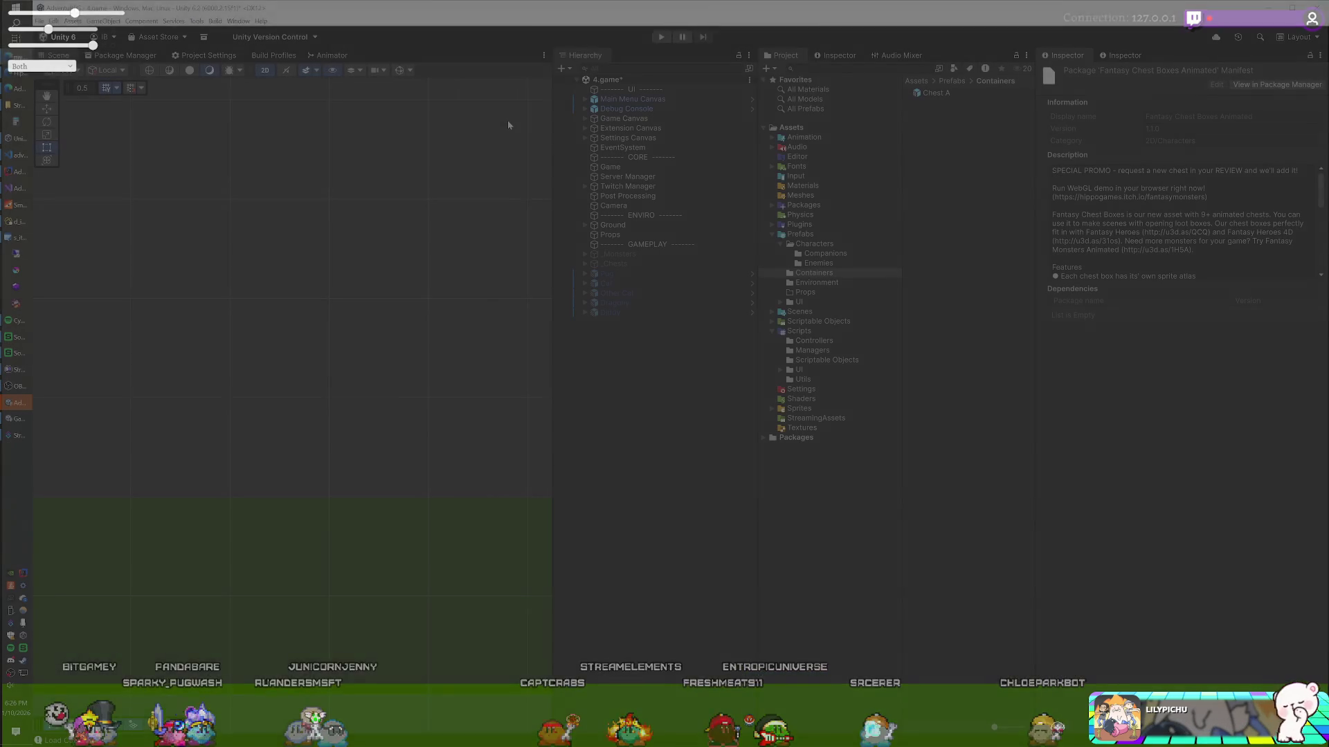
Run the game in Play mode for a test run
key("ctrl+p")
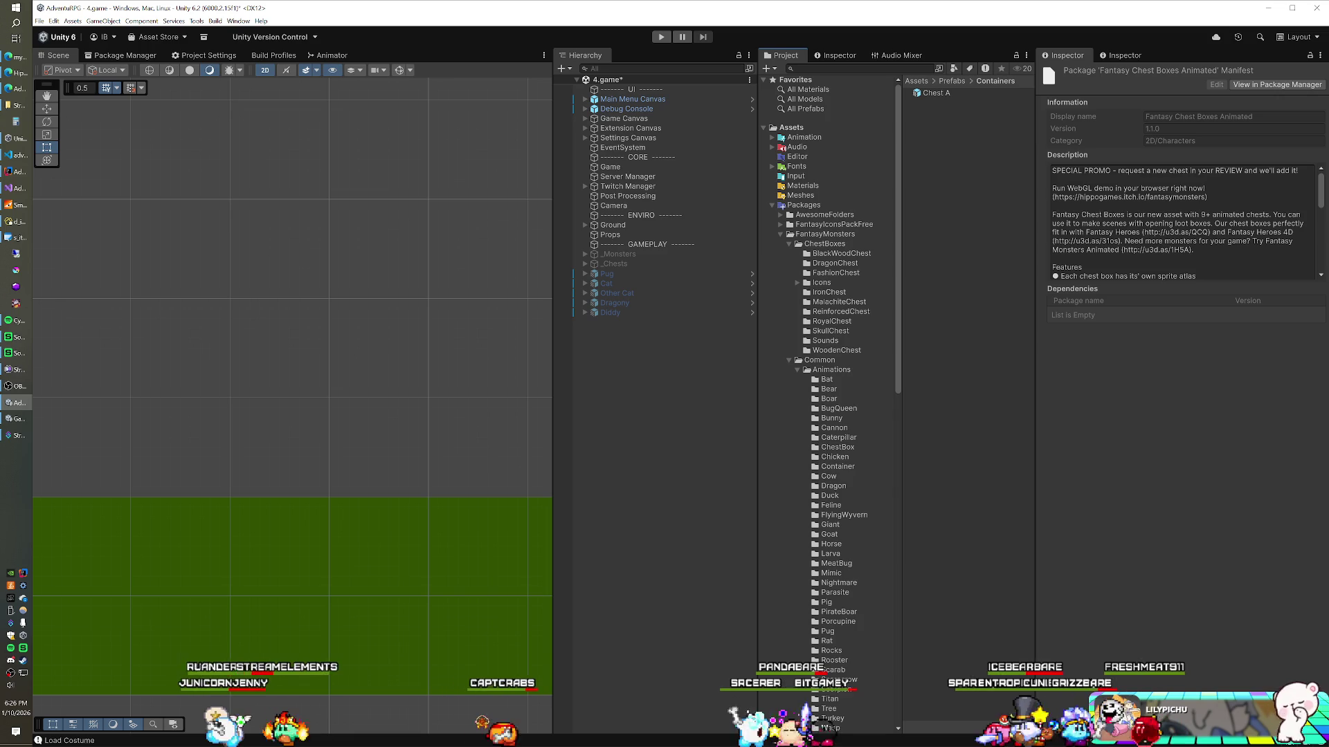
Check the console log, then inspect the WoodenChest and IronChest prefabs' settings
key("ctrl+shift+c")
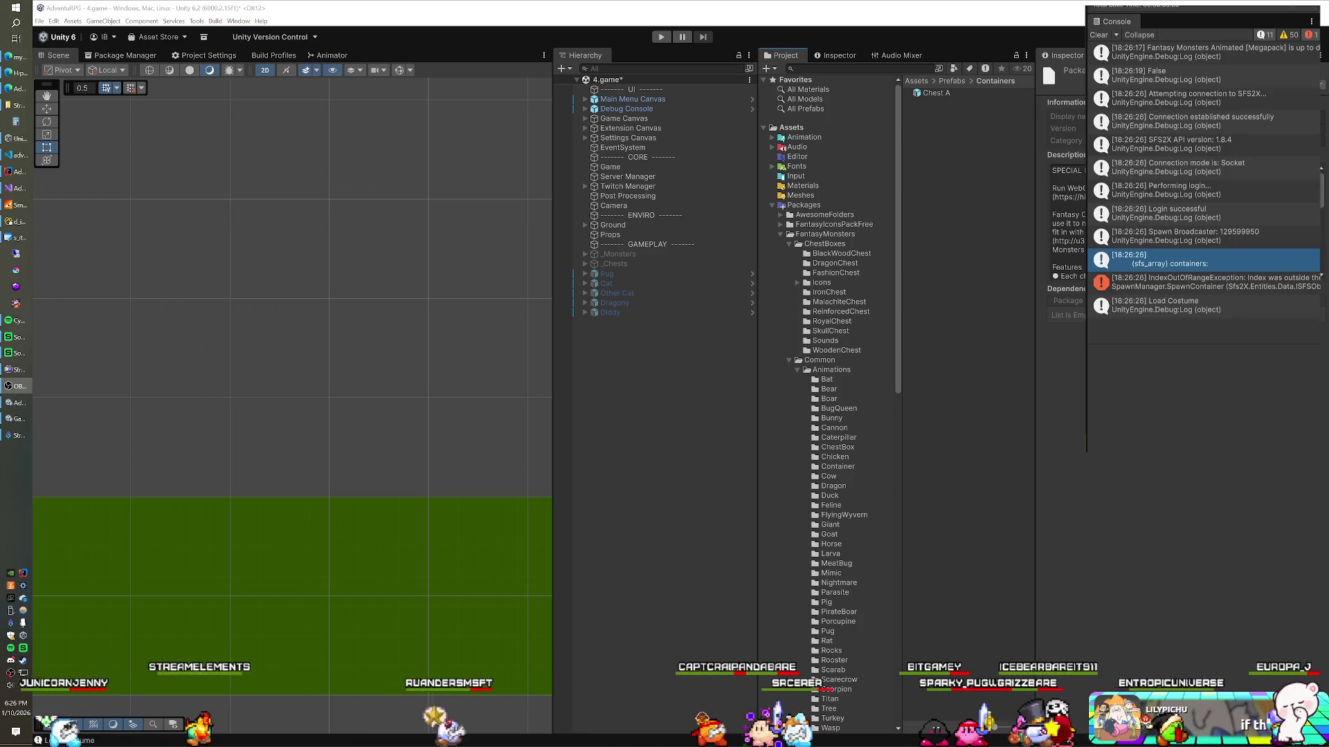
key("alt+F4")
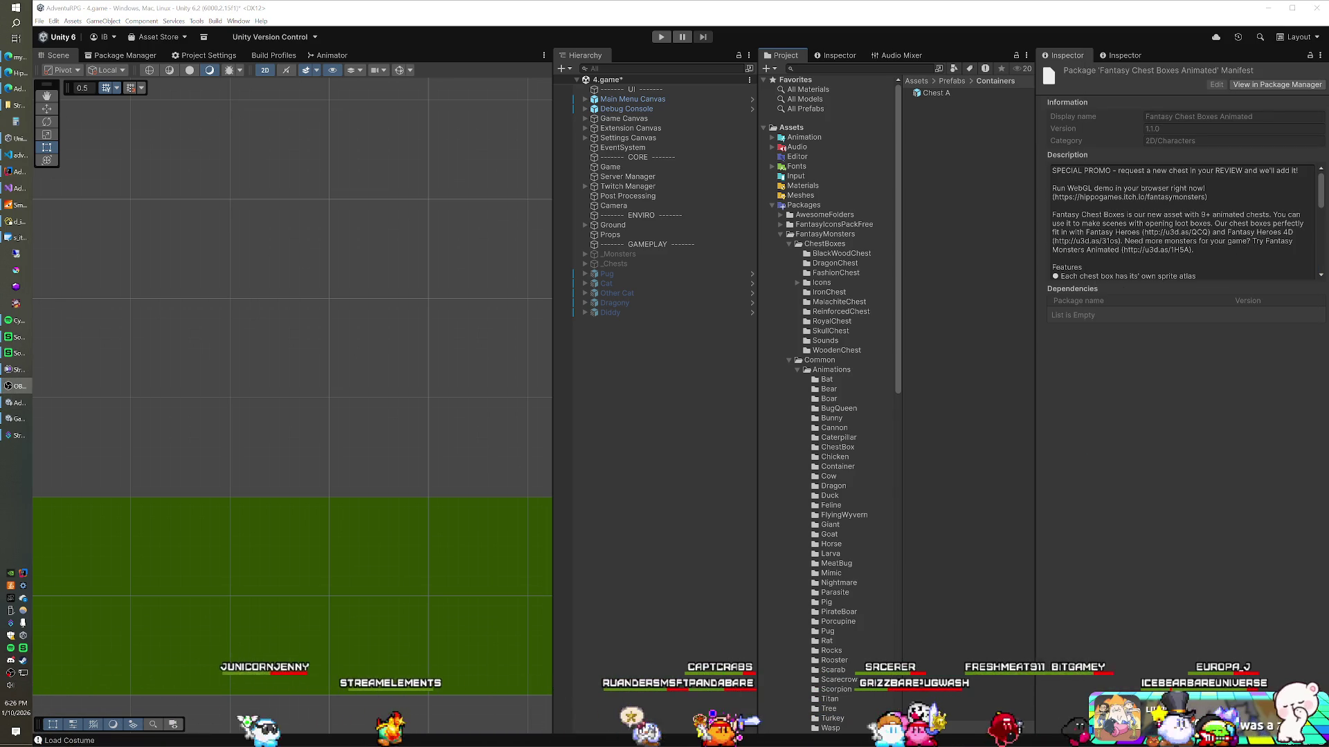
left_click(833, 351)
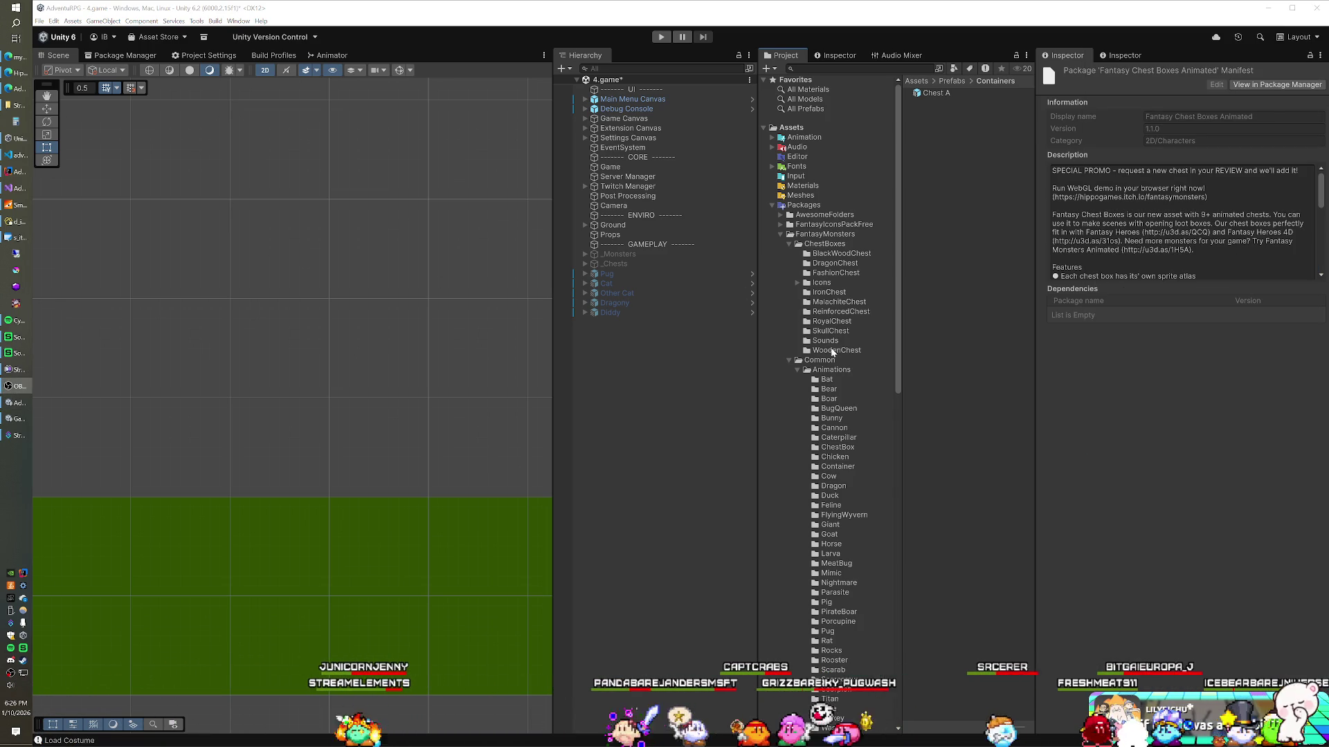
left_click(957, 104)
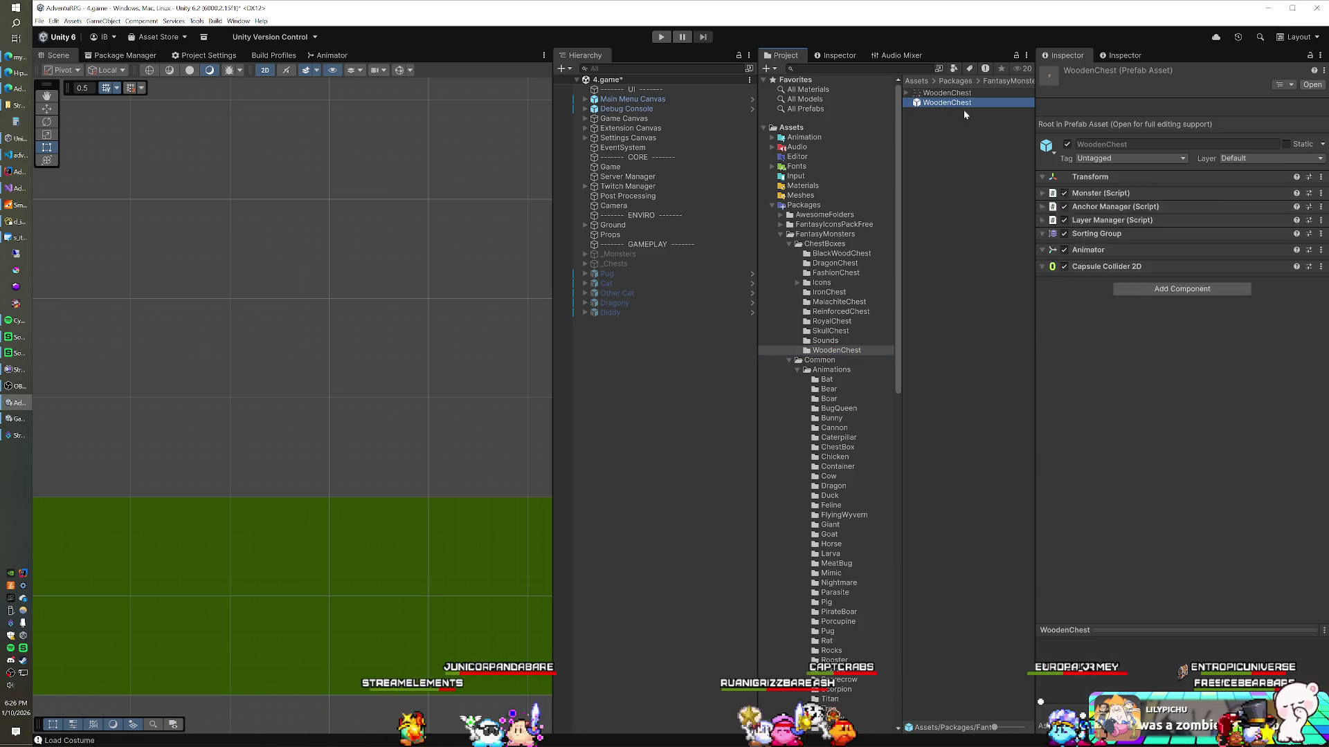
left_click(1157, 675)
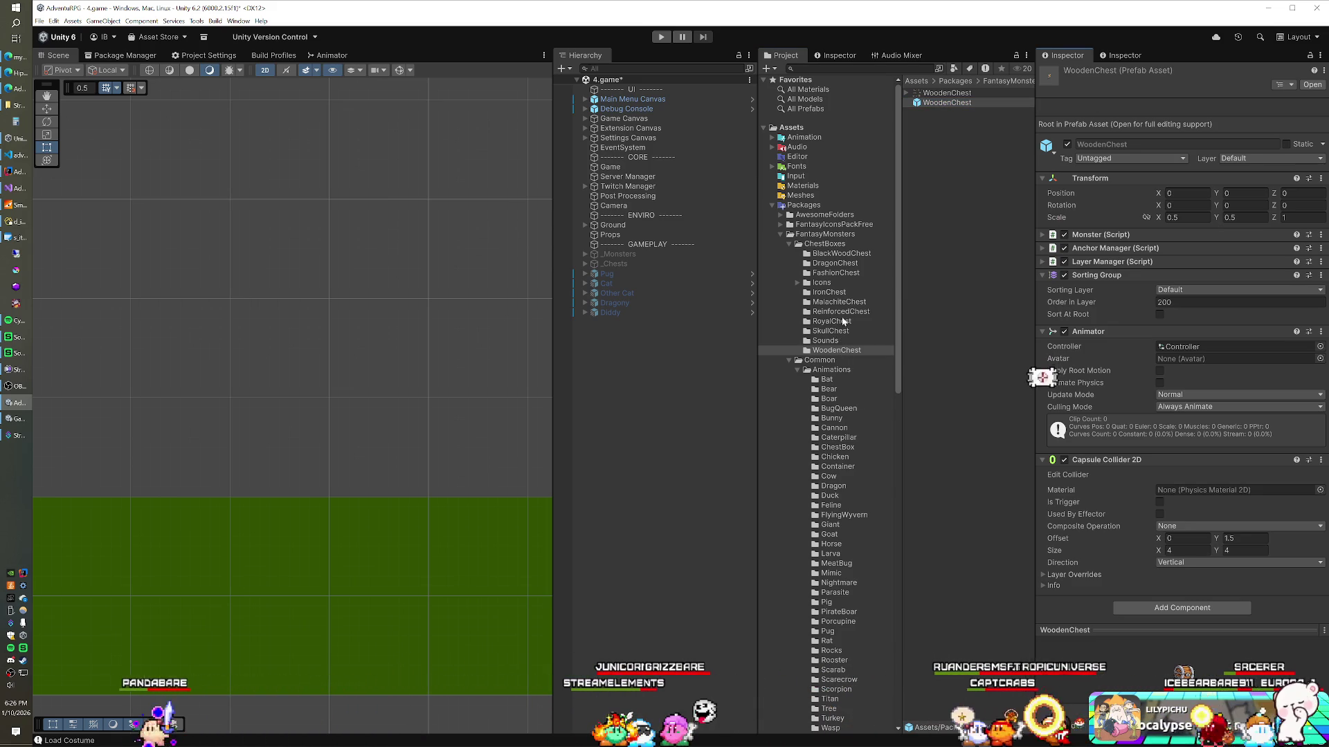
left_click(831, 292)
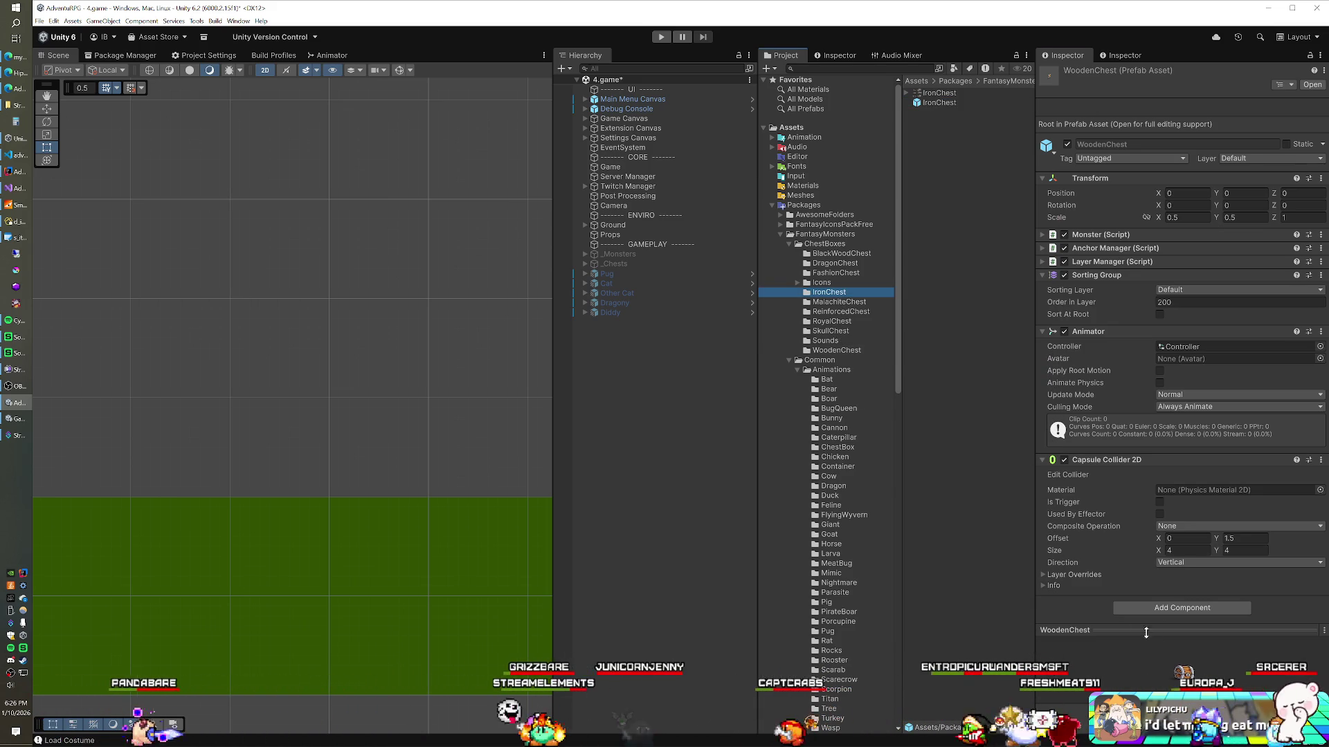
left_click(939, 102)
left_click(1156, 672)
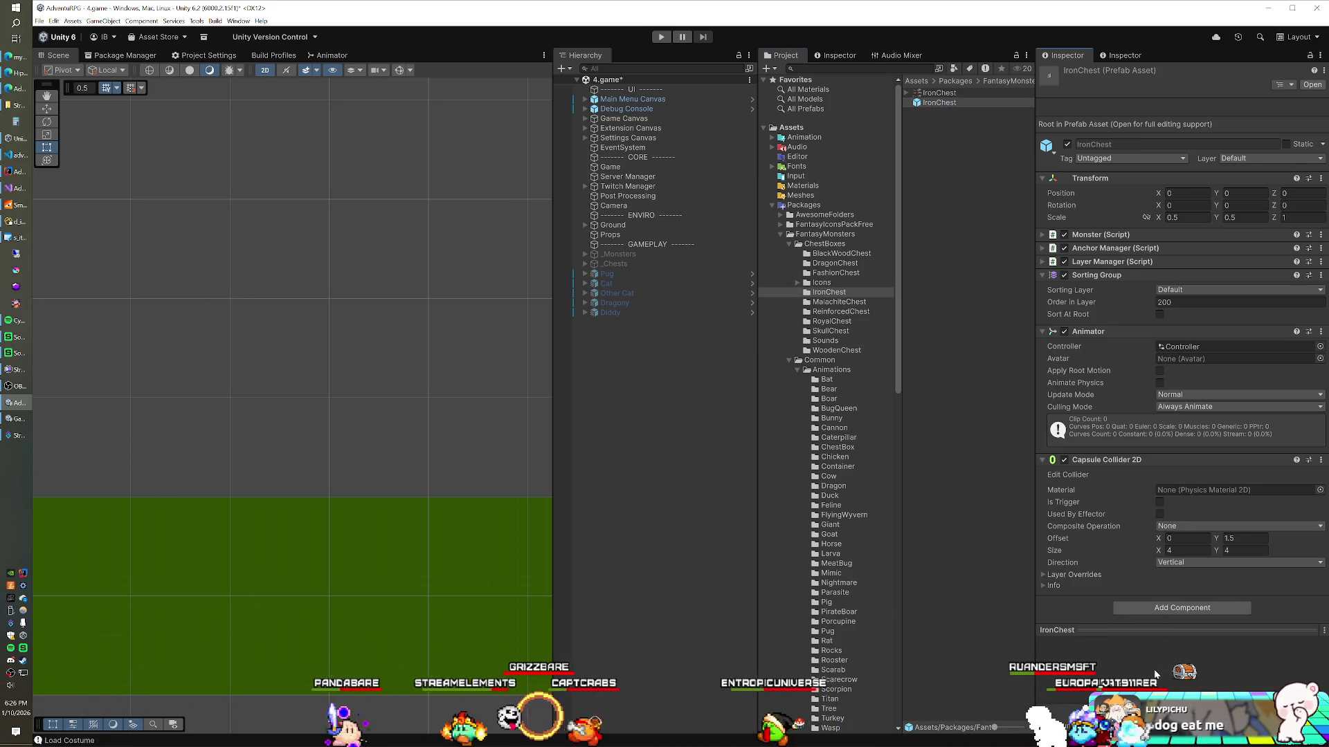
Place an IronChest instance in the scene, undo the extra WoodenChest, and rename it 'Chest B'
mouse_move(934, 102)
left_mouse_down()
mouse_move(649, 349)
mouse_move(588, 384)
left_mouse_up()
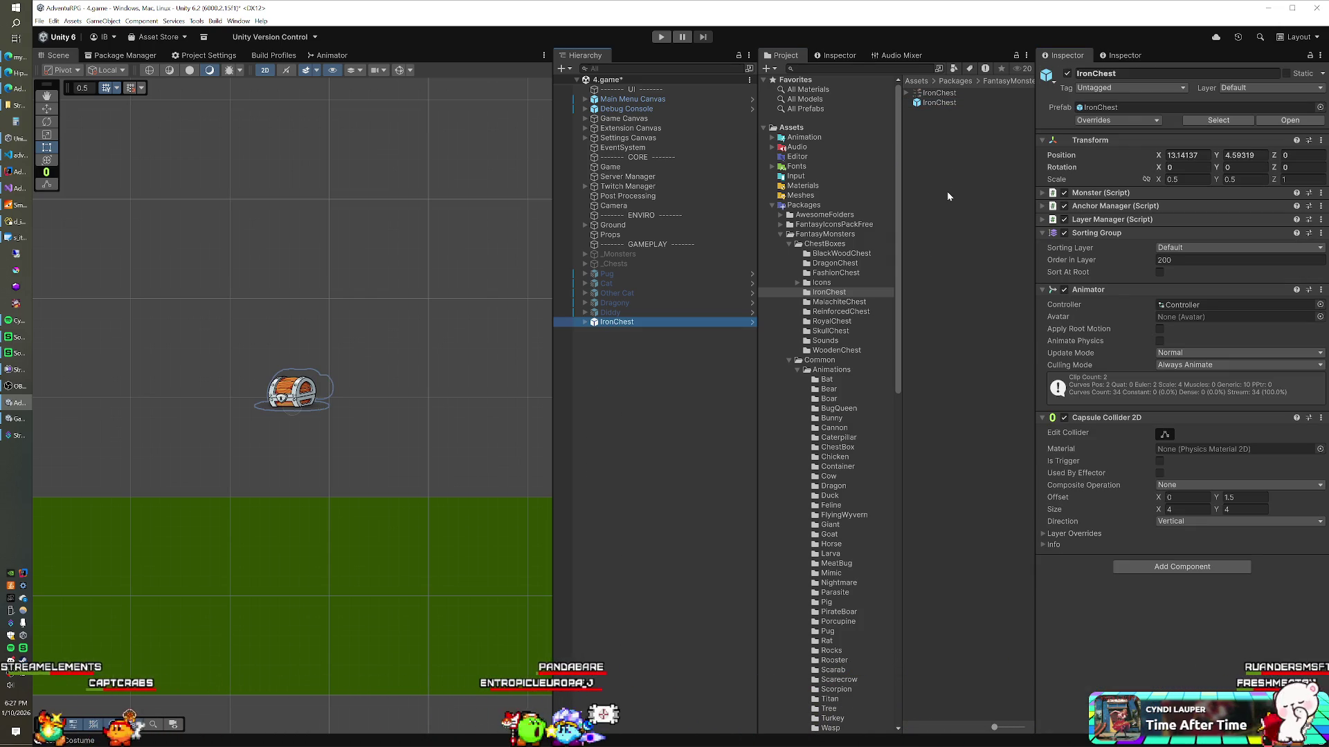
left_click(846, 350)
left_click_drag(946, 103, 685, 386)
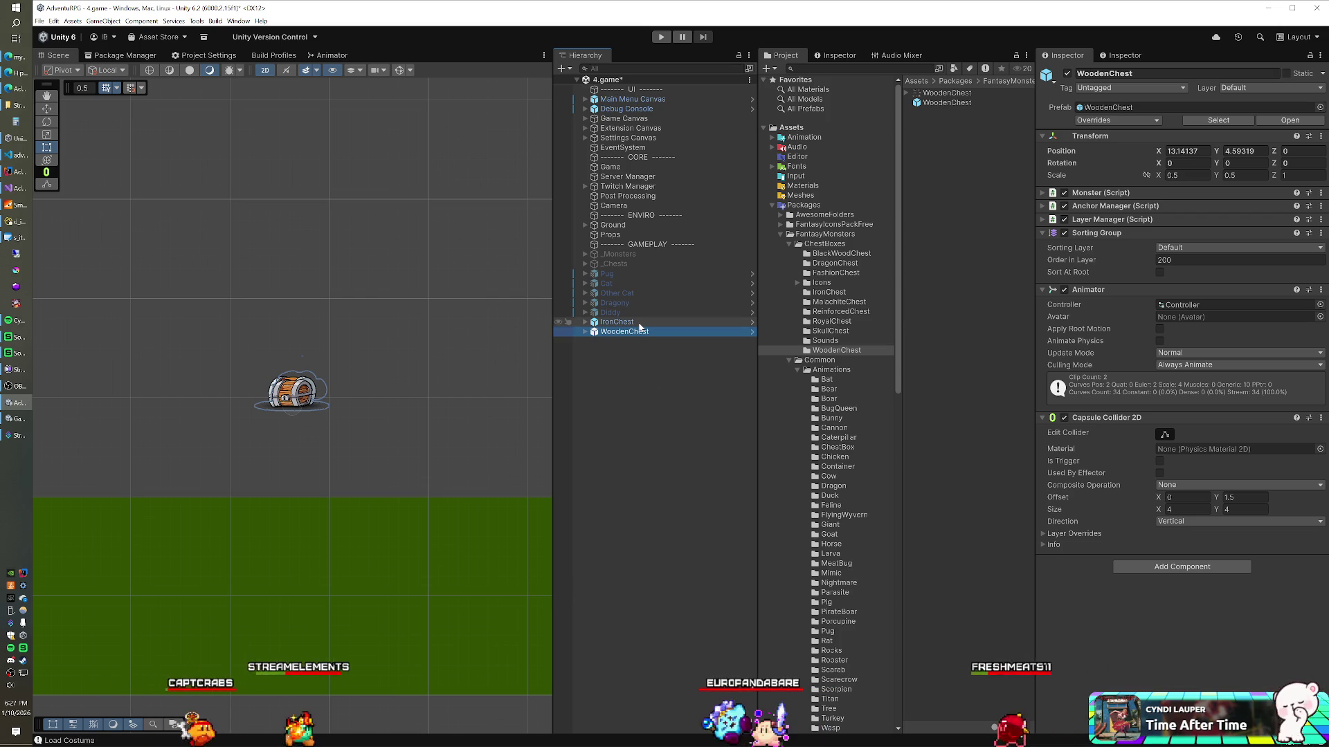
key("ctrl+z")
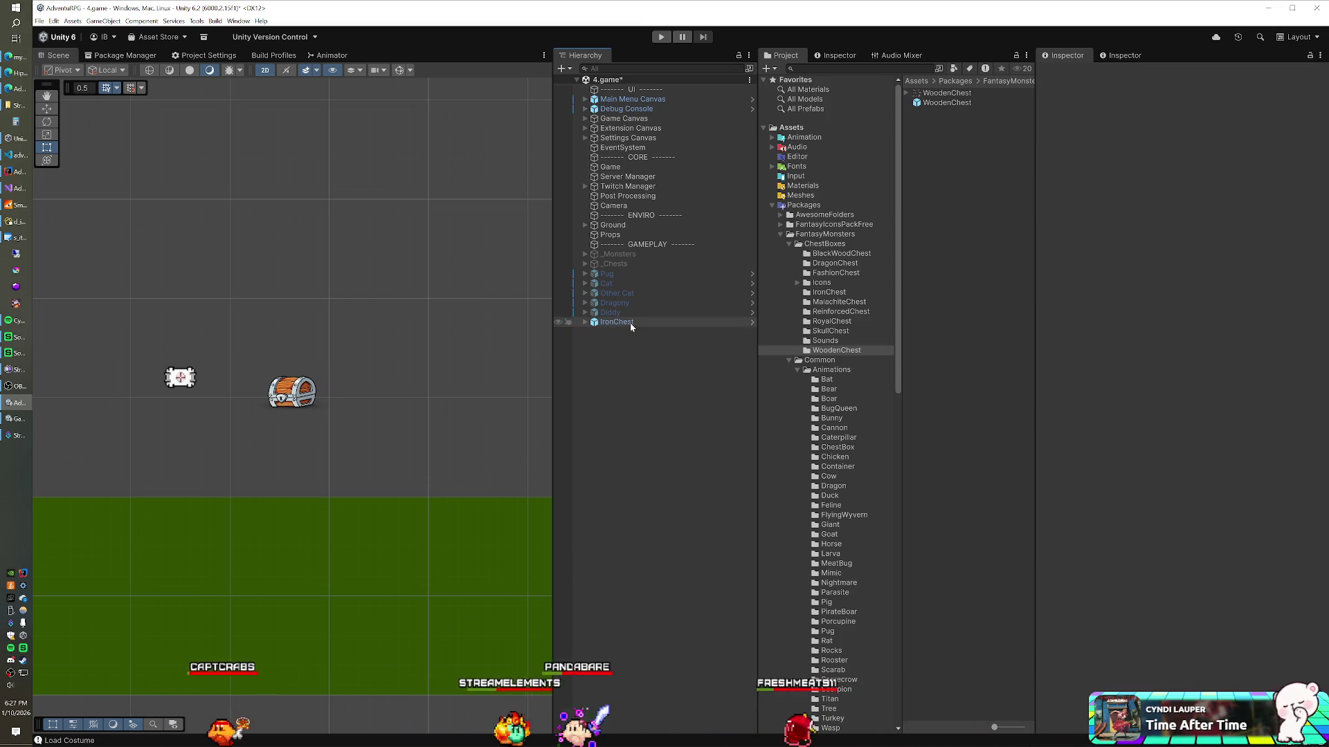
left_click(610, 322)
type("Chest B")
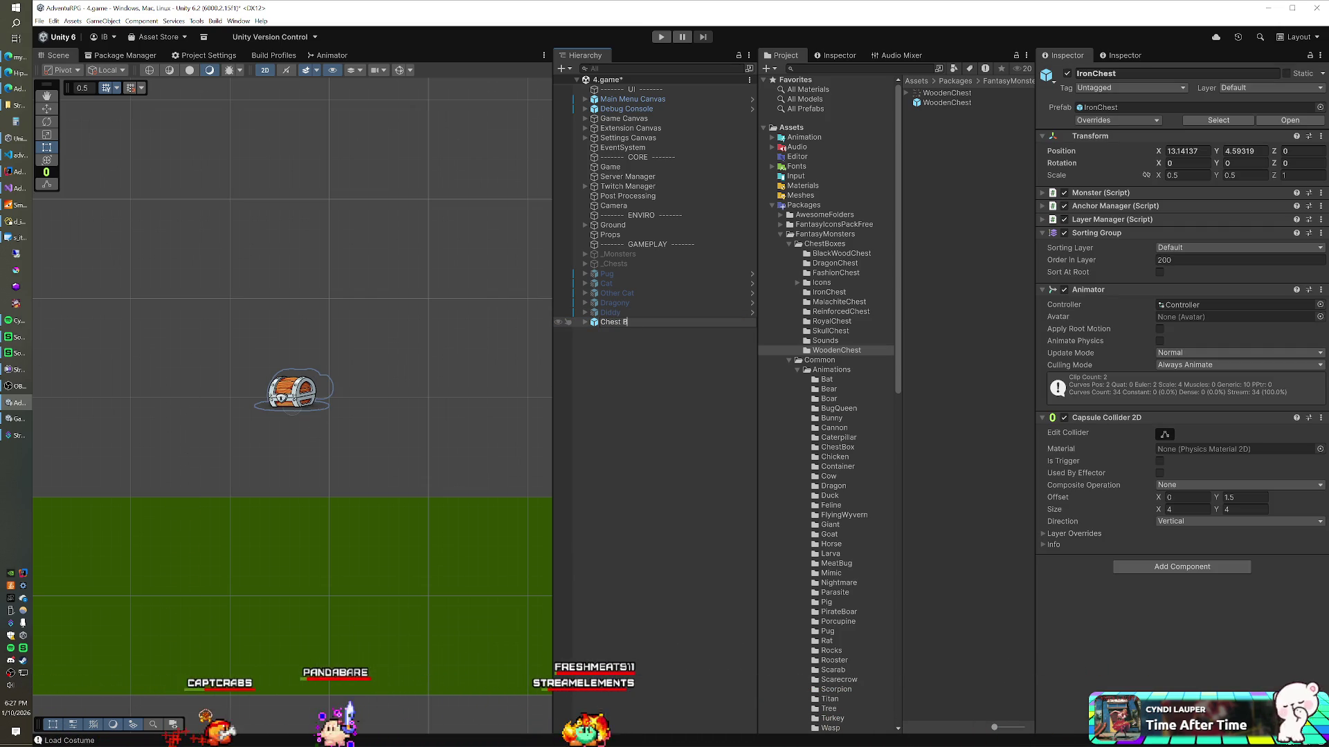
key("Return")
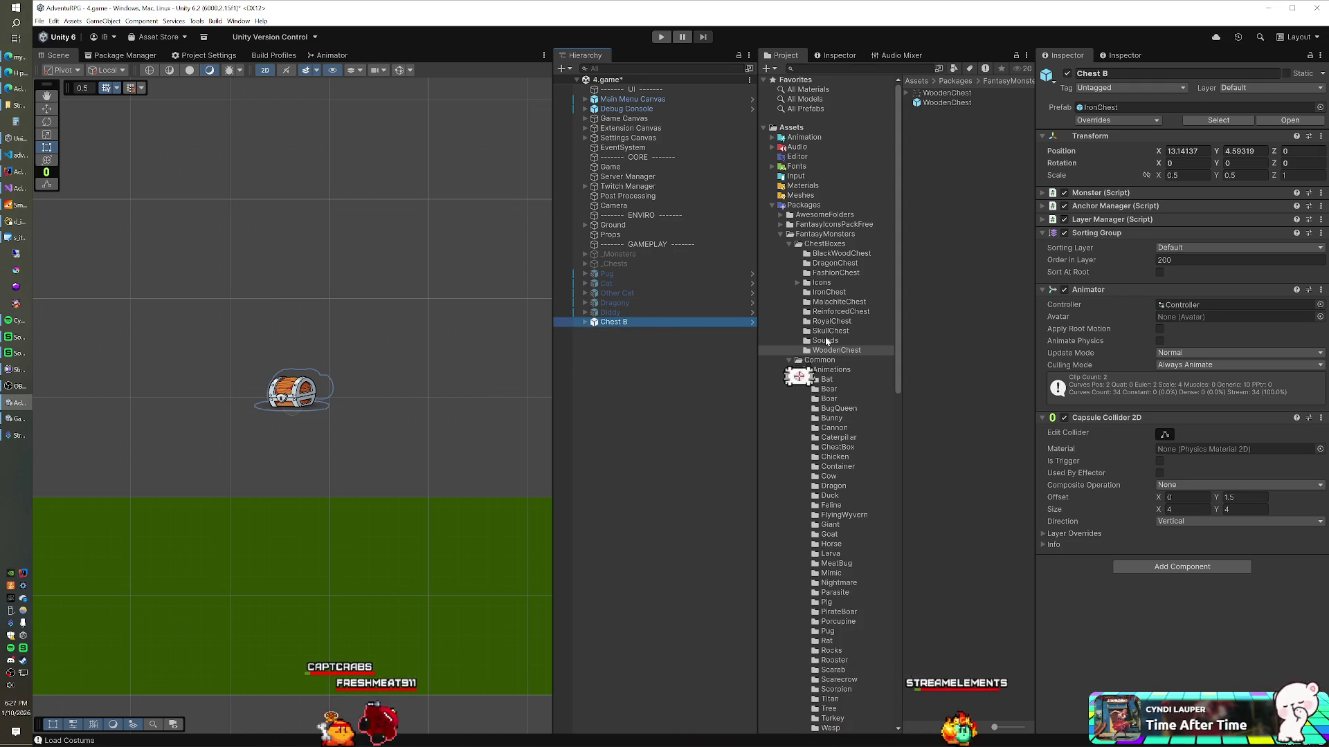
Add BlackWoodChest, DragonChest and FashionChest instances to the scene
left_click(829, 254)
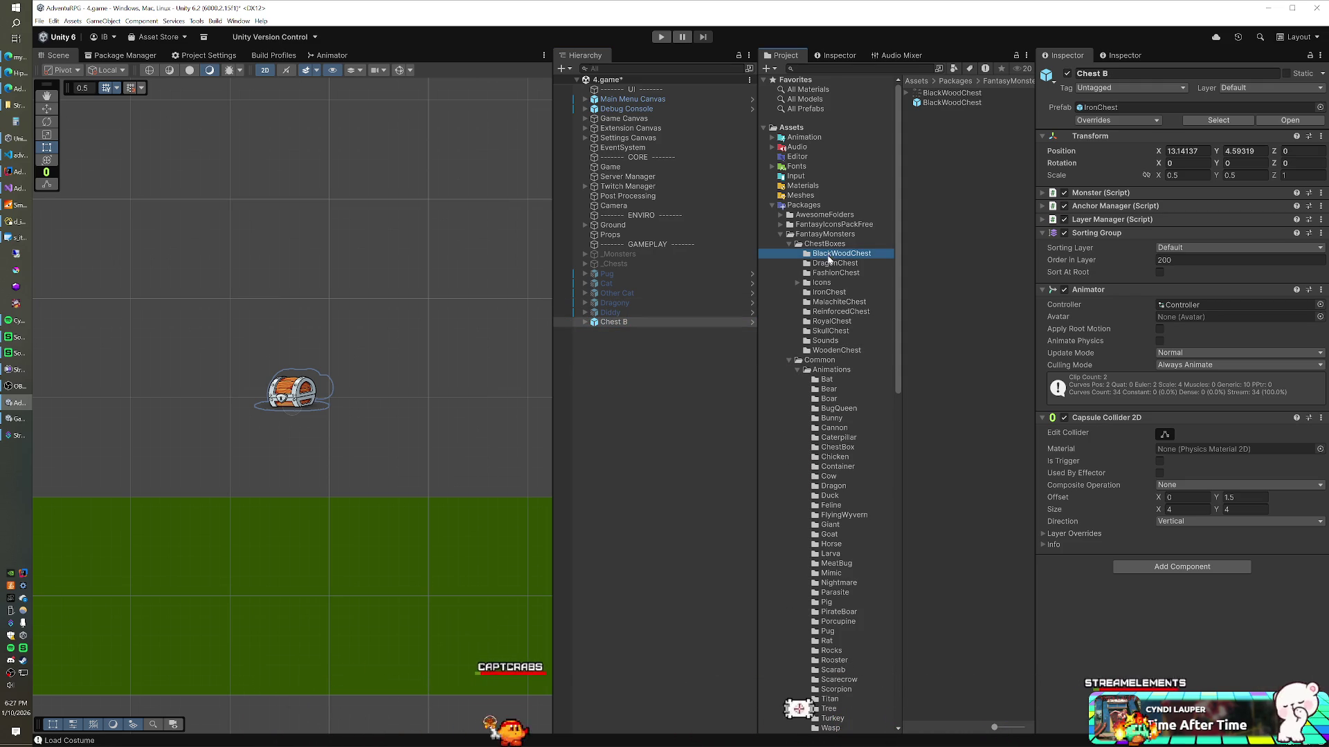
mouse_move(951, 102)
left_mouse_down()
mouse_move(796, 228)
mouse_move(656, 416)
mouse_move(656, 388)
left_mouse_up()
left_click(835, 263)
mouse_move(945, 102)
left_mouse_down()
mouse_move(893, 234)
mouse_move(585, 412)
mouse_move(637, 381)
left_mouse_up()
left_click(832, 273)
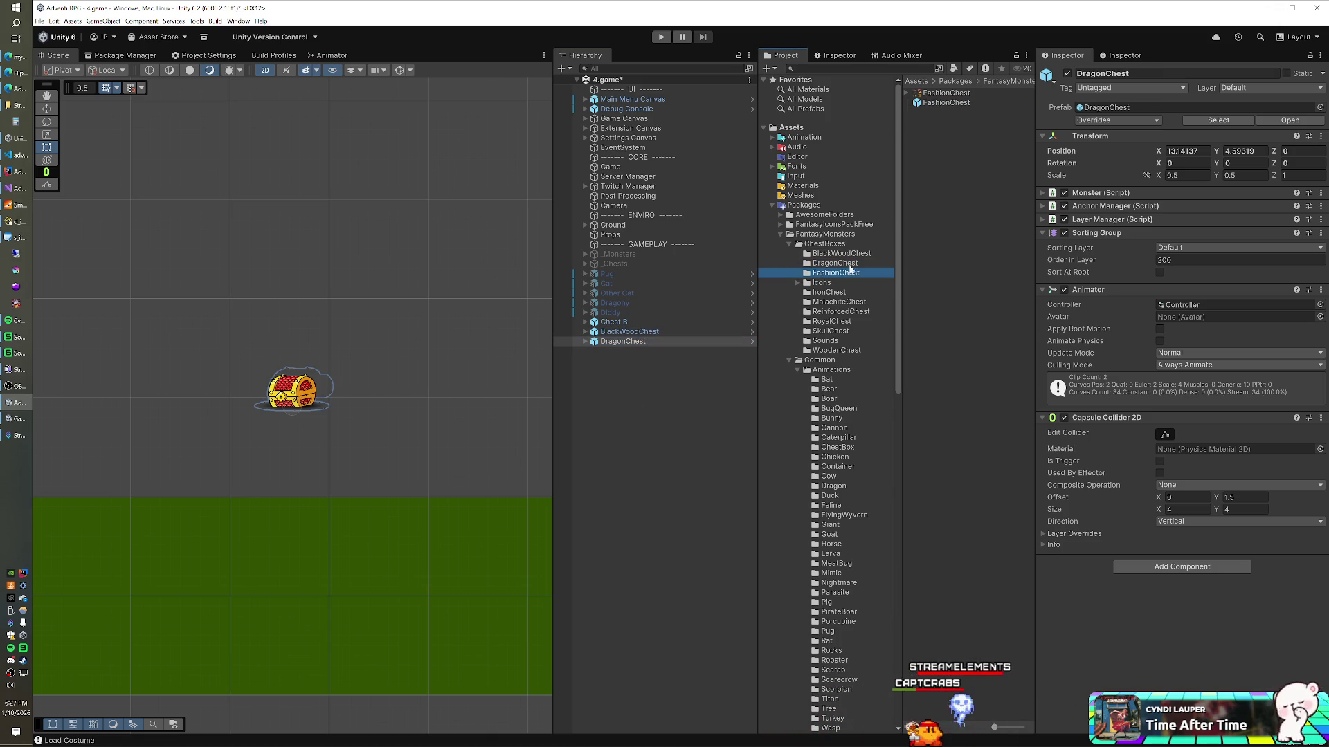
left_click_drag(666, 409, 667, 410)
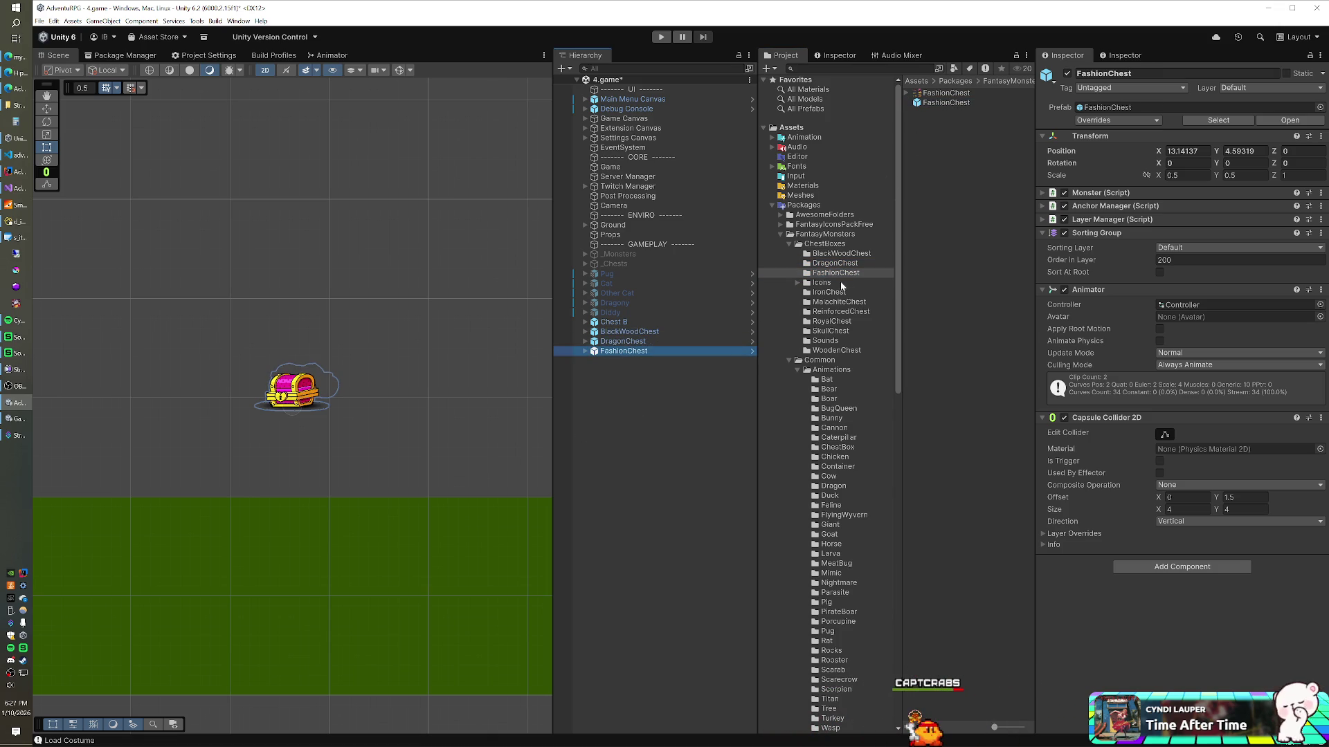
Add MalachiteChest, ReinforcedChest, RoyalChest and SkullChest instances to the scene
left_click(830, 292)
left_click(827, 303)
left_click_drag(940, 103, 636, 392)
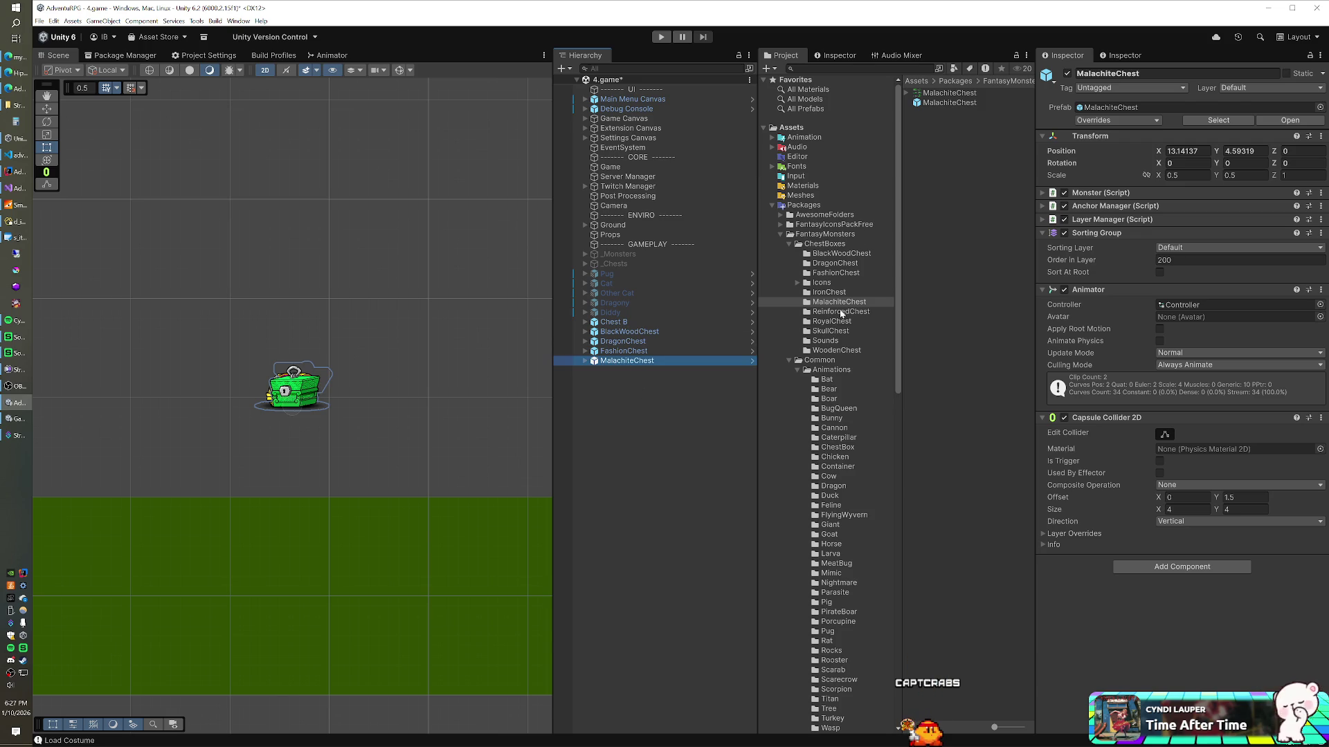
left_click_drag(675, 419, 673, 414)
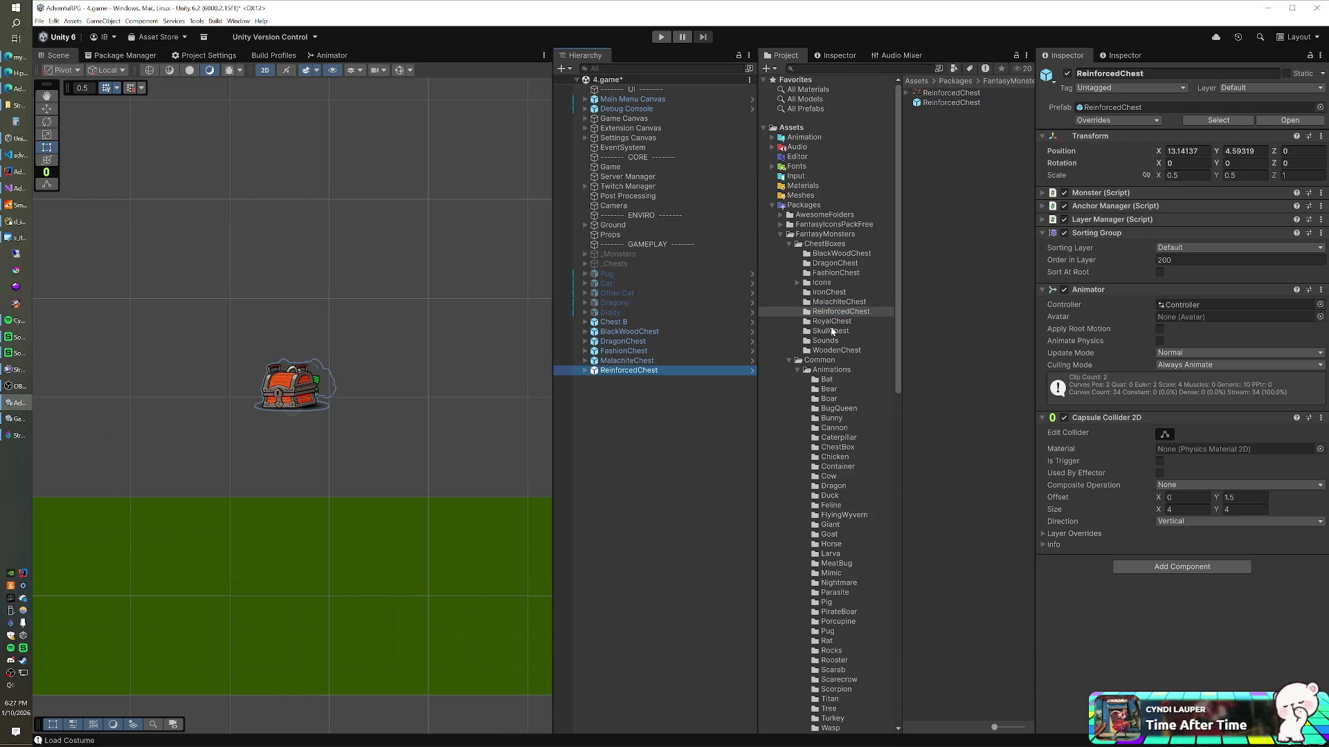
left_click_drag(935, 105, 685, 425)
left_click(831, 331)
left_click_drag(940, 102, 685, 437)
left_click(836, 351)
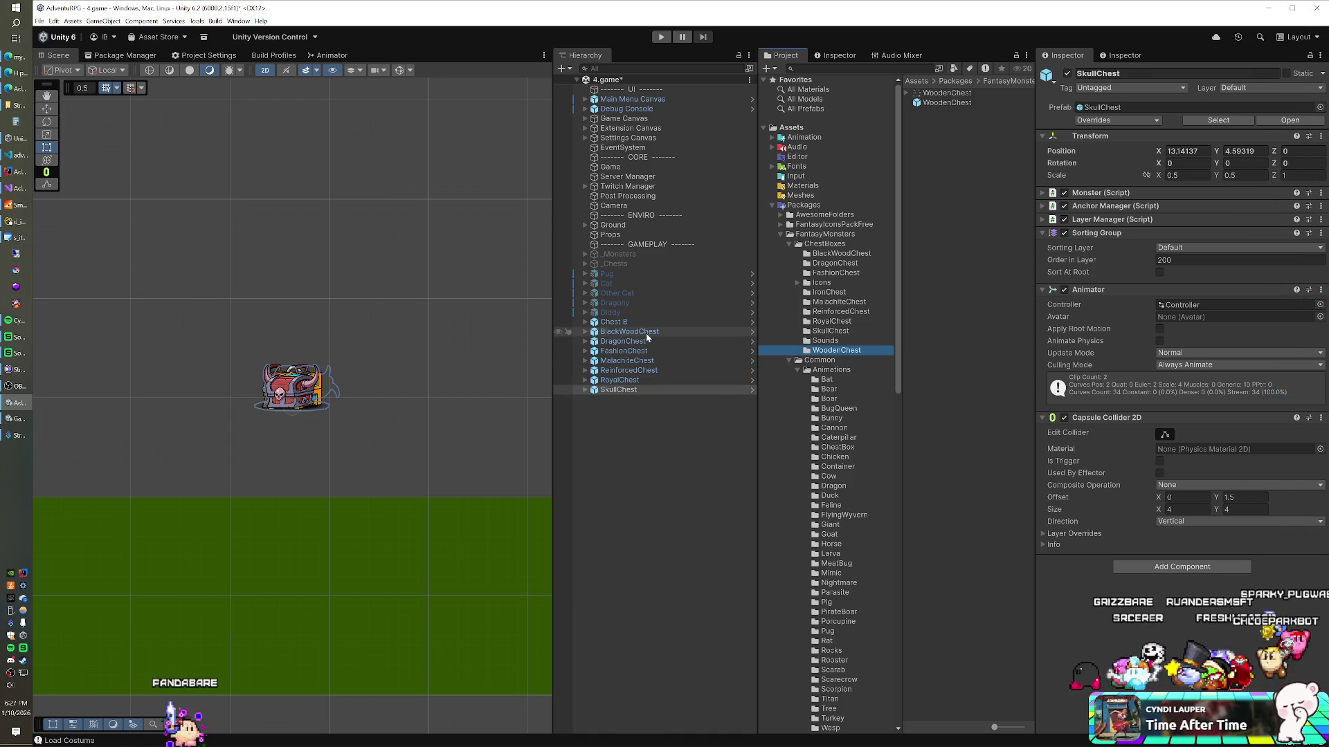
left_click(772, 206)
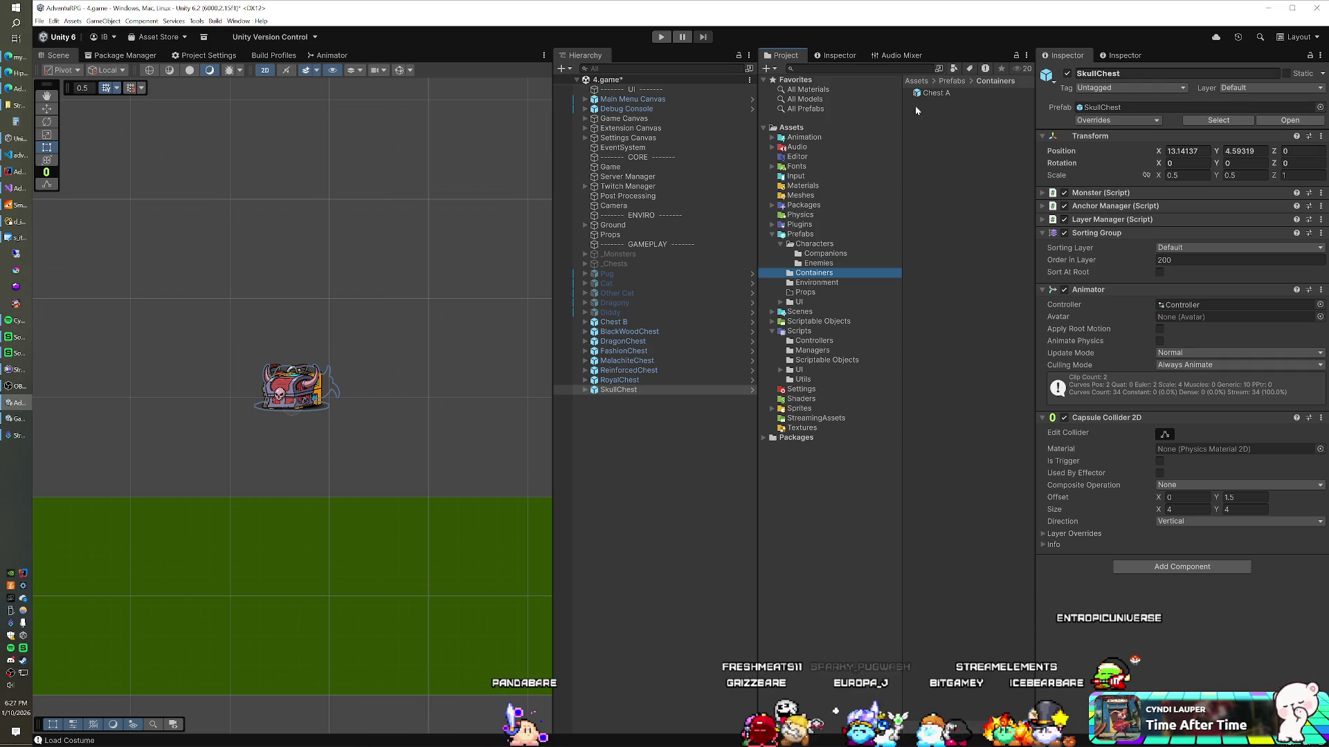
Add Chest A, create a dashed '-----------------' separator object, and move the seven packaged chests below it
mouse_move(925, 93)
left_mouse_down()
mouse_move(701, 413)
mouse_move(672, 431)
mouse_move(630, 407)
left_mouse_up()
left_click(625, 324)
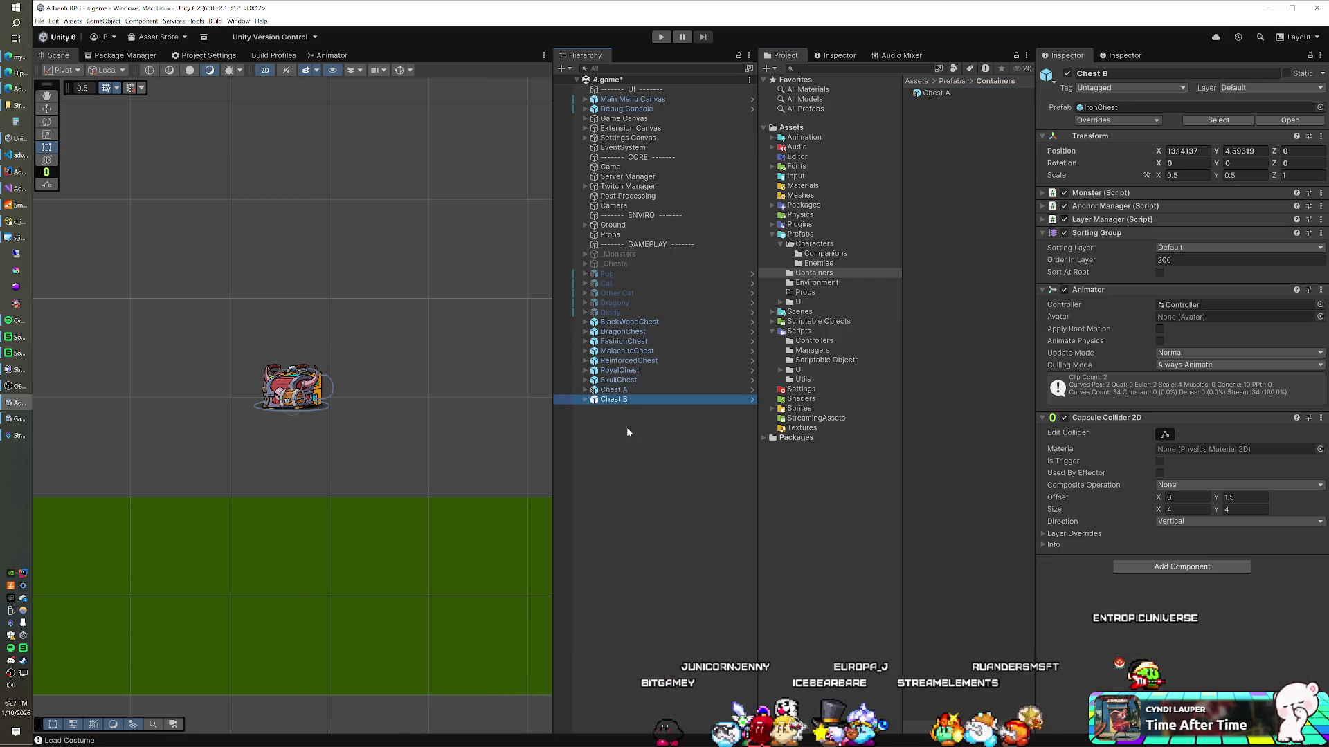
right_click(628, 429)
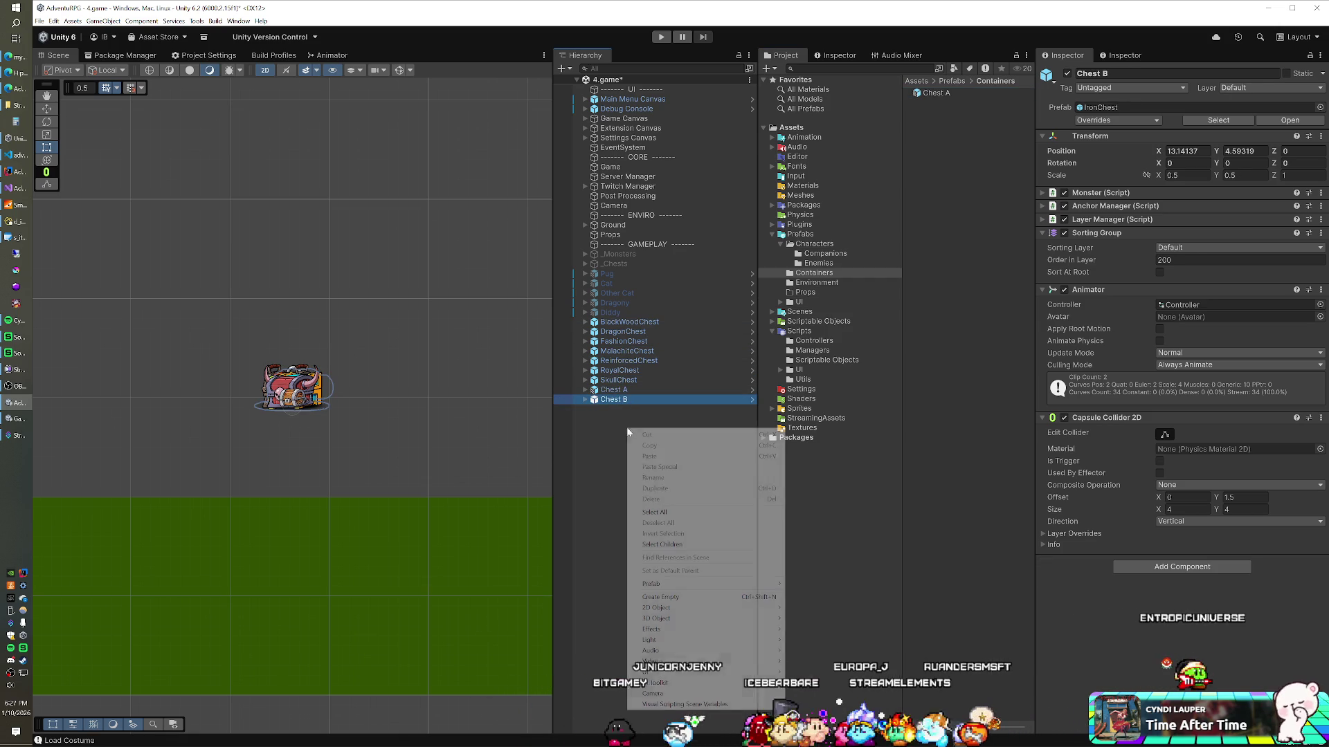
left_click(675, 597)
type("-----------------")
key("Return")
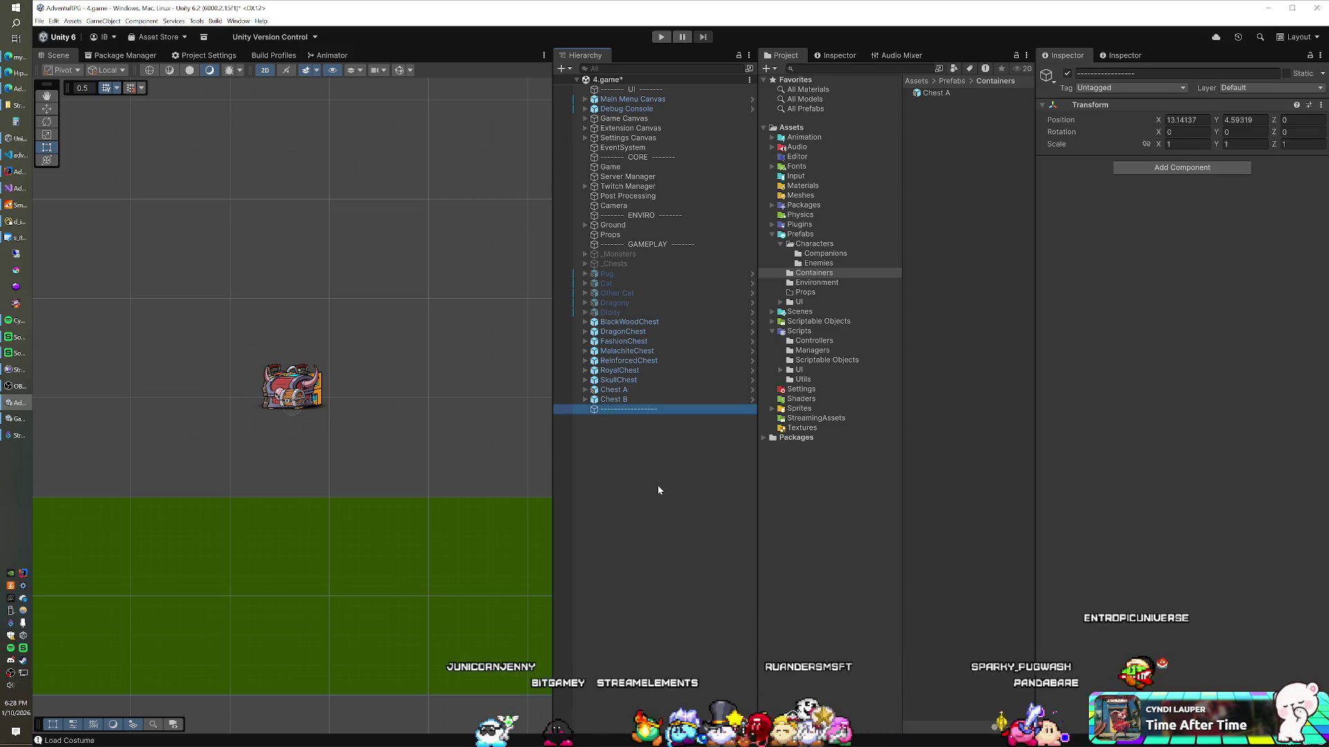
left_click(646, 379)
left_click(626, 322, "shift")
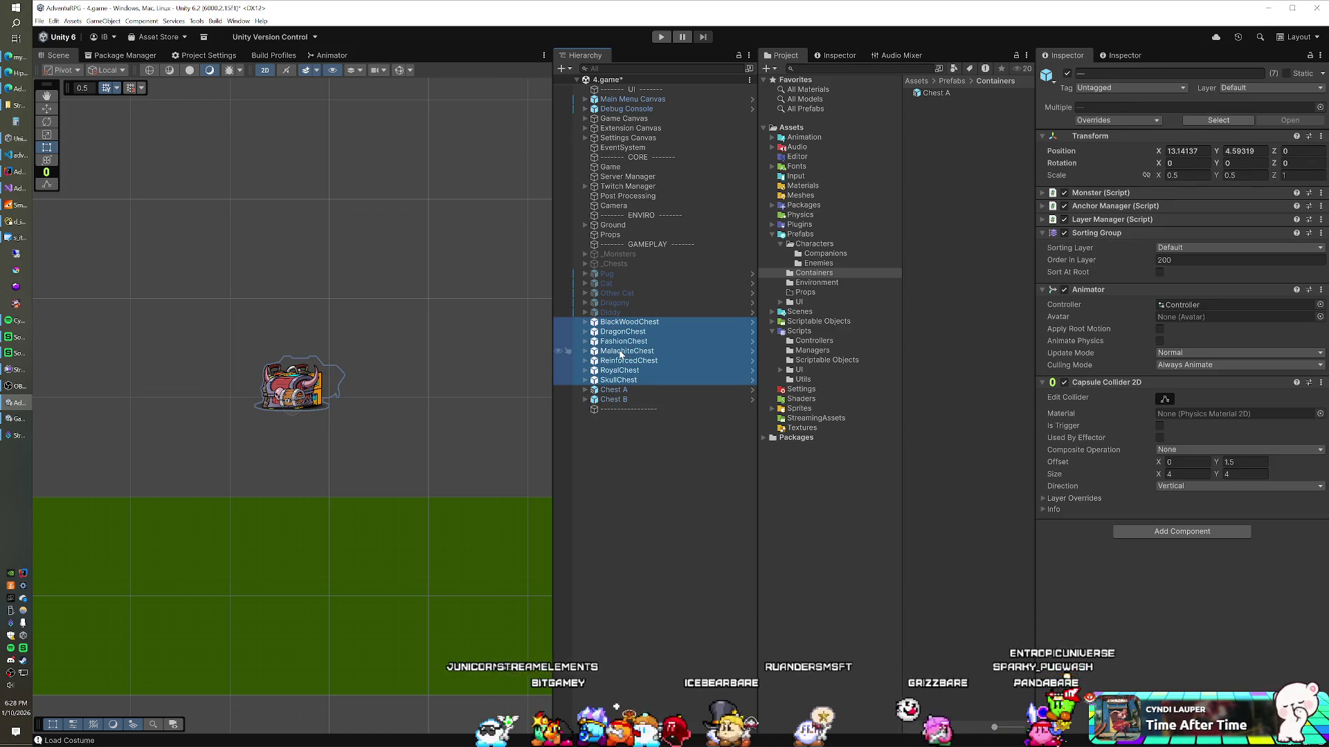
left_click_drag(627, 417, 626, 417)
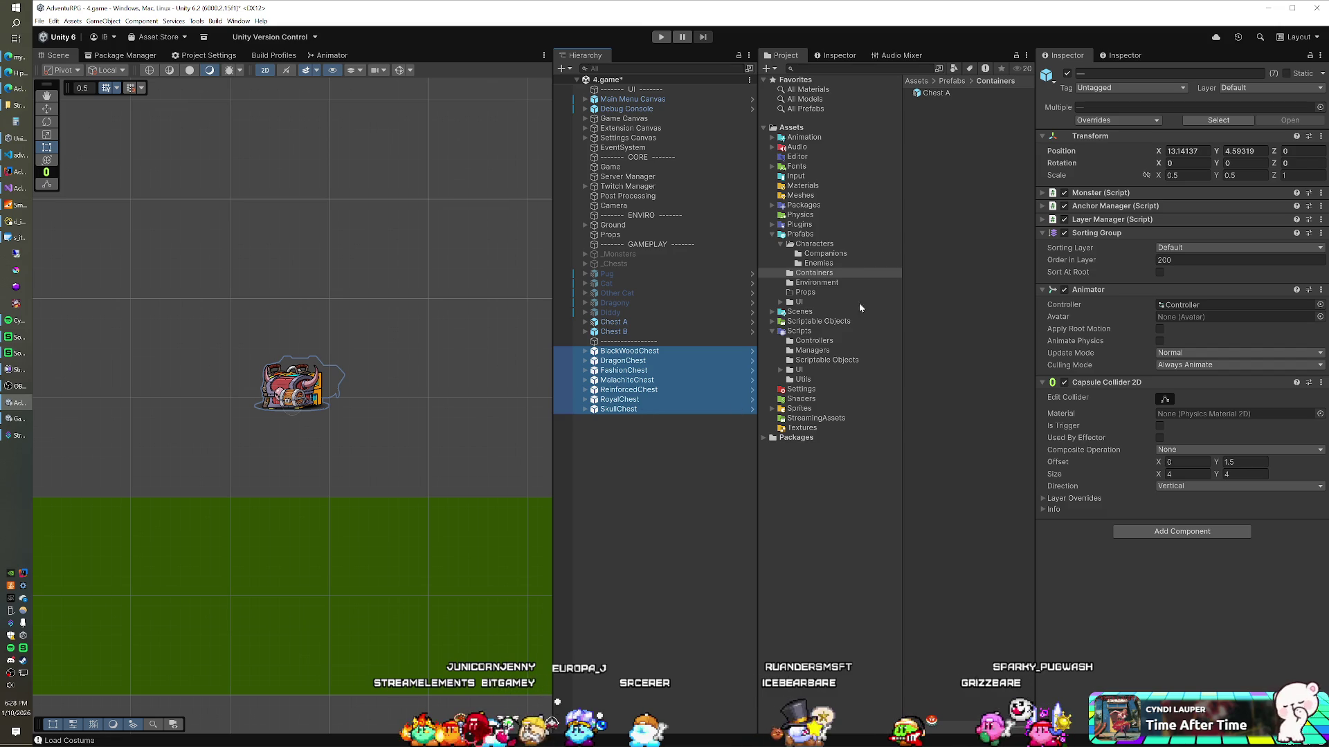
Search the project assets for chest prefabs with 'chest t:prefab'
left_click(771, 206)
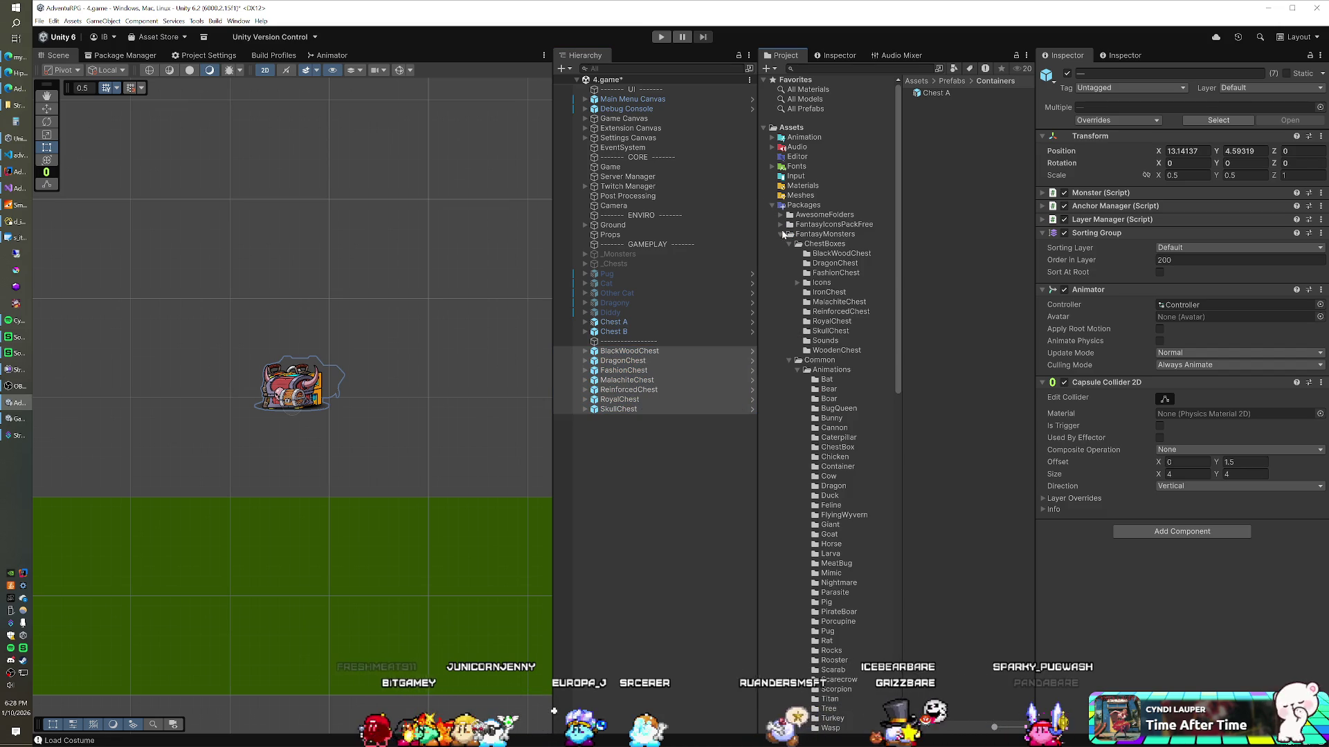
left_click(857, 70)
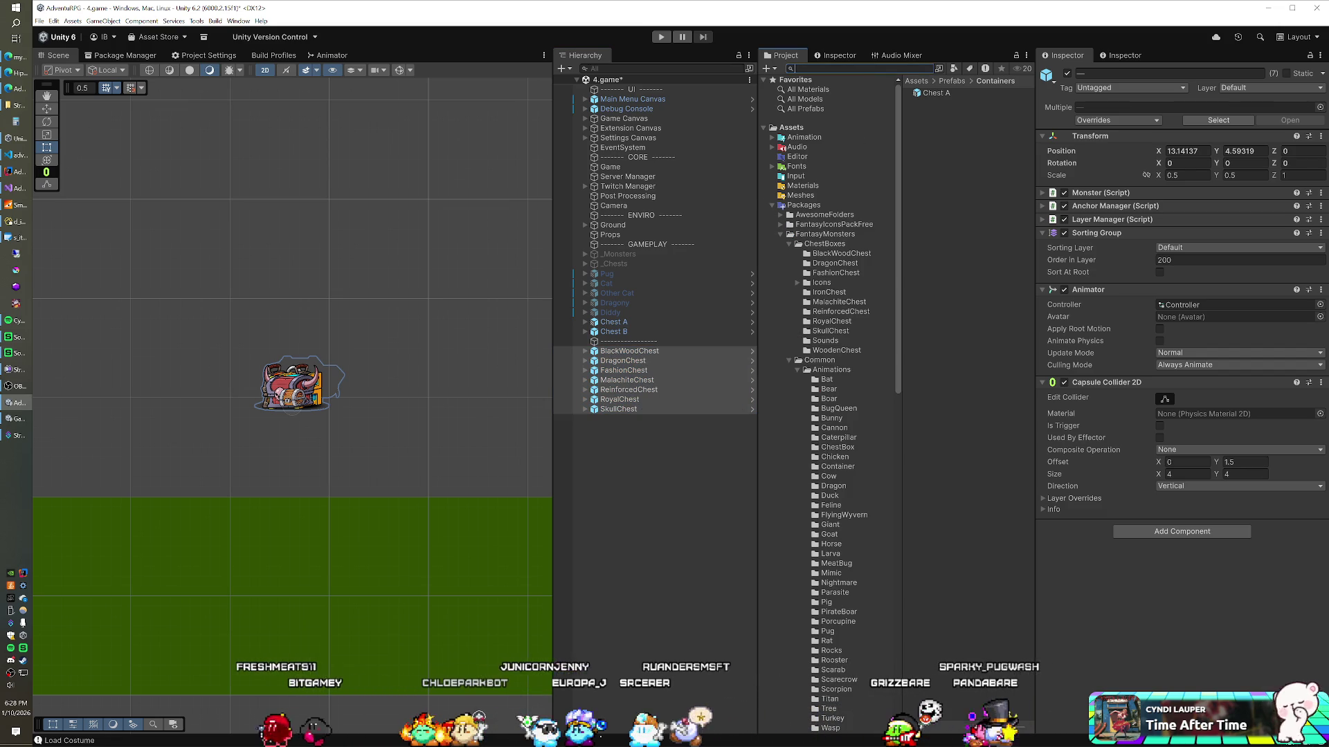
type("chest:prefab")
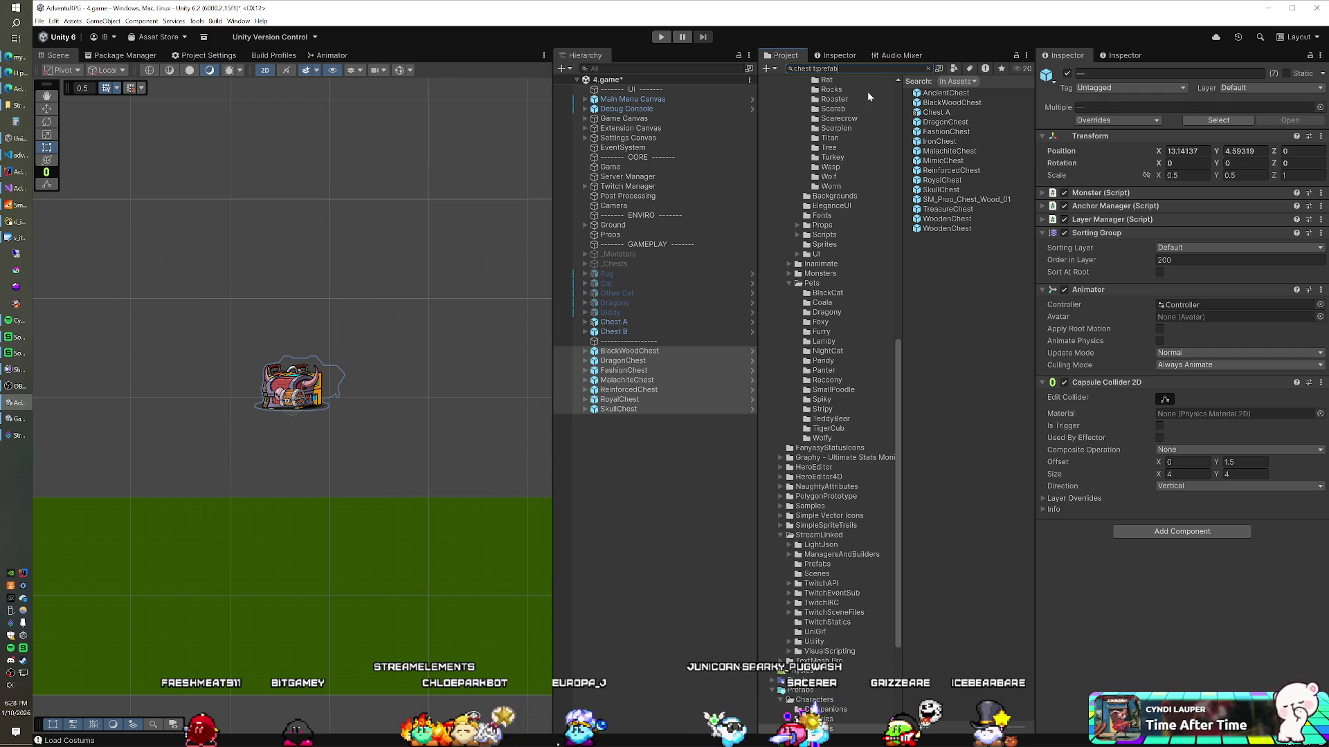
left_click(963, 96)
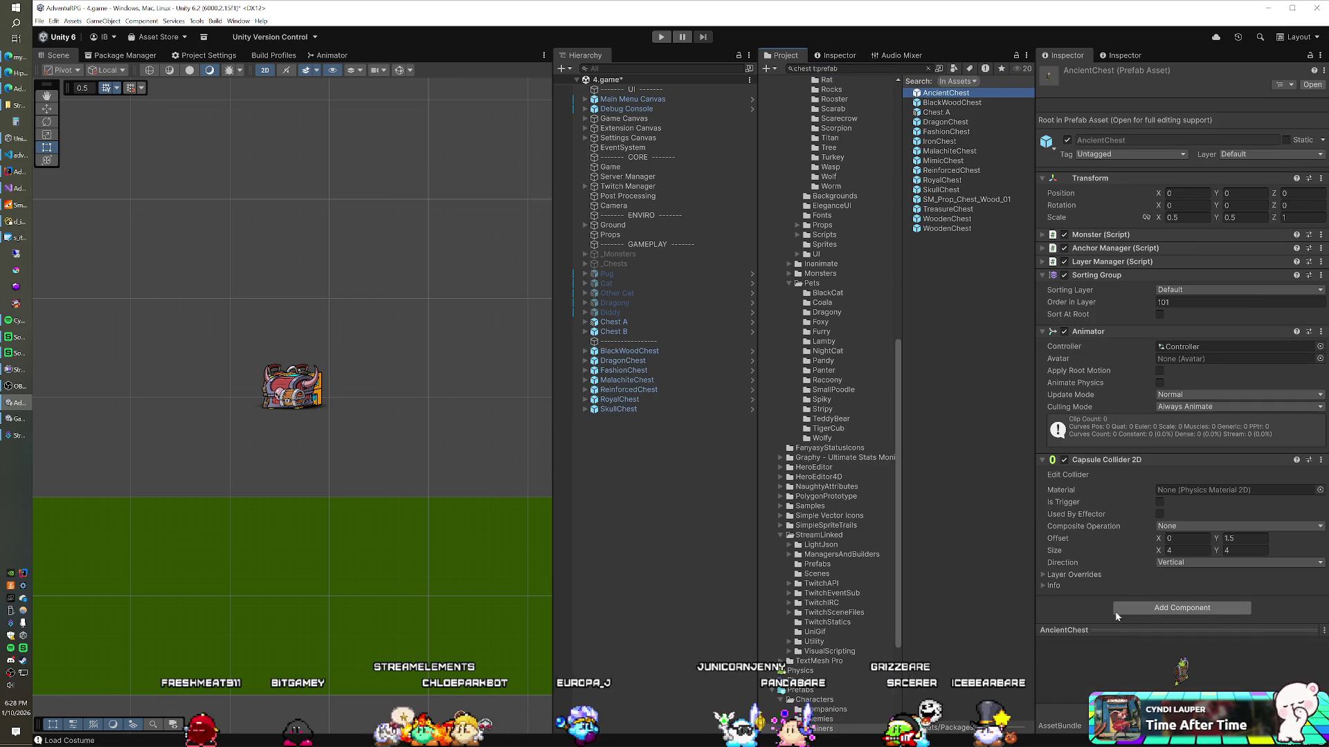
left_click_drag(1110, 636, 1011, 592)
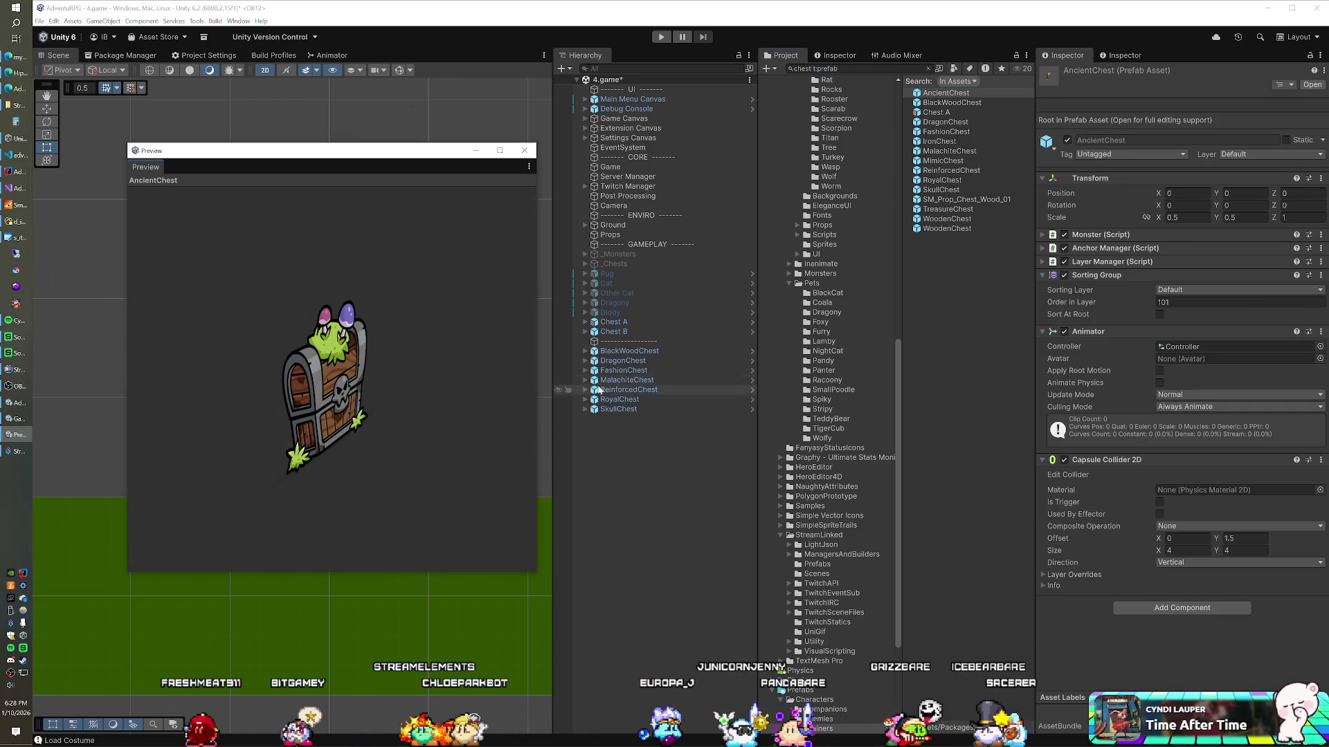
left_click(523, 151)
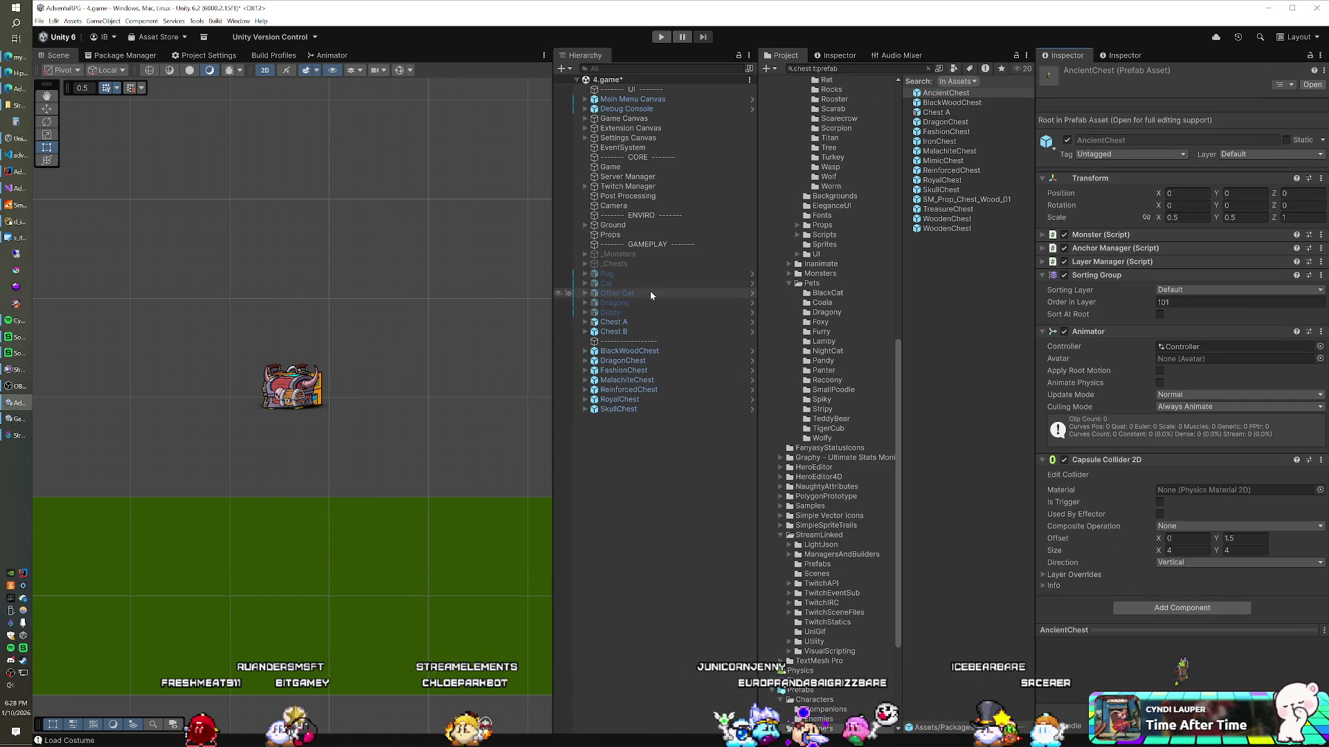
left_click_drag(611, 354, 613, 361)
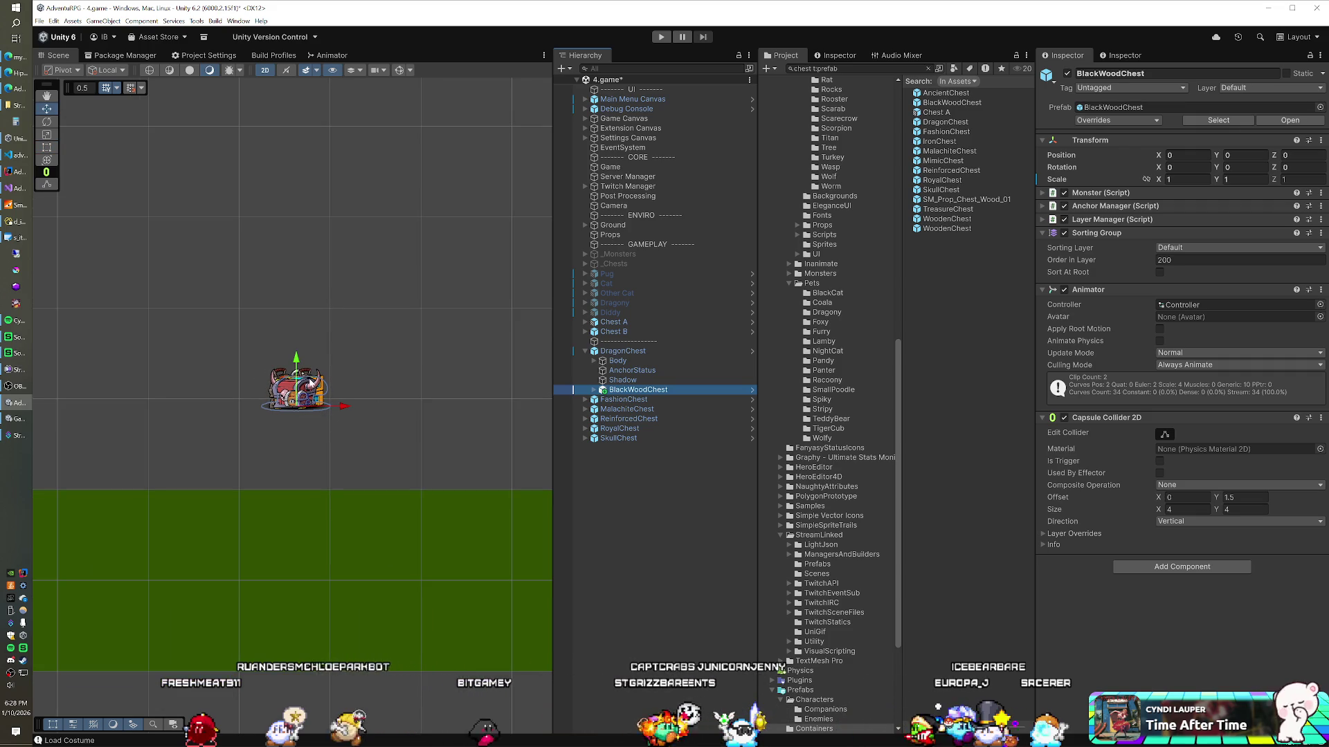
left_click_drag(306, 404, 270, 358)
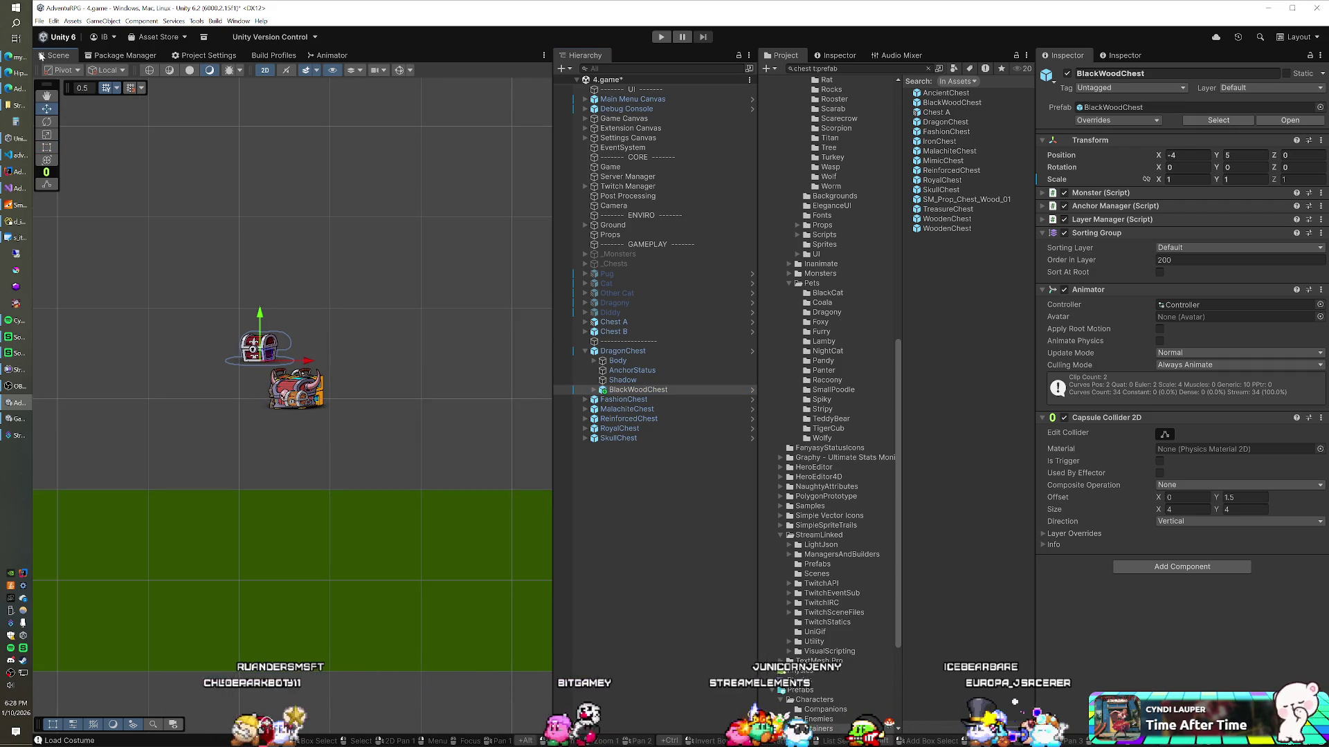
key("ctrl+z")
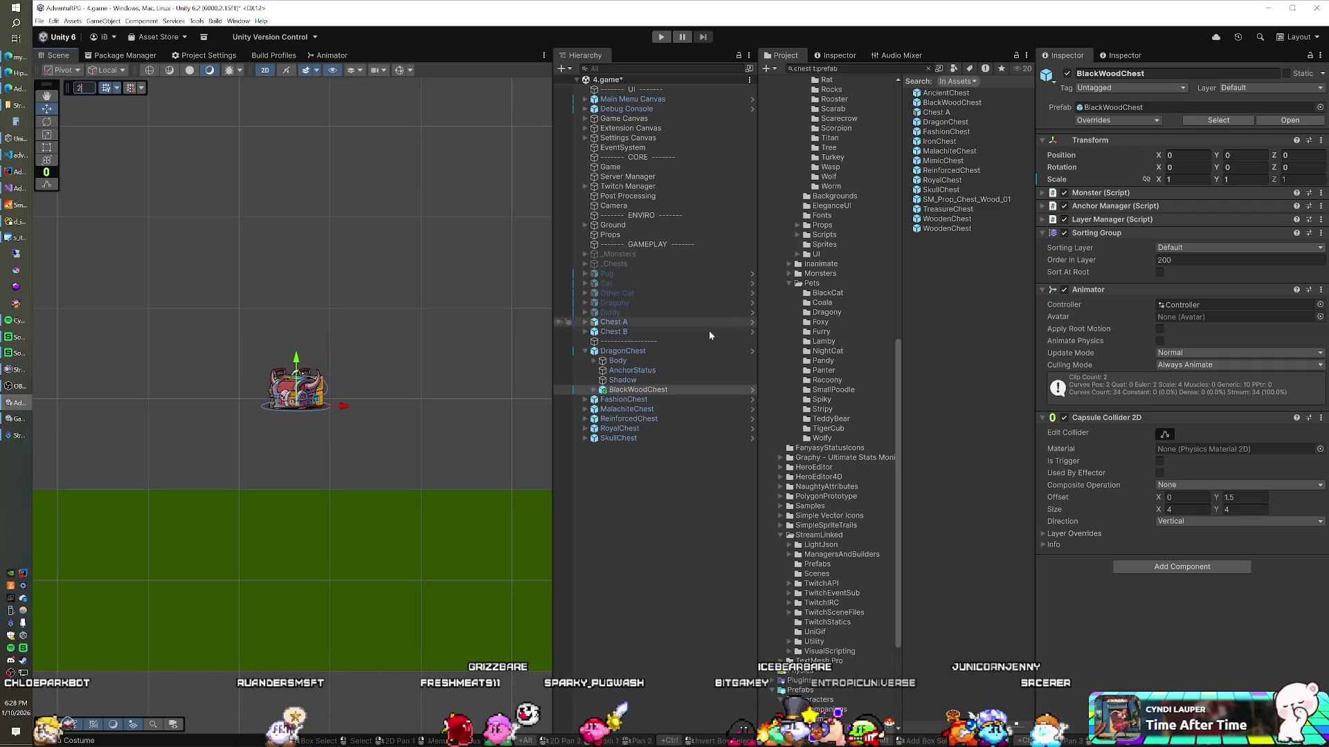
left_click_drag(296, 395, 212, 329)
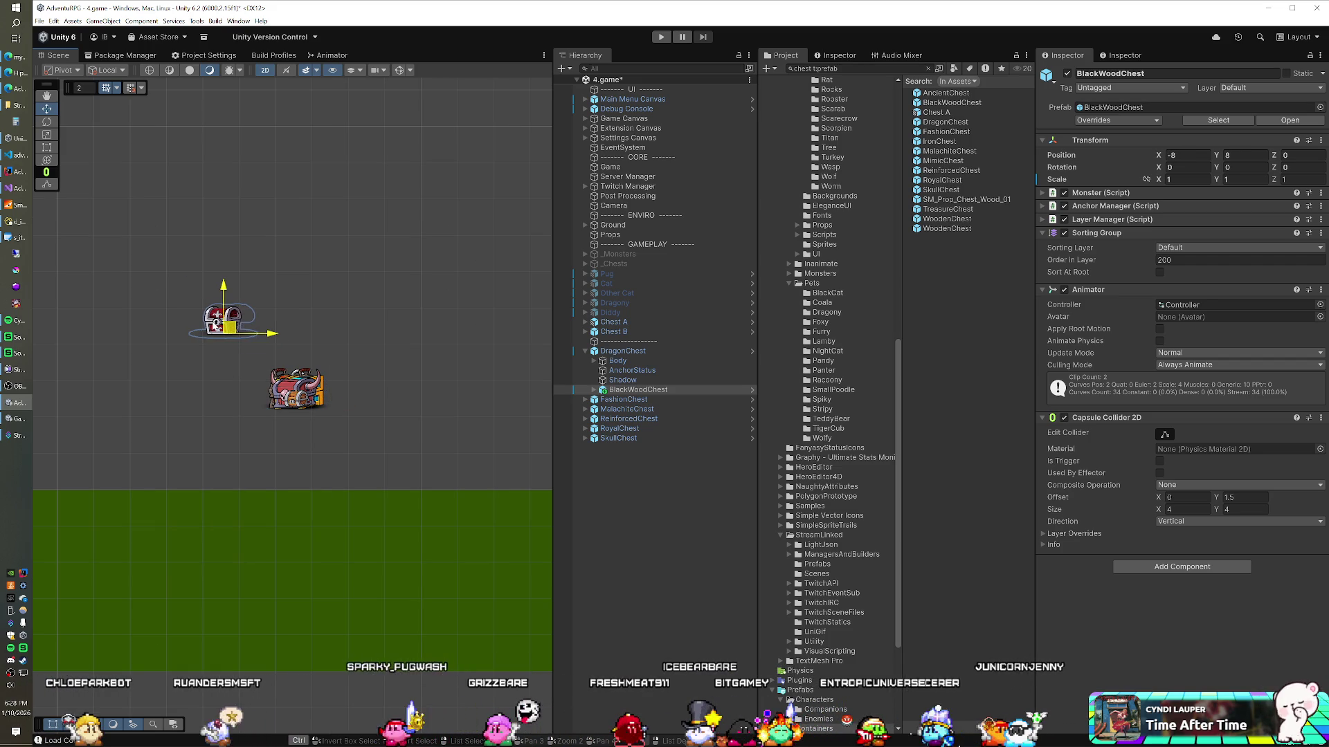
key("ctrl+z")
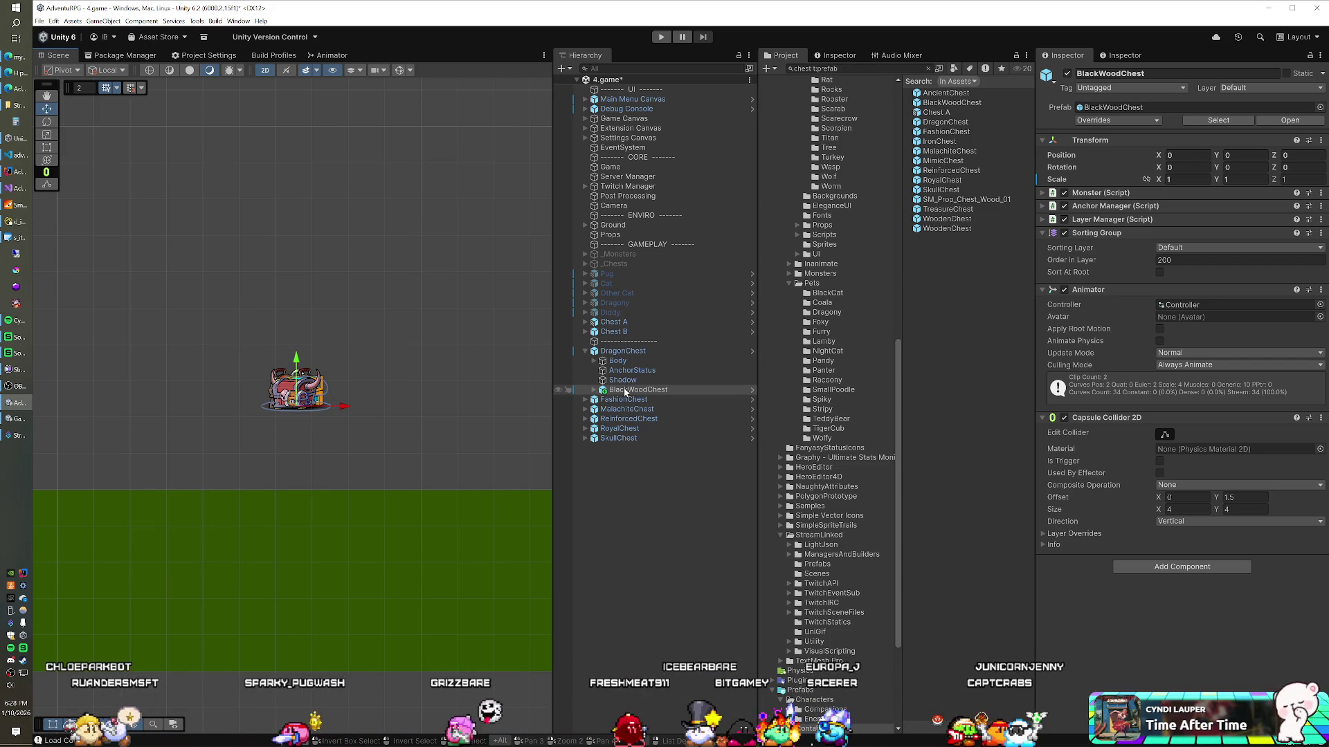
left_click_drag(633, 393, 637, 354)
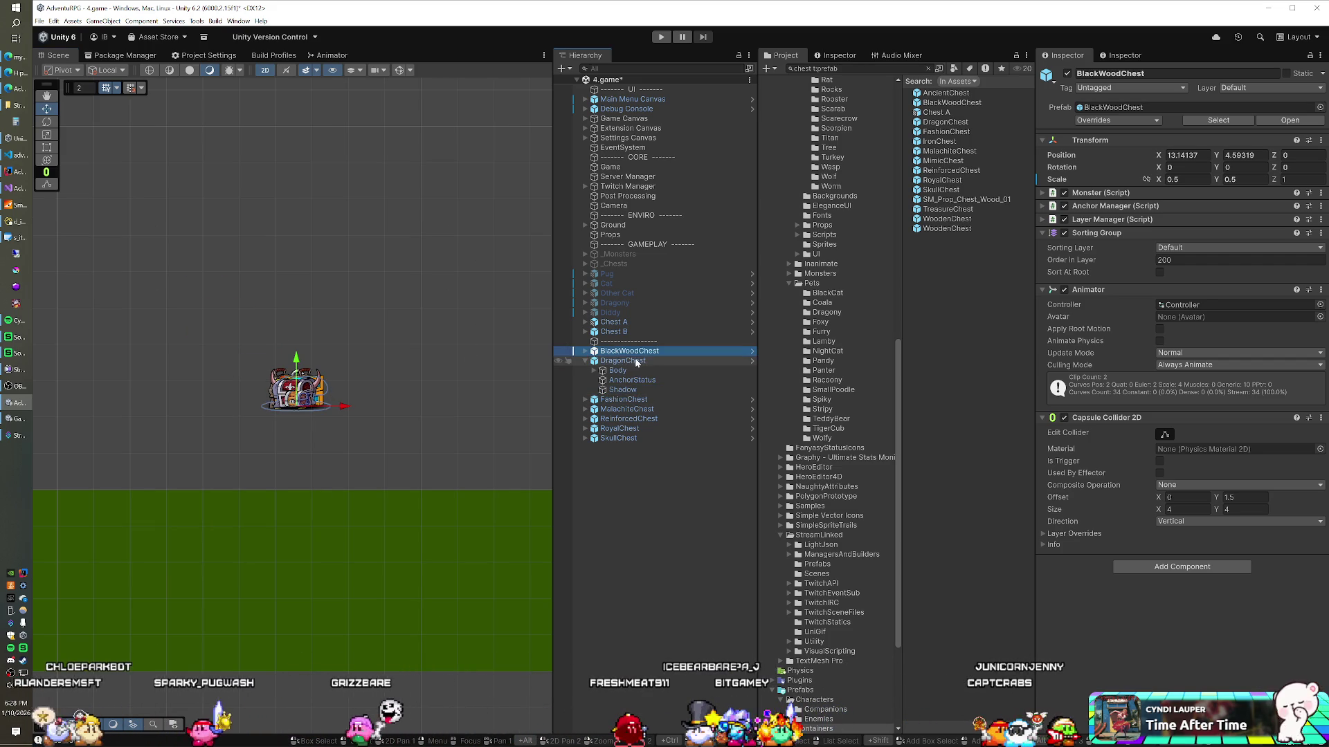
Arrange BlackWoodChest, DragonChest, FashionChest and MalachiteChest into a top row
mouse_move(317, 405)
left_mouse_down()
mouse_move(277, 359)
mouse_move(208, 333)
left_mouse_up()
left_click(679, 363)
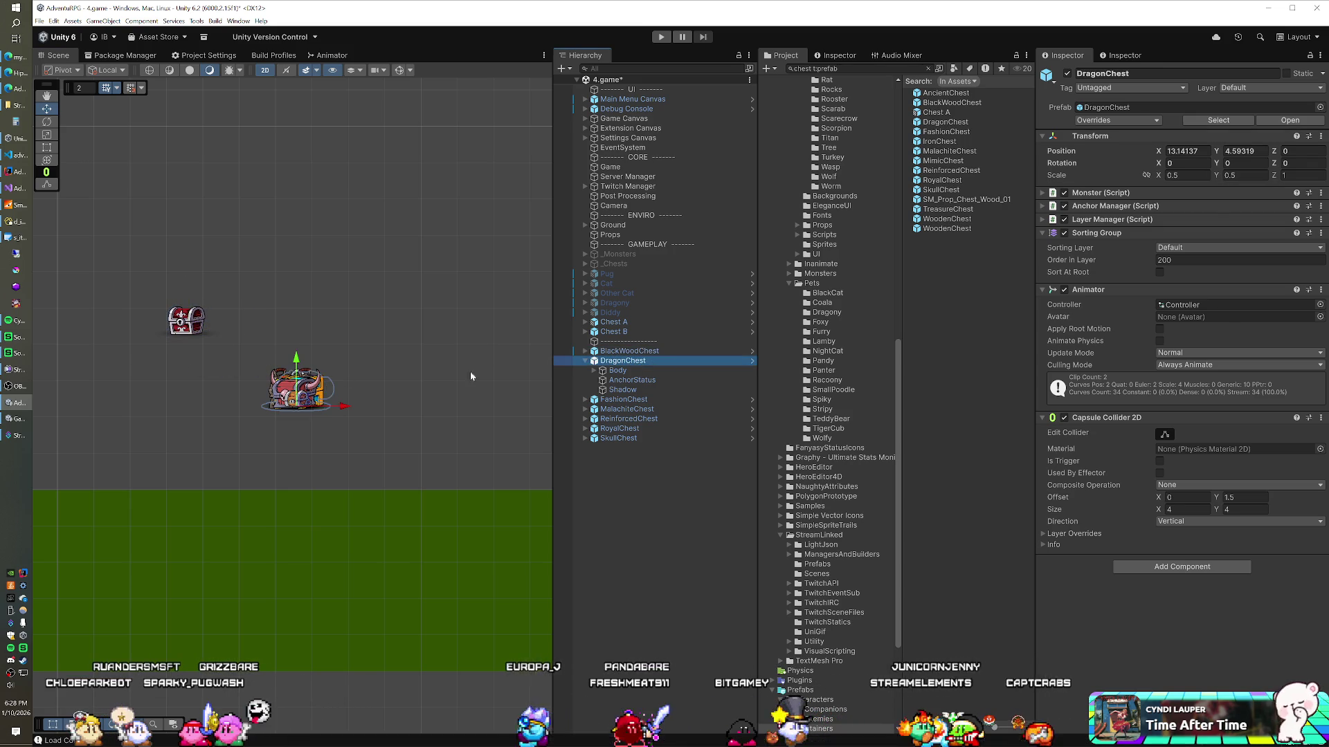
mouse_move(308, 391)
left_mouse_down()
mouse_move(274, 355)
mouse_move(273, 320)
left_mouse_up()
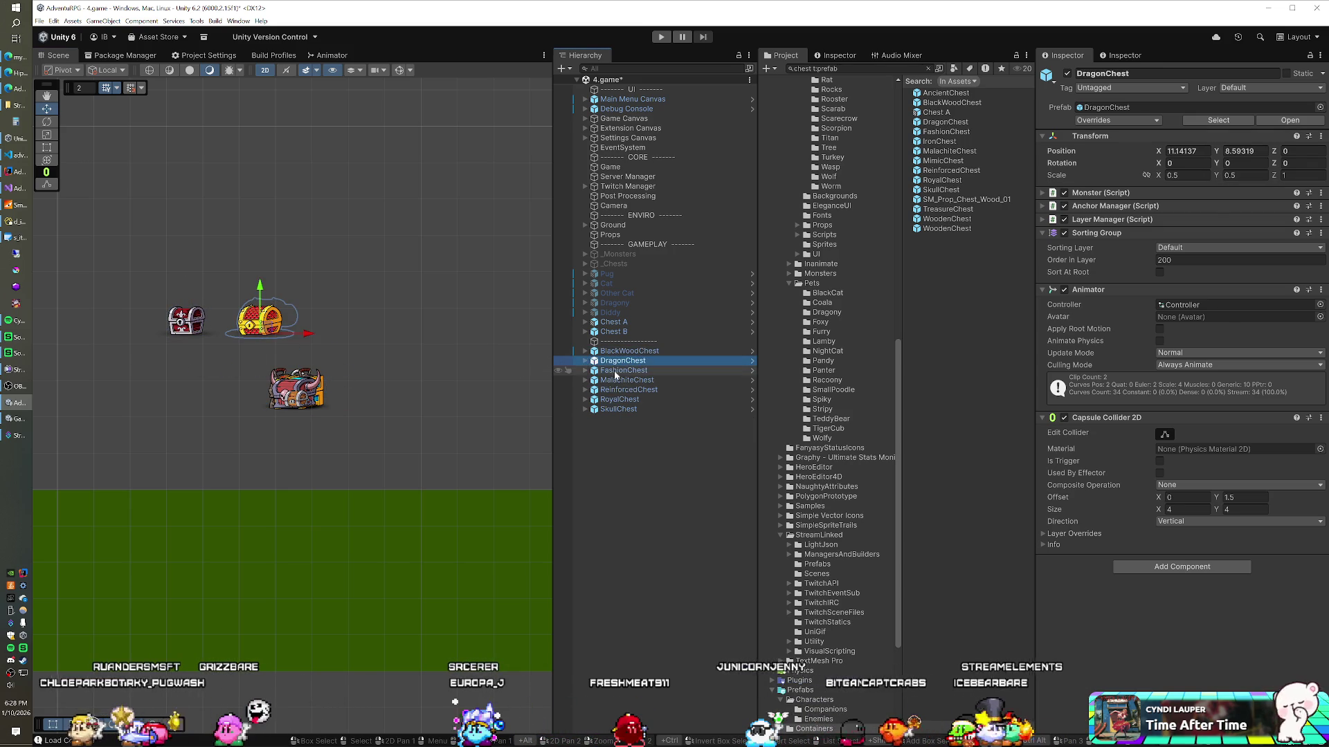
left_click(615, 376)
left_click_drag(299, 401, 326, 335)
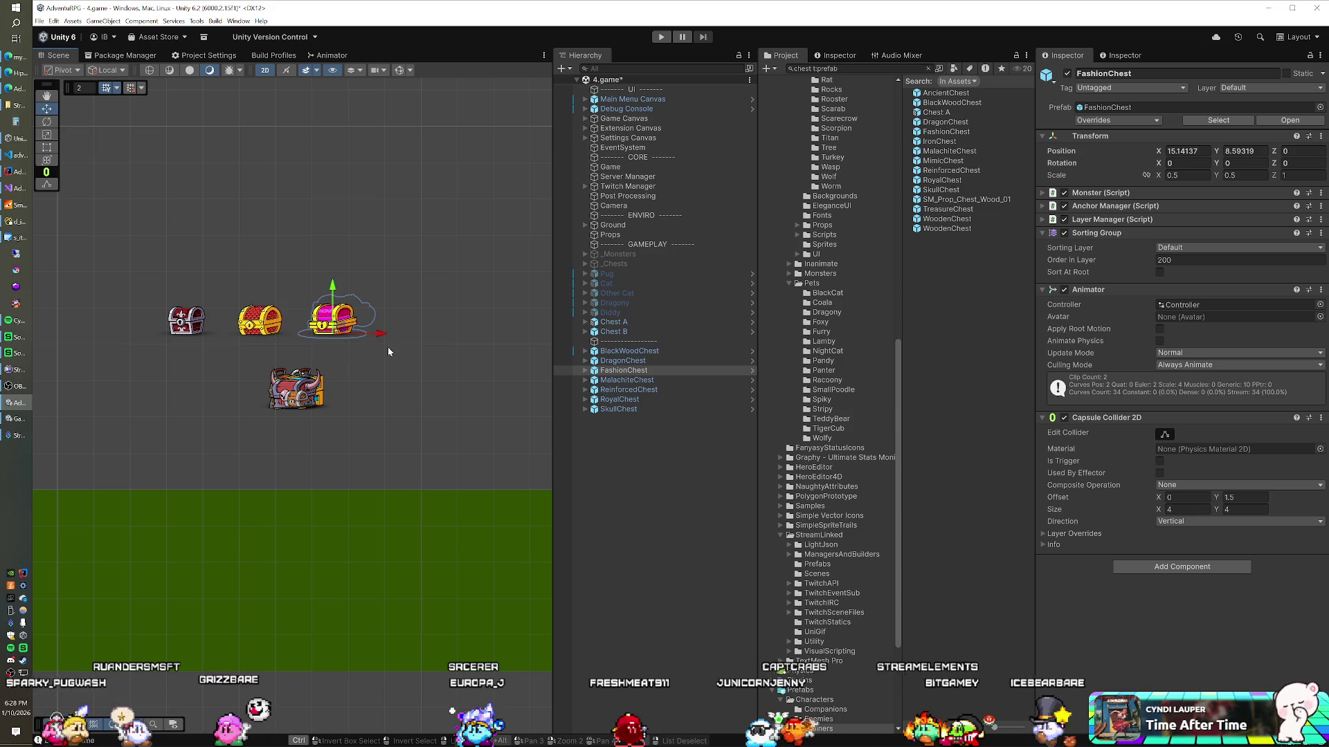
left_click(614, 381)
mouse_move(310, 403)
left_mouse_down()
mouse_move(452, 327)
mouse_move(419, 335)
left_mouse_up()
Arrange ReinforcedChest, RoyalChest and SkullChest into a second row below
left_click(618, 391)
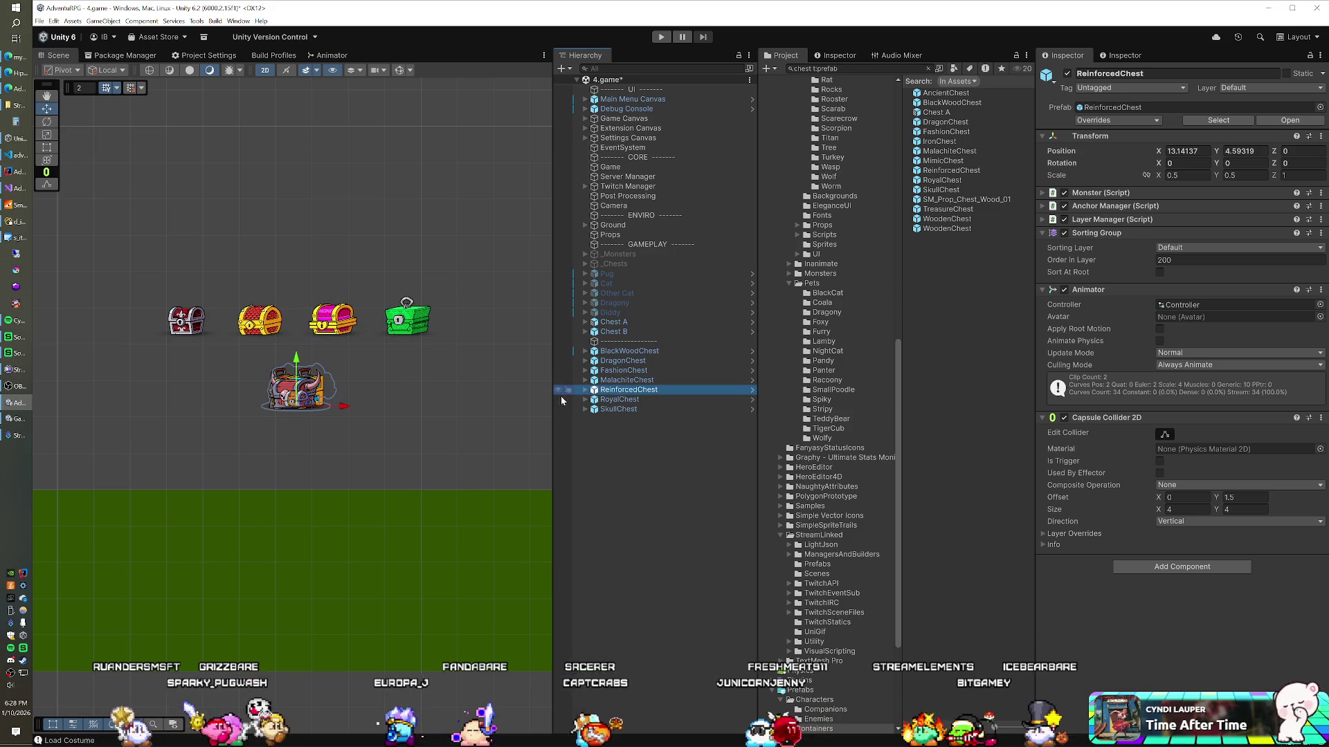
left_click_drag(313, 397, 201, 396)
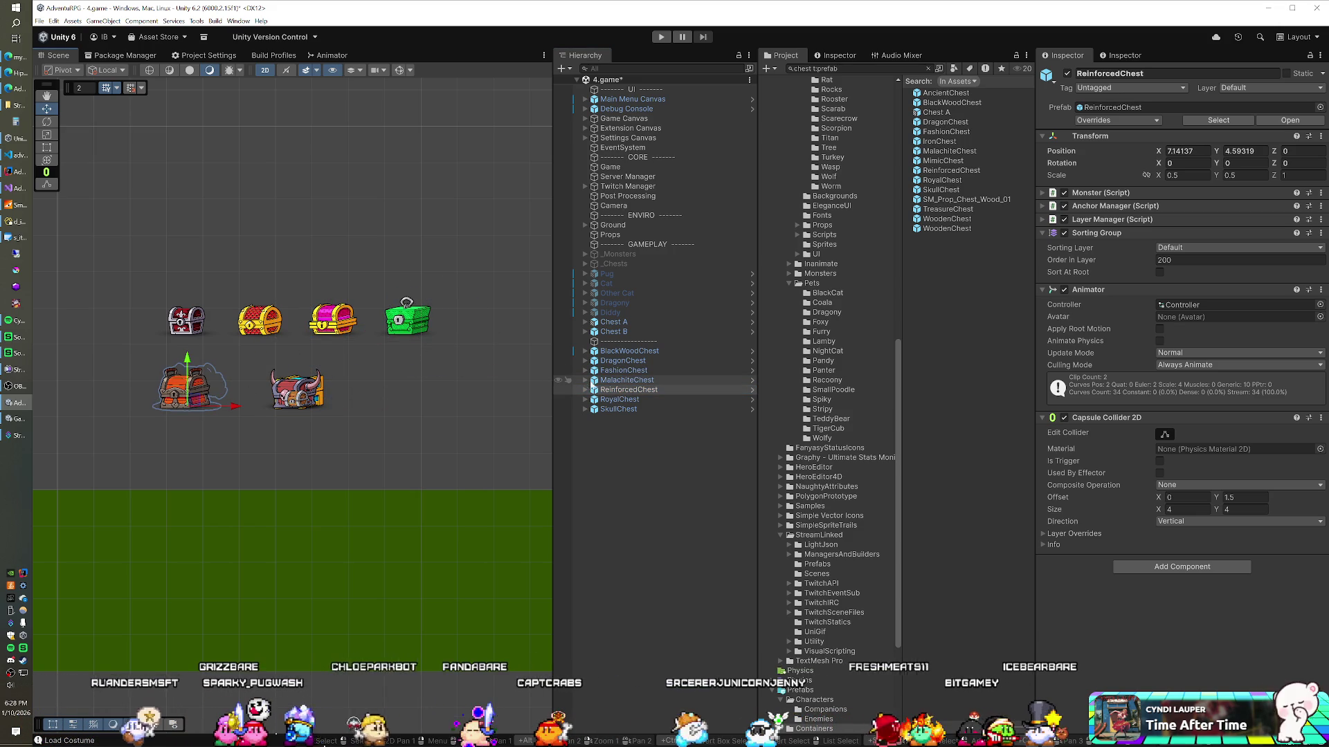
left_click(614, 360)
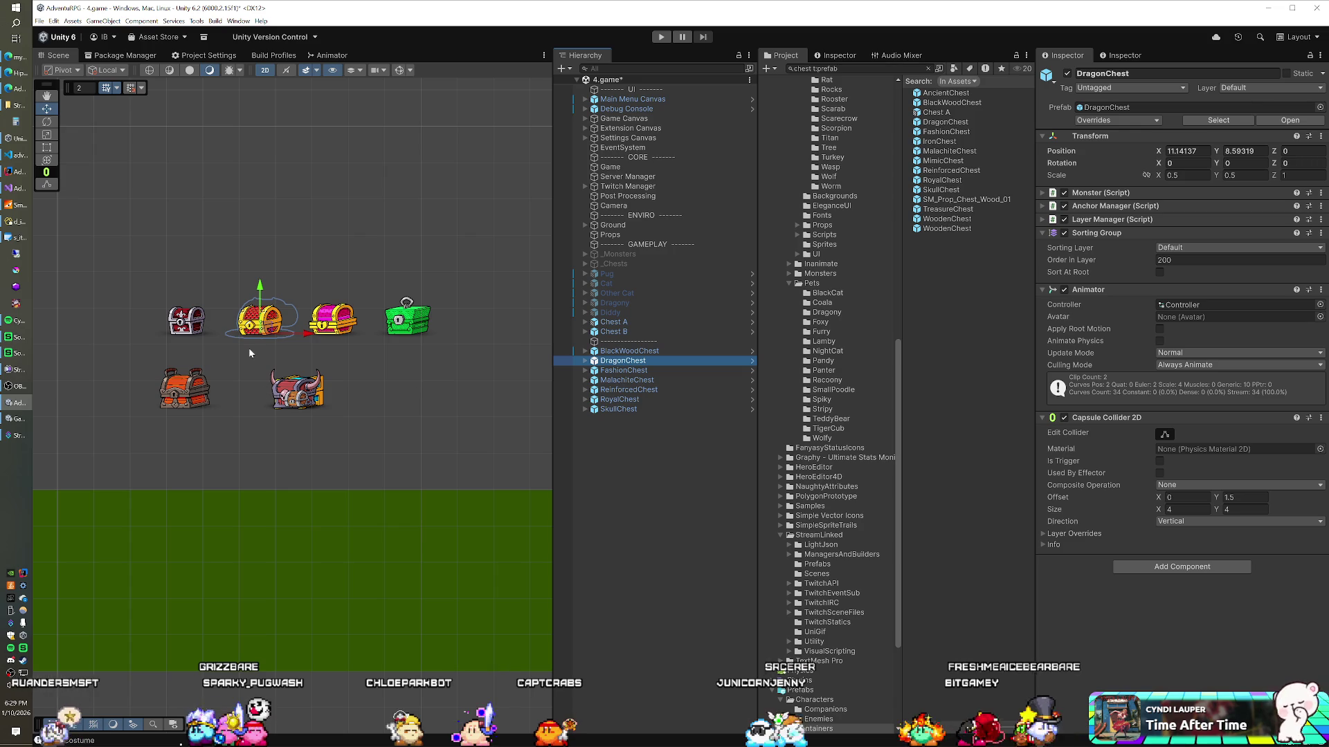
left_click(620, 380)
left_click(620, 391)
left_click(619, 400)
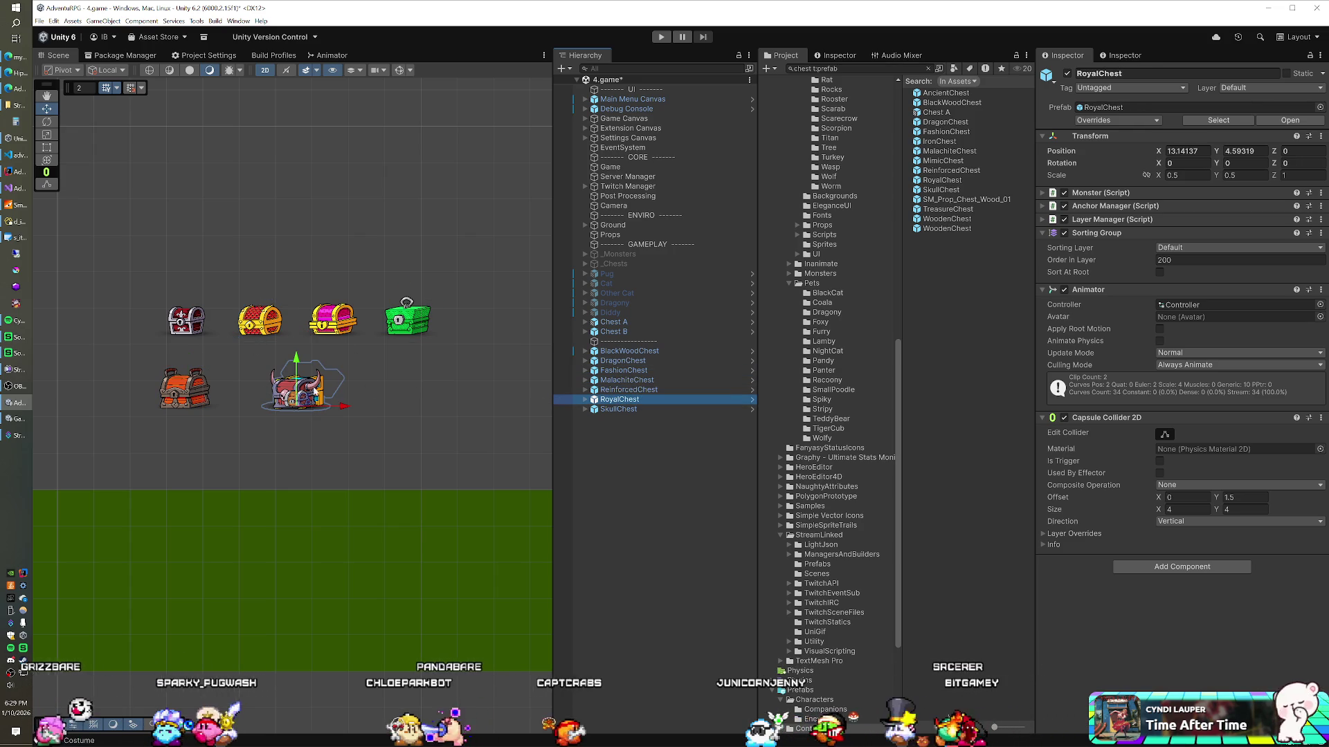
left_click_drag(303, 400, 253, 400)
left_click(618, 409)
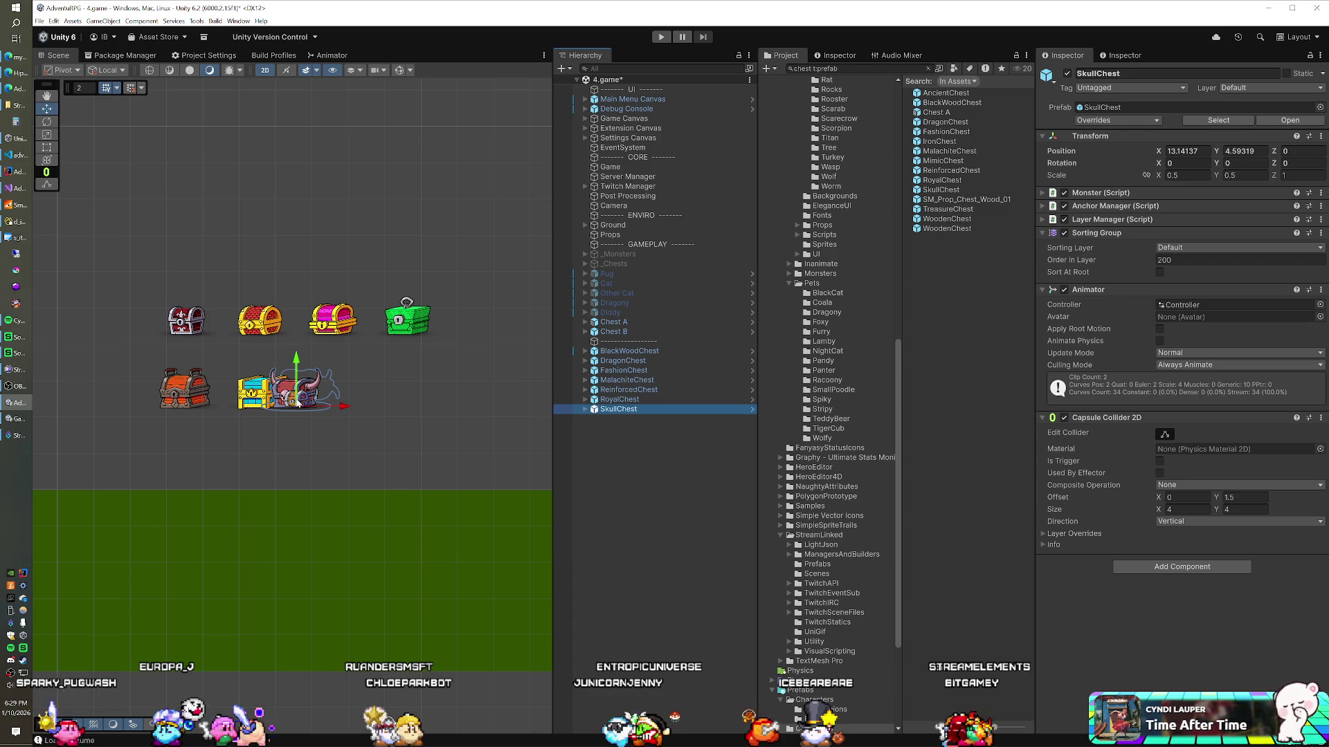
left_click_drag(299, 404, 398, 404)
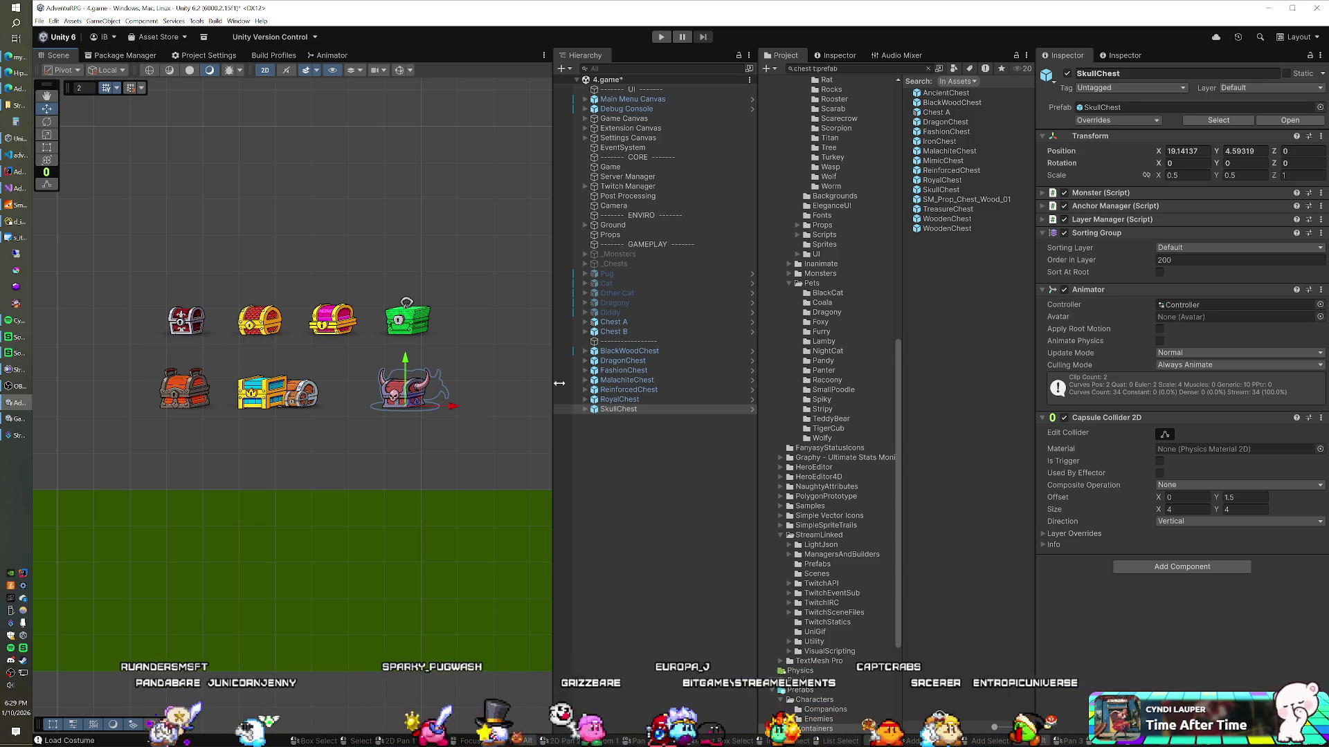
Move Chest A and Chest B side by side above the top row
left_click(612, 322)
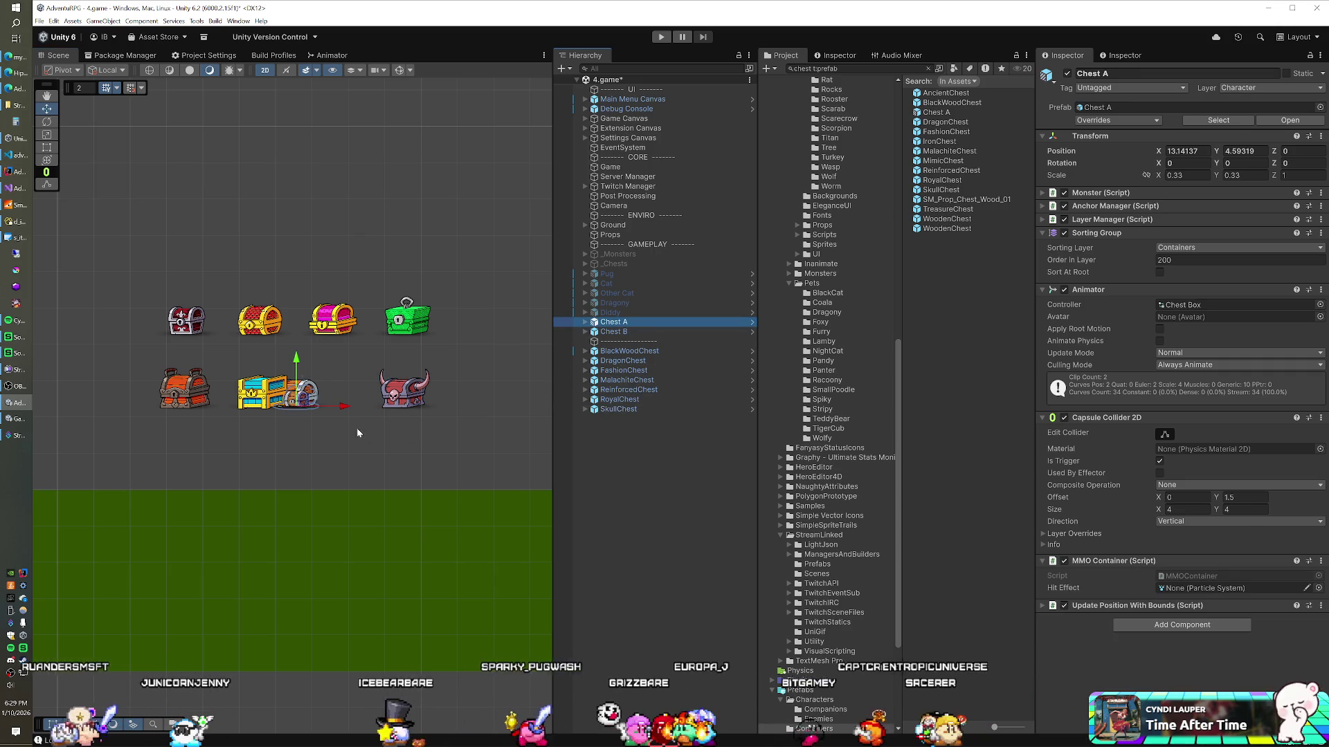
left_click_drag(199, 288, 163, 251)
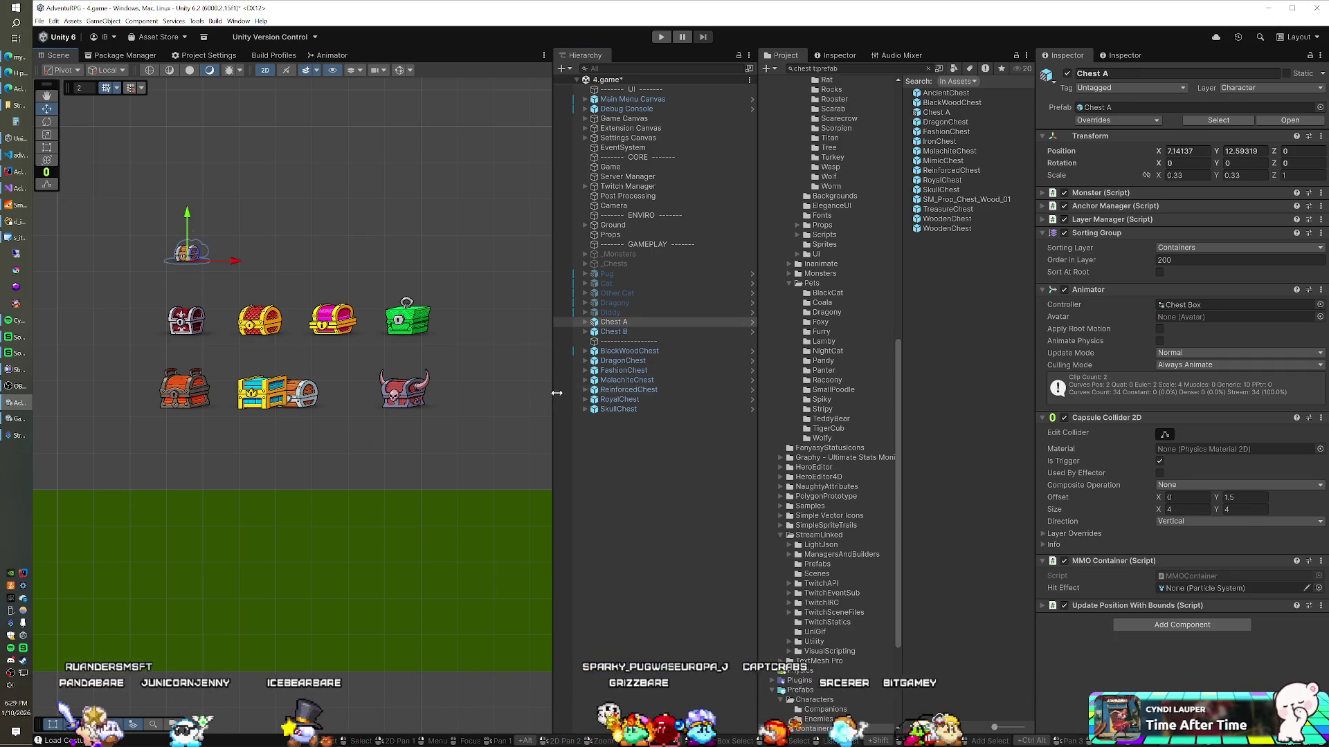
left_click(317, 381)
left_click_drag(303, 401, 273, 290)
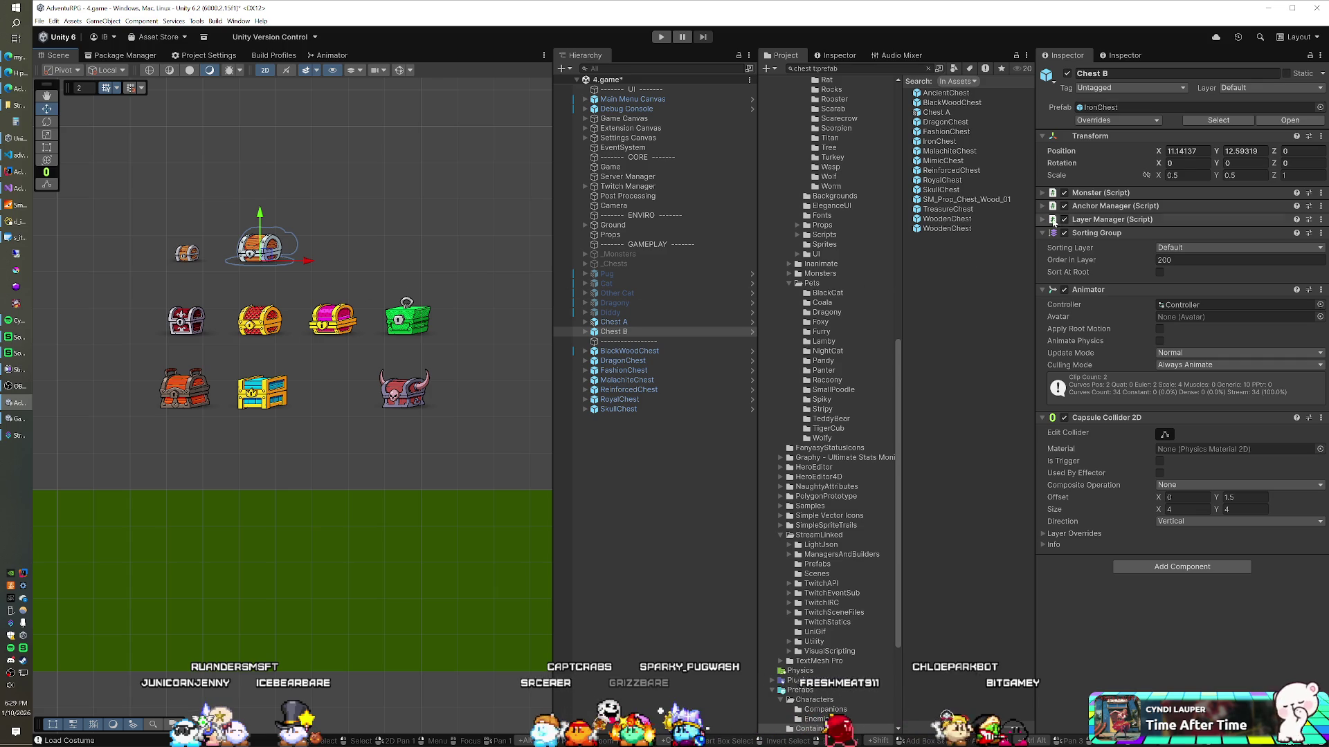
Set Chest B's scale to 0.33 and its position to 0, 0
type("0.33")
key("Tab")
type("0")
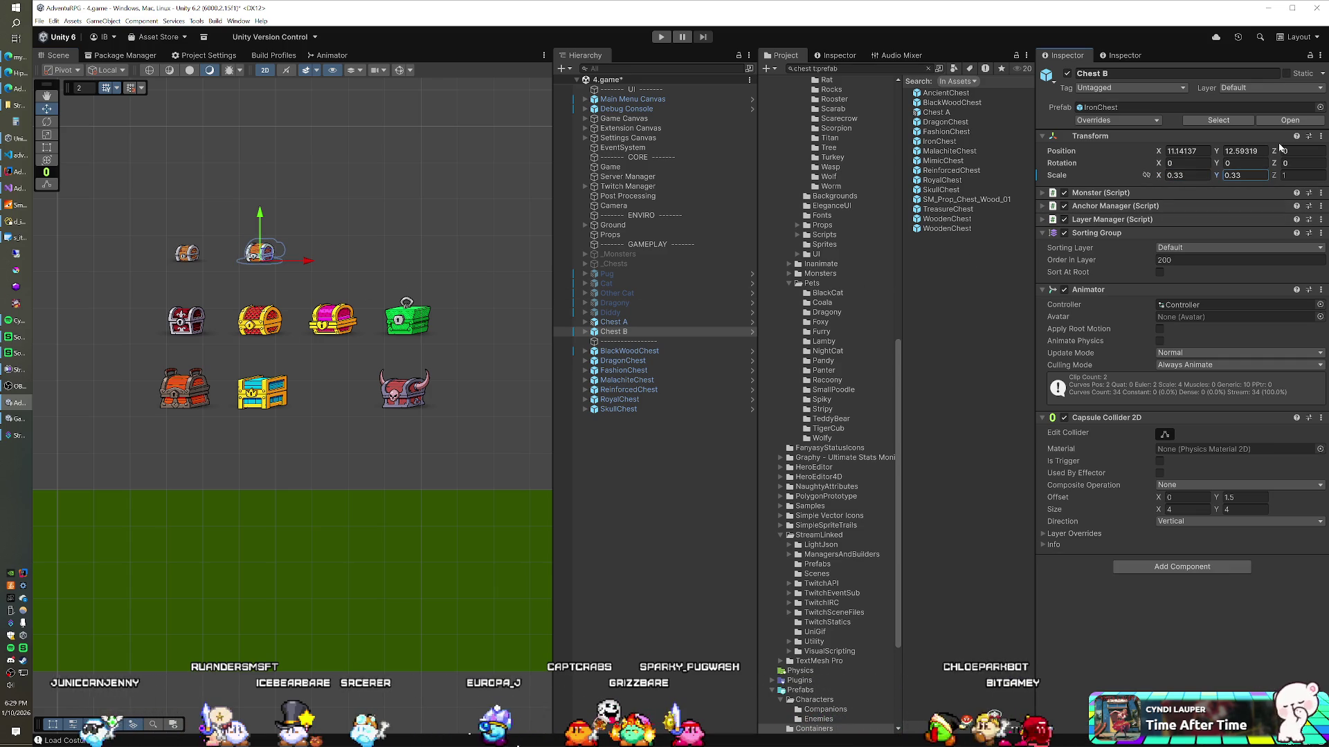
left_click(1187, 151)
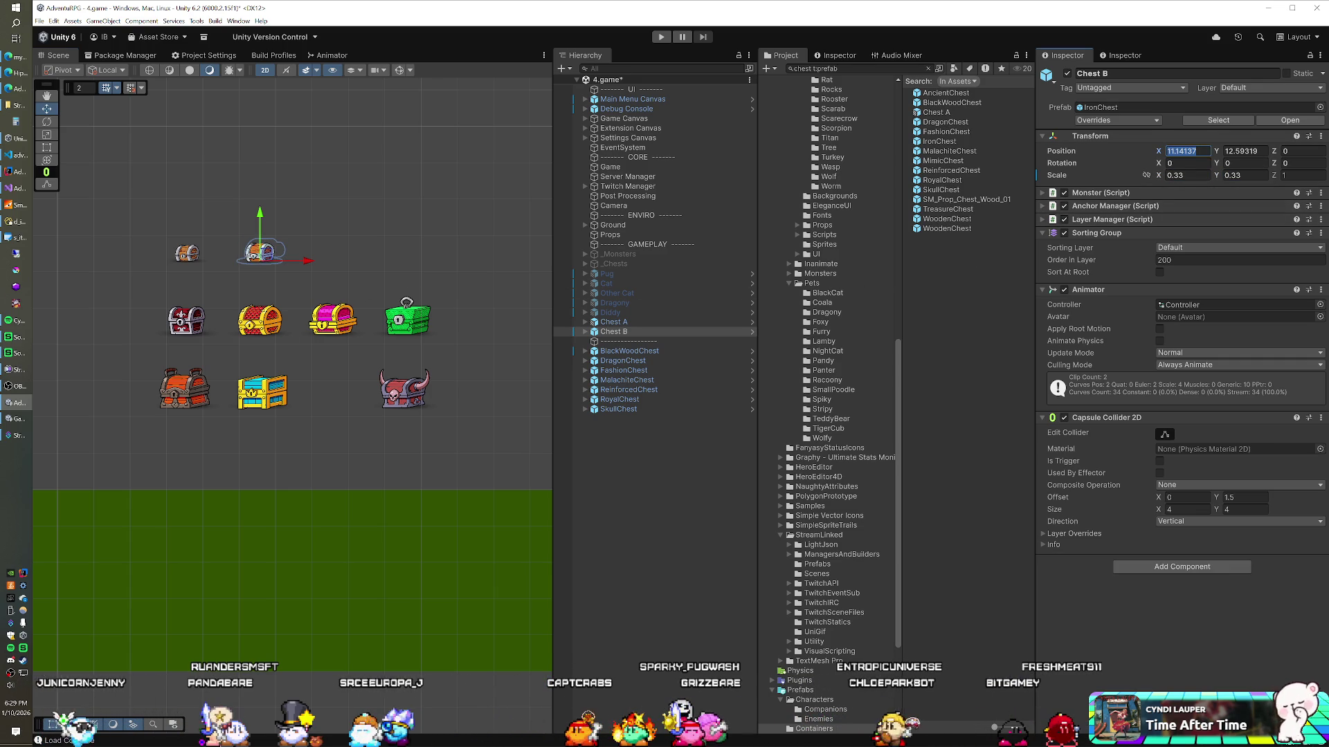
type("0")
key("Tab")
type("0")
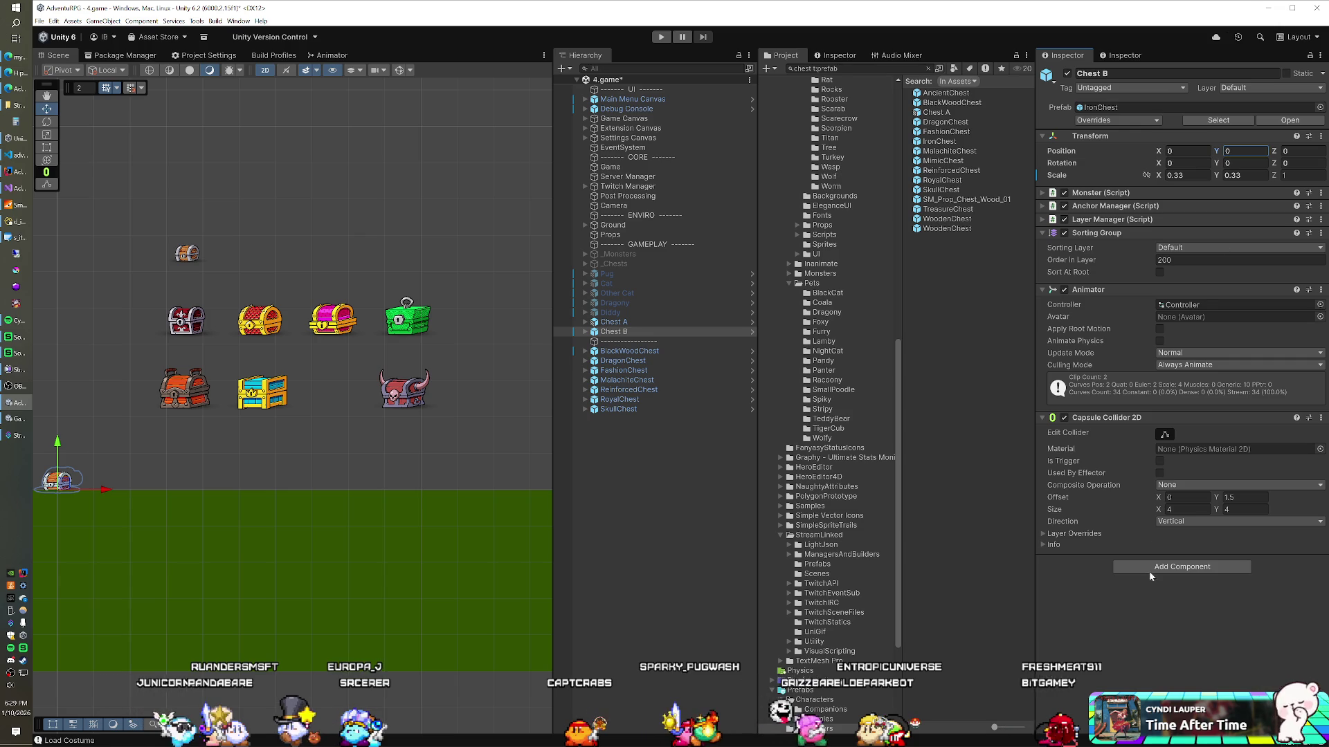
Add the MMO Container component and assign the Chest Box animator controller
left_click(1149, 567)
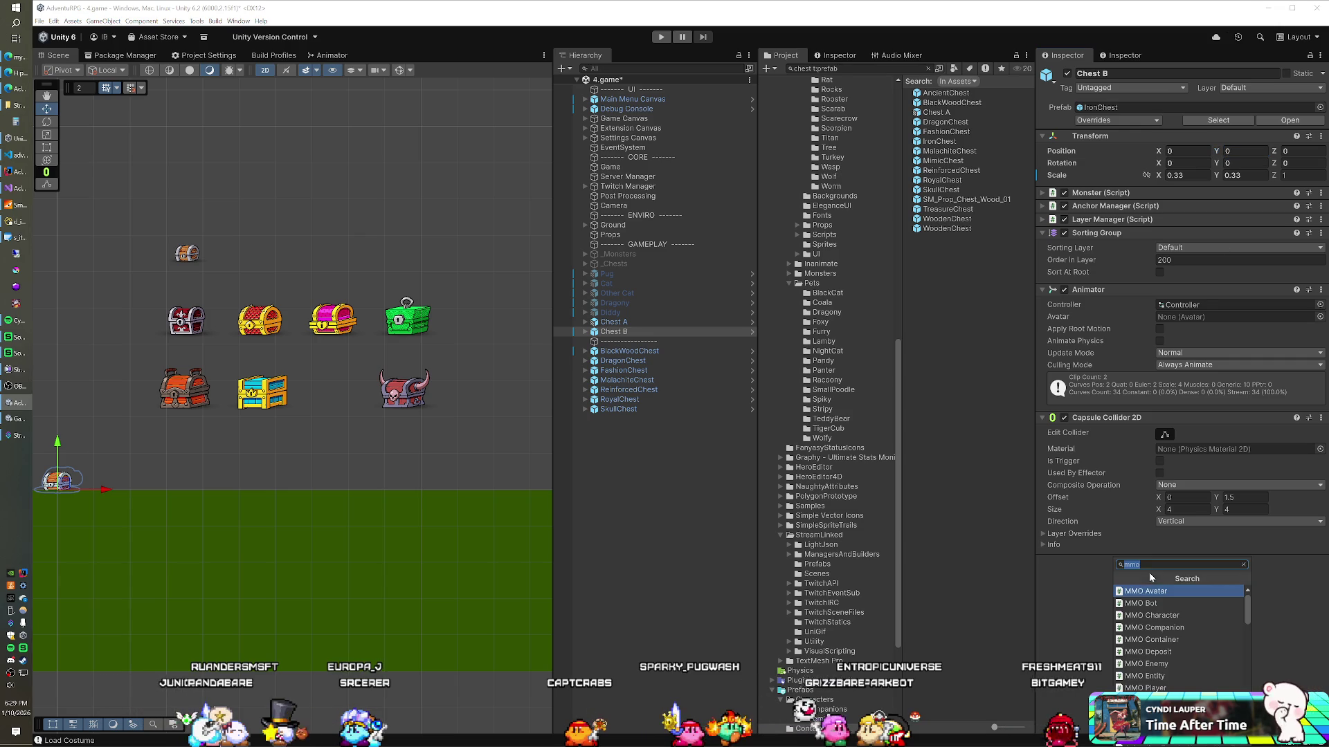
left_click(1160, 642)
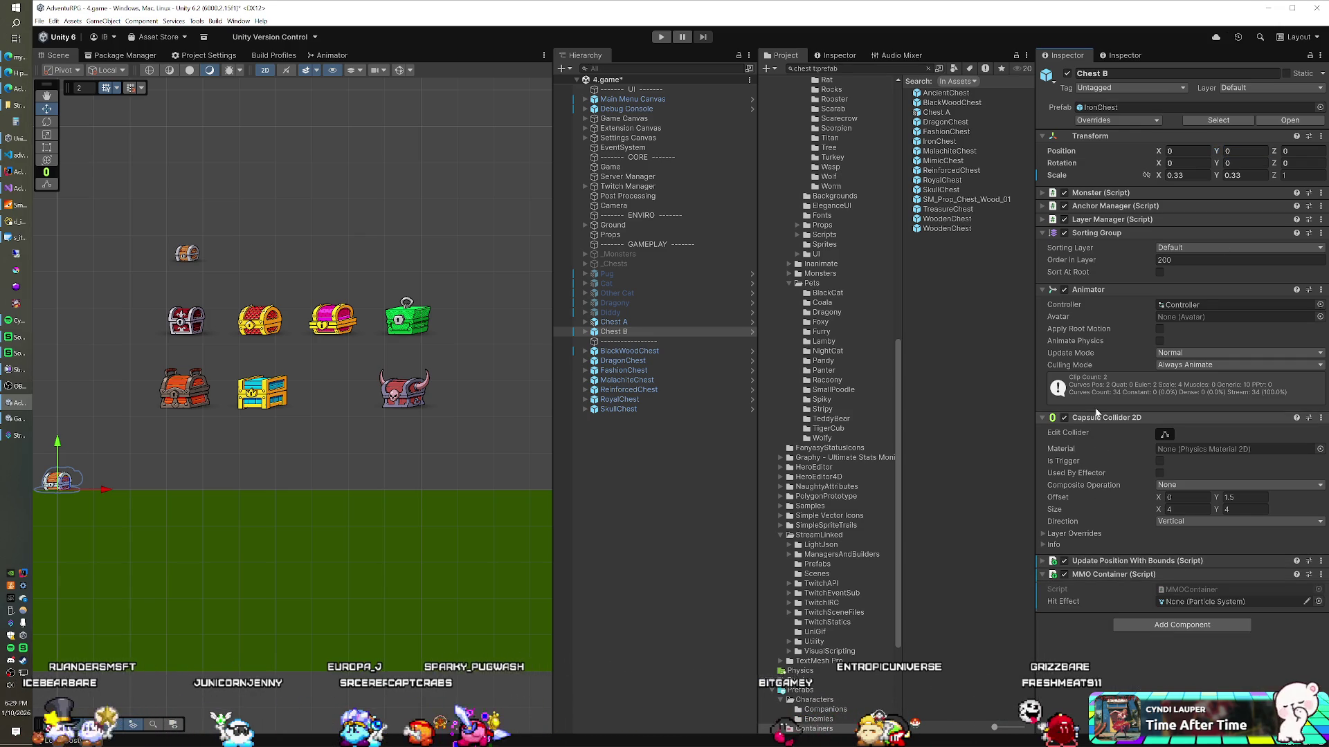
left_click(1320, 305)
type("che")
double_click(1081, 346)
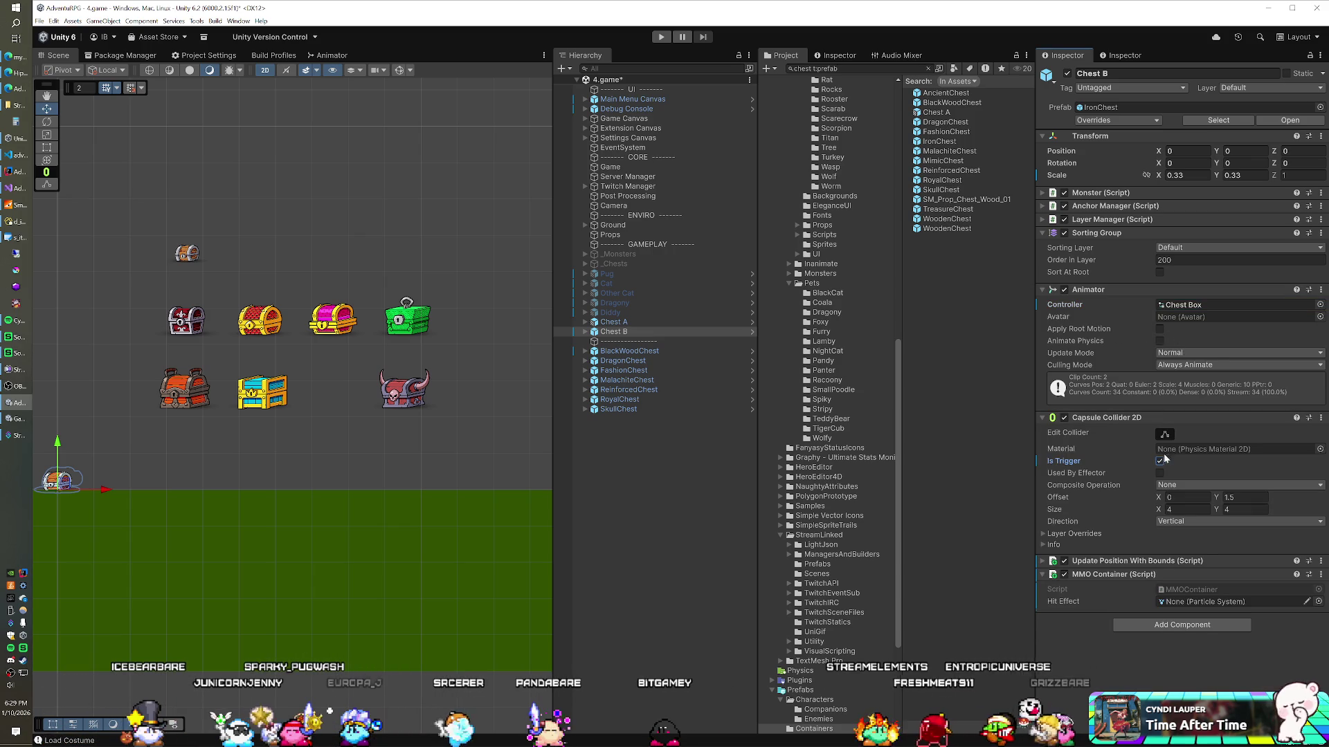
Put Chest B on the Containers sorting layer and the Character layer
left_click(1175, 248)
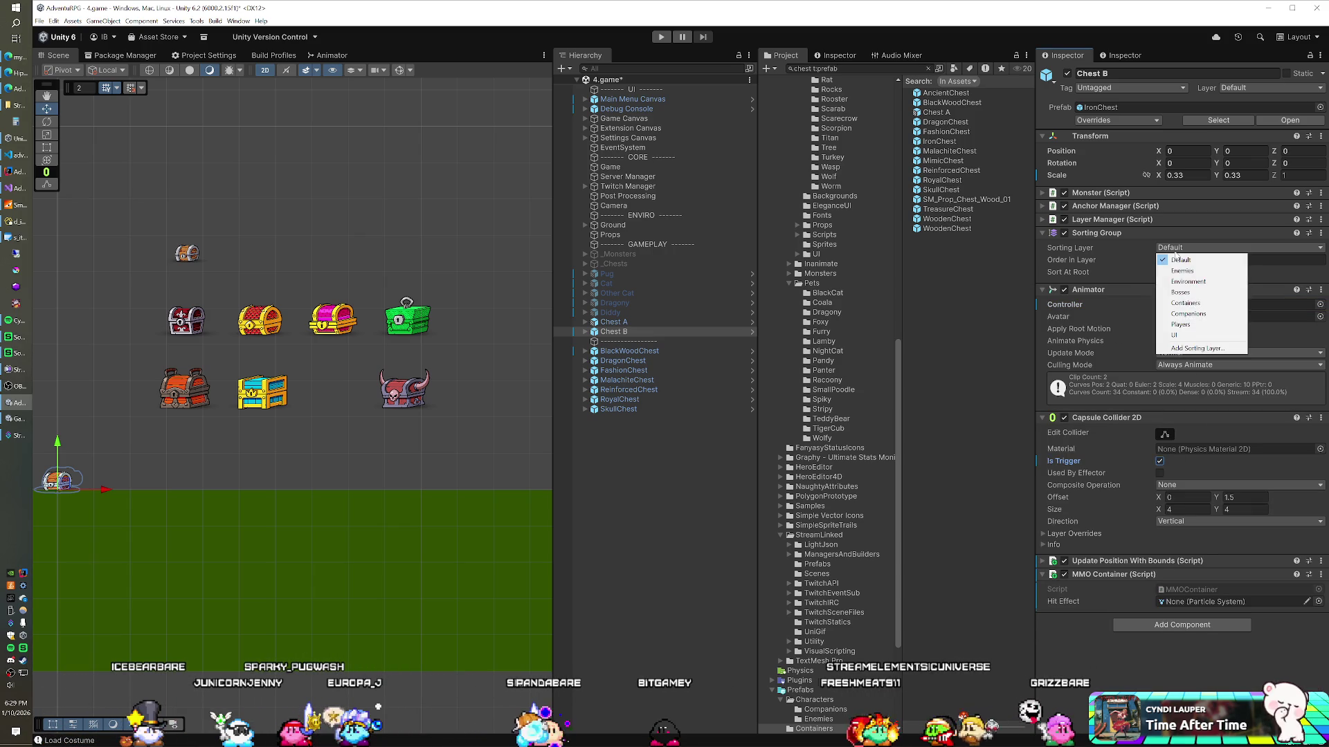
left_click(1184, 307)
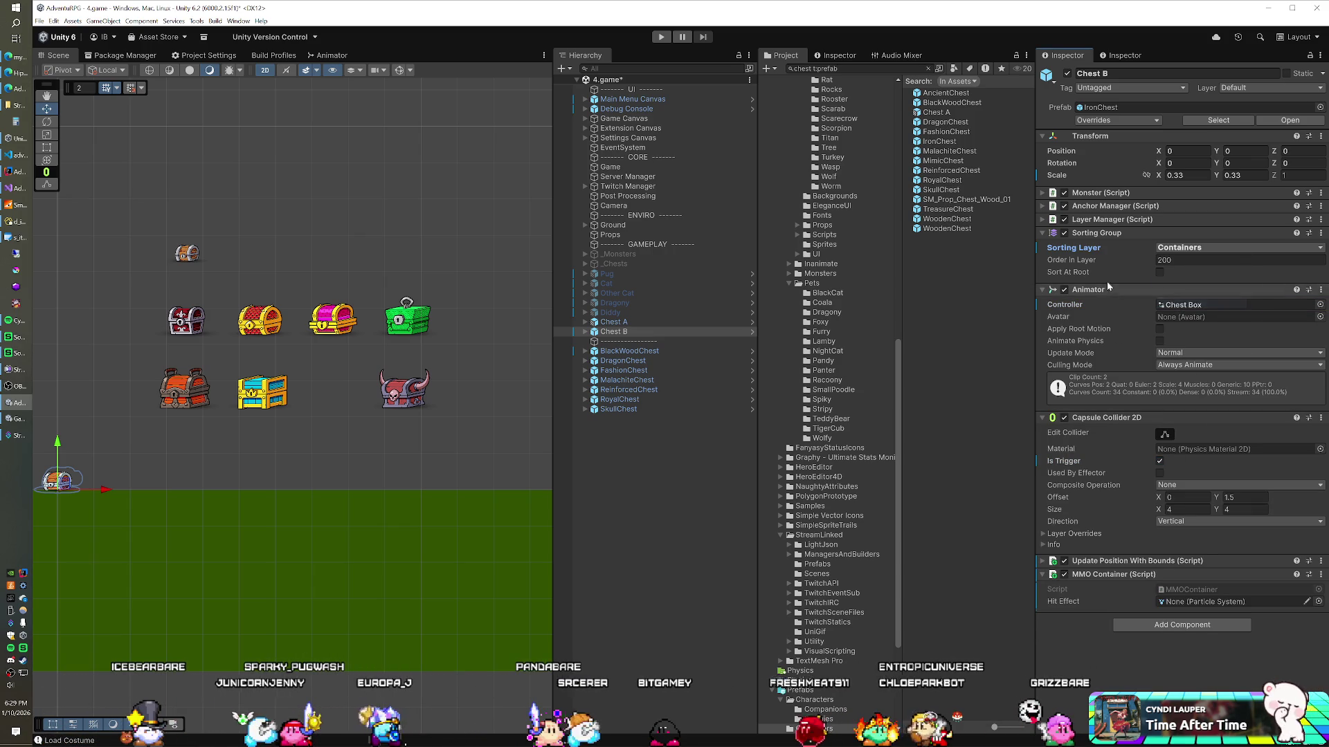
left_click(1250, 87)
left_click(1255, 154)
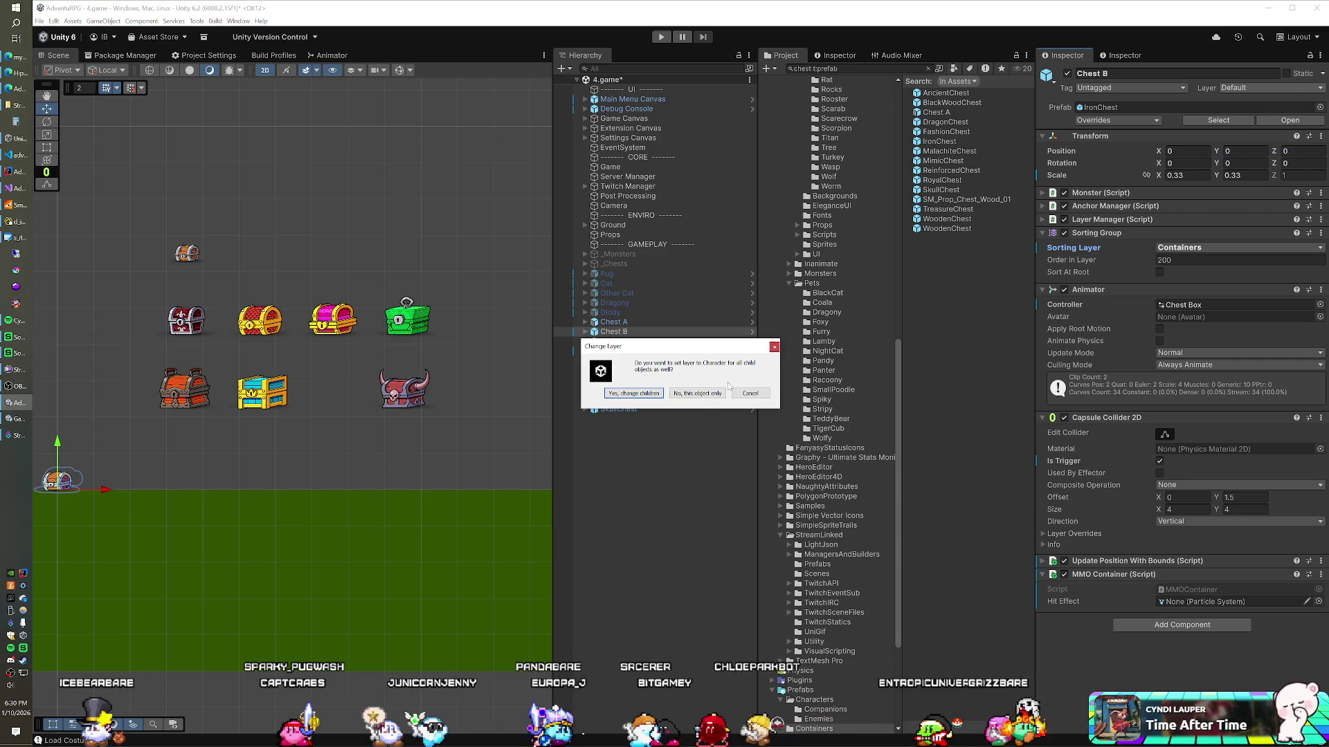
left_click(706, 393)
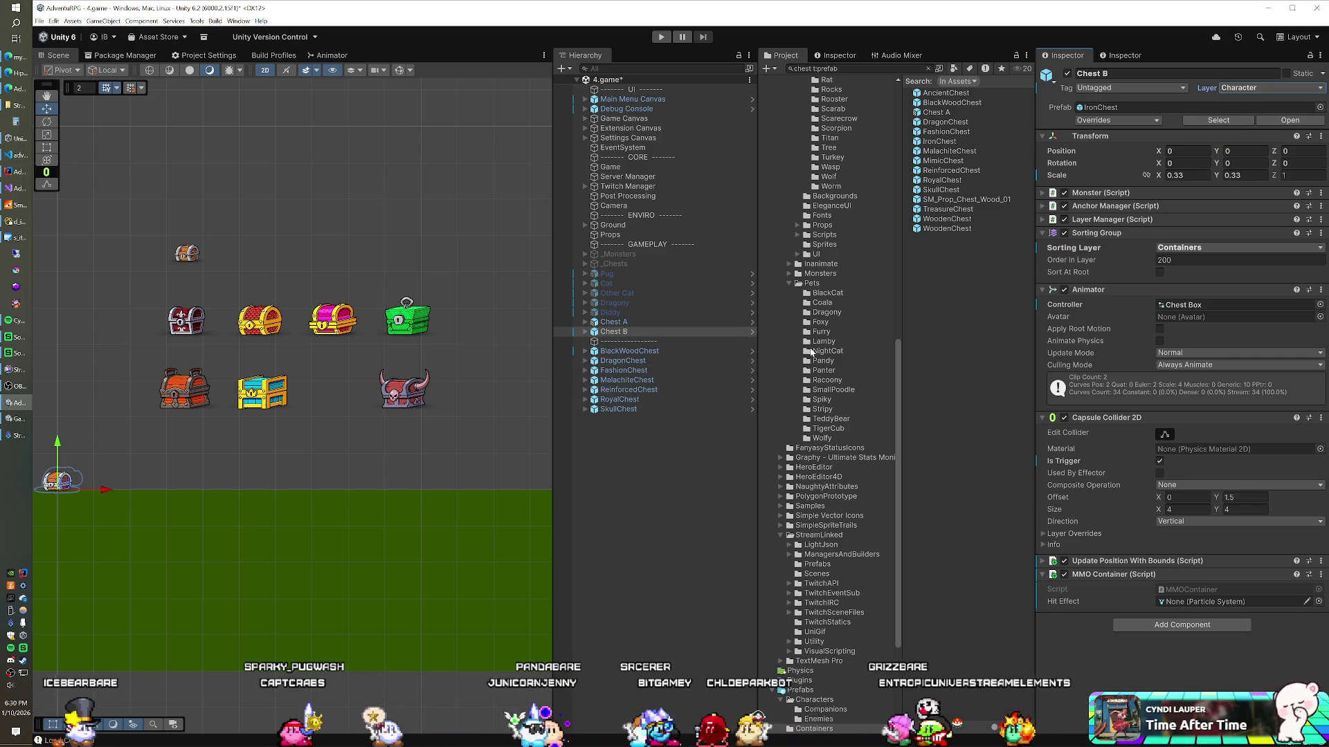
scroll(815, 332, "up", 8)
scroll(816, 332, "up", 8)
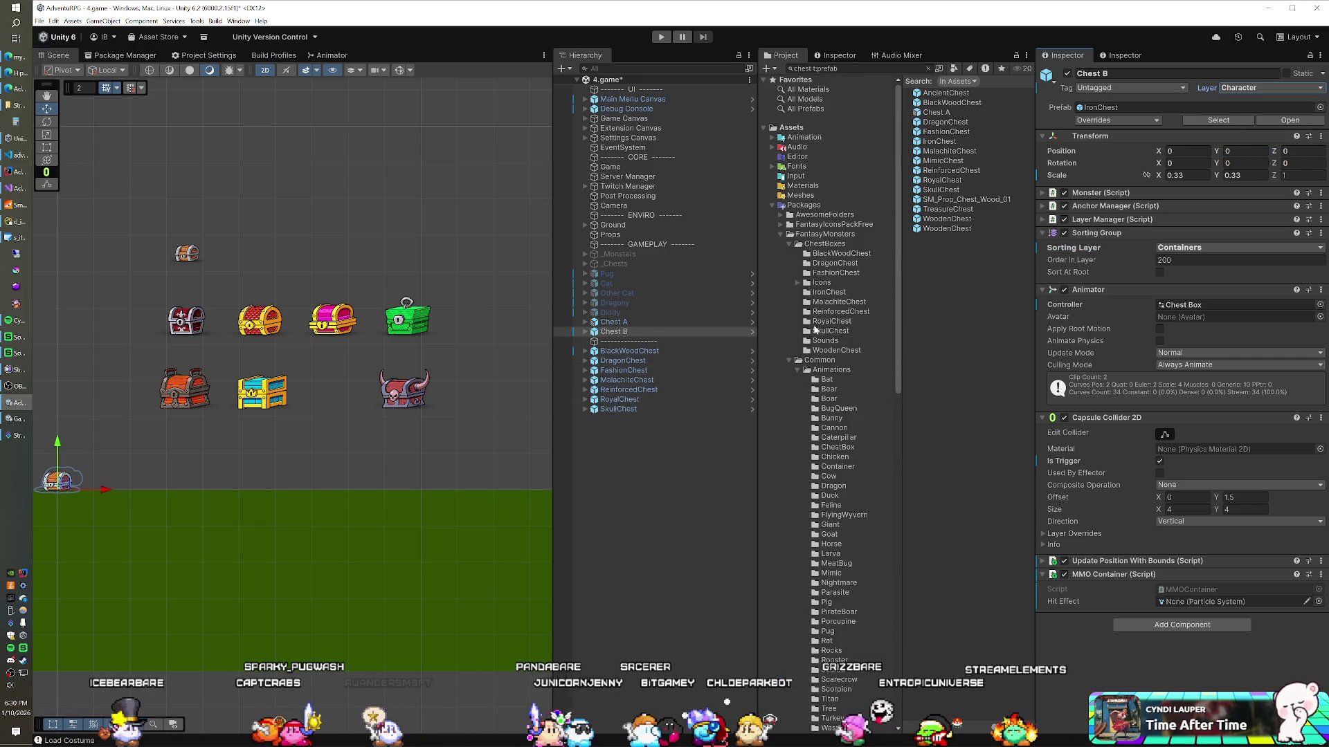
Drag Chest B into the Prefabs/Containers folder as a prefab variant
left_click(773, 206)
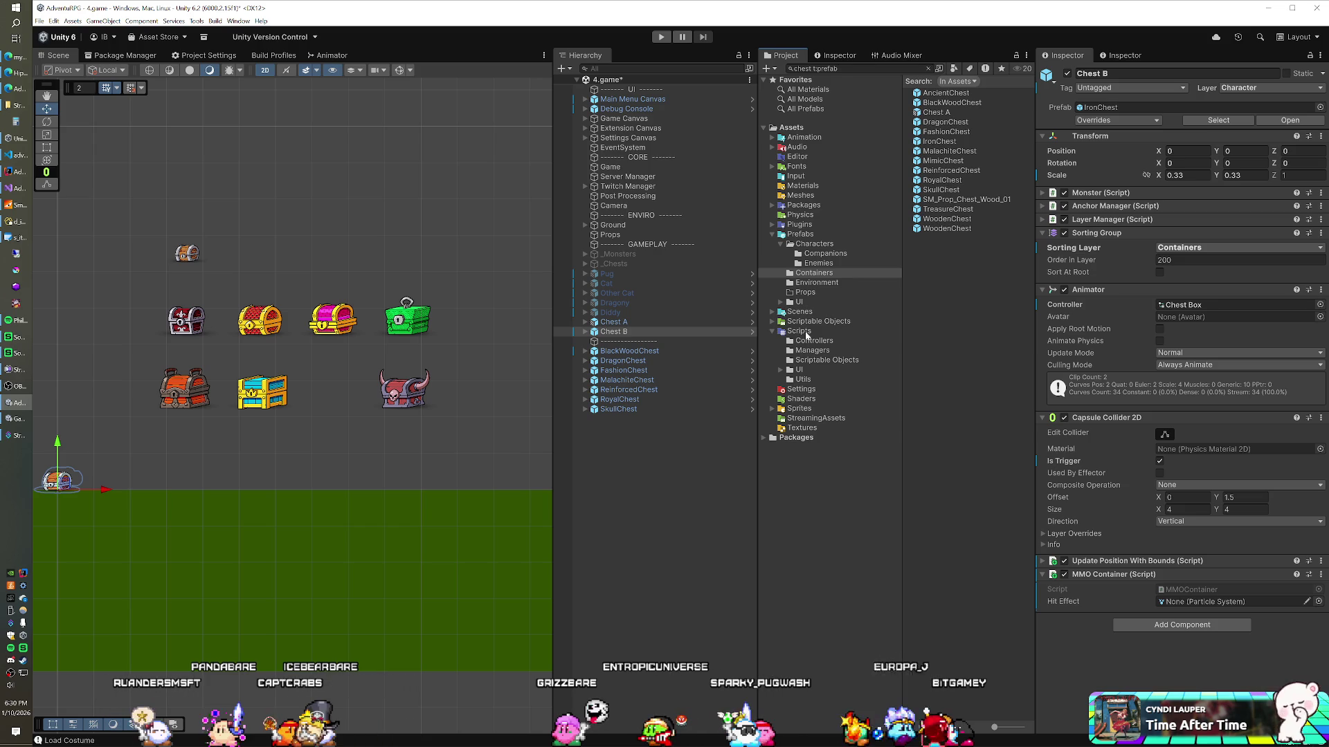
left_click(928, 70)
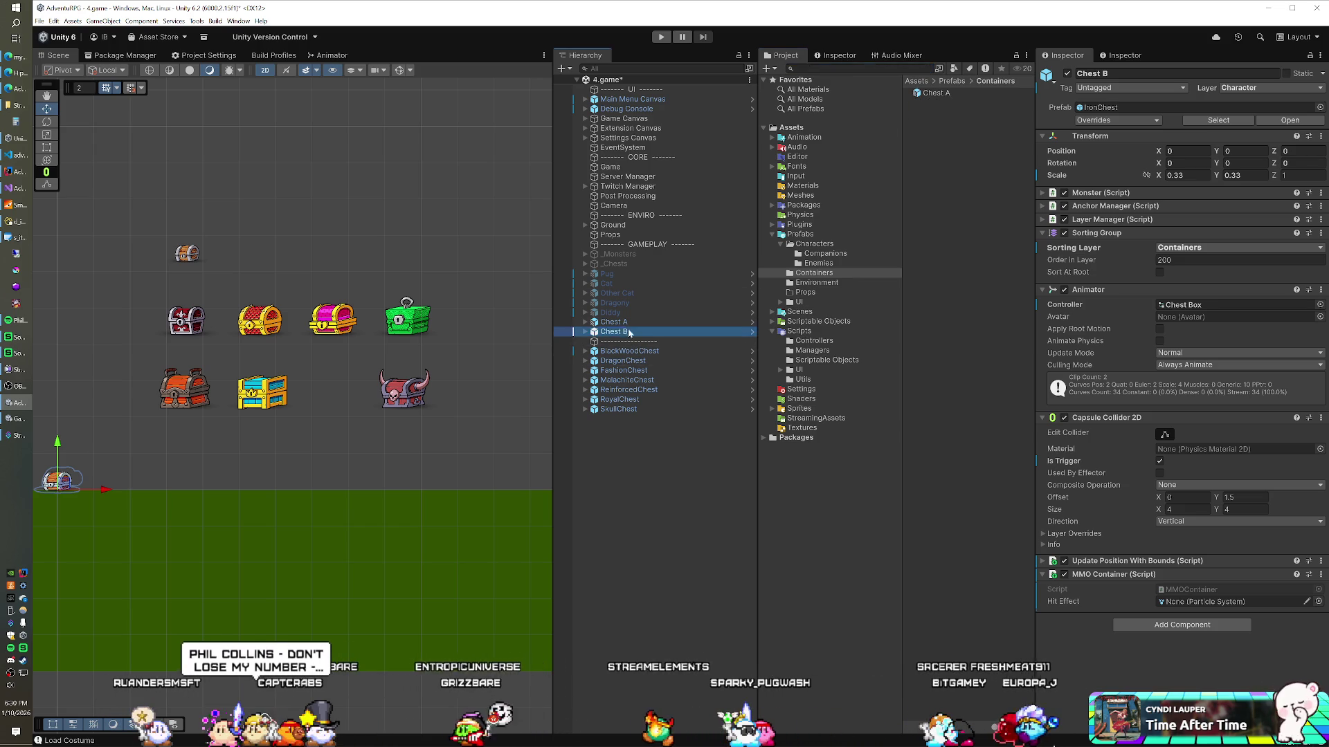
left_click_drag(950, 300, 948, 296)
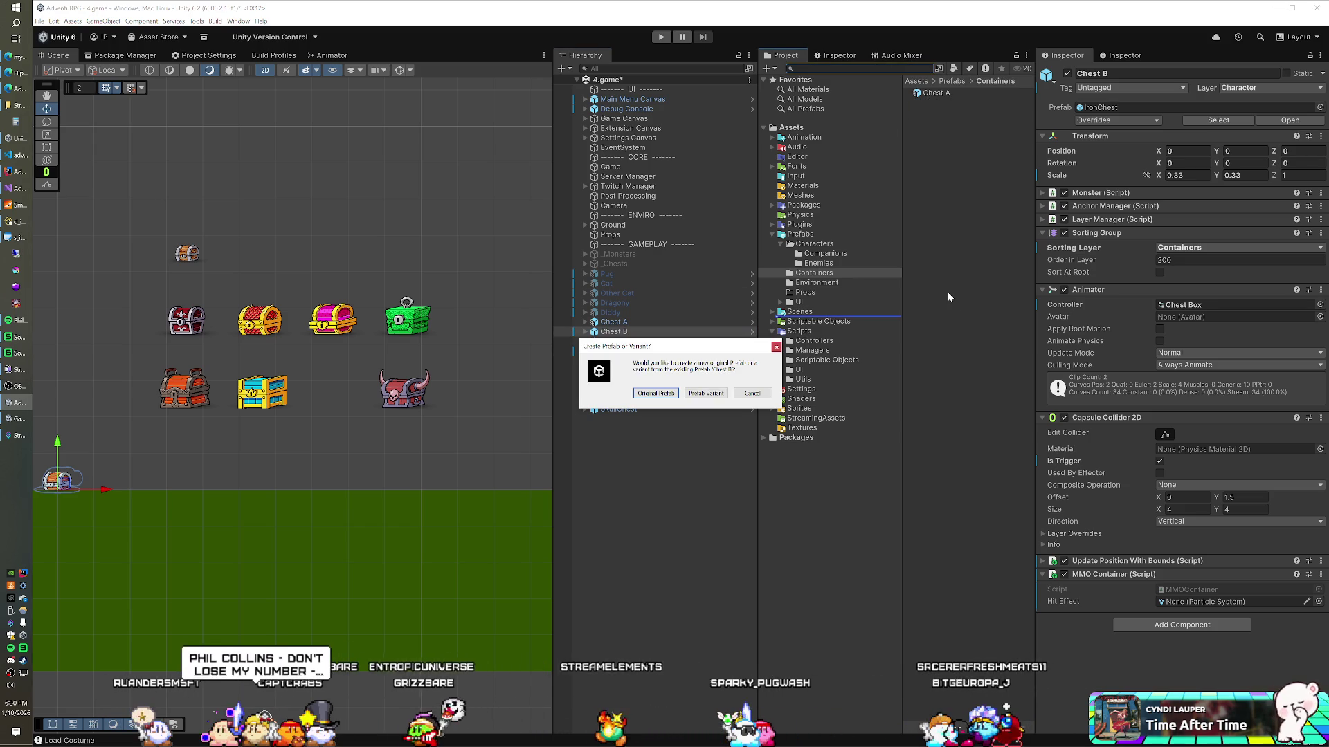
left_click(699, 393)
left_click(960, 102)
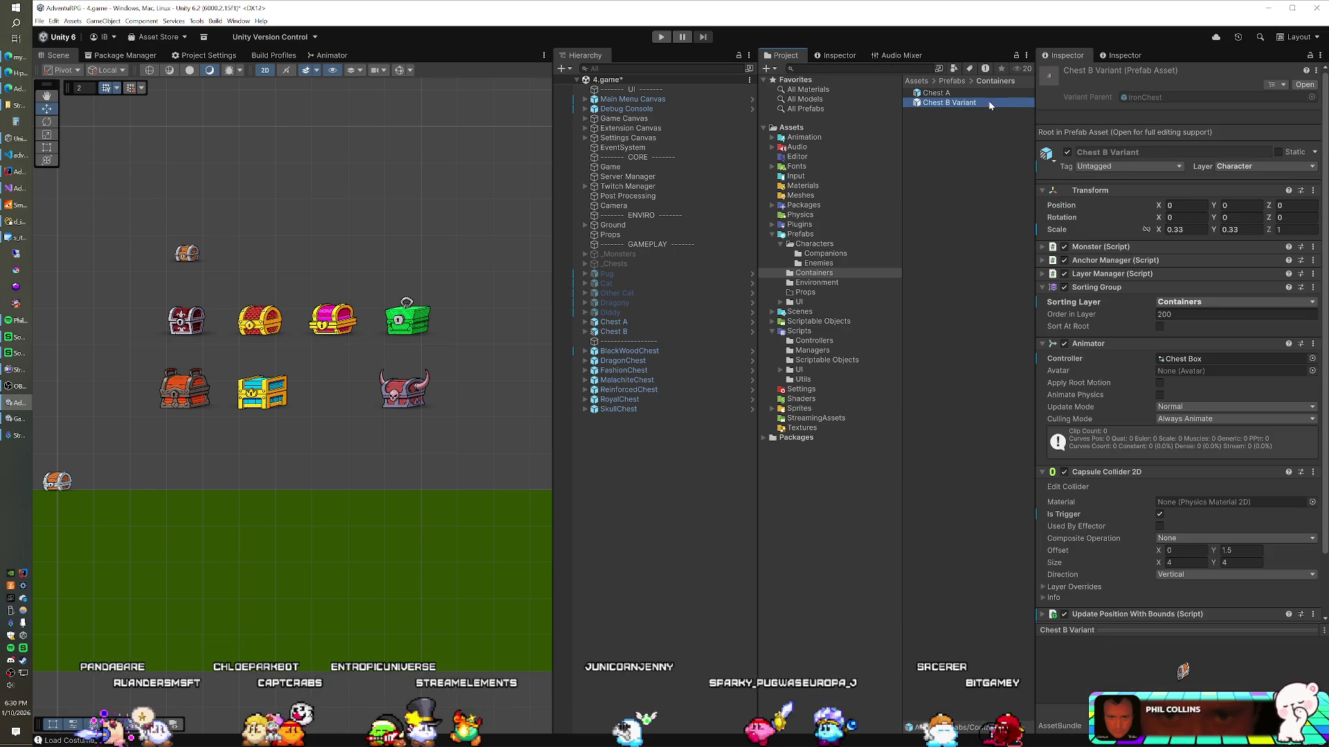
Rename the new prefab variant to 'Chest B'
key("F2")
type("Chest B")
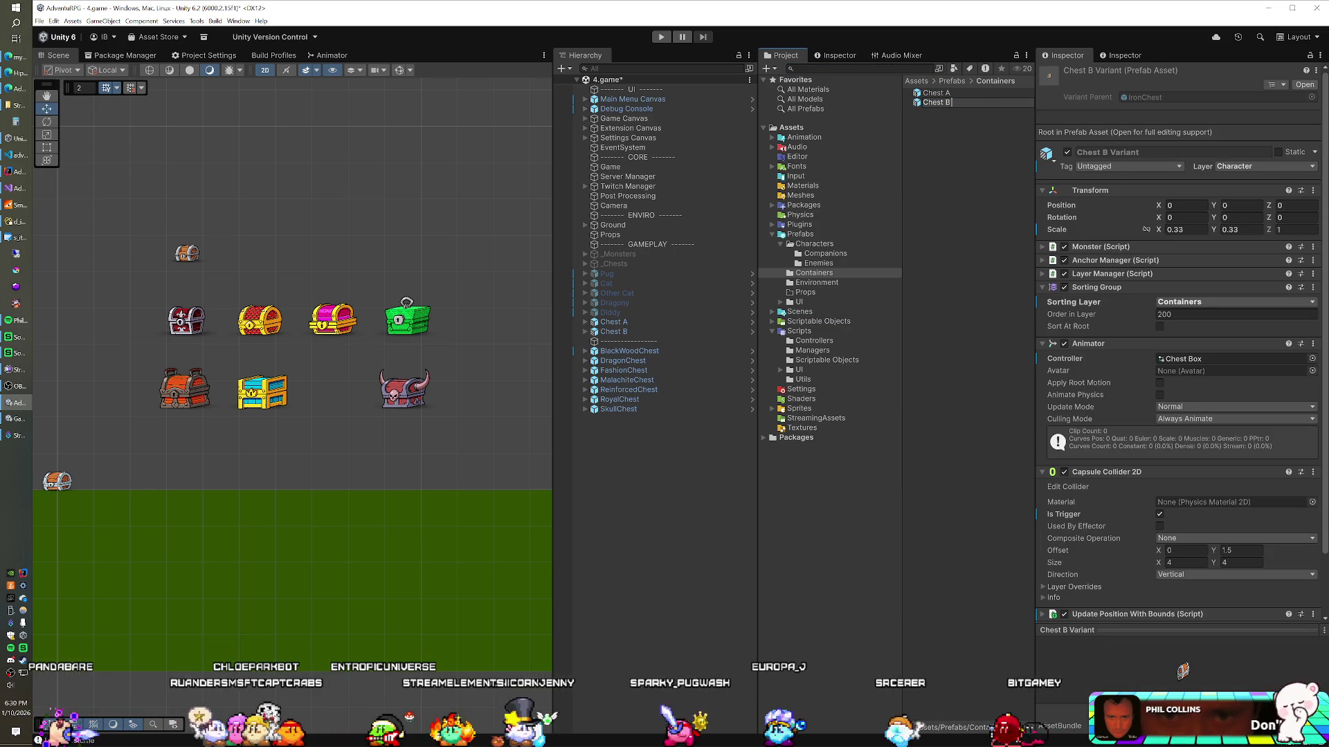
key("Return")
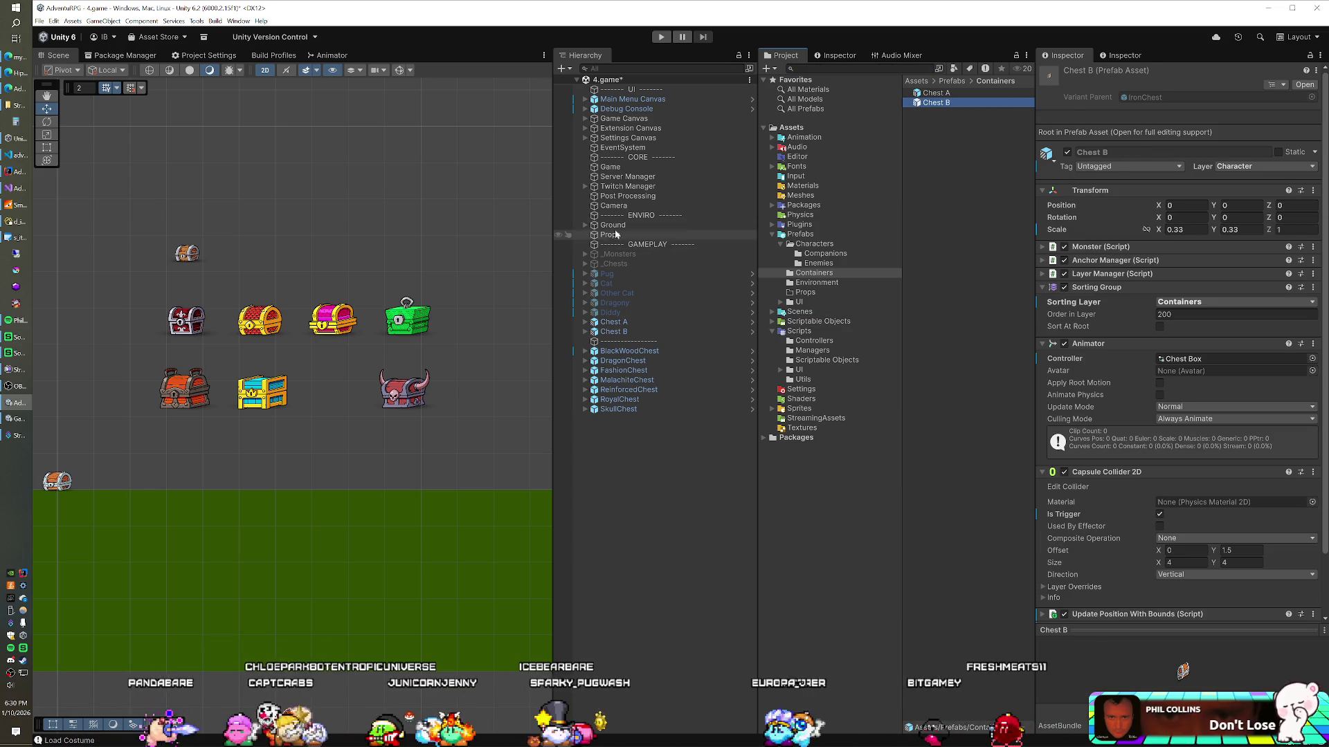
left_click(611, 167)
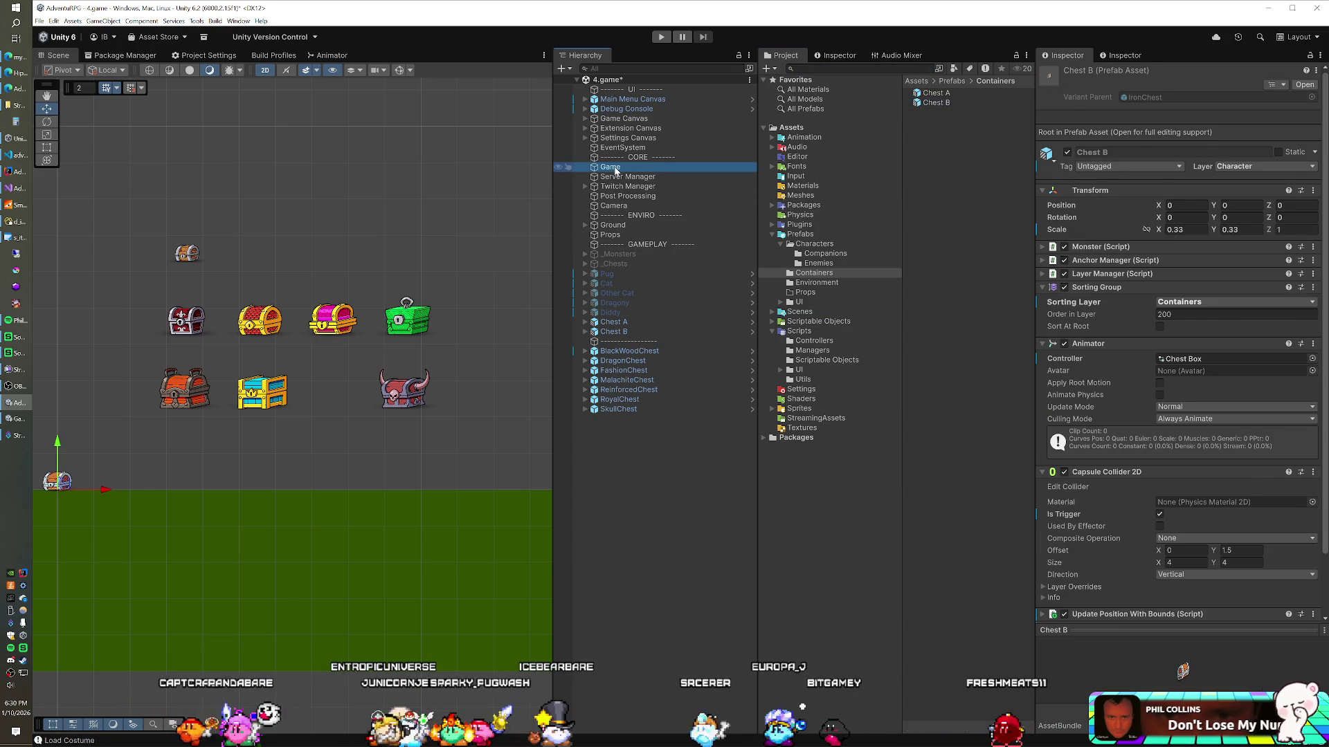
Add Chest B to Container Prefabs, deactivate Chest A through SkullChest, and enter Play mode
mouse_move(932, 104)
left_mouse_down()
mouse_move(1038, 277)
mouse_move(1142, 377)
left_mouse_up()
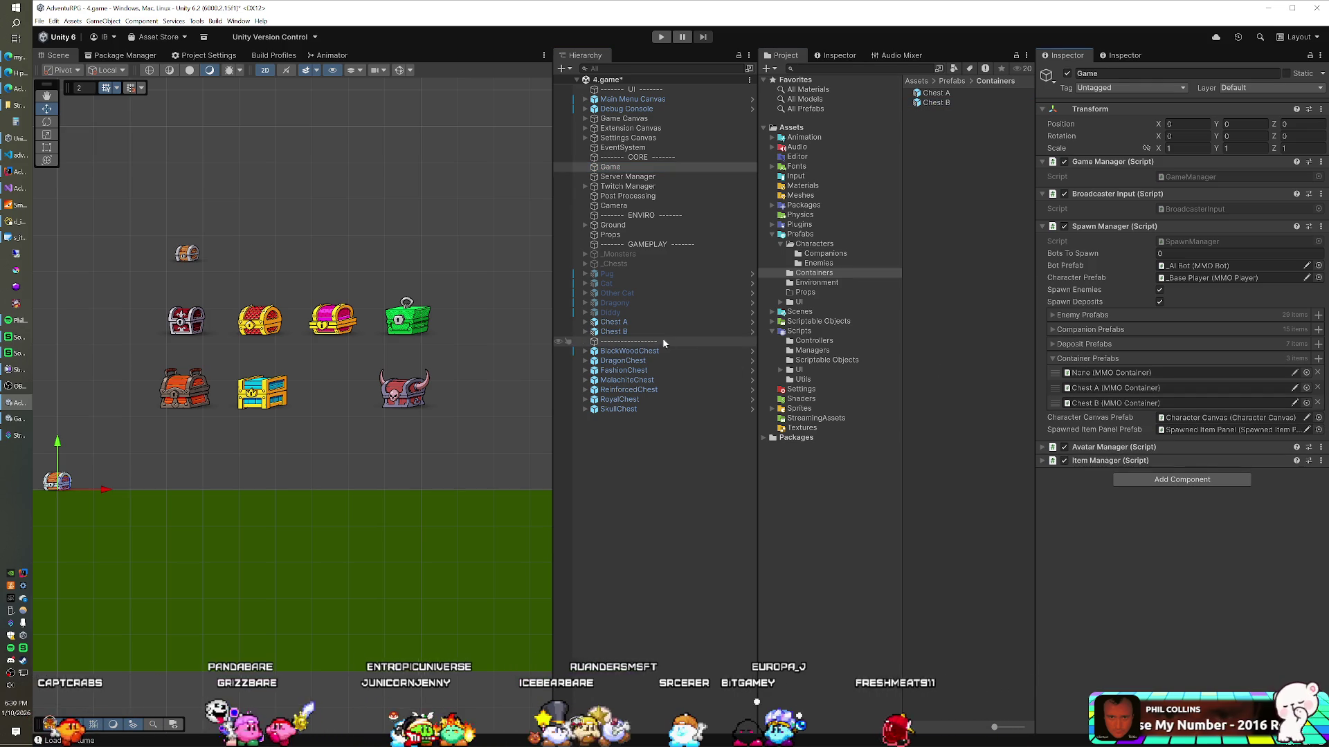
left_click(613, 321)
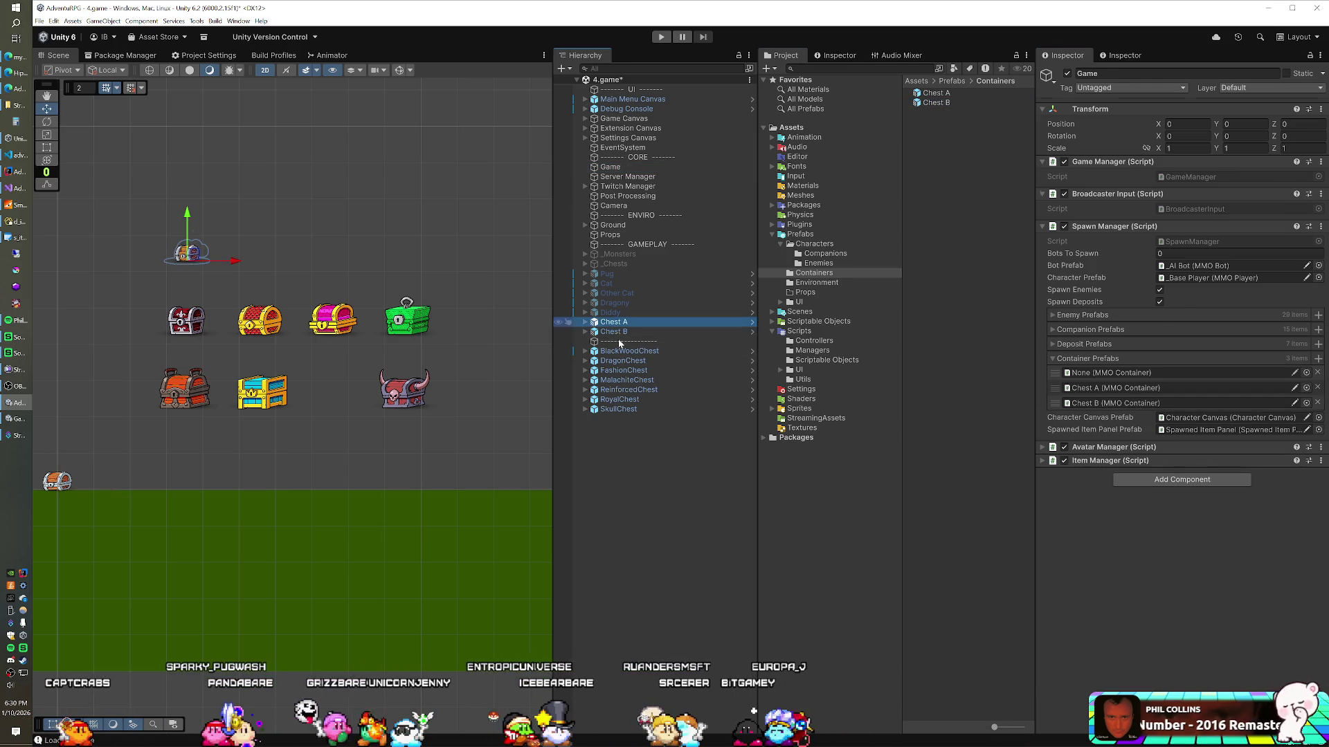
left_click(618, 409, "shift")
left_click(1068, 74)
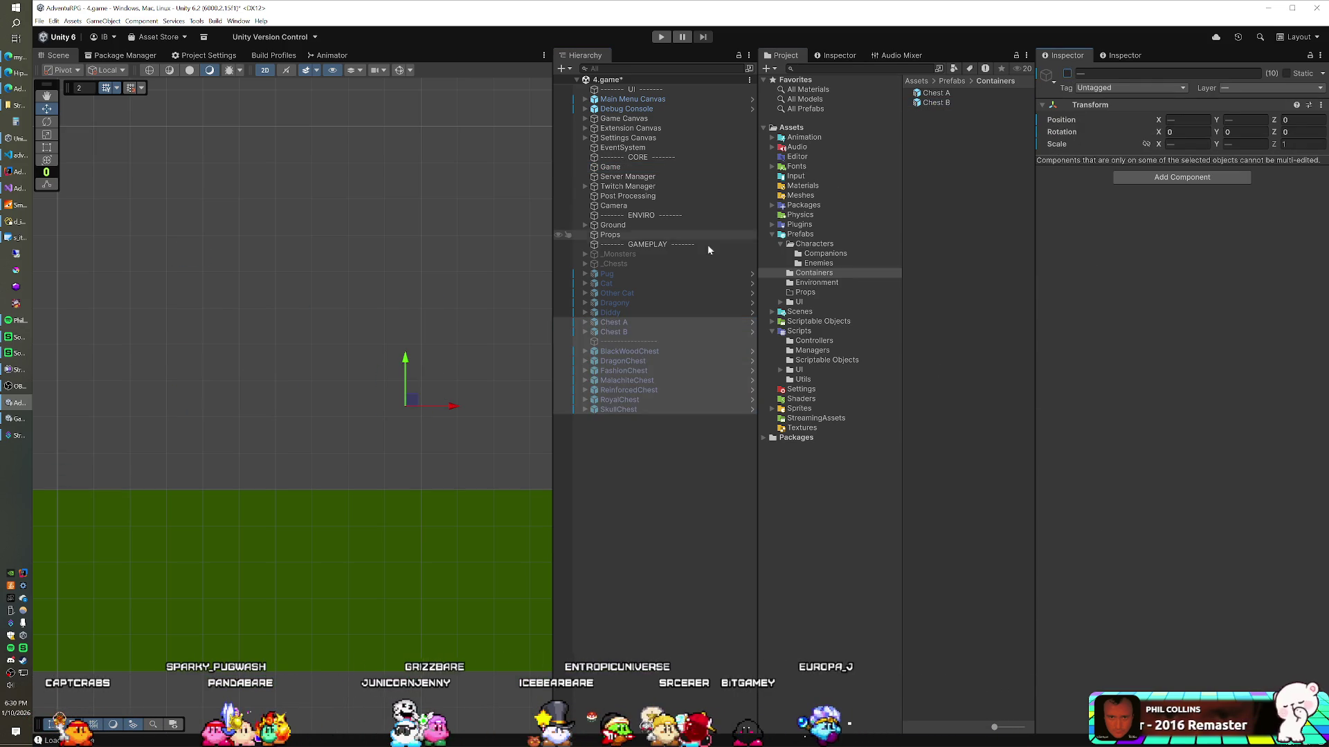
left_click(662, 40)
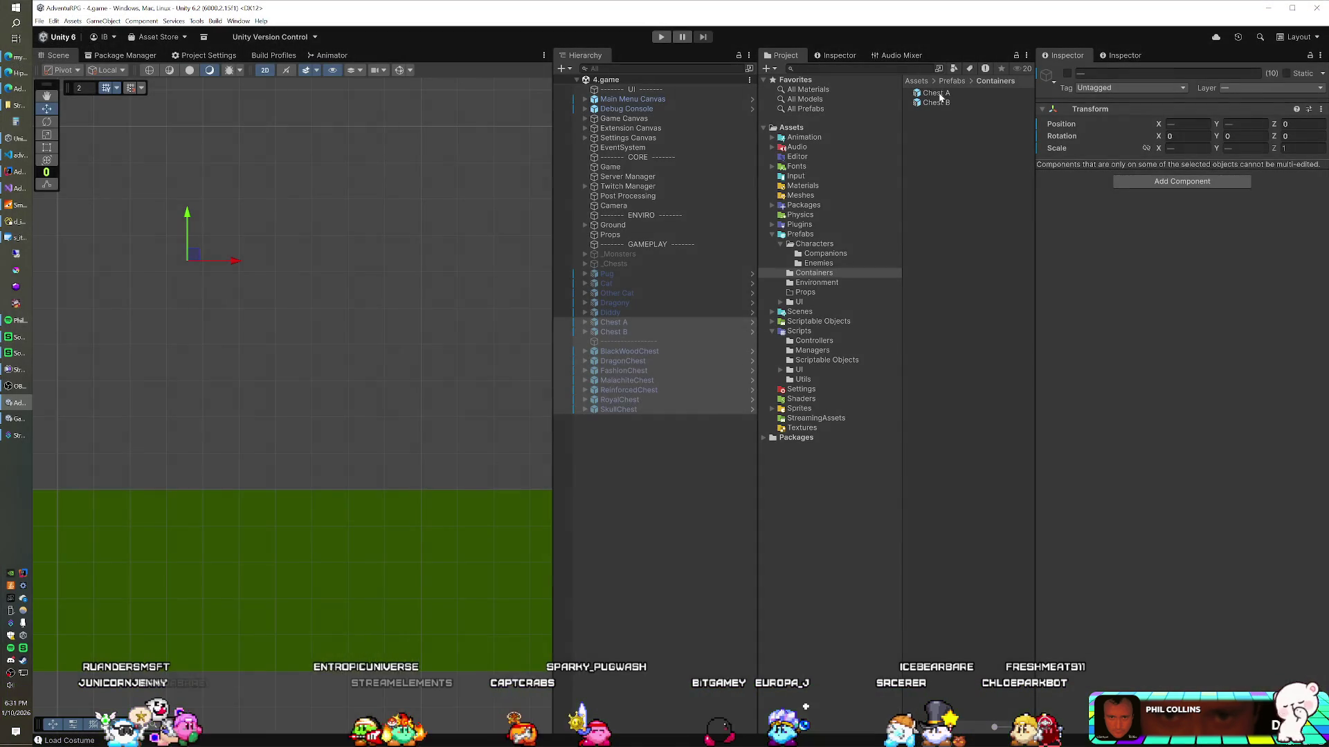
Deactivate the Shadow child in the Chest A prefab
double_click(940, 97)
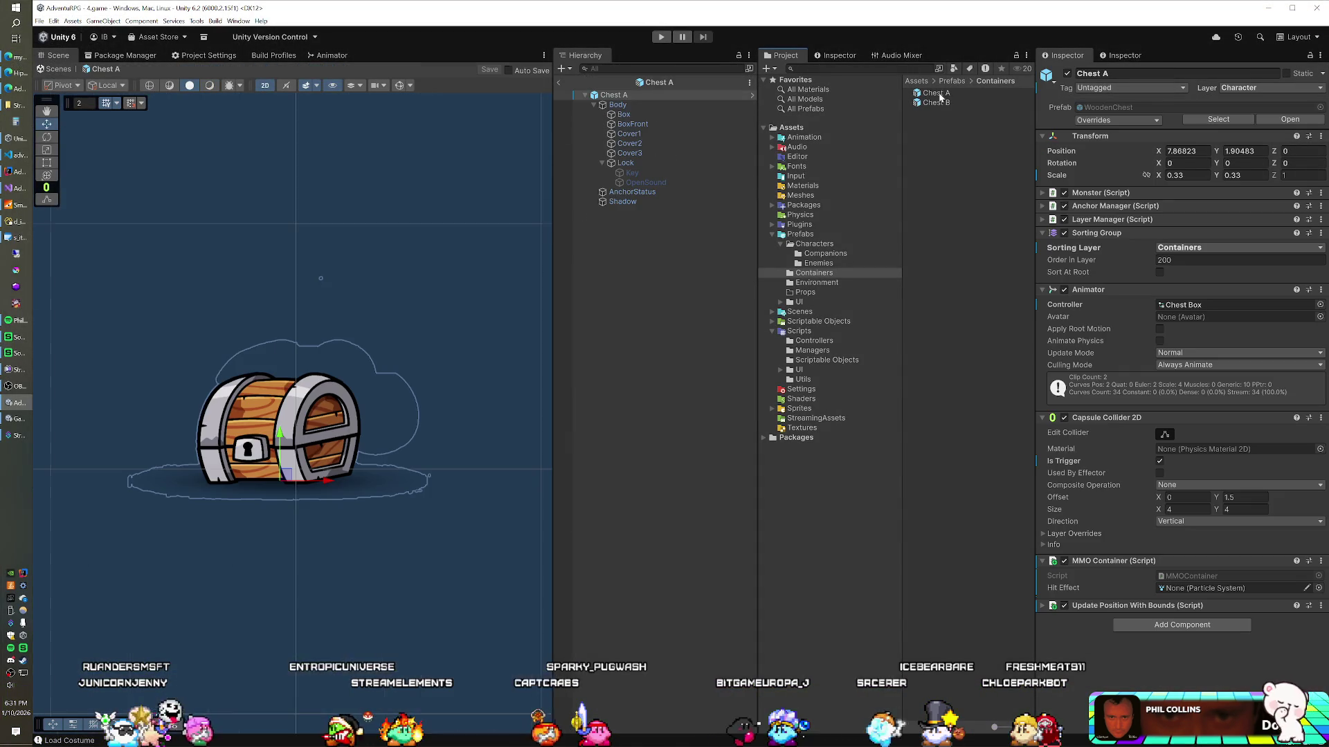
left_click(653, 195)
left_click(654, 202)
left_click(1067, 73)
Deactivate Chest B prefab's Shadow child, save the prefab, and return to the scene
left_click(952, 104)
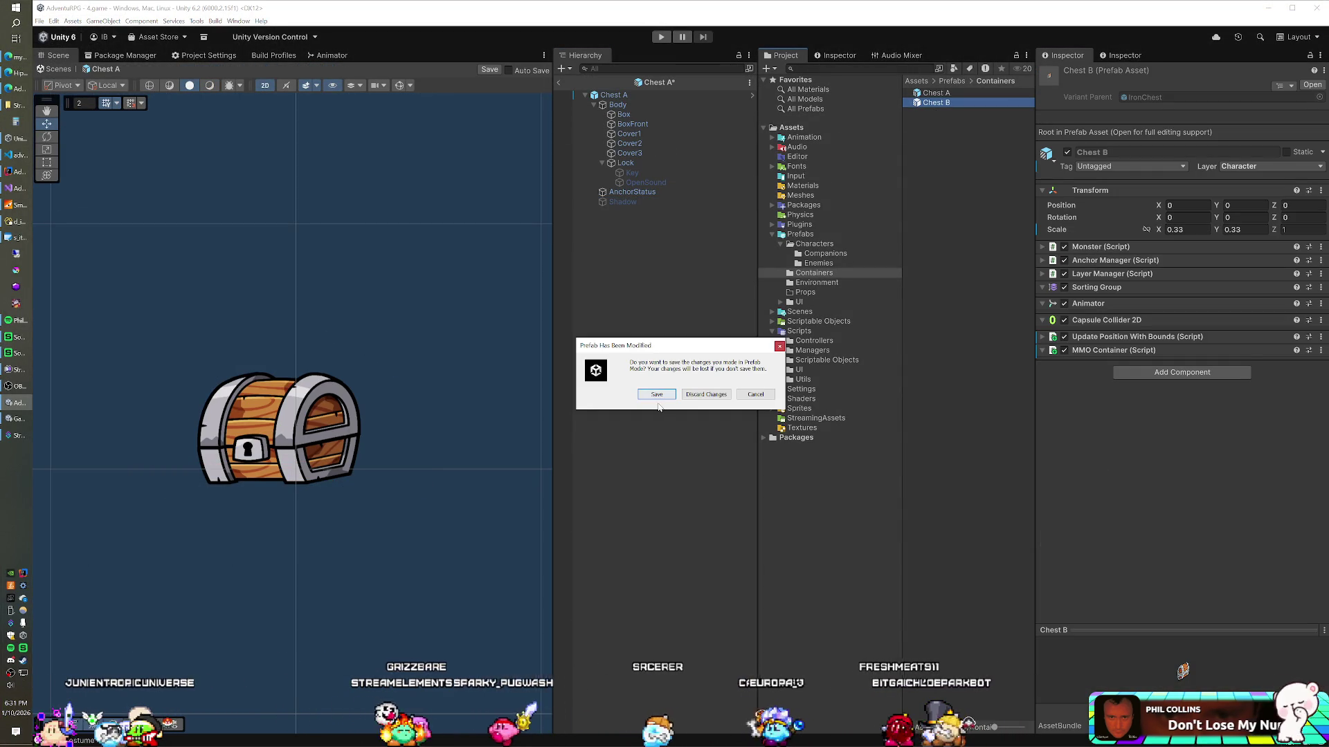
left_click(755, 394)
left_click(634, 201)
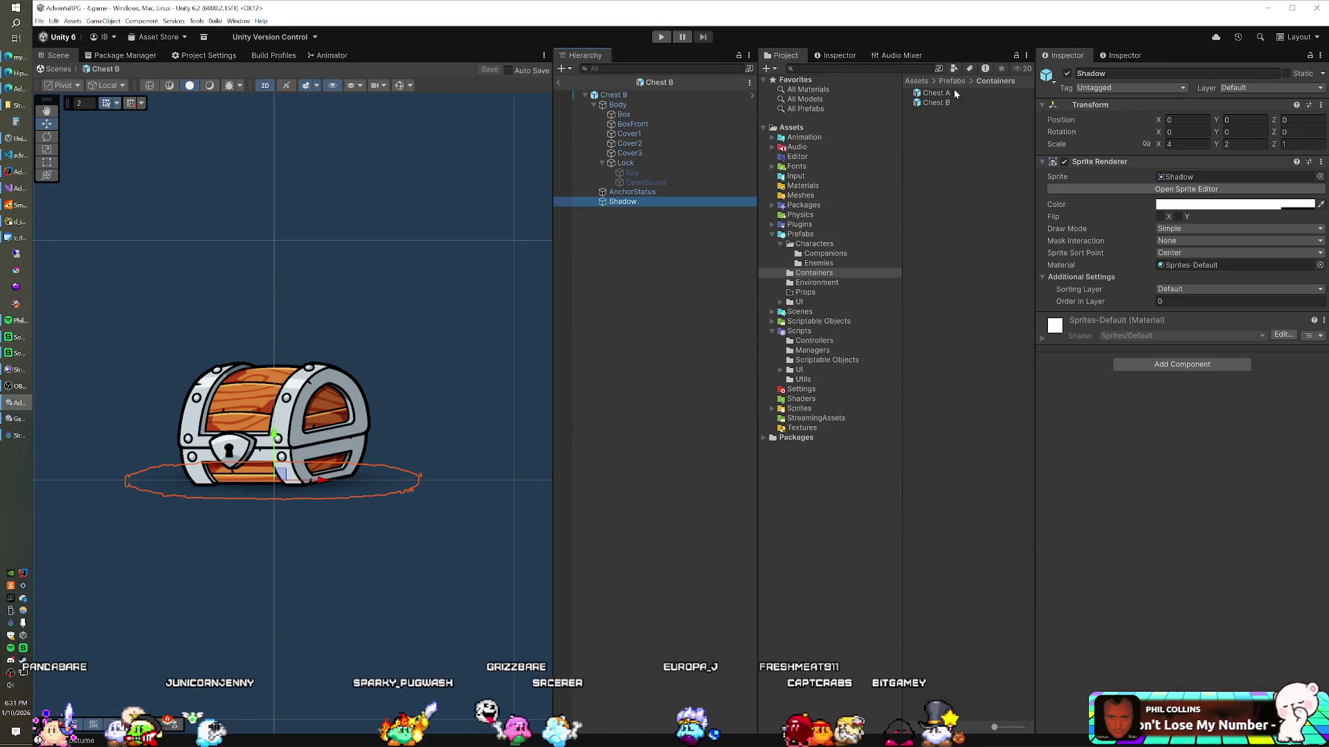
left_click(1068, 73)
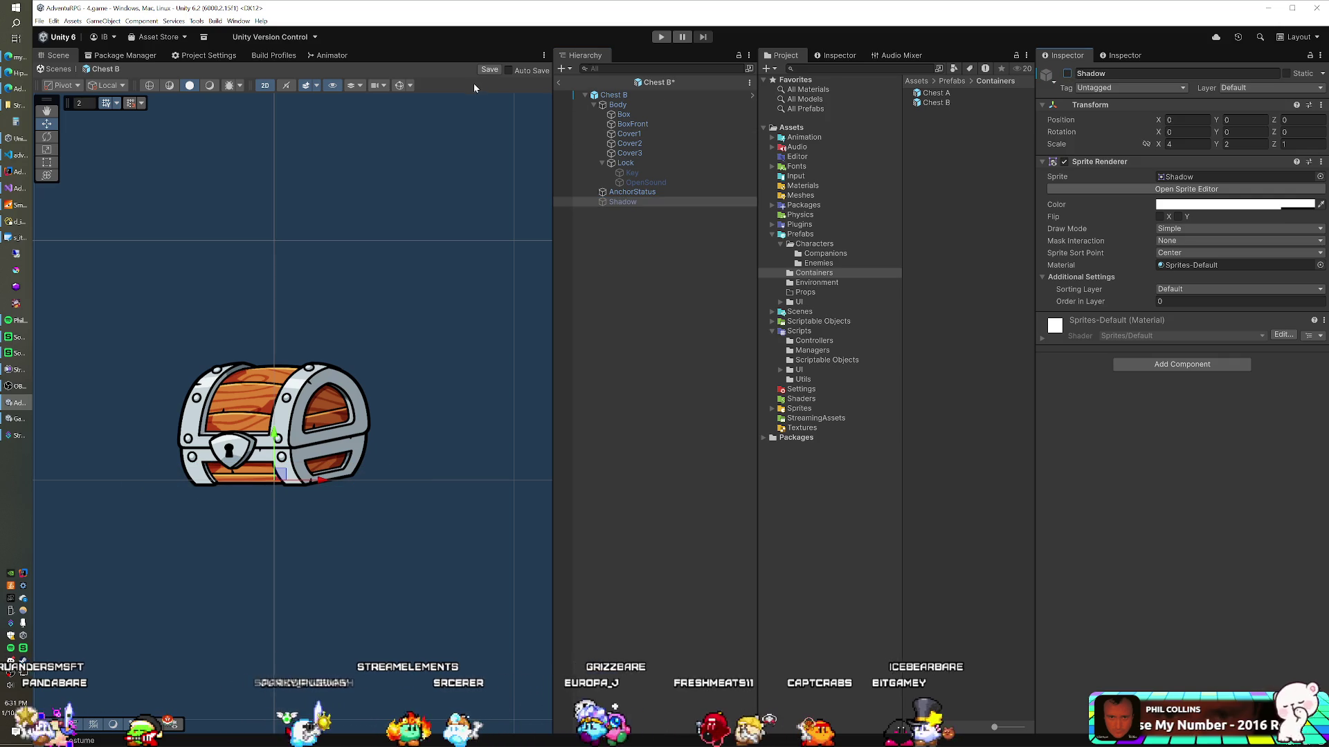
left_click(489, 70)
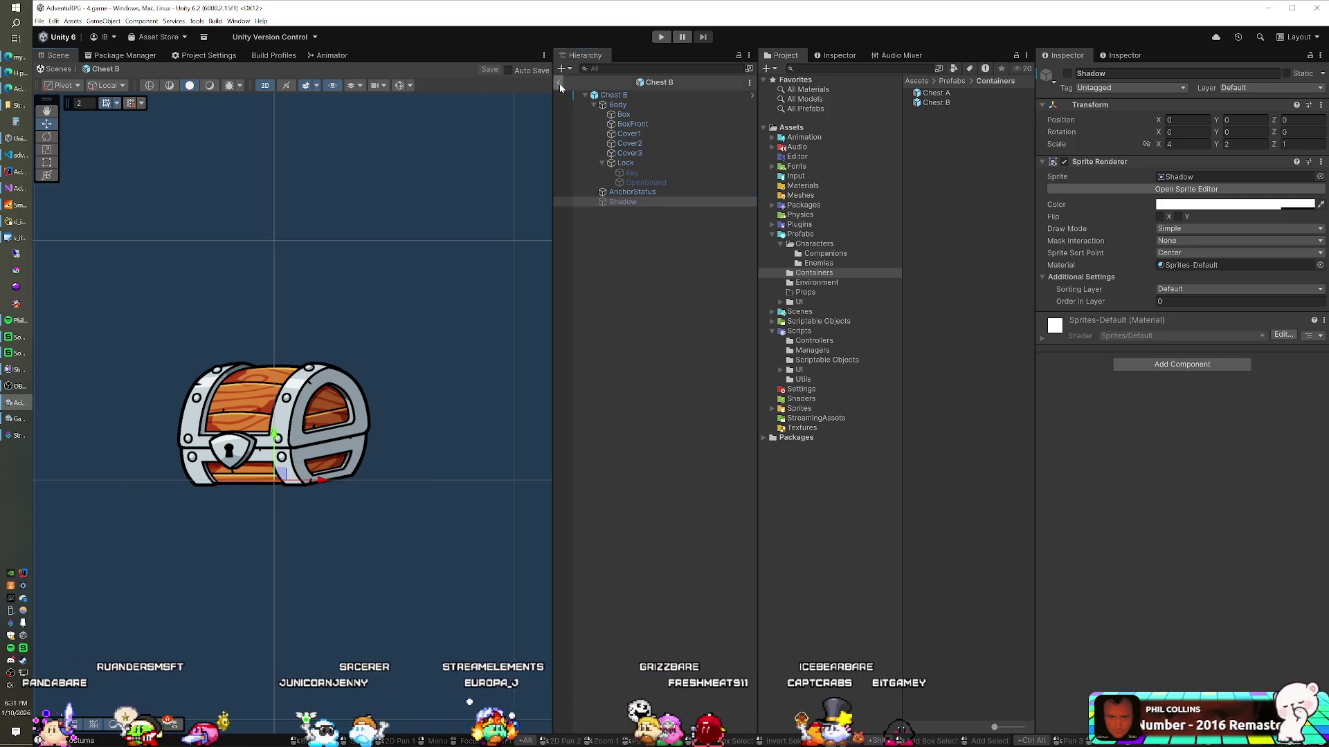
left_click(559, 83)
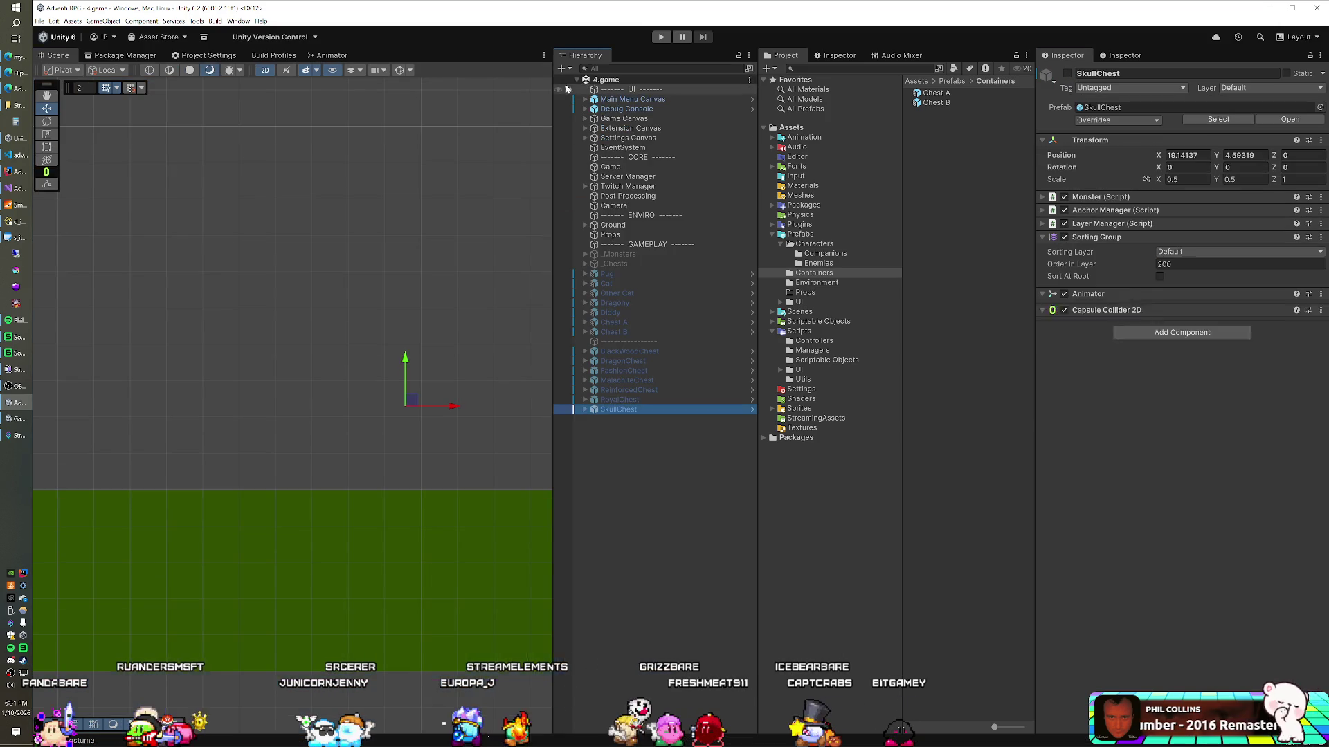
Reactivate the ten chests from Chest A through SkullChest
left_click(638, 323)
left_click(637, 409, "shift")
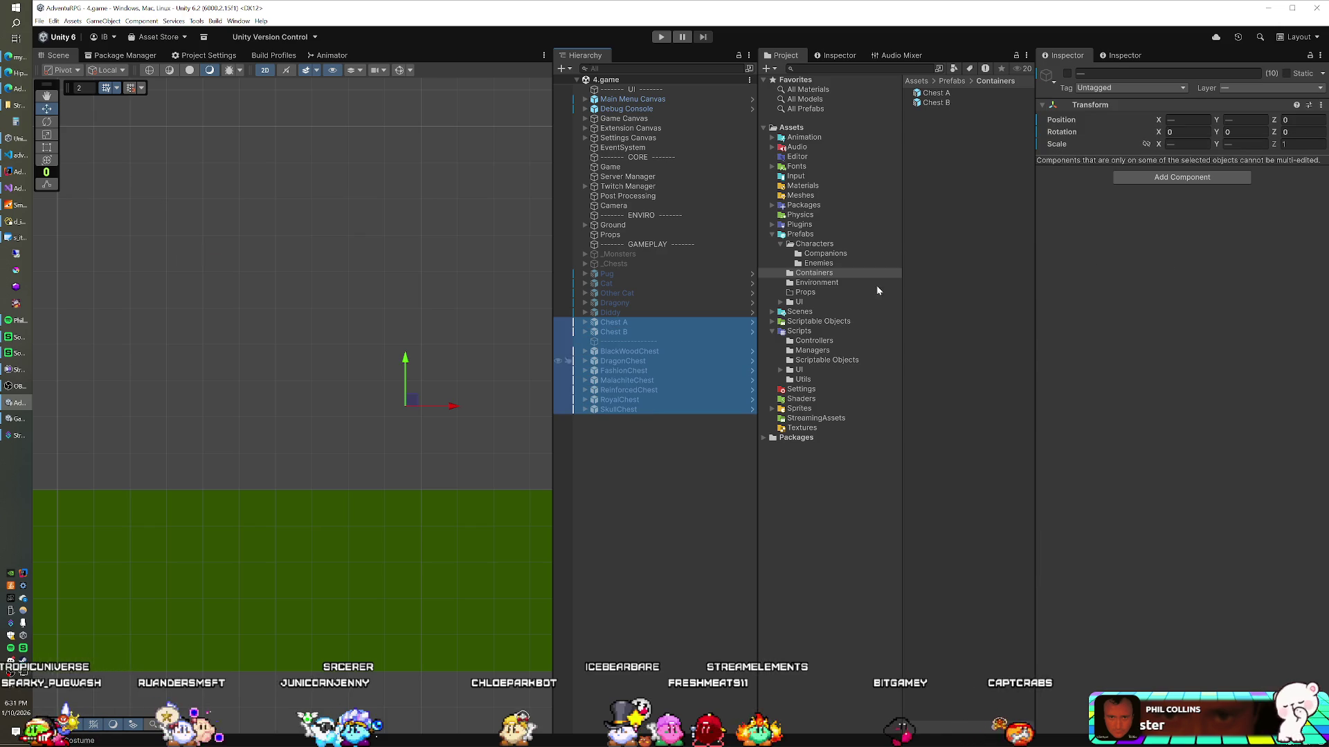
left_click(1066, 74)
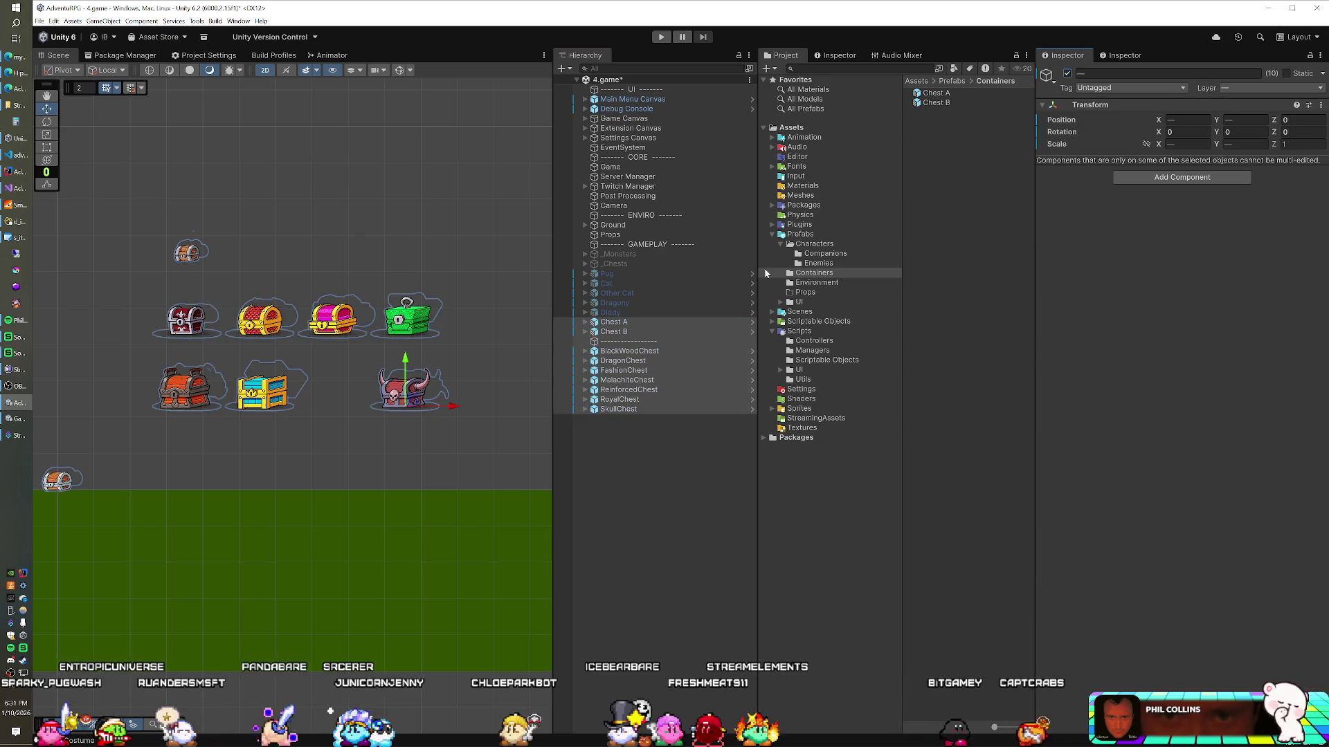
Step through each chest, then search the project for chest prefabs and inspect AncientChest
left_click(623, 323)
key("Down")
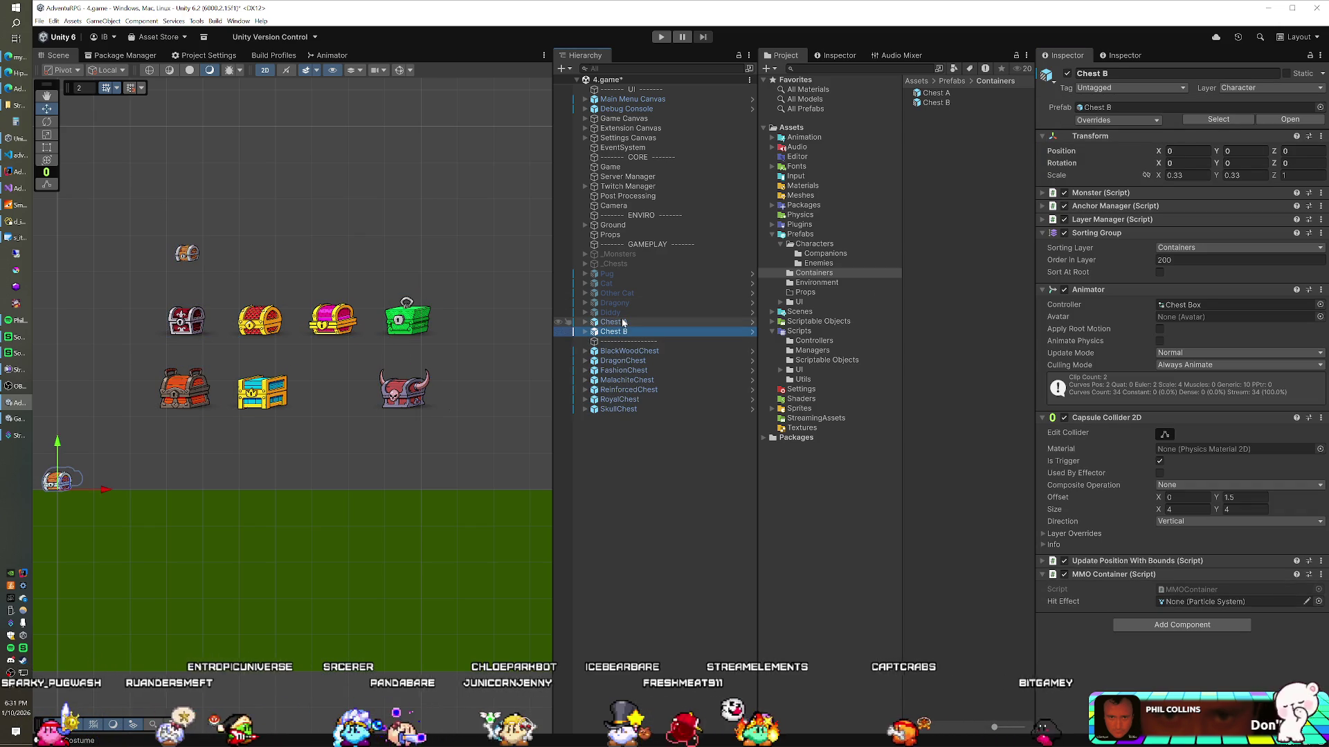
key("Down")
key("Down")
key("Down")
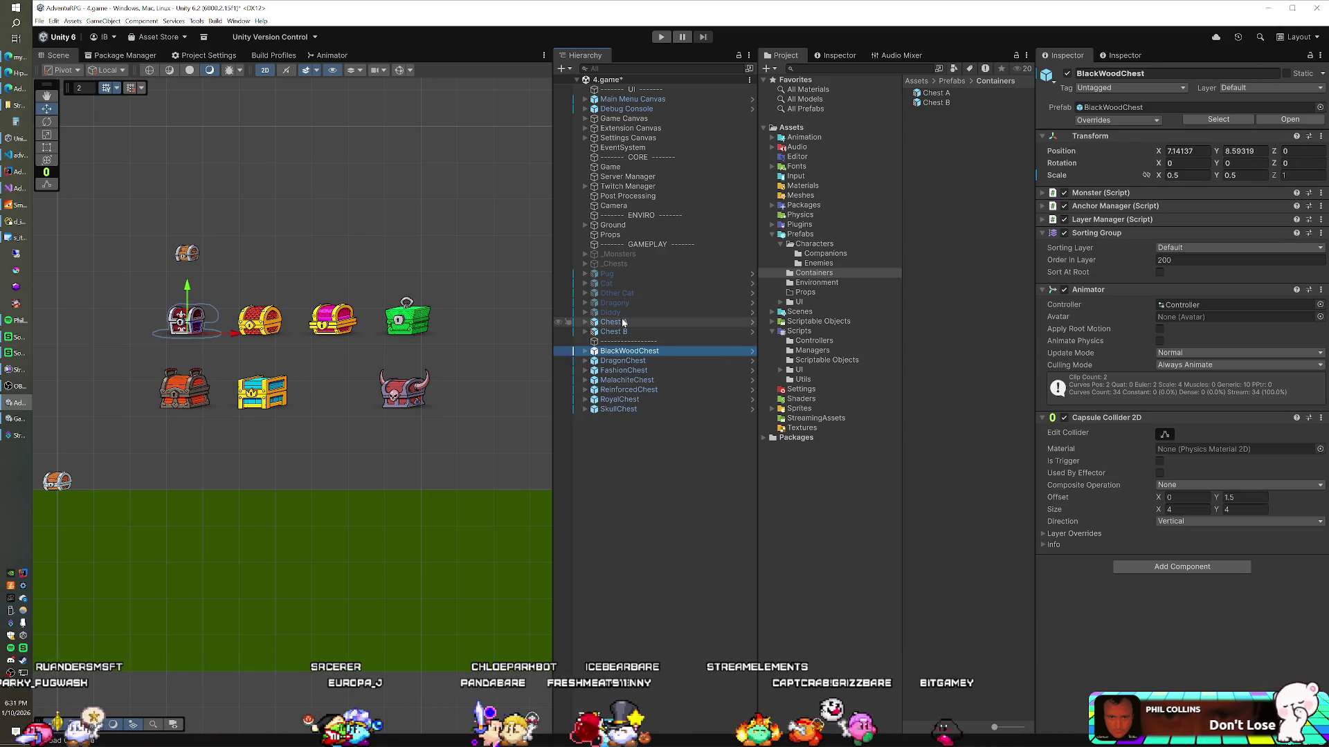
key("Down")
key("Down")
key("Down")
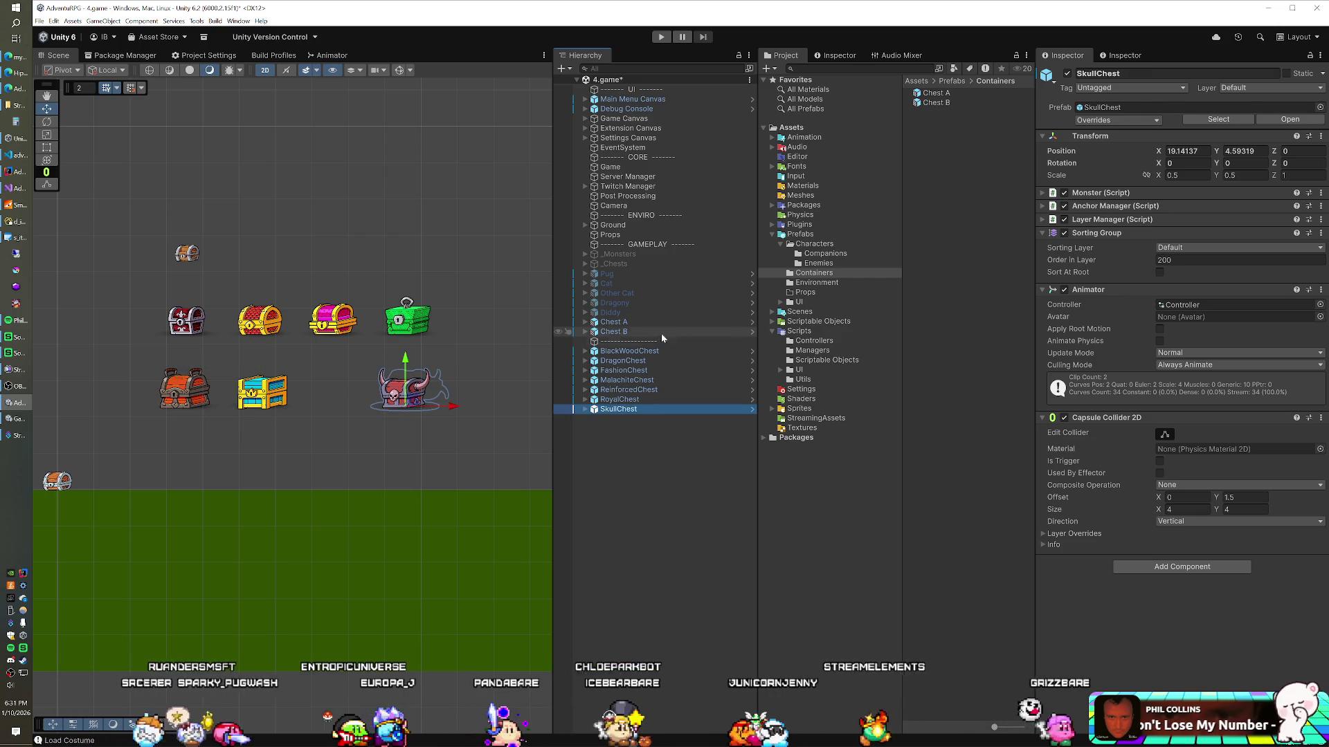
left_click(858, 67)
type("chest t:prefab")
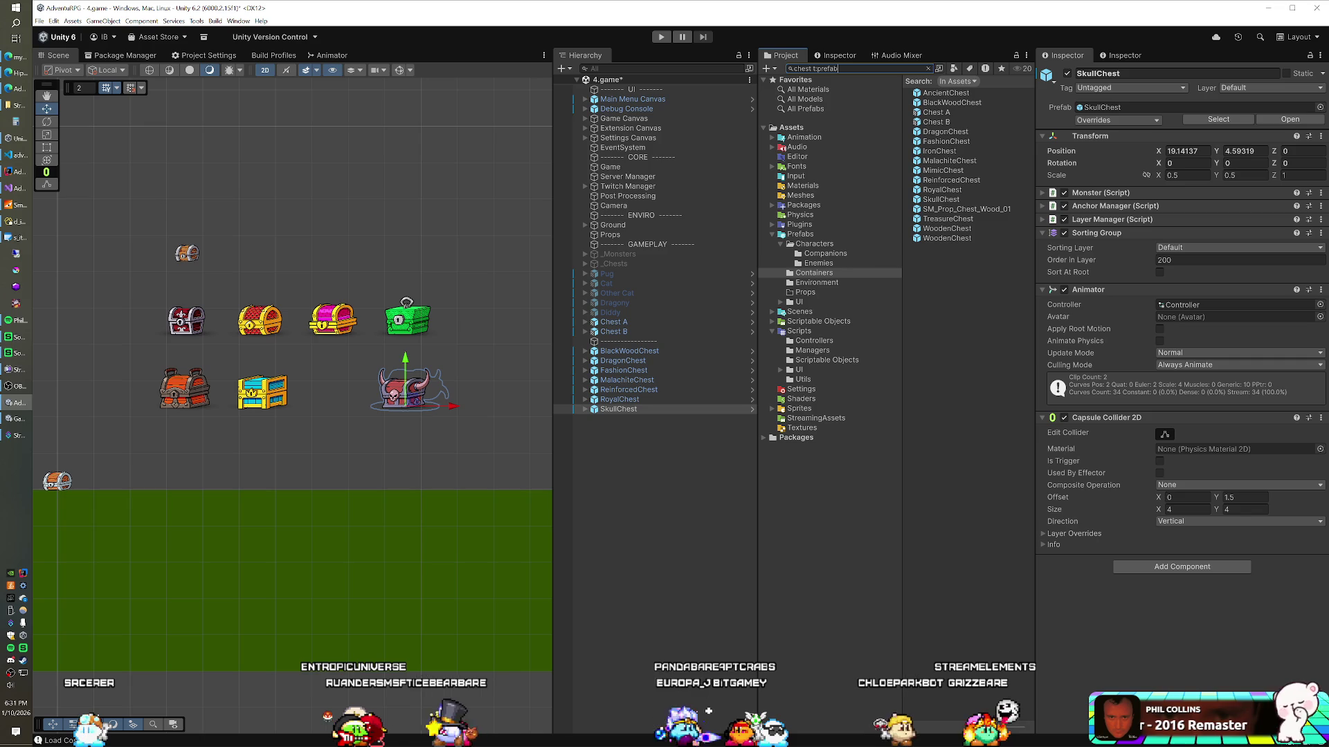
left_click(972, 95)
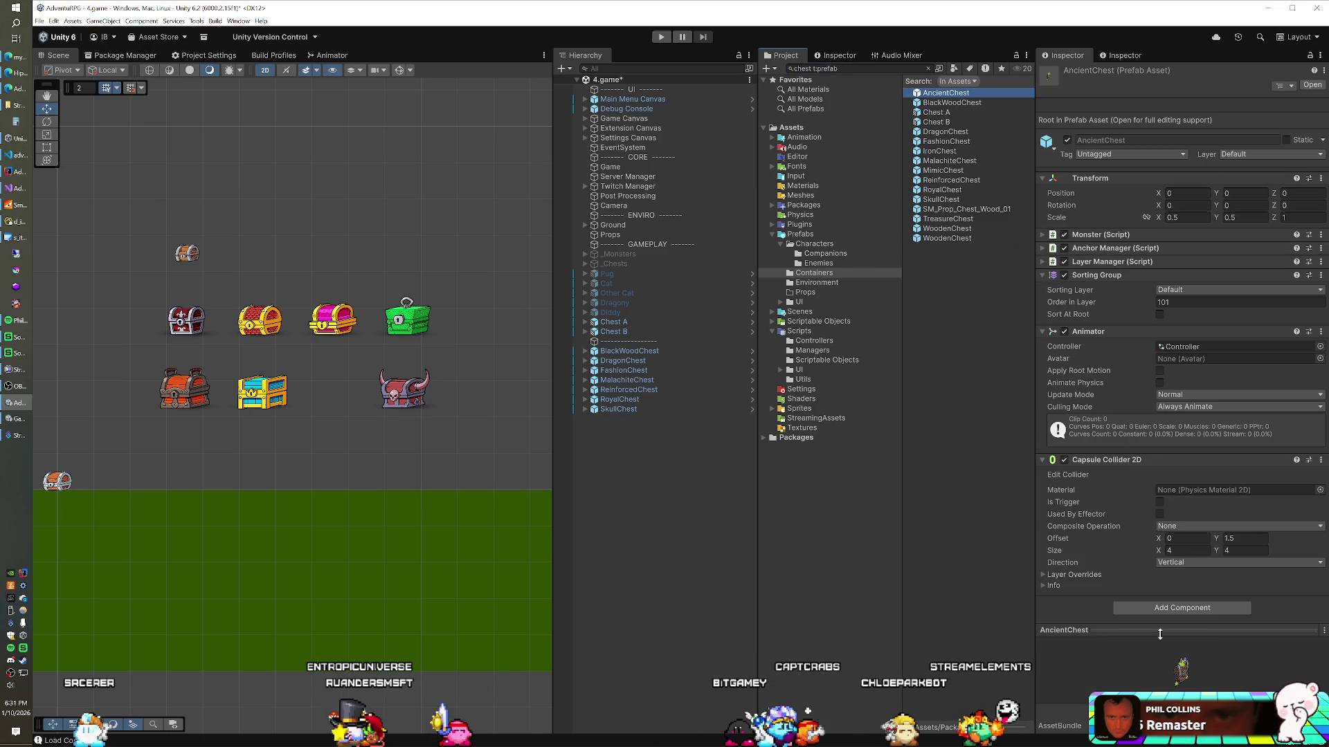
Float the prefab preview in its own window and add an AncientChest instance to the scene
right_click(1159, 634)
left_click(1190, 645)
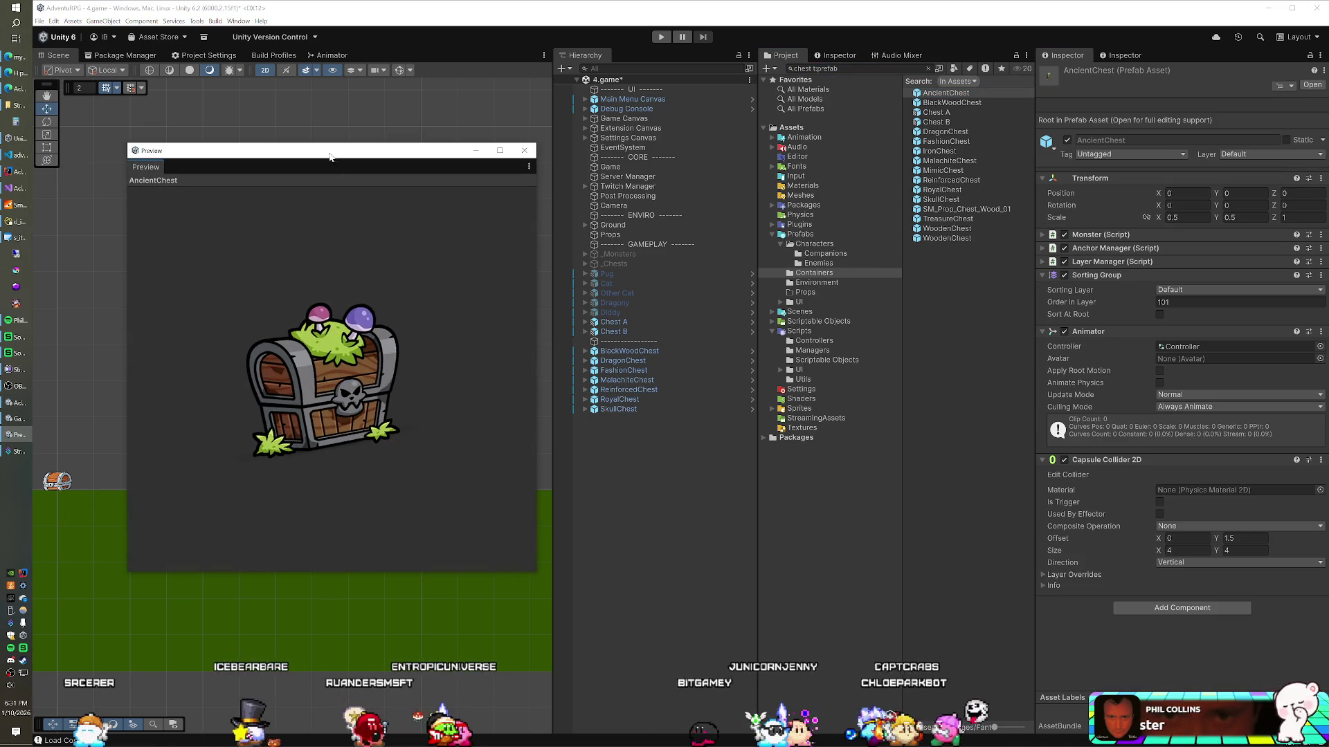
mouse_move(330, 156)
left_mouse_down()
mouse_move(781, 147)
mouse_move(642, 182)
mouse_move(746, 185)
mouse_move(734, 266)
mouse_move(723, 261)
mouse_move(840, 253)
left_mouse_up()
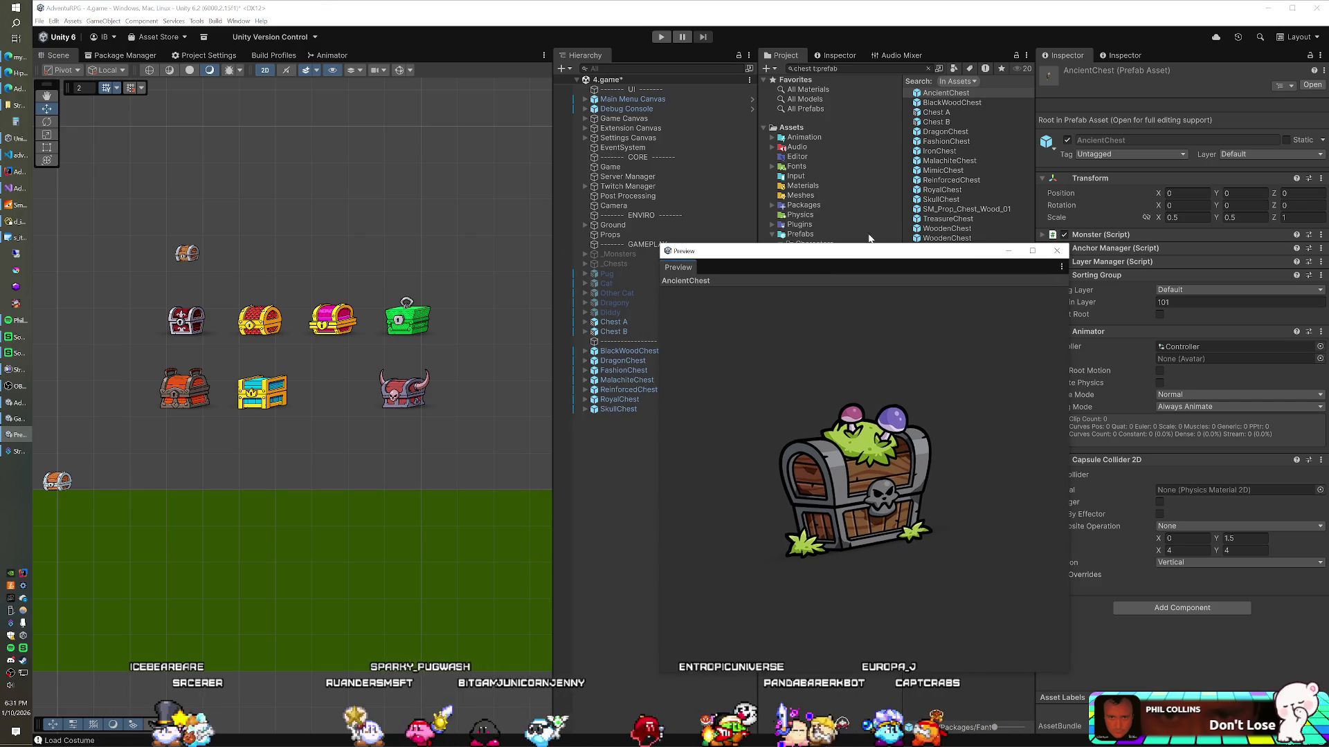
mouse_move(962, 103)
left_mouse_down()
mouse_move(569, 488)
mouse_move(293, 404)
left_mouse_up()
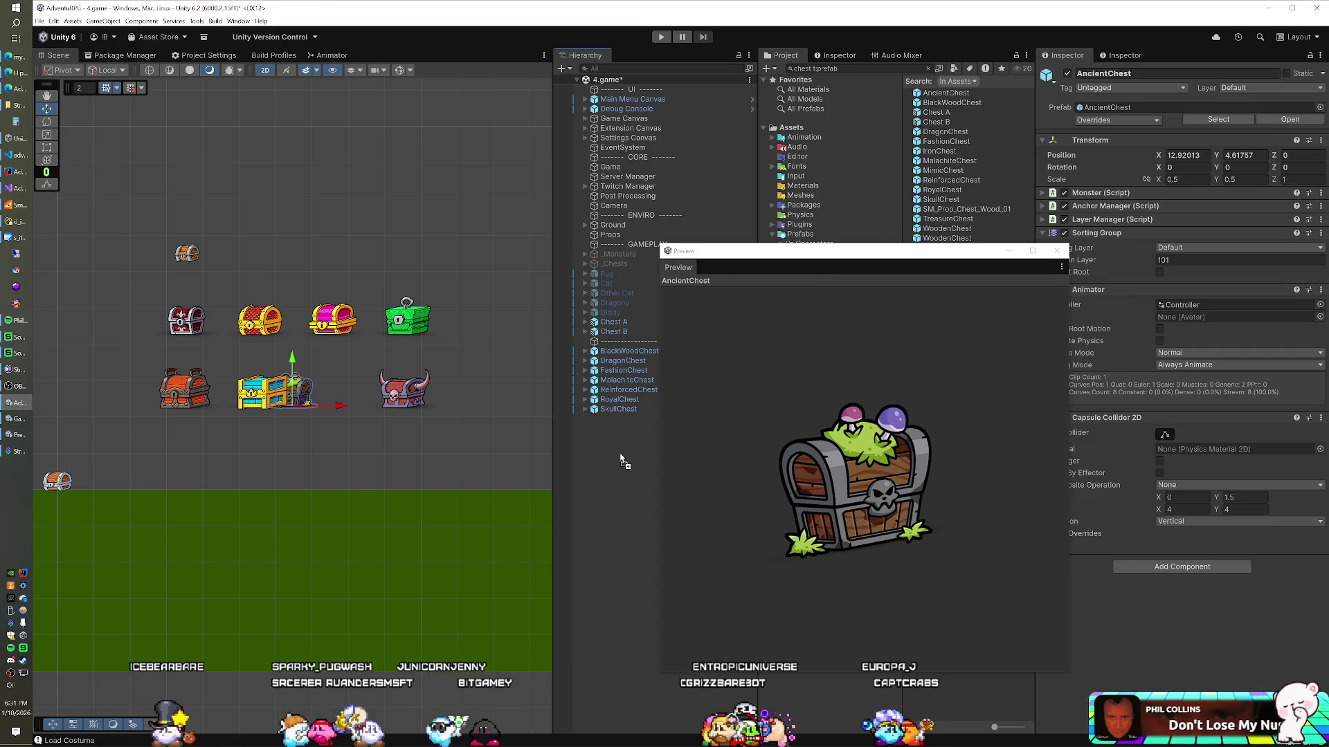
Preview BlackWoodChest through MimicChest prefabs and place a MimicChest instance in the scene
left_click(951, 104)
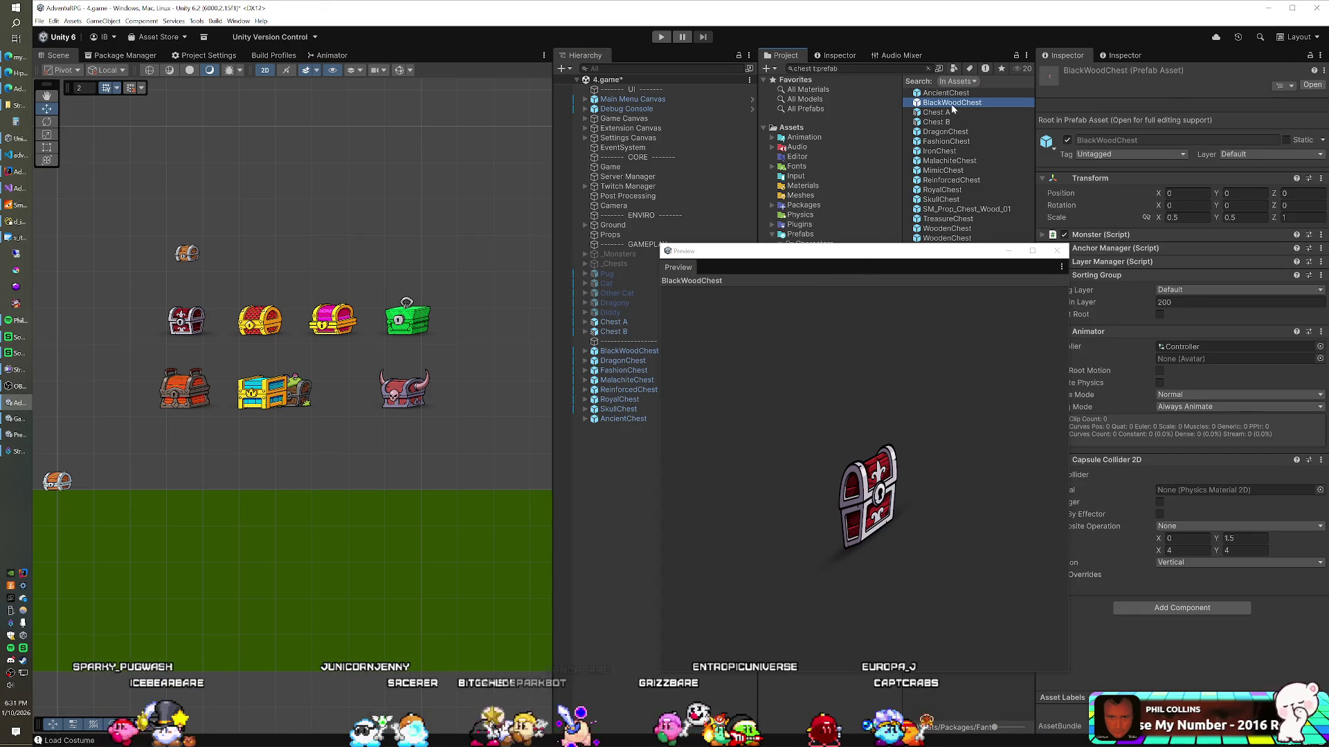
key("Down")
key("Down")
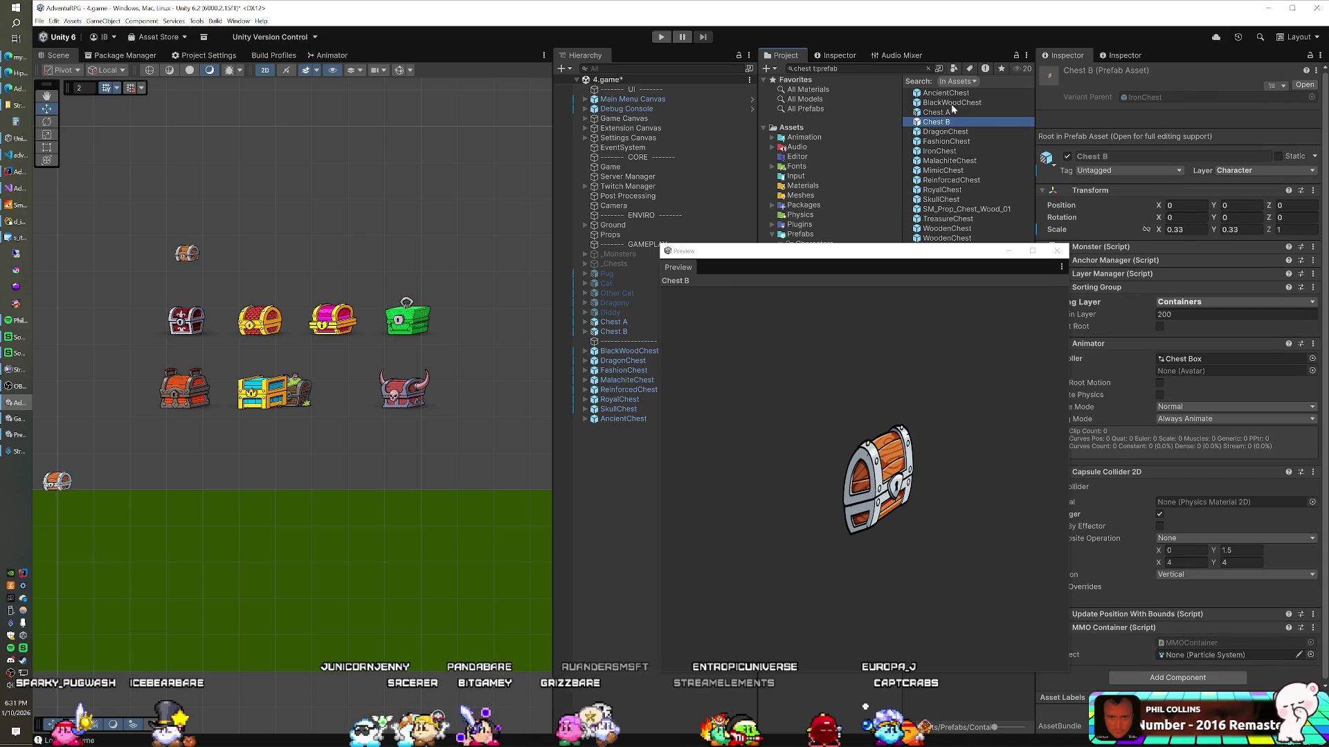
key("Down")
key("Down")
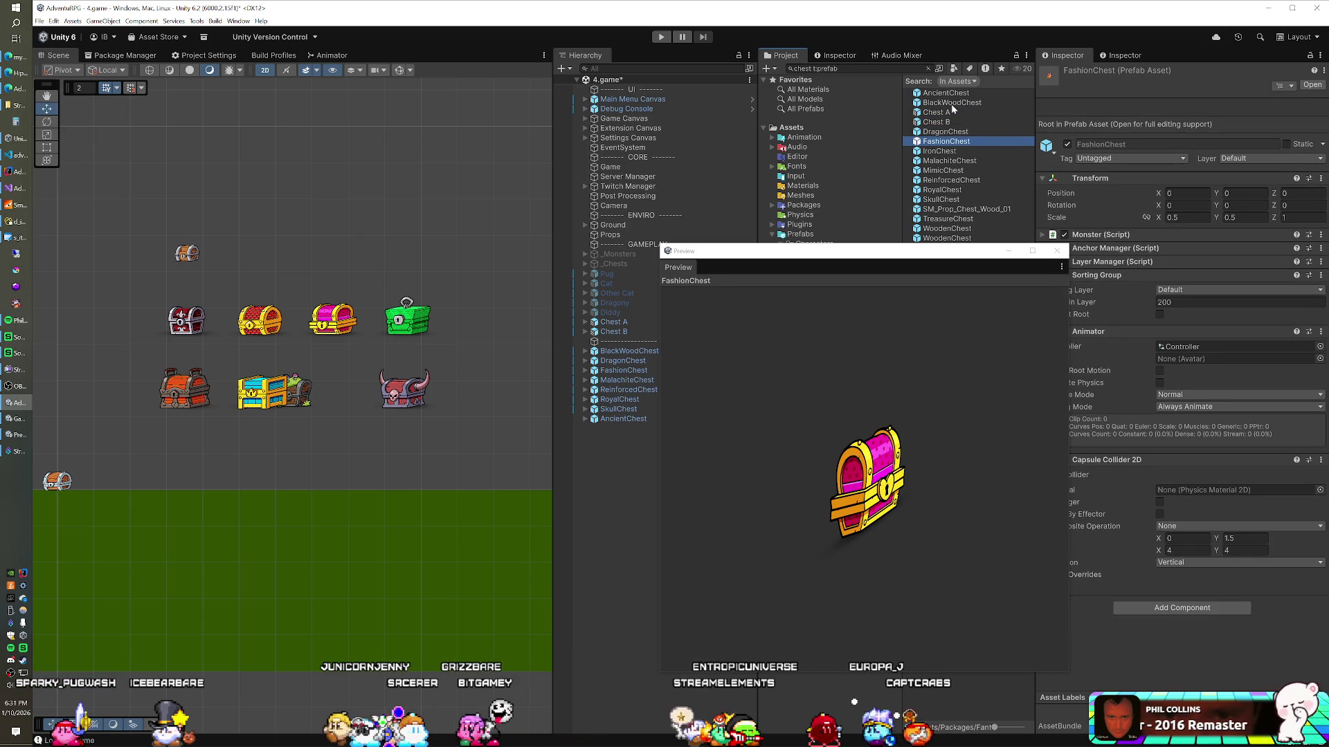
key("Down")
key("Down")
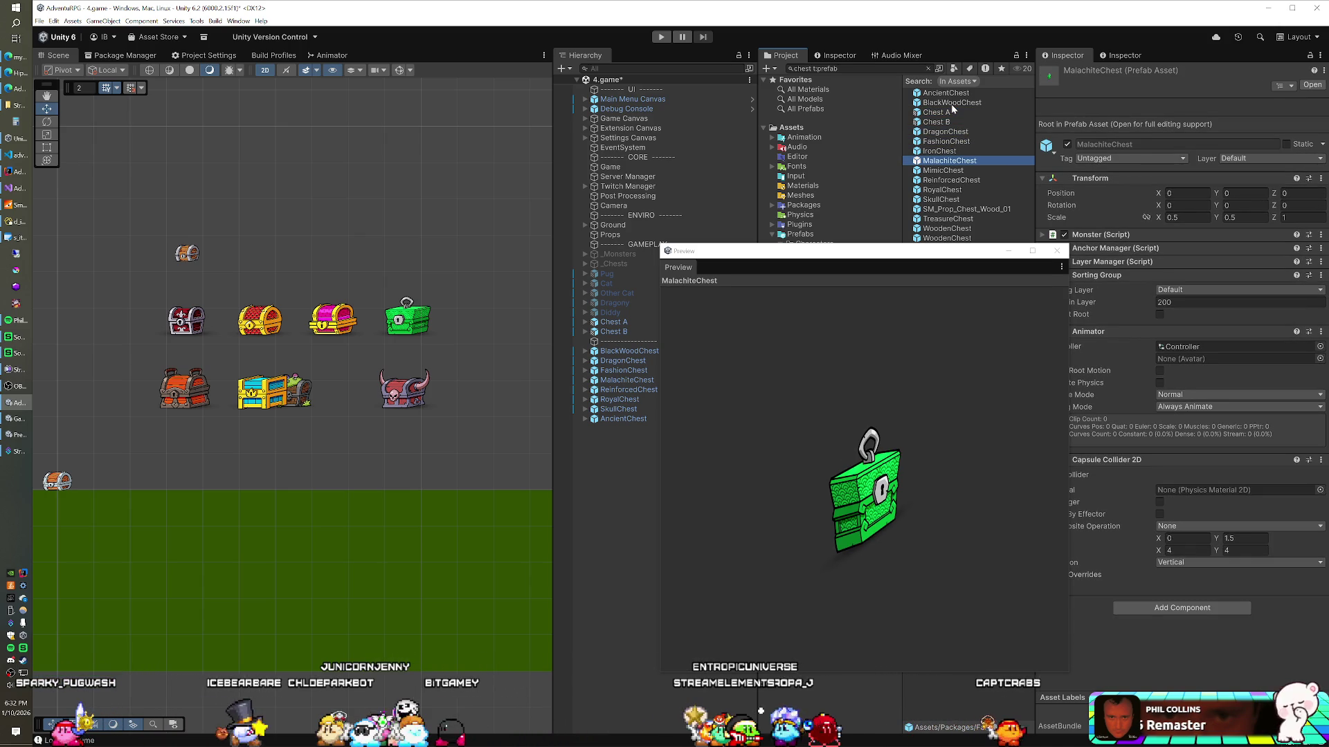
key("Down")
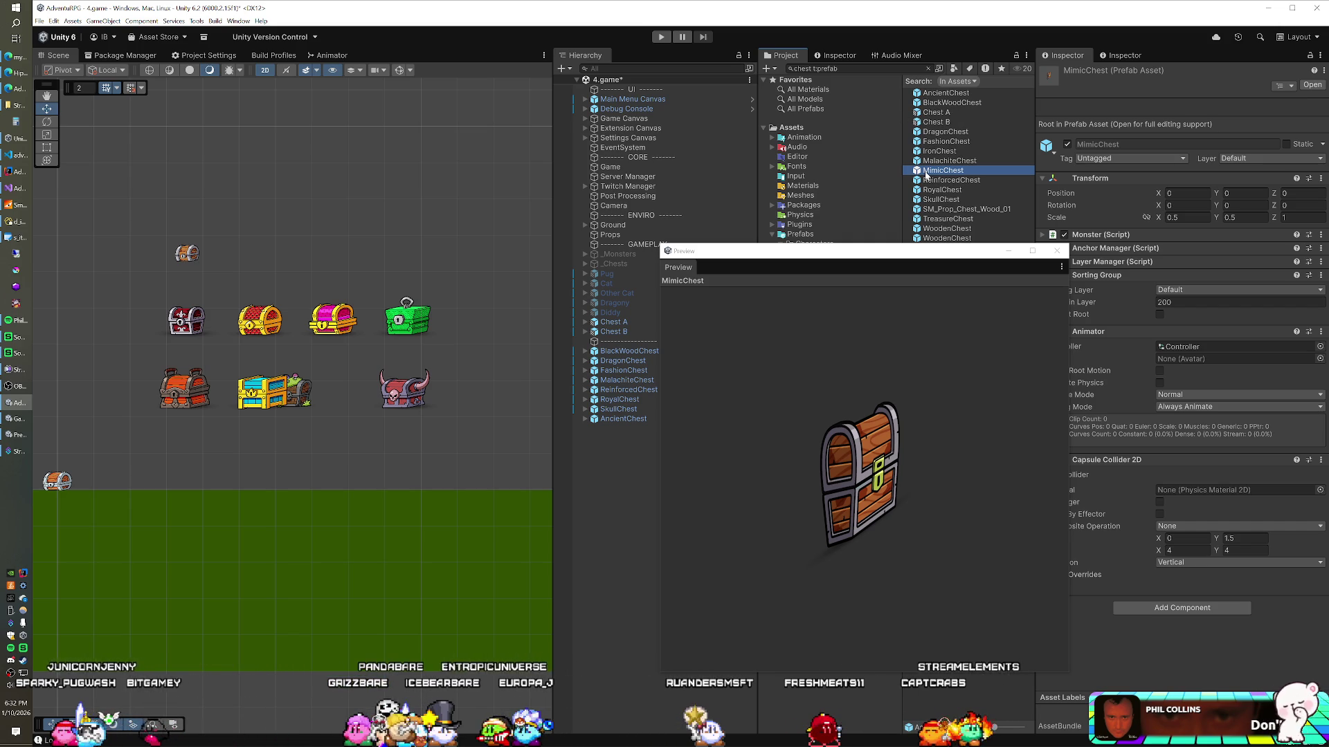
left_click_drag(756, 346, 609, 477)
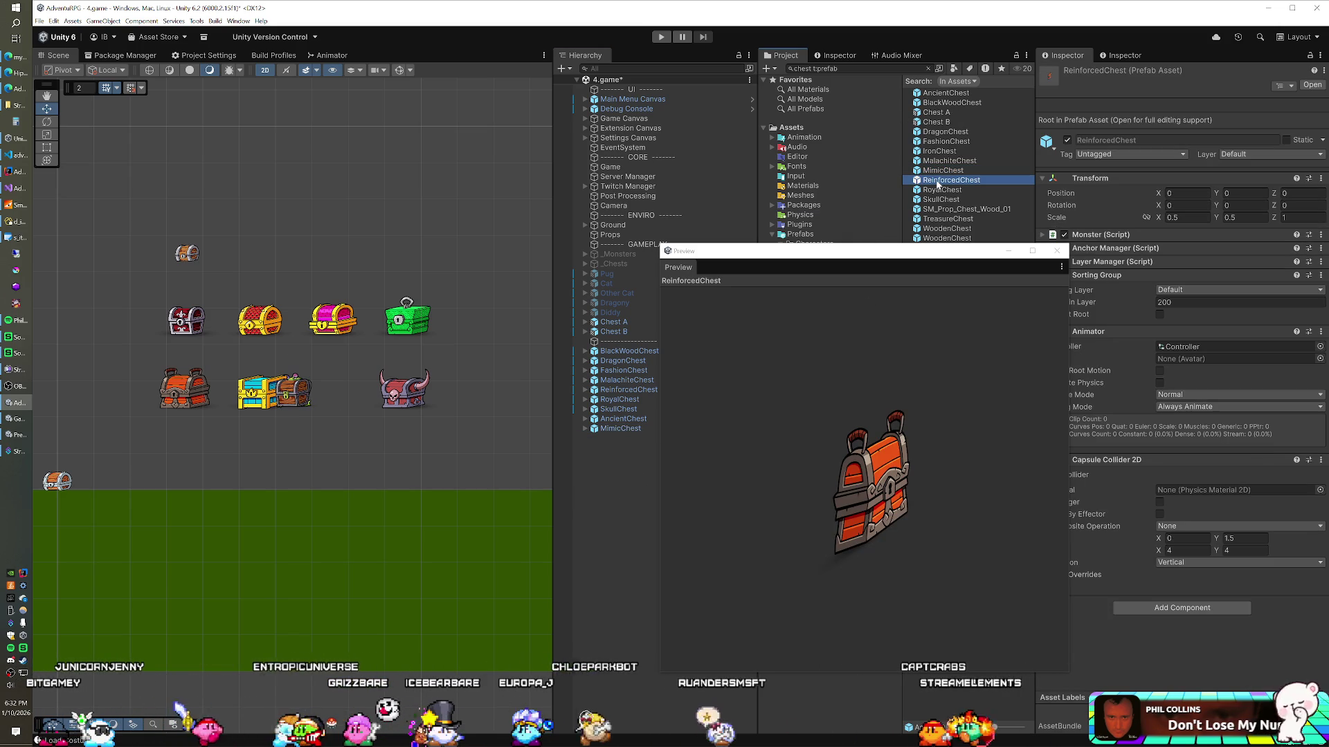
Preview RoyalChest through TreasureChest prefabs and add a TreasureChest instance to the scene
left_click(938, 186)
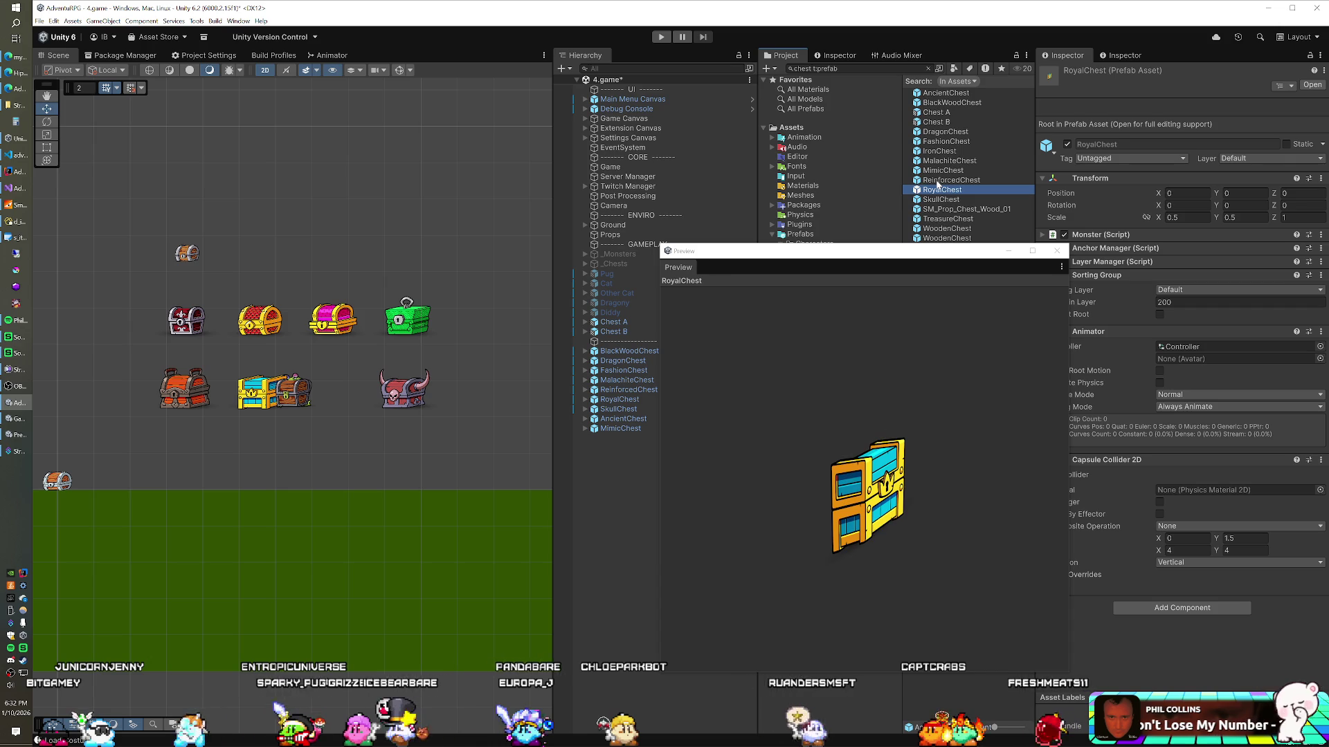
key("Down")
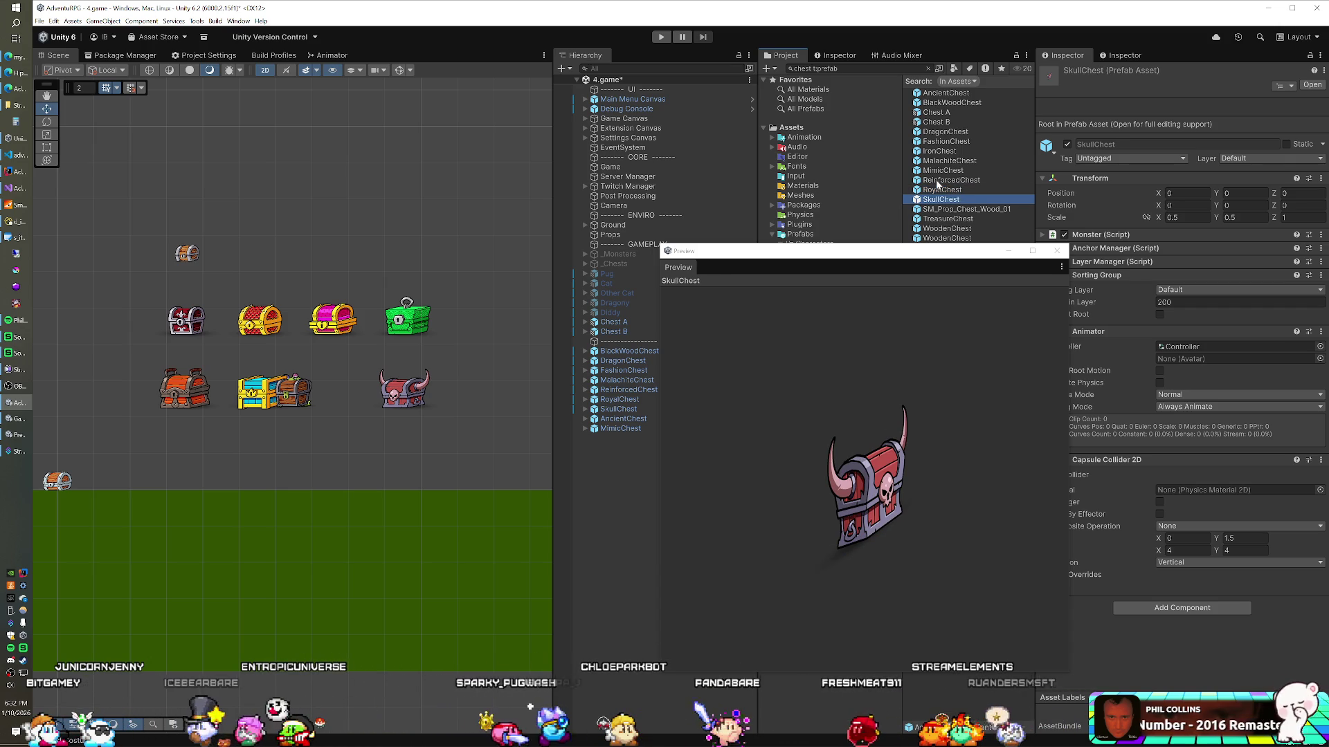
key("Up")
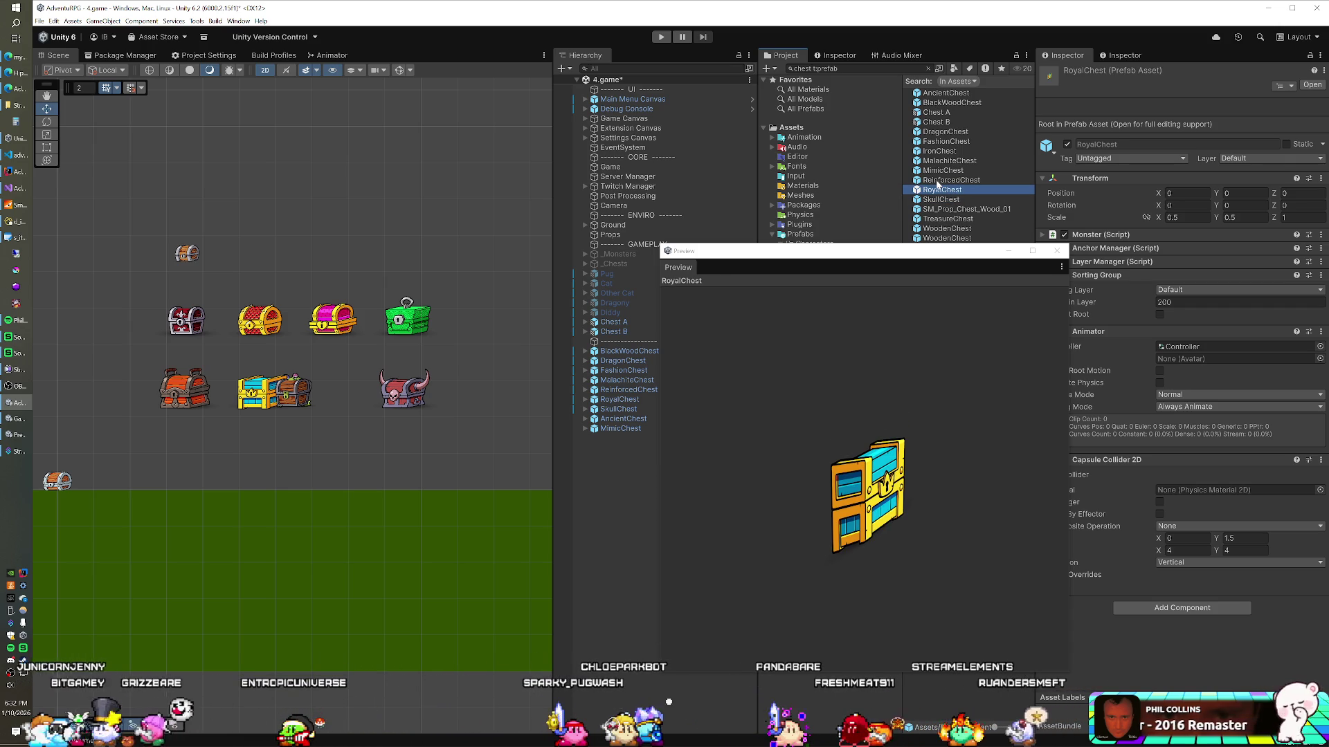
key("Down")
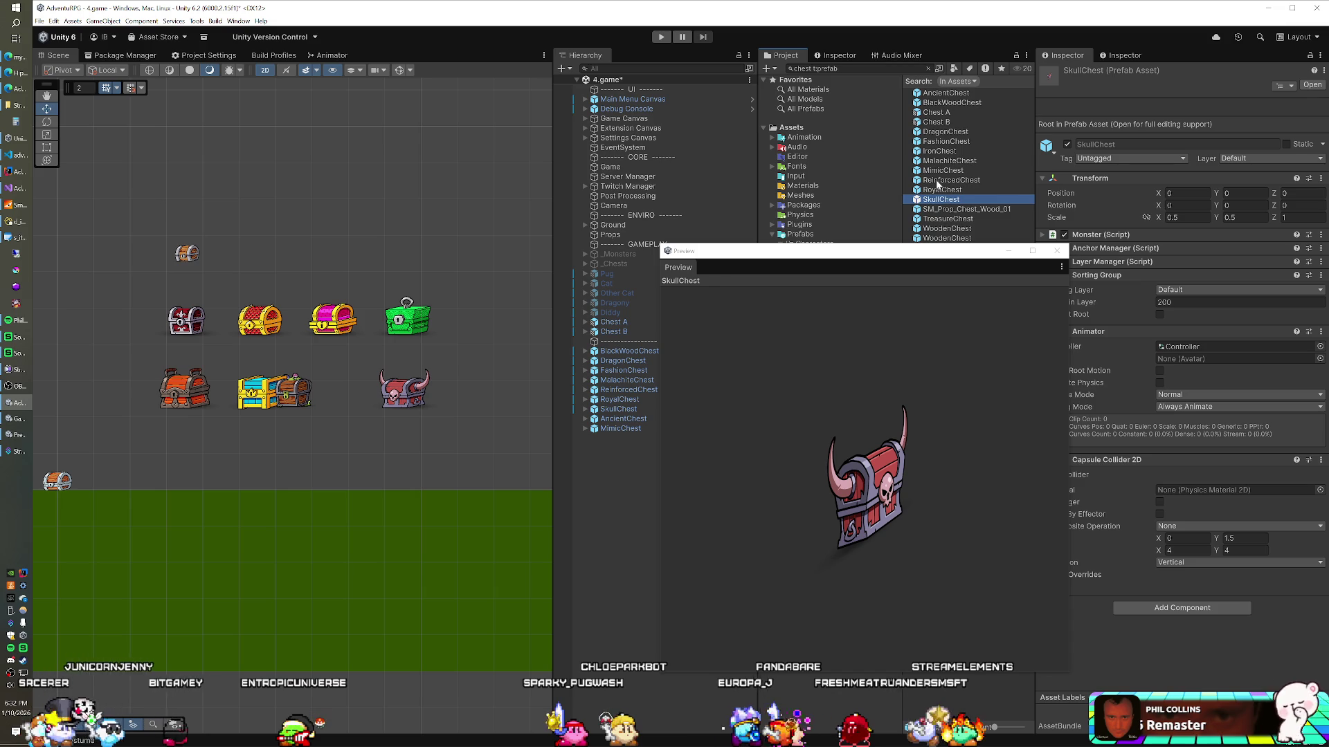
key("Down")
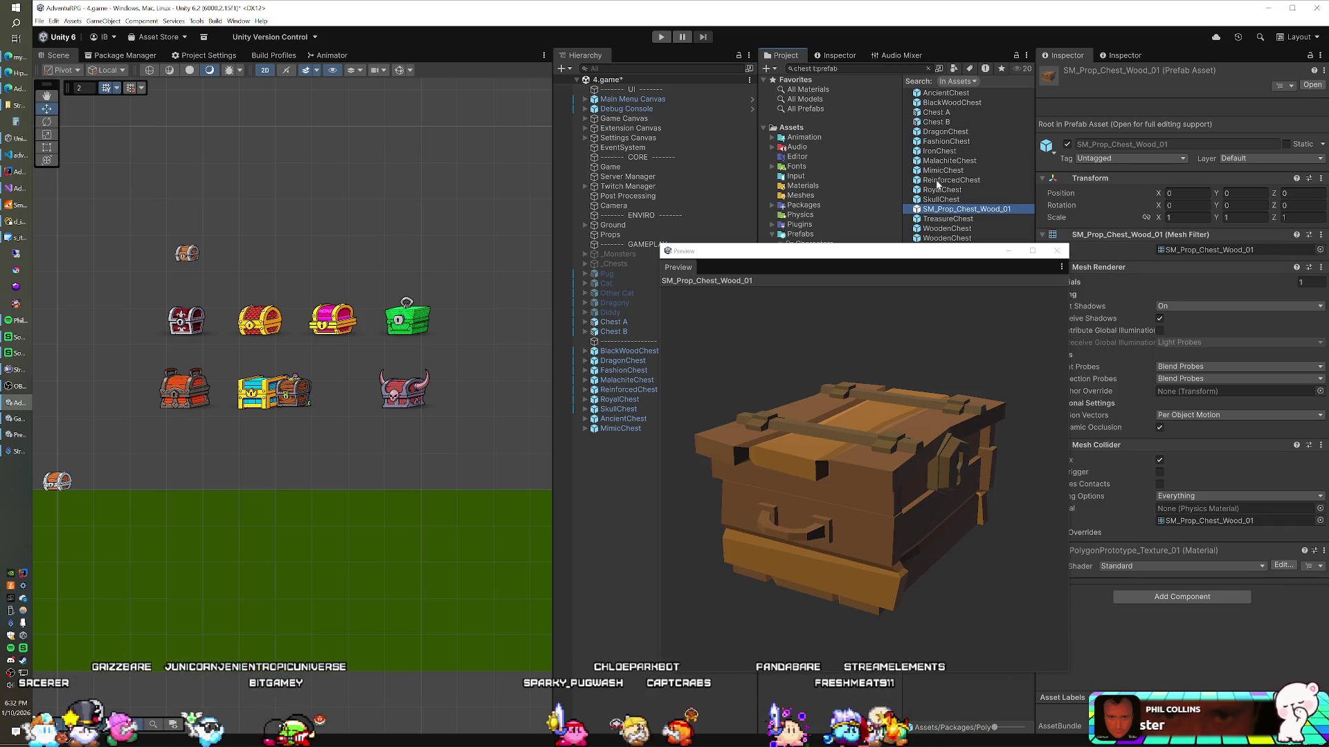
key("Down")
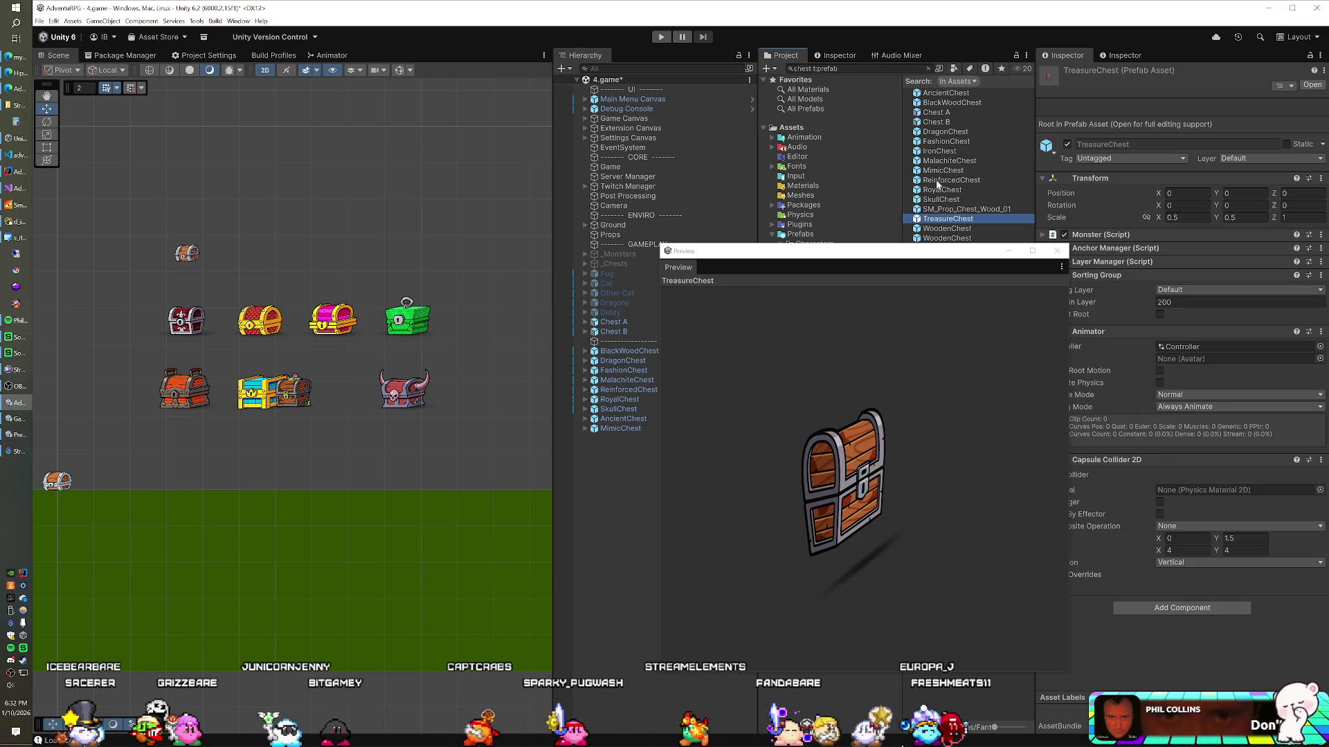
left_click_drag(937, 222, 623, 491)
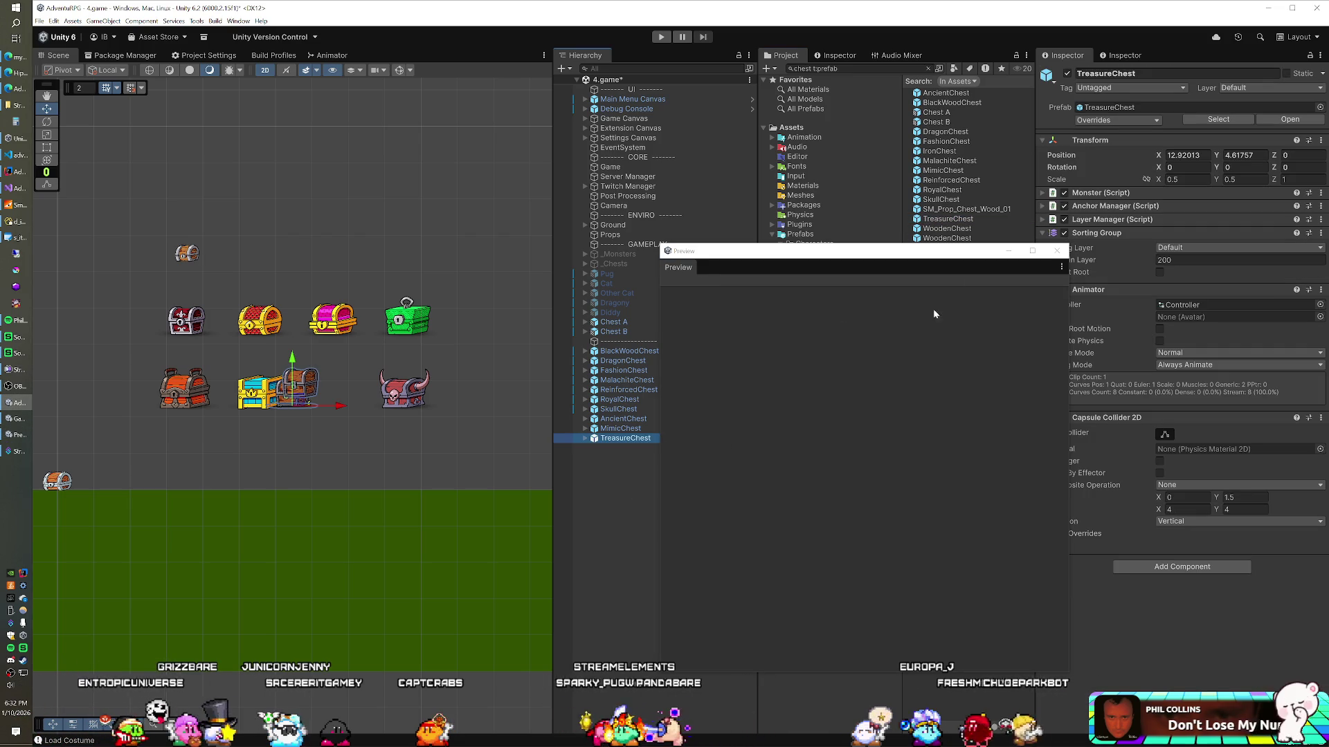
Add a WoodenChest instance to the scene and close the floating preview window
left_click(960, 220)
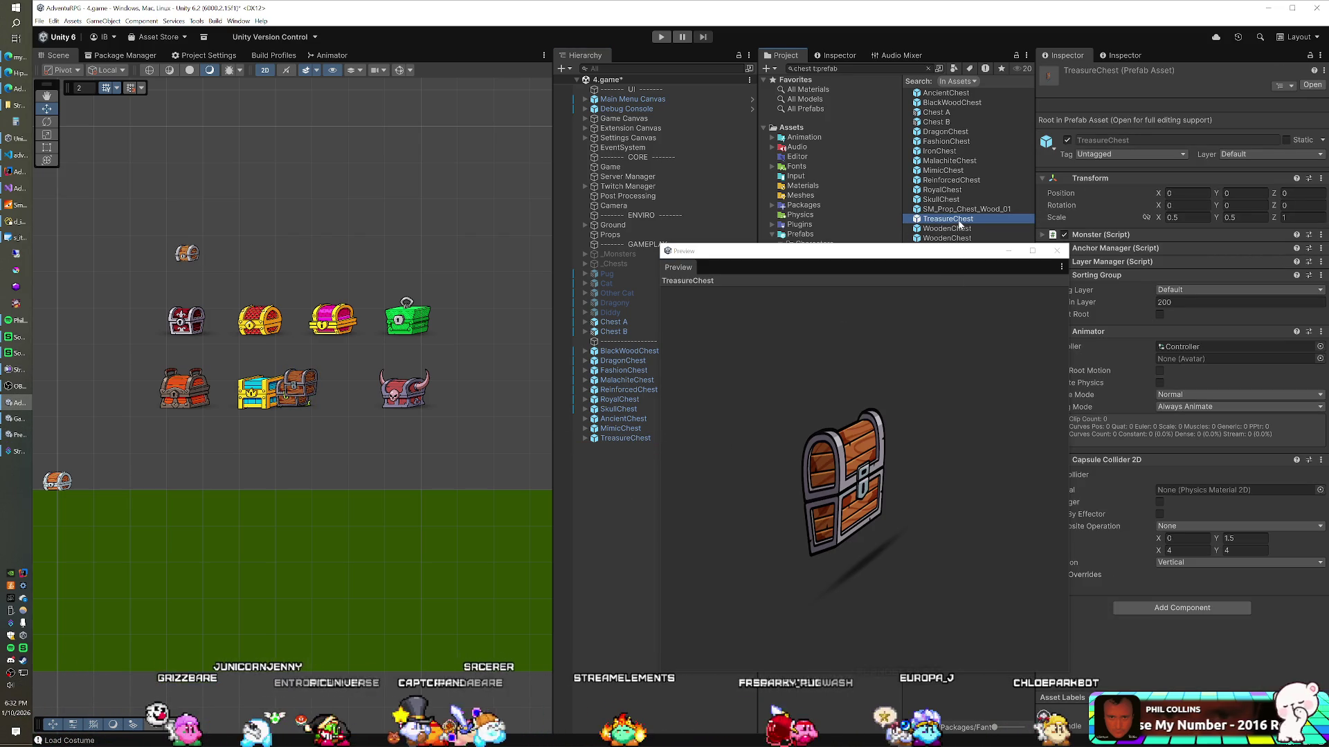
key("Down")
key("Down")
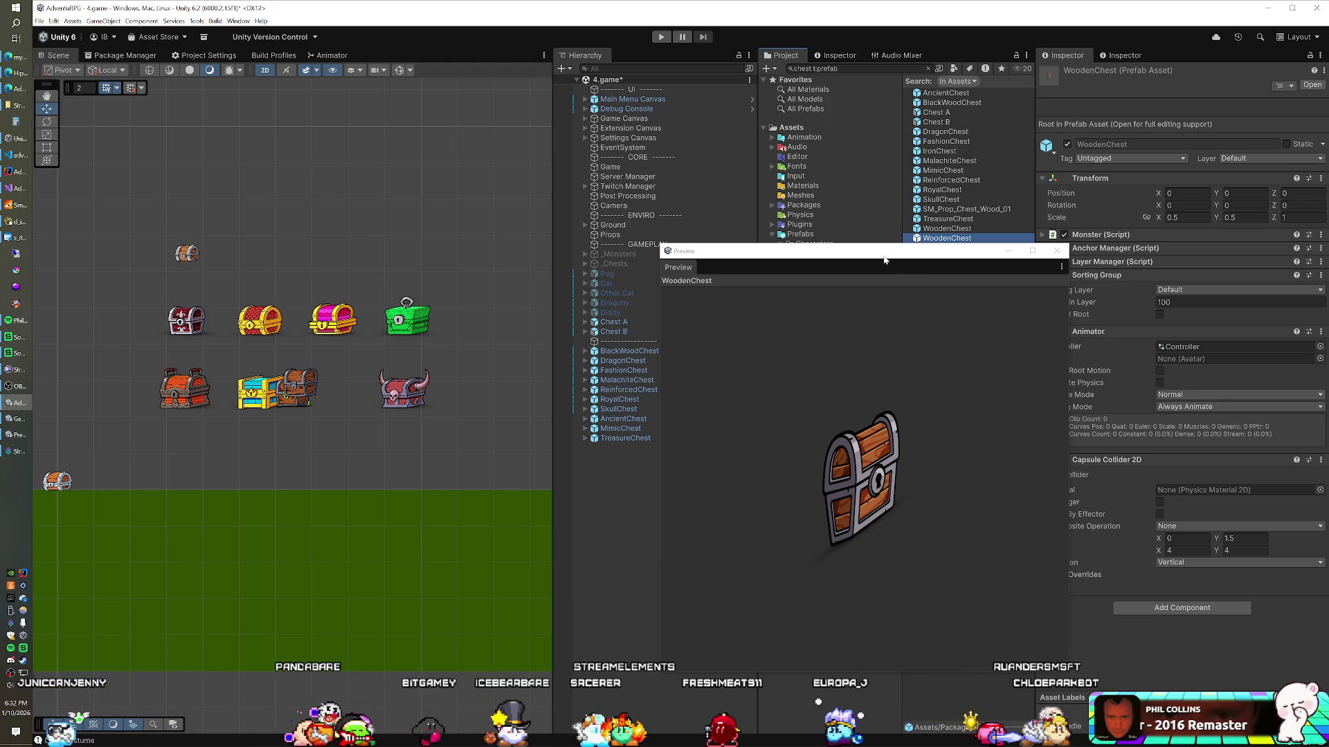
mouse_move(884, 260)
left_mouse_down()
mouse_move(772, 379)
mouse_move(1053, 323)
left_mouse_up()
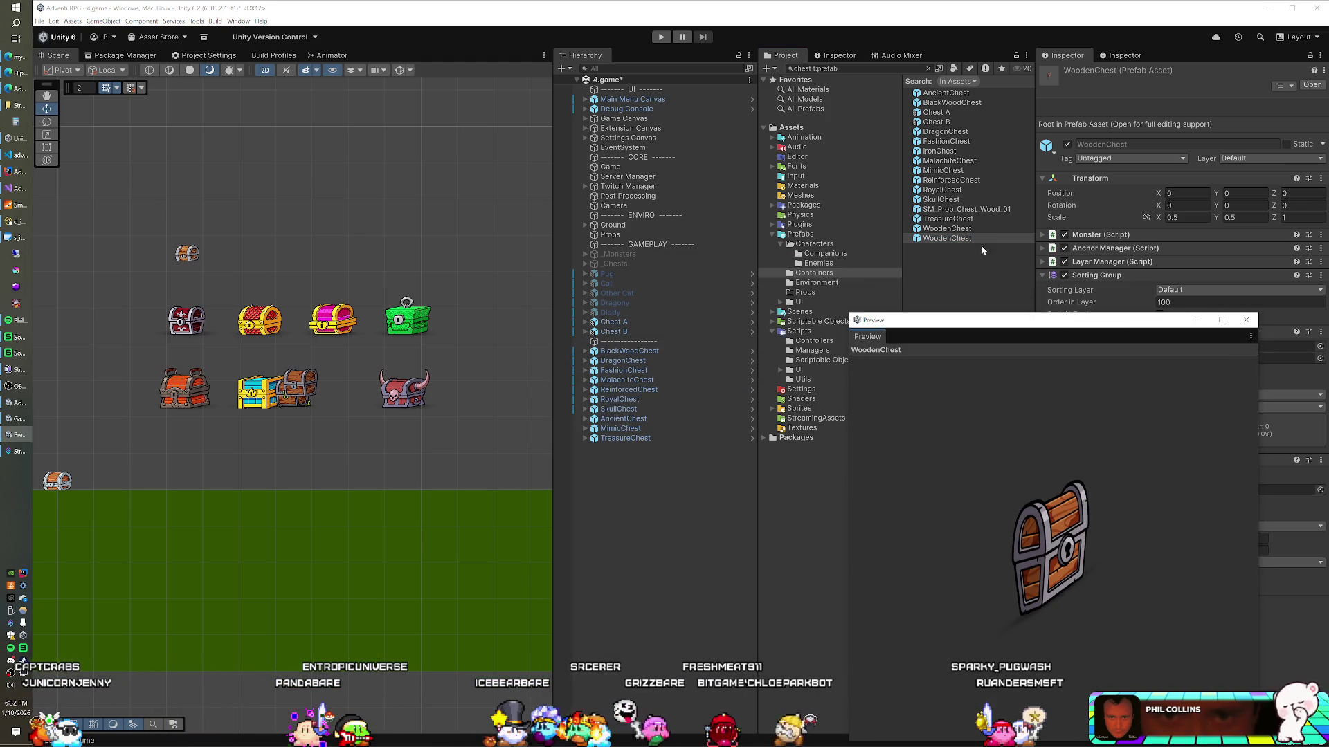
left_click_drag(969, 239, 679, 476)
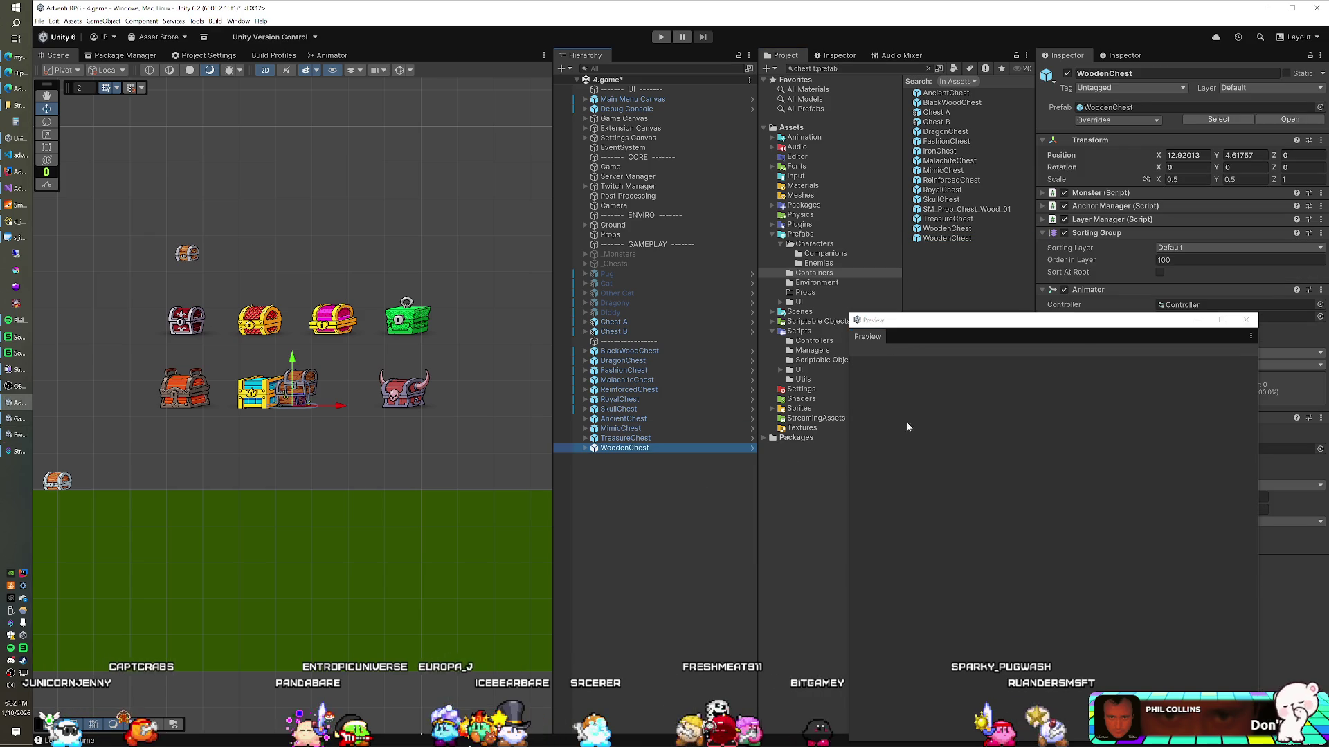
left_click(1239, 321)
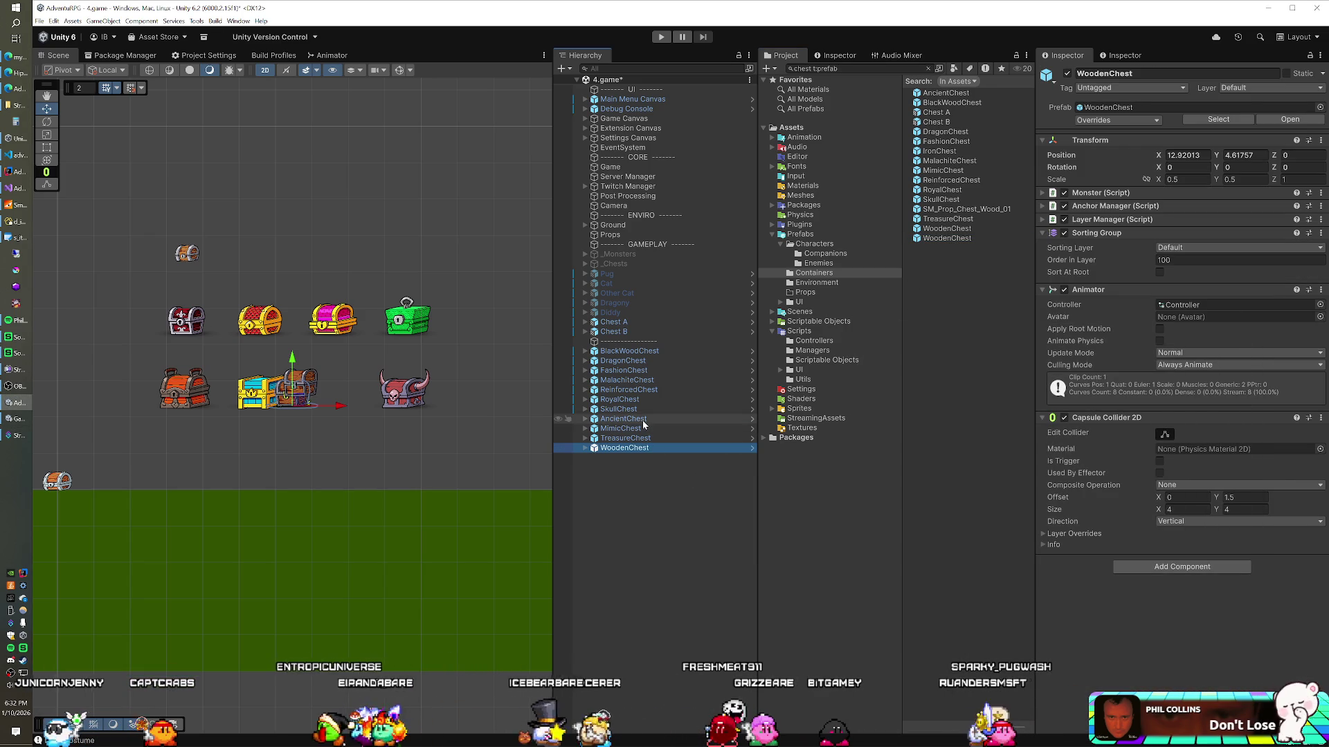
Line up WoodenChest, TreasureChest, MimicChest and AncientChest in a lower row near the ground
mouse_move(295, 410)
left_mouse_down()
mouse_move(259, 446)
mouse_move(196, 457)
left_mouse_up()
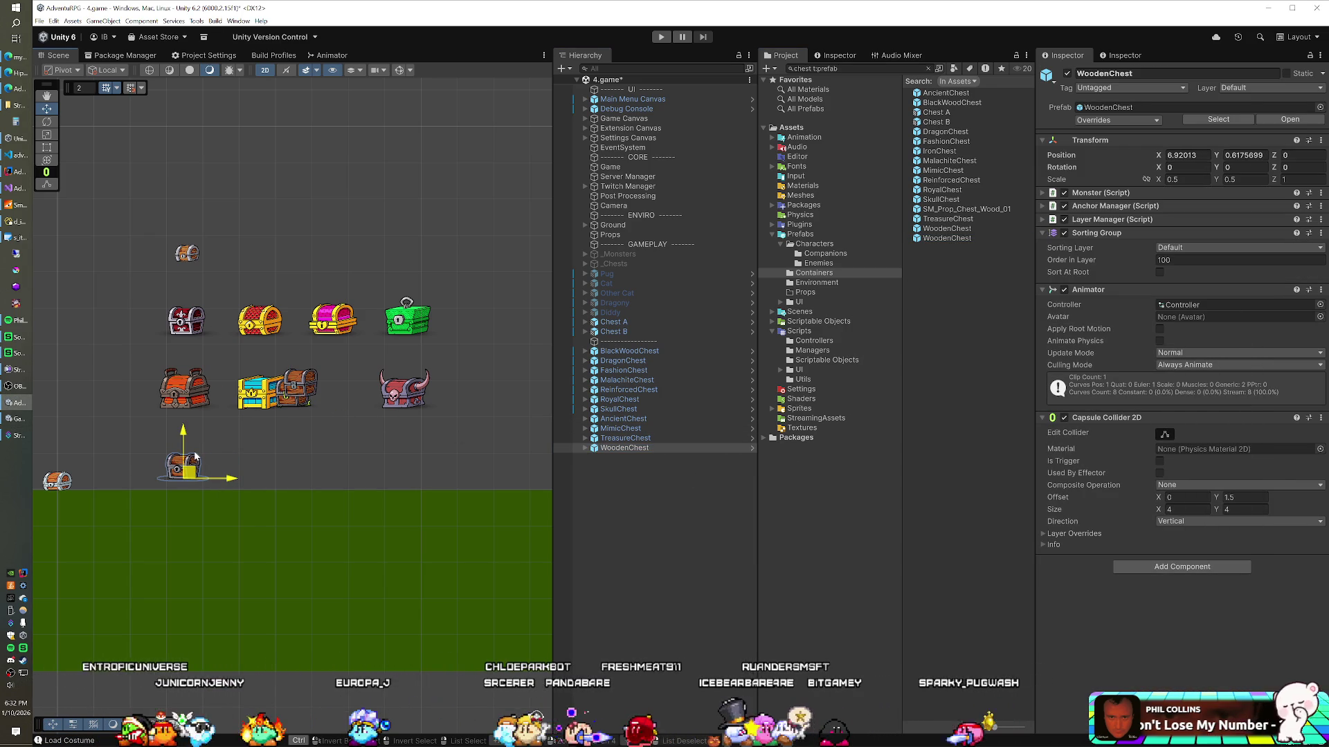
left_click(625, 439)
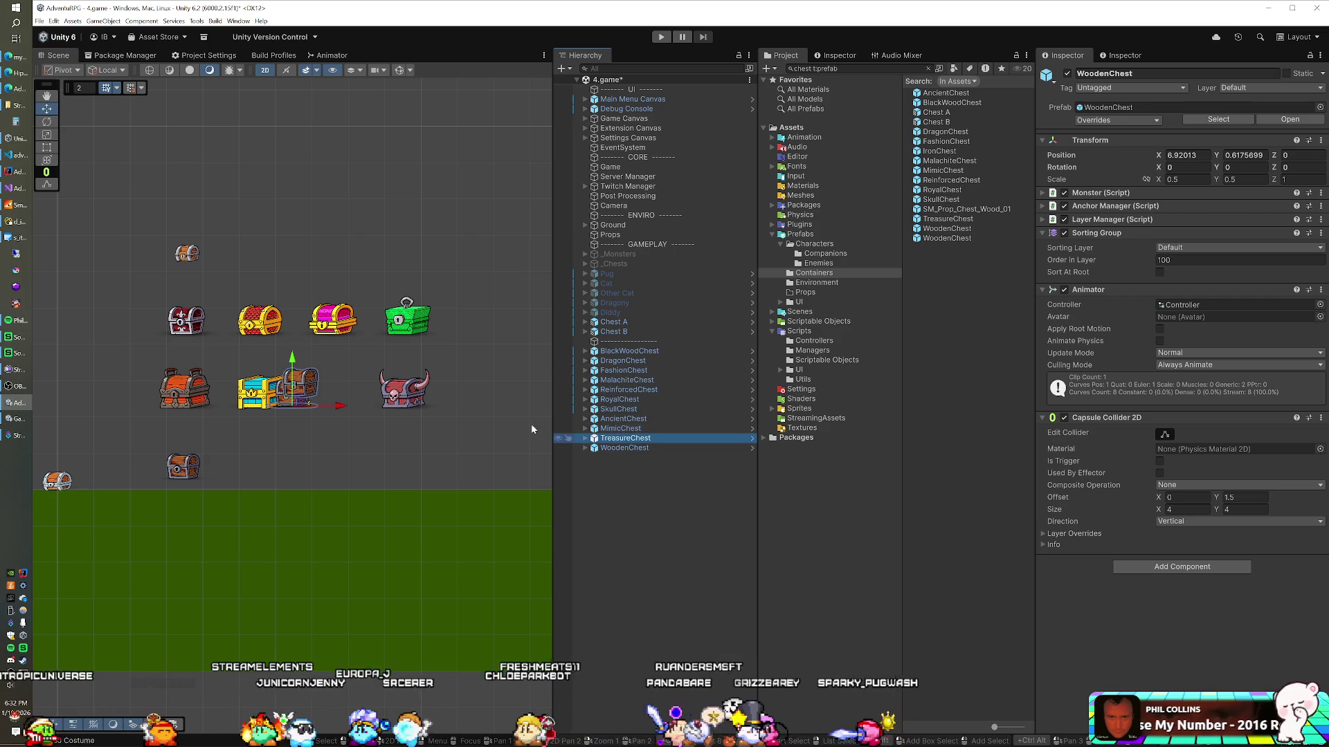
mouse_move(295, 400)
left_mouse_down()
mouse_move(276, 432)
mouse_move(222, 470)
mouse_move(243, 479)
left_mouse_up()
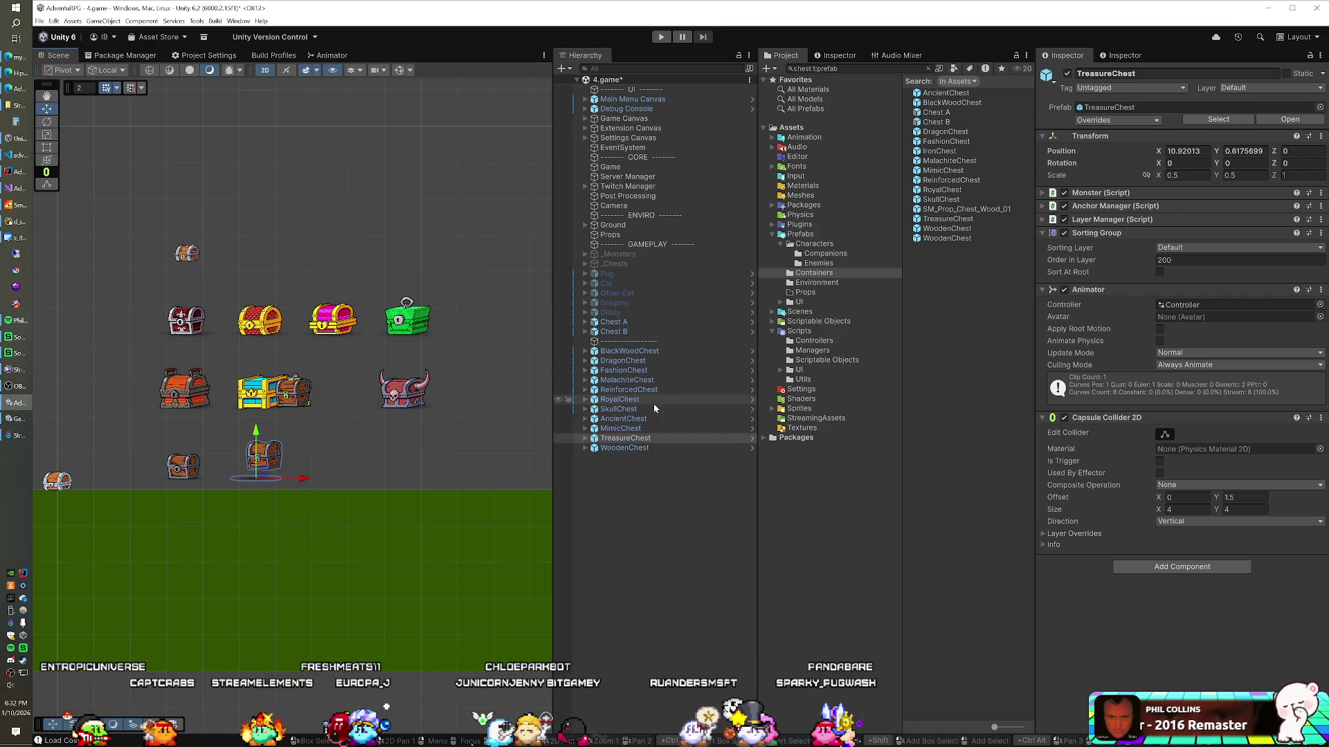
left_click(618, 432)
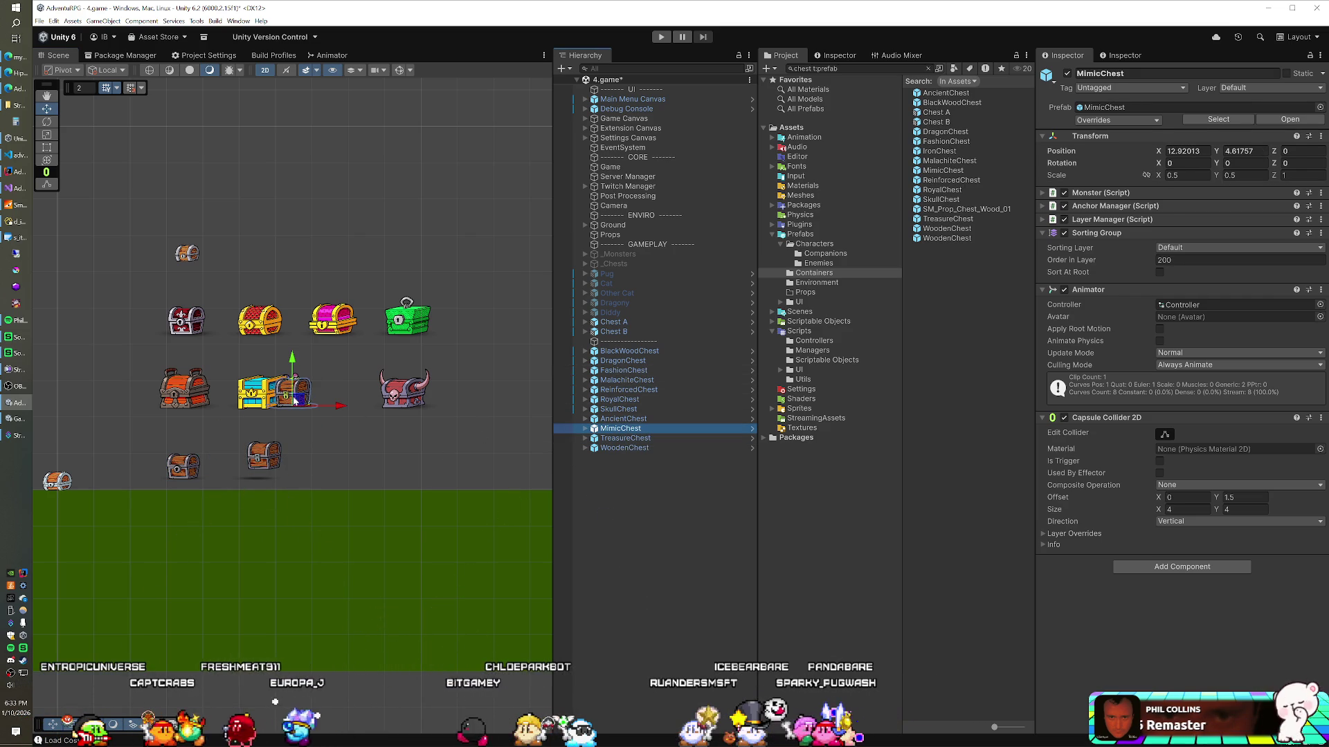
left_click_drag(293, 400, 297, 418)
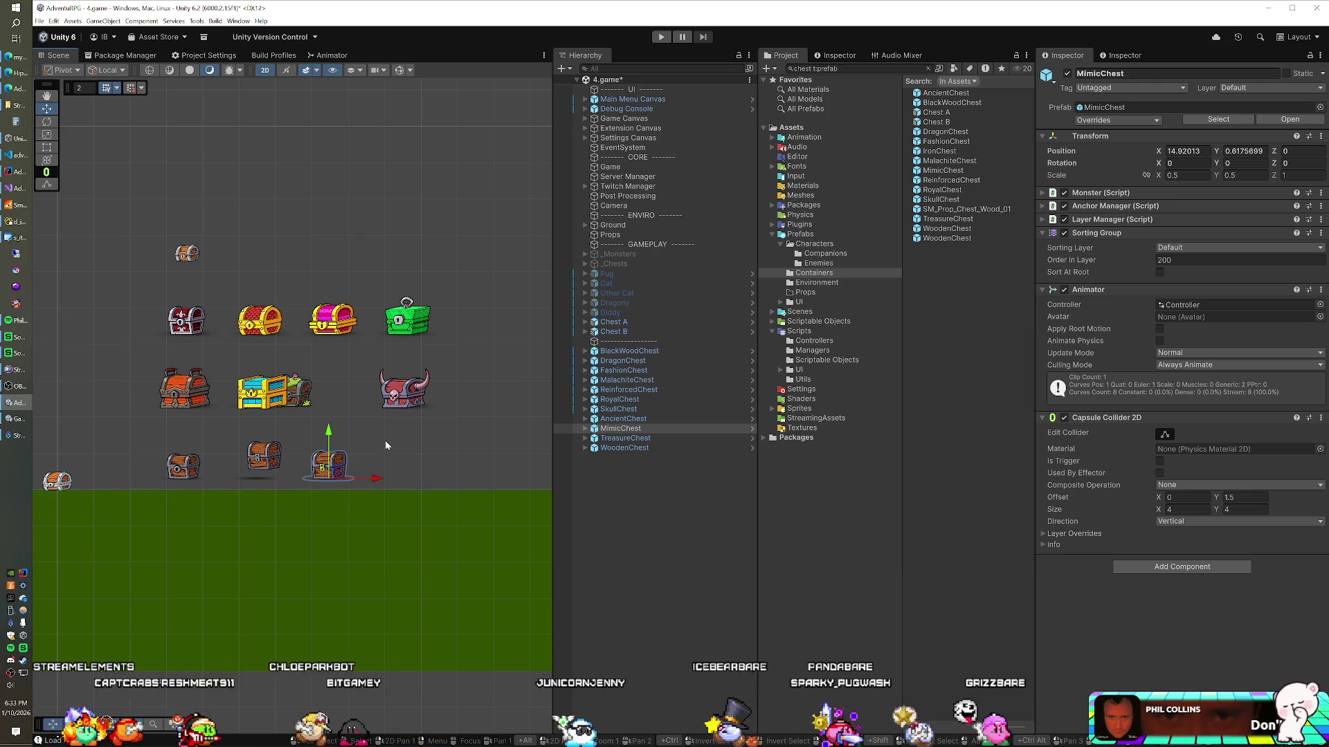
left_click(616, 419)
left_click(303, 405)
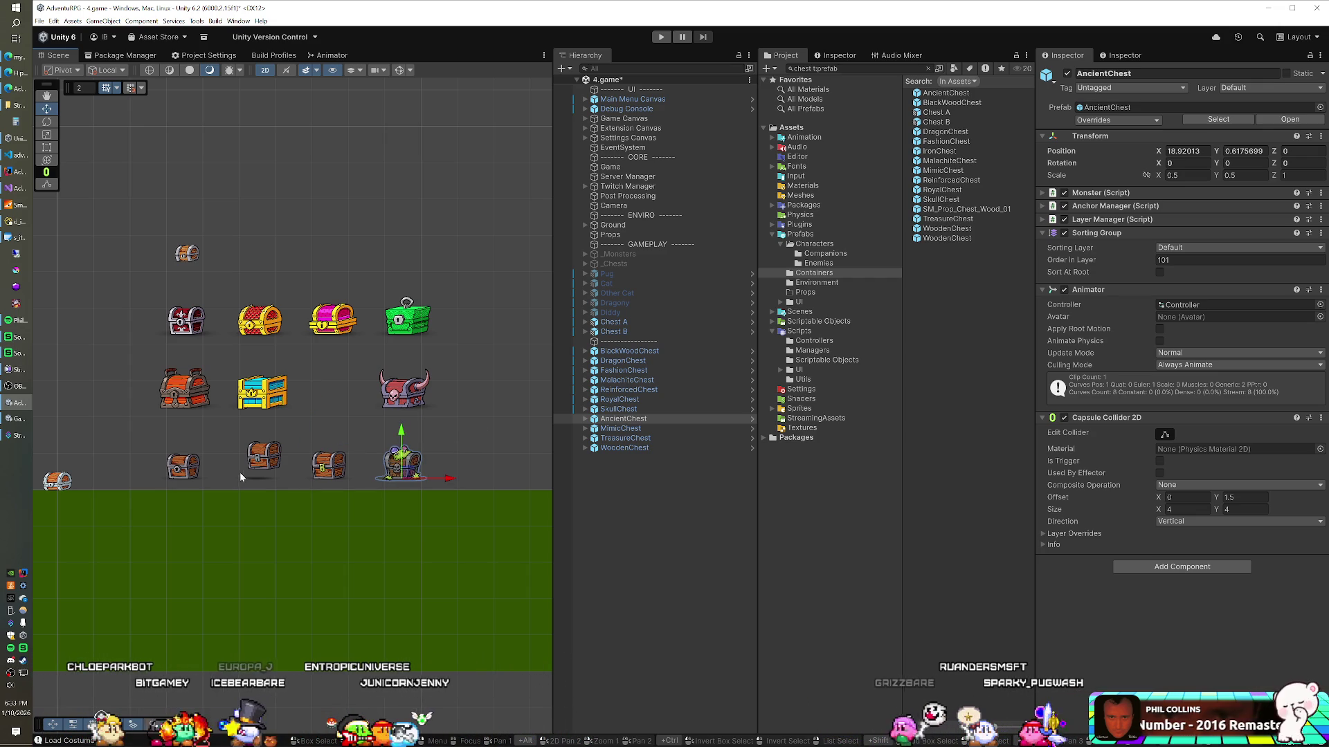
left_click(612, 448)
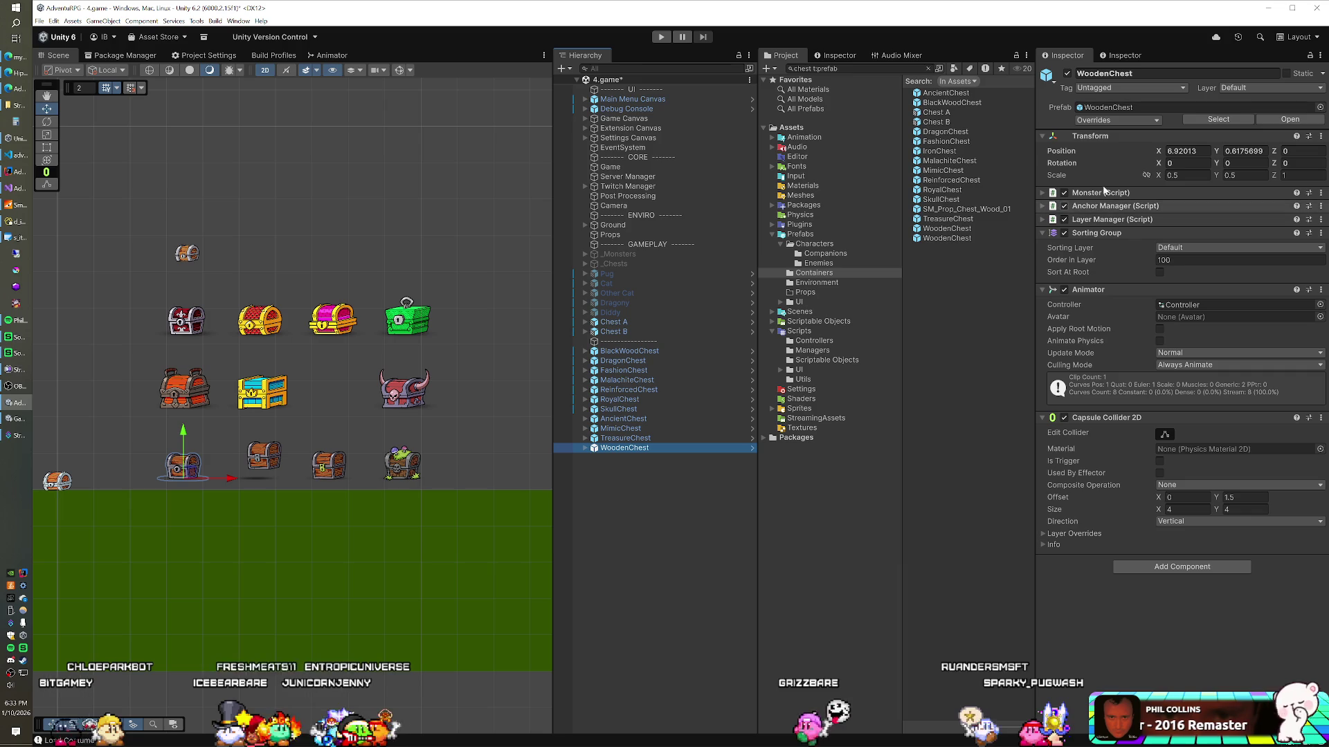
left_click(1218, 119)
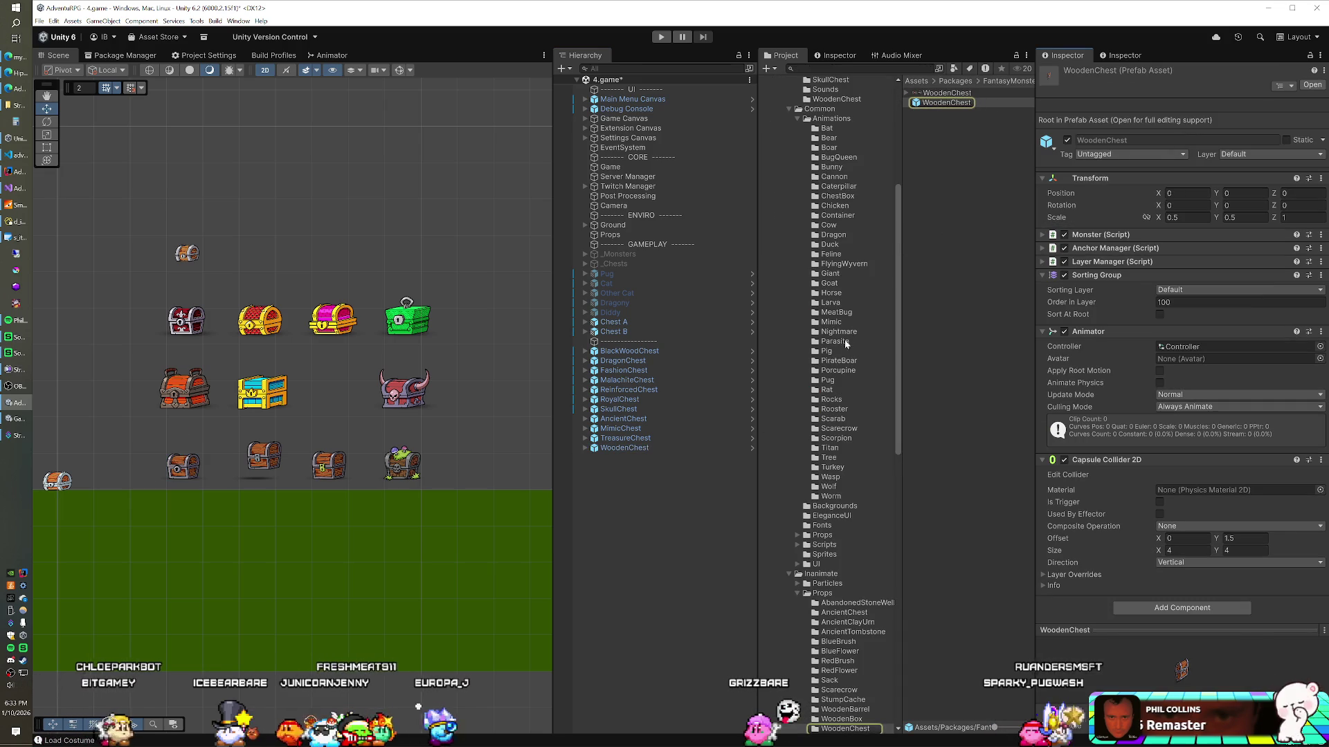
Scroll to the WoodenChest prefab in FantasyMonsters' Inanimate Props folder and clear the selection
scroll(846, 371, "down", 4)
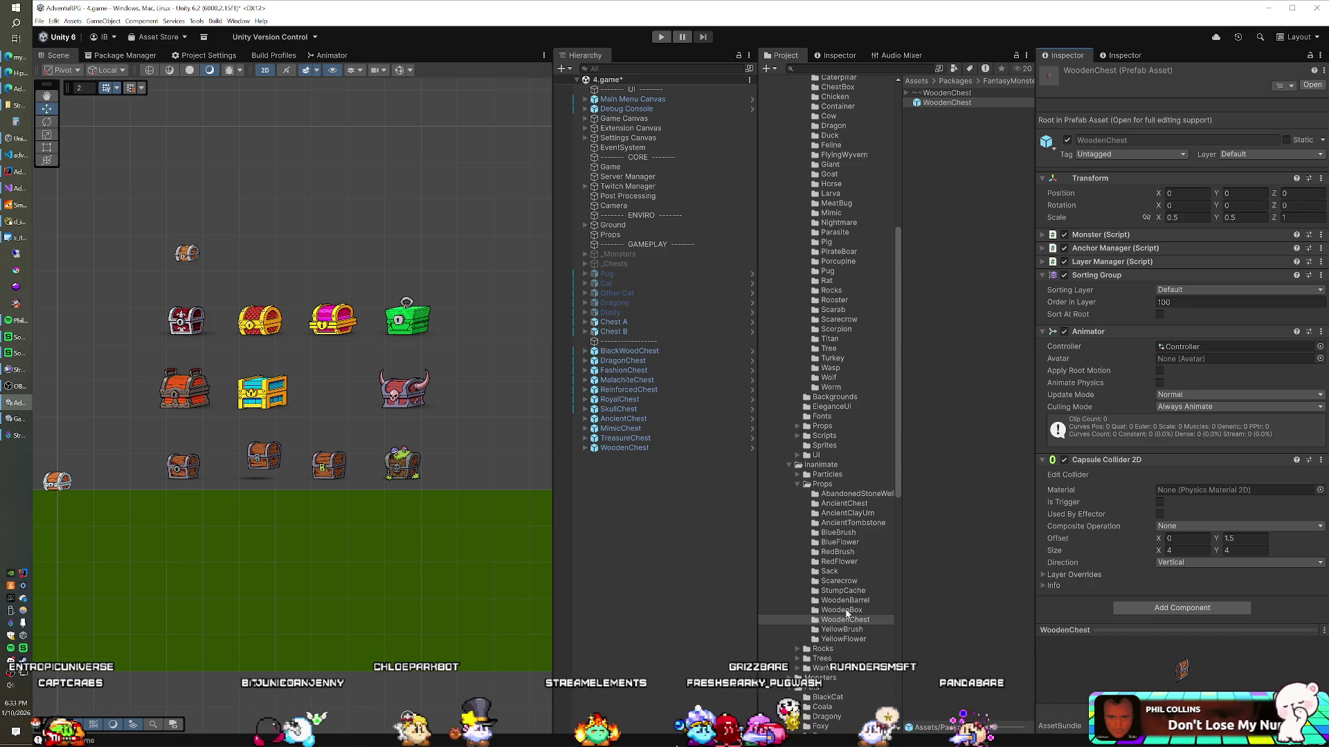
left_click(637, 526)
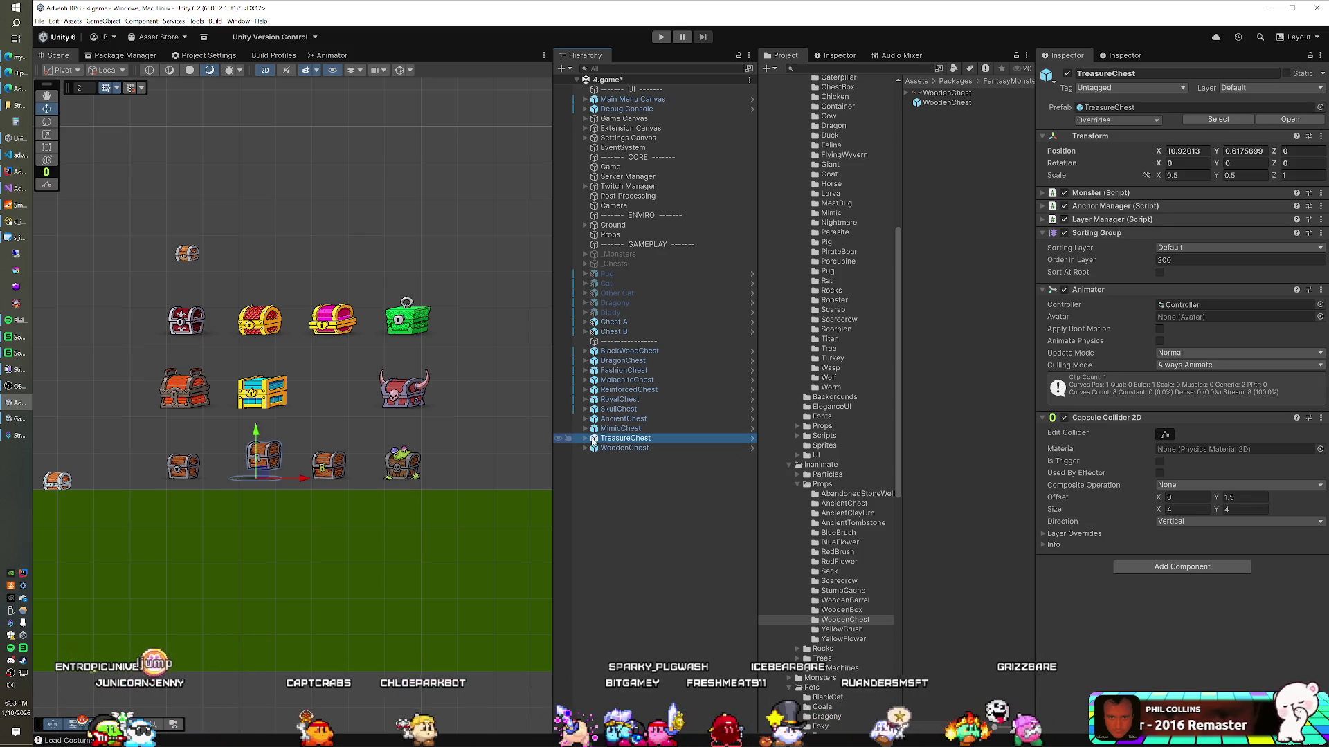
Set the TreasureChest position to 0, 0 and frame its Body in the scene
left_click(1187, 151)
type("0")
key("Tab")
type("0")
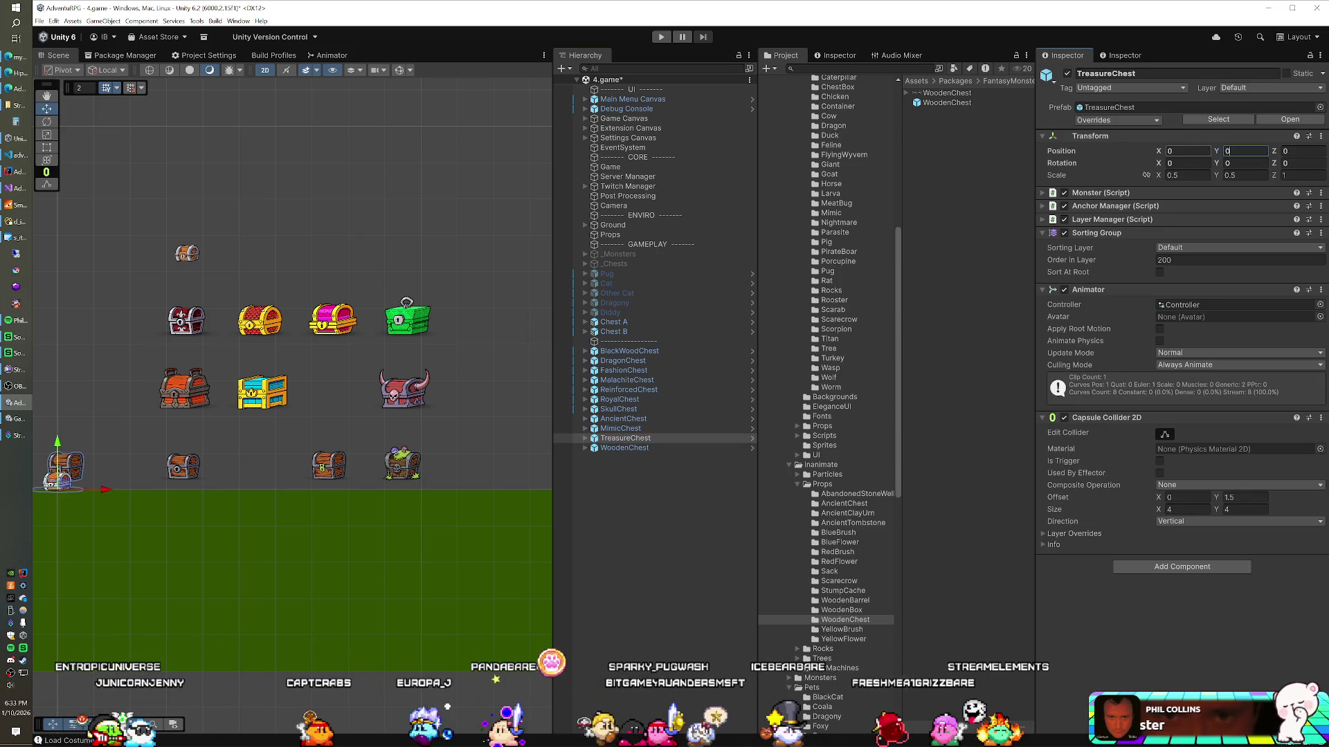
left_click(586, 439)
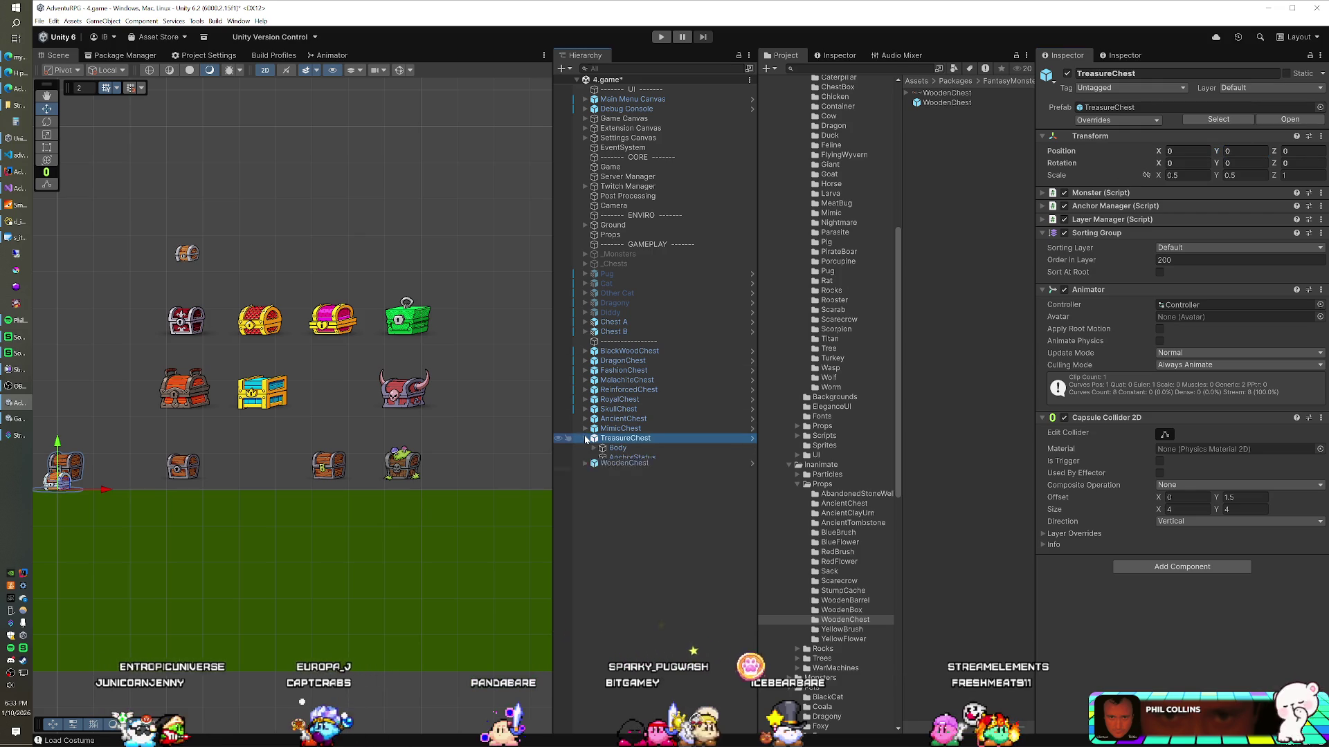
left_click(630, 449)
key("f")
scroll(288, 437, "down", 3)
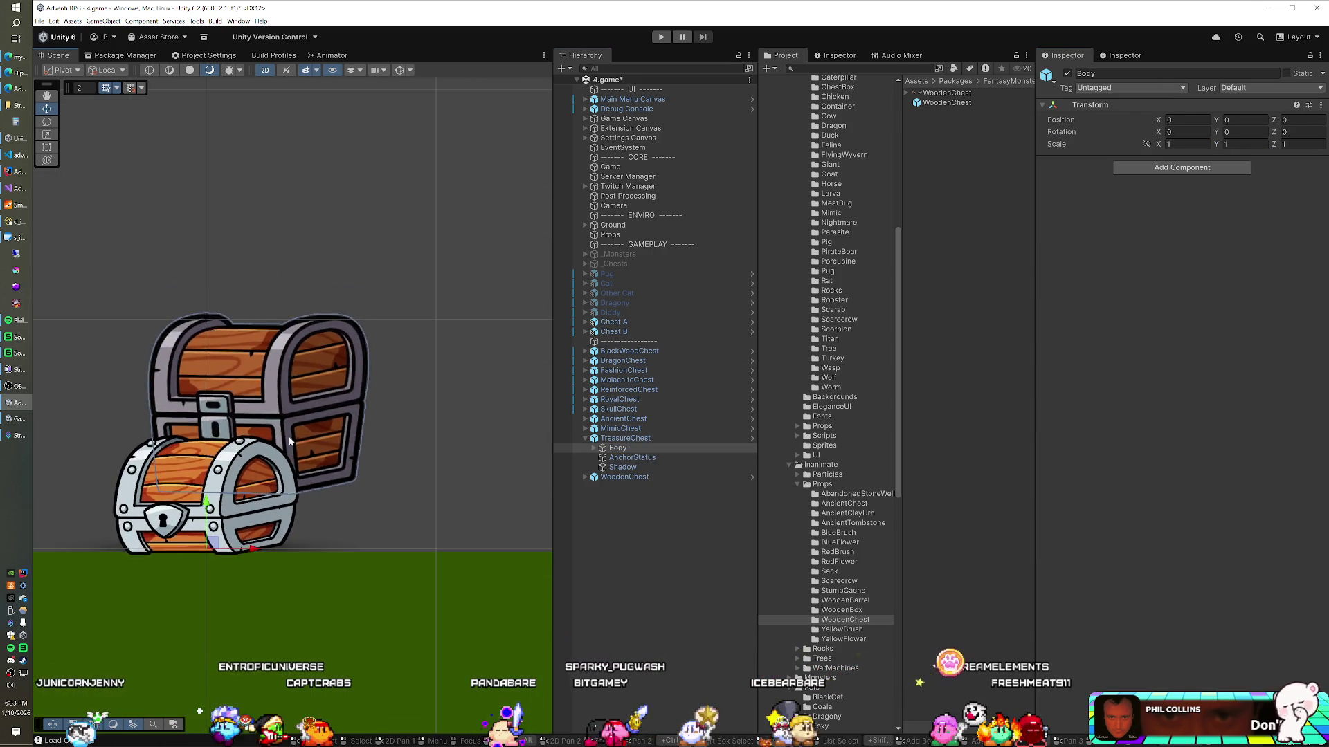
scroll(294, 435, "down", 2)
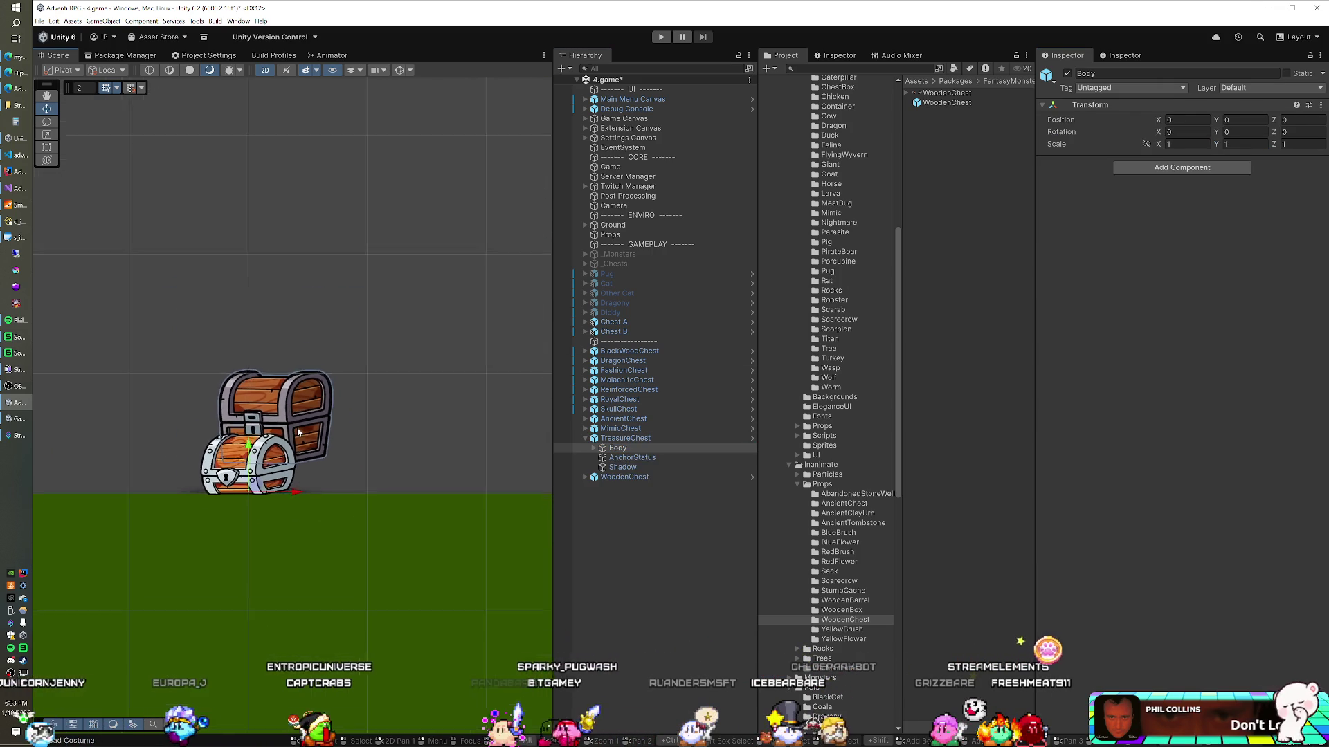
Set the AnchorStatus height to 0 and deactivate the TreasureChest's Shadow
left_click(605, 460)
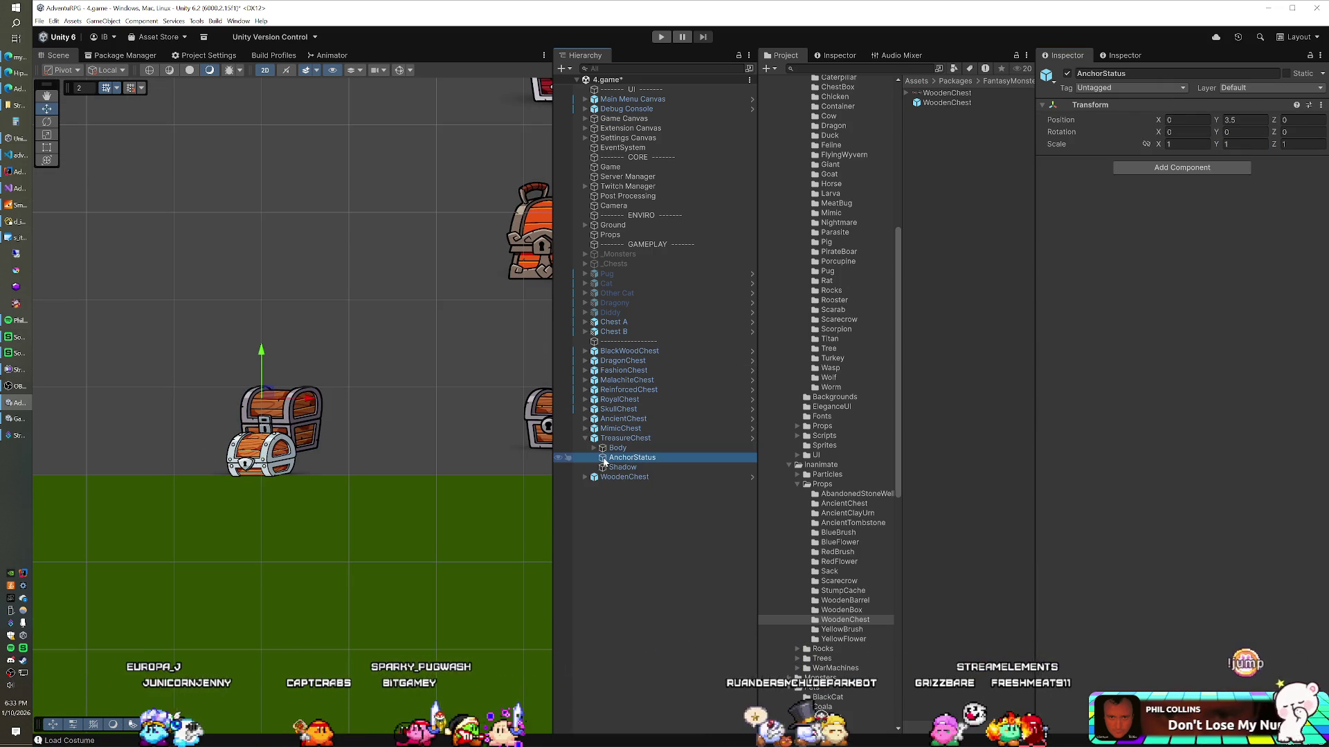
double_click(1246, 120)
type("0")
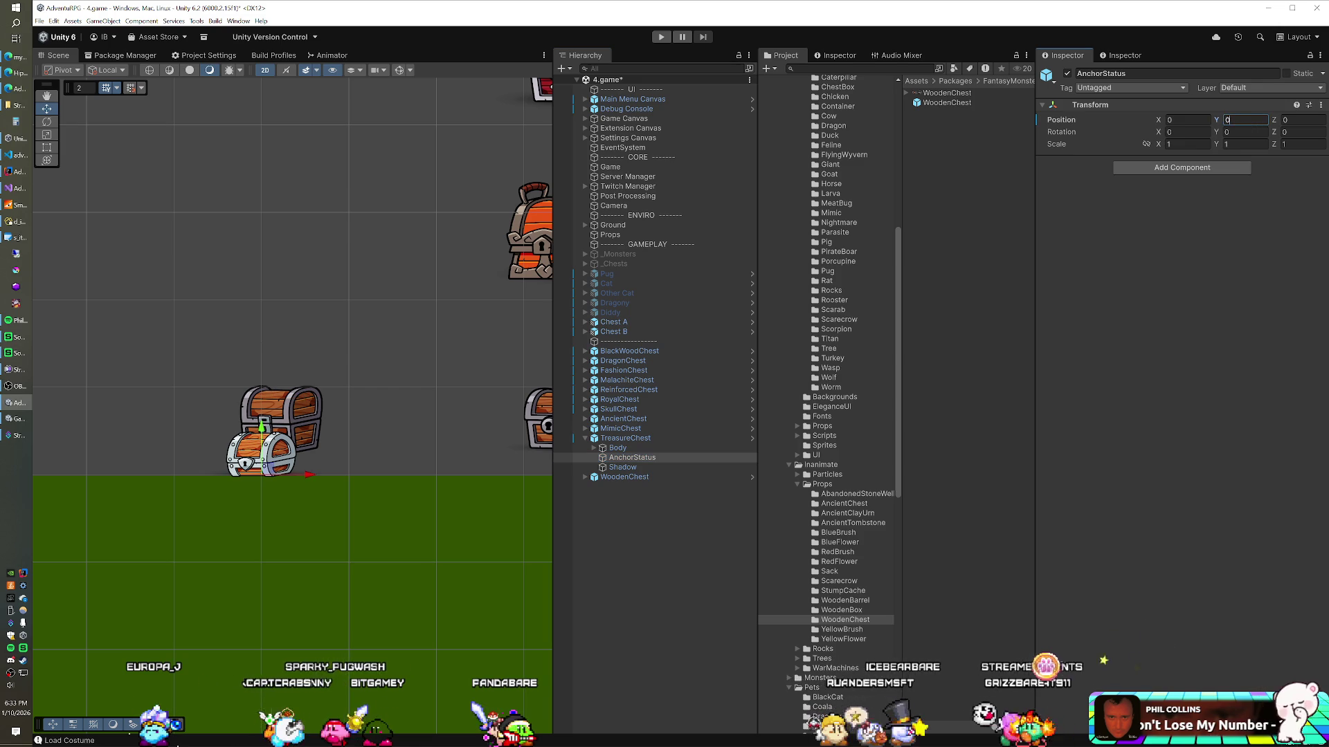
left_click(622, 467)
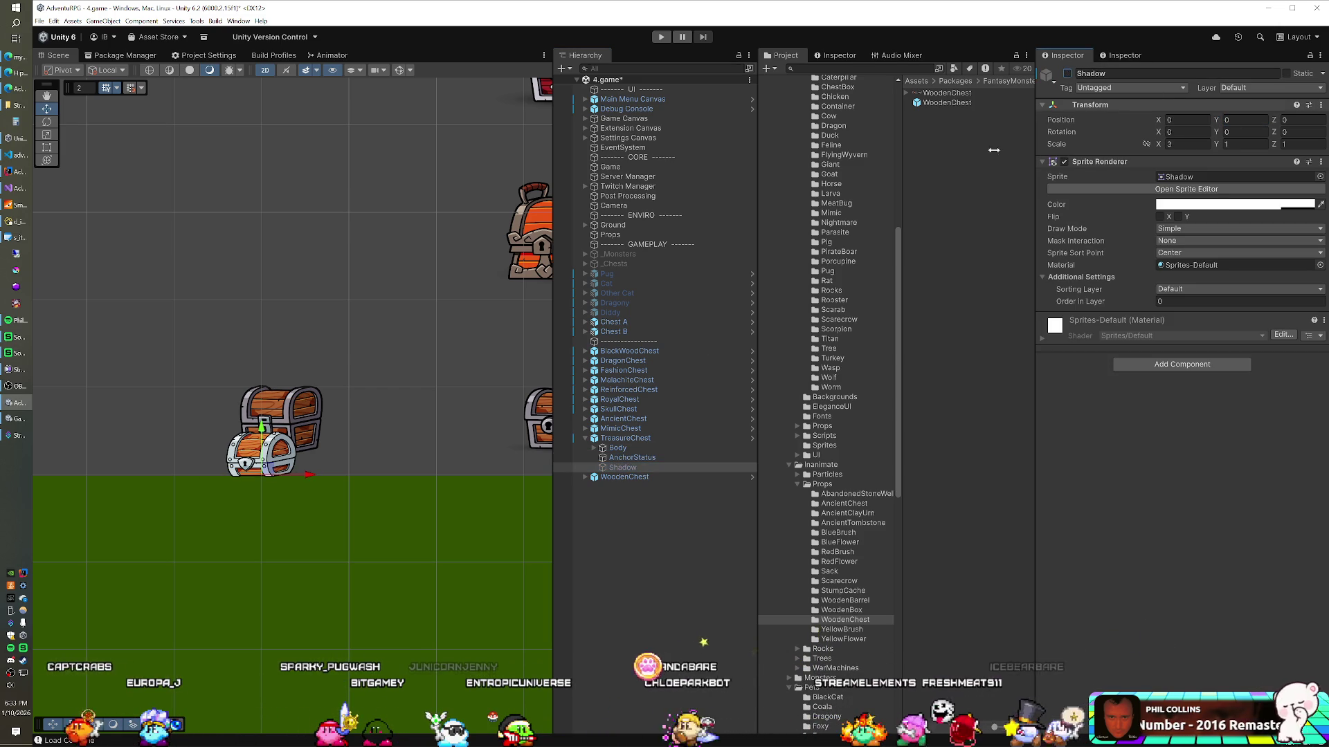
key("alt+shift+a")
left_click(597, 449)
Toggle the Normal and Broken chest sprites on and off to compare them
left_click(594, 449)
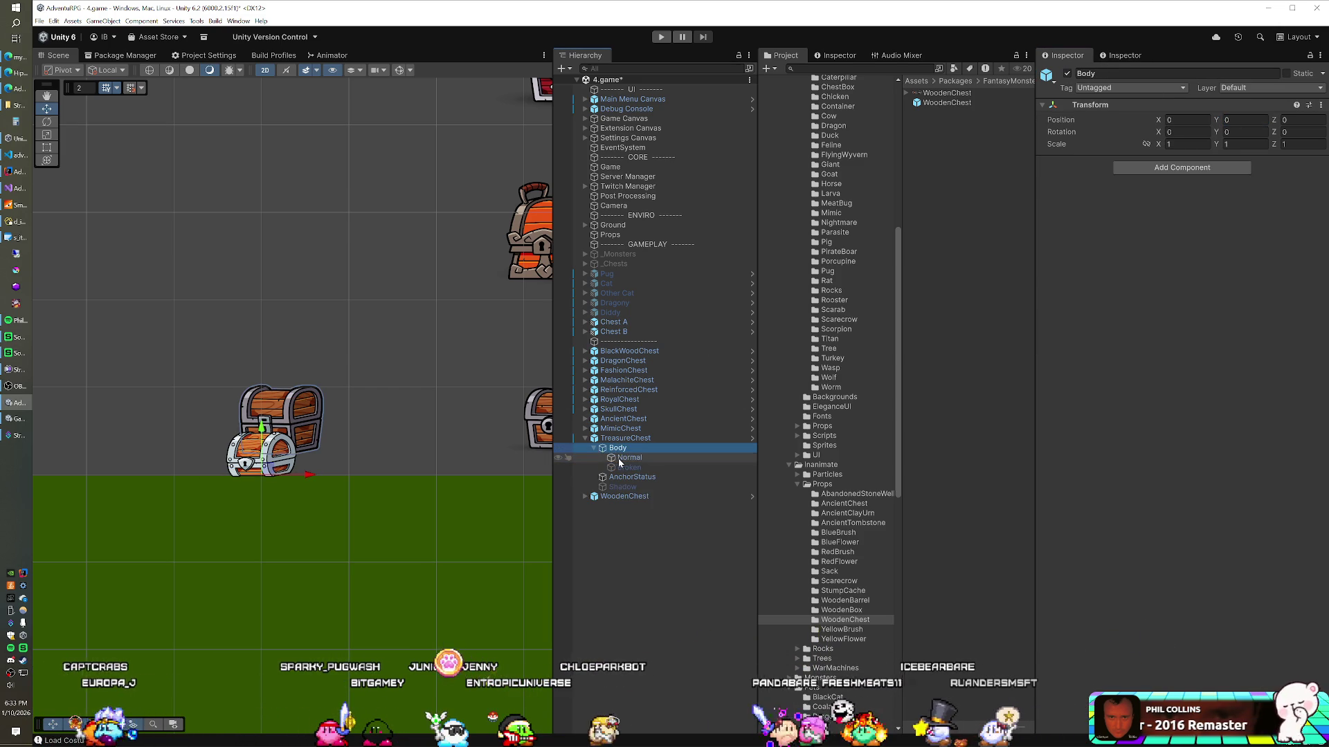
left_click(621, 458)
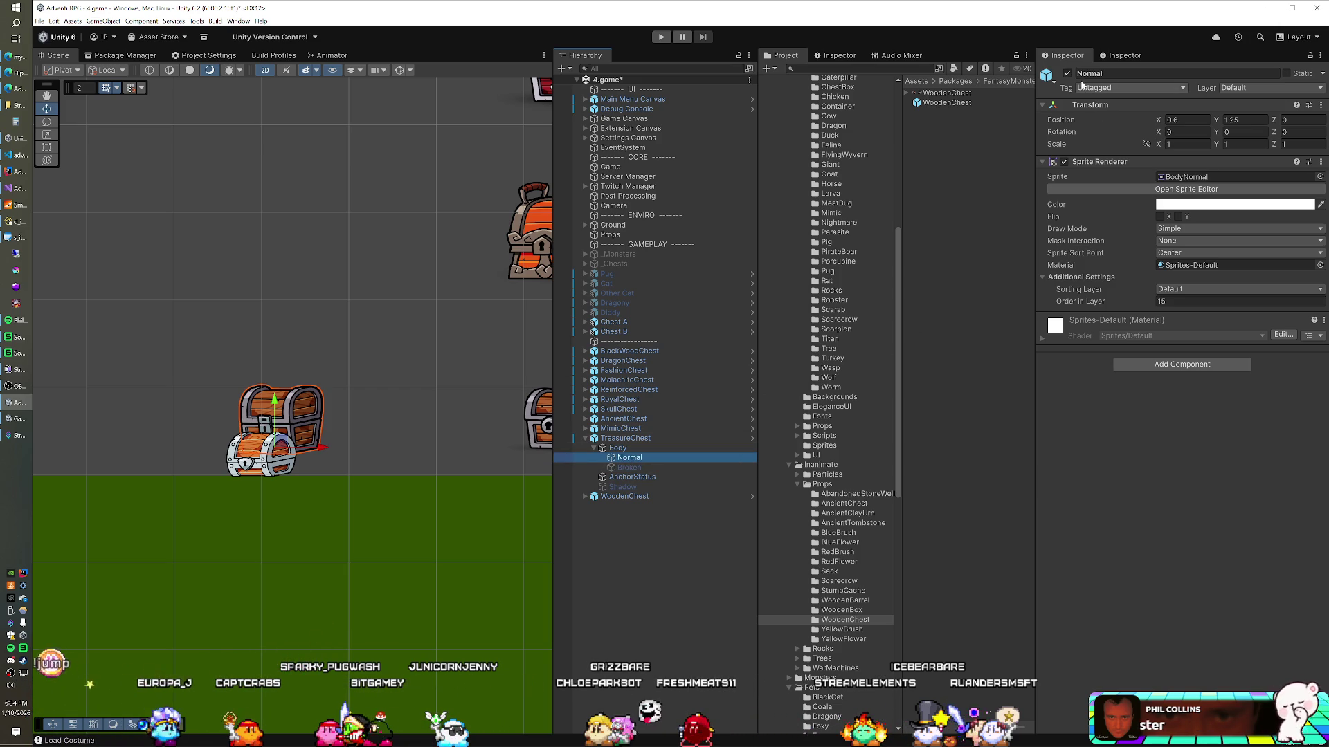
key("alt+shift+a")
left_click(668, 468)
key("alt+shift+a")
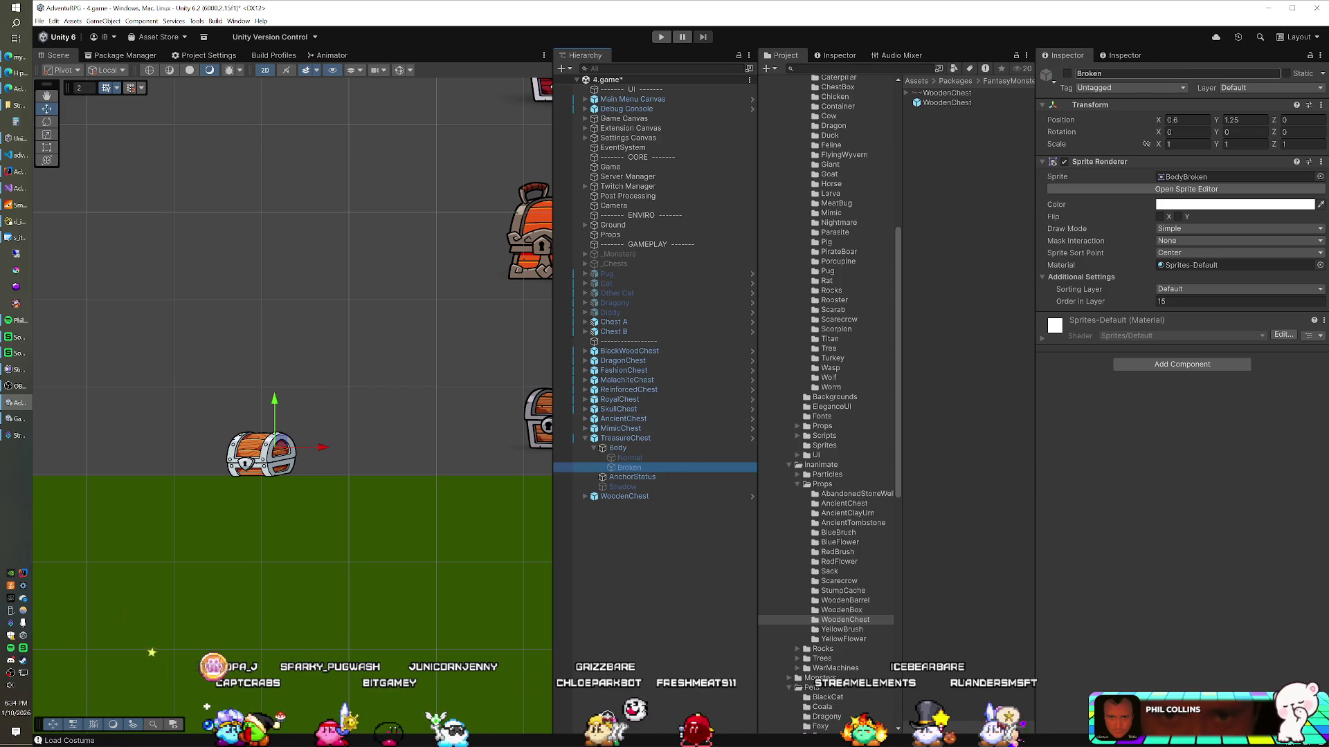
left_click(1068, 74)
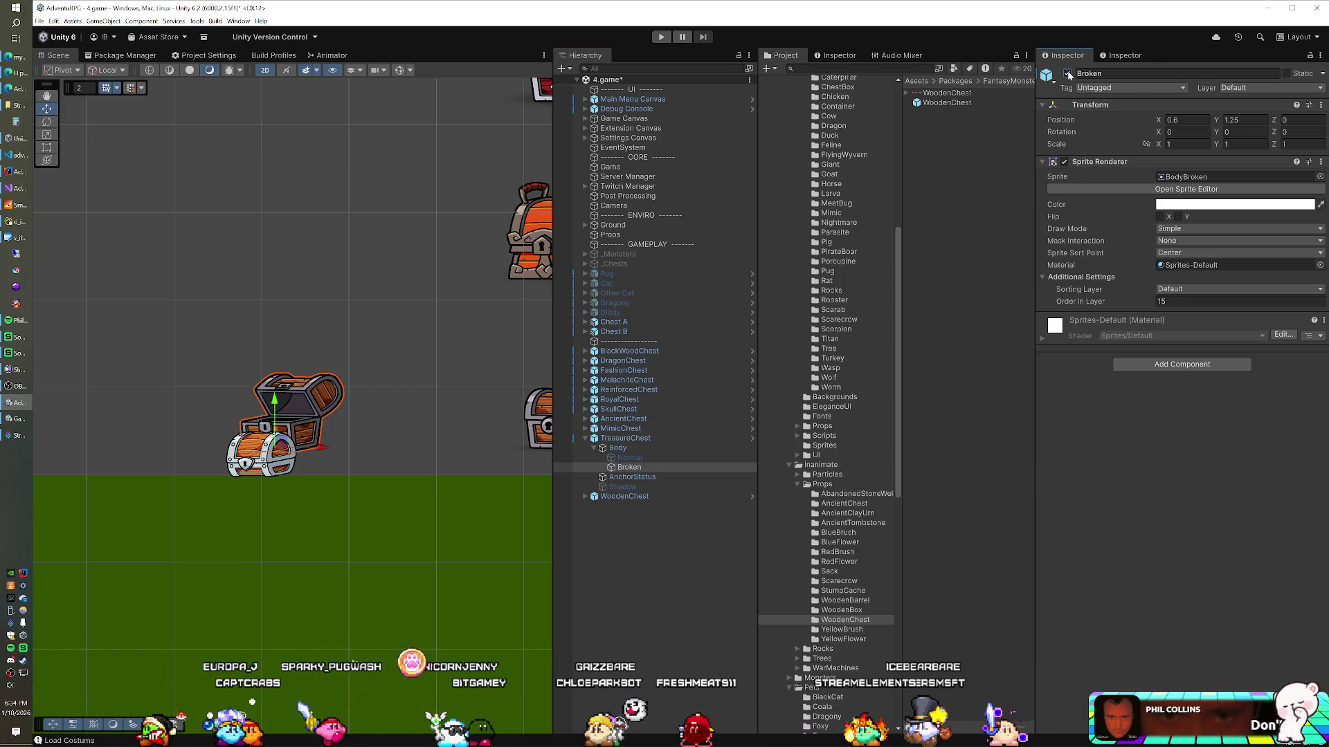
left_click(1068, 73)
left_click(650, 458)
left_click(1068, 73)
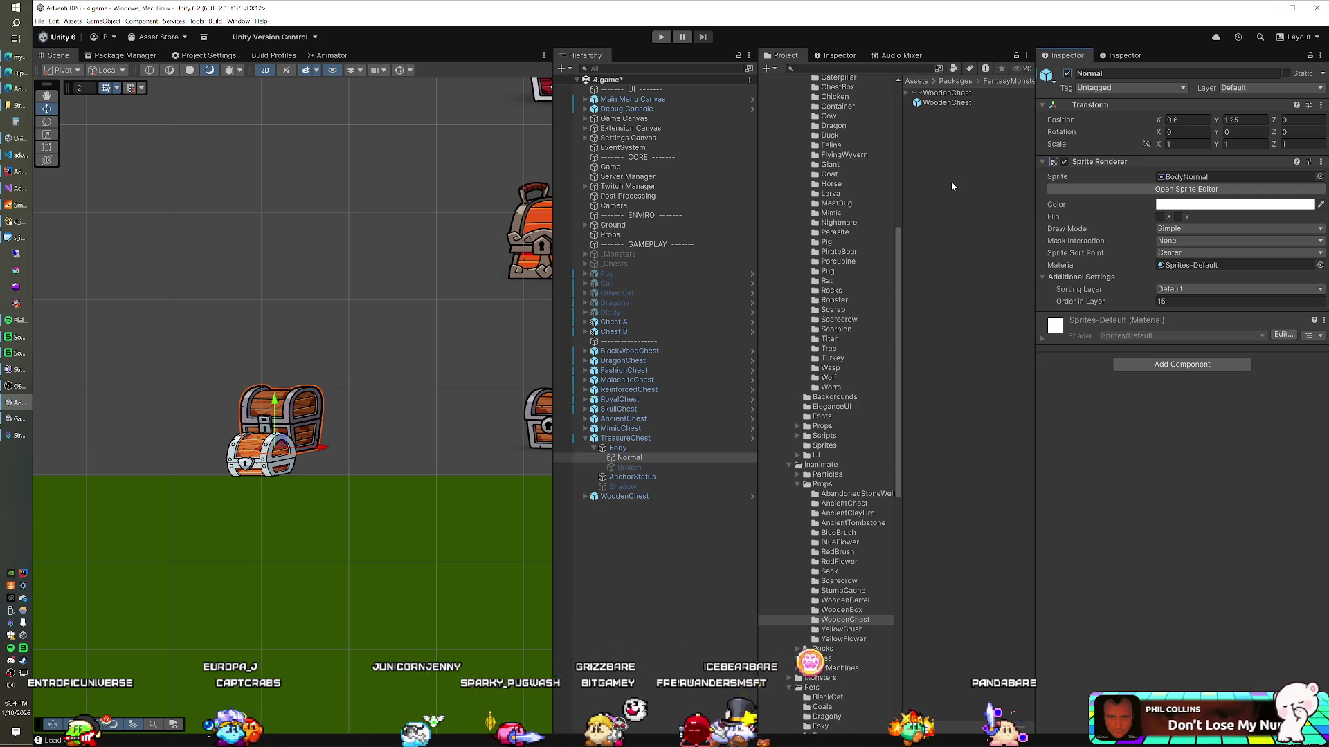
Set both Normal and Broken sprites to position 0, 0, then collapse the TreasureChest
left_click(629, 467, "ctrl")
left_click(1185, 120)
type("0")
key("Tab")
type("0")
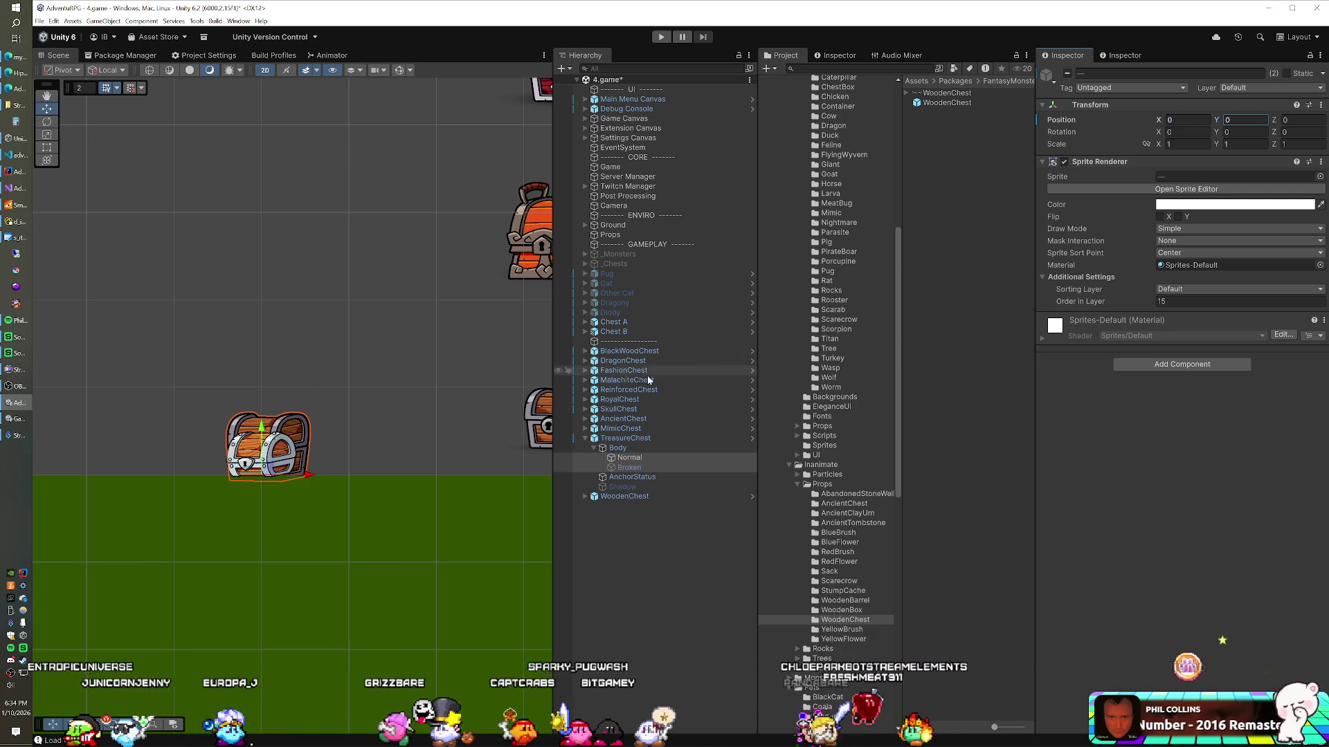
left_click(618, 449)
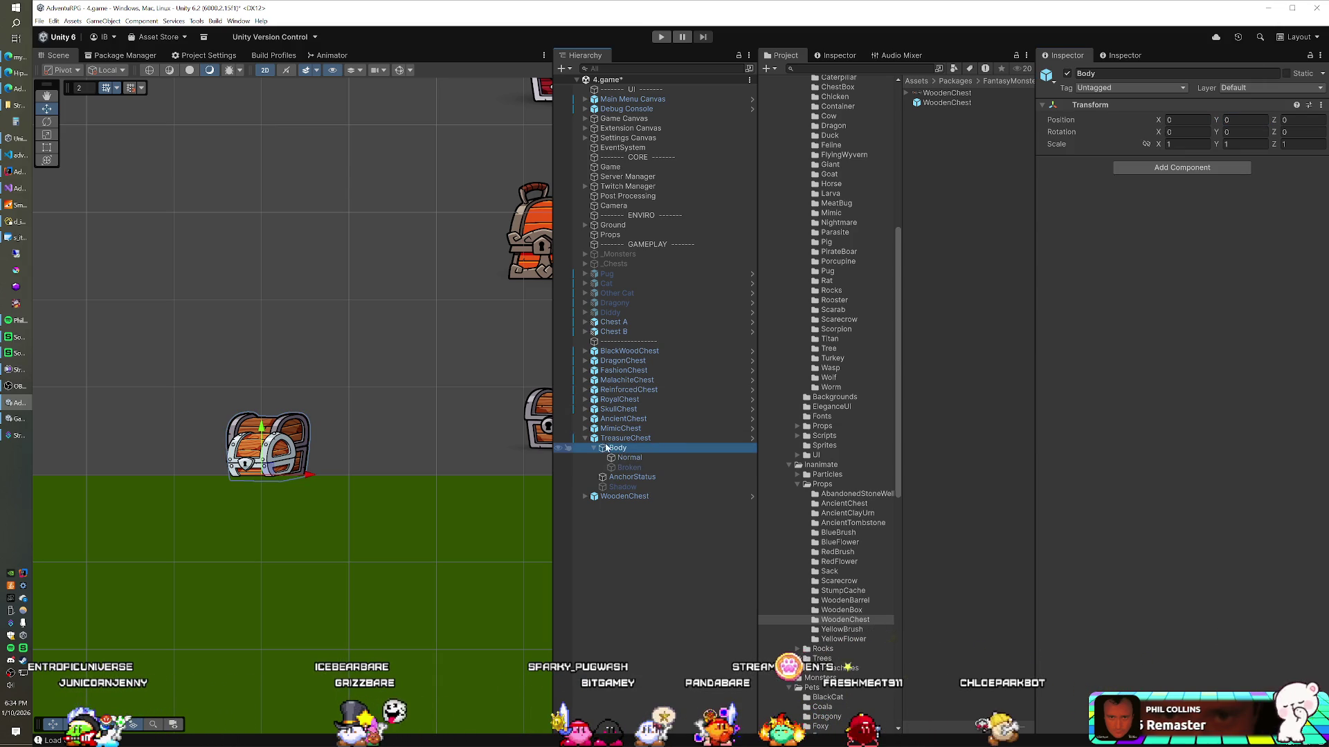
left_click(584, 440)
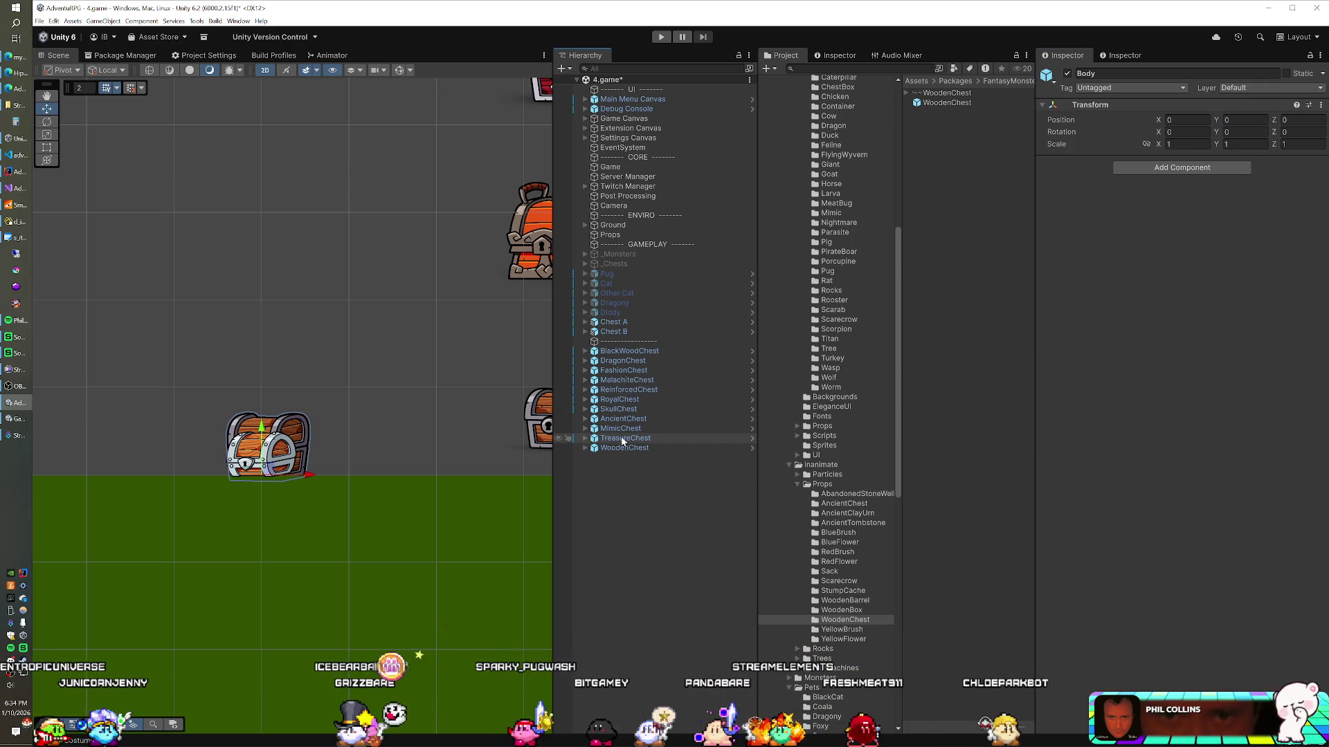
Select the chests BlackWoodChest to WoodenChest, then step up through each to Chest A
scroll(404, 303, "down", 5)
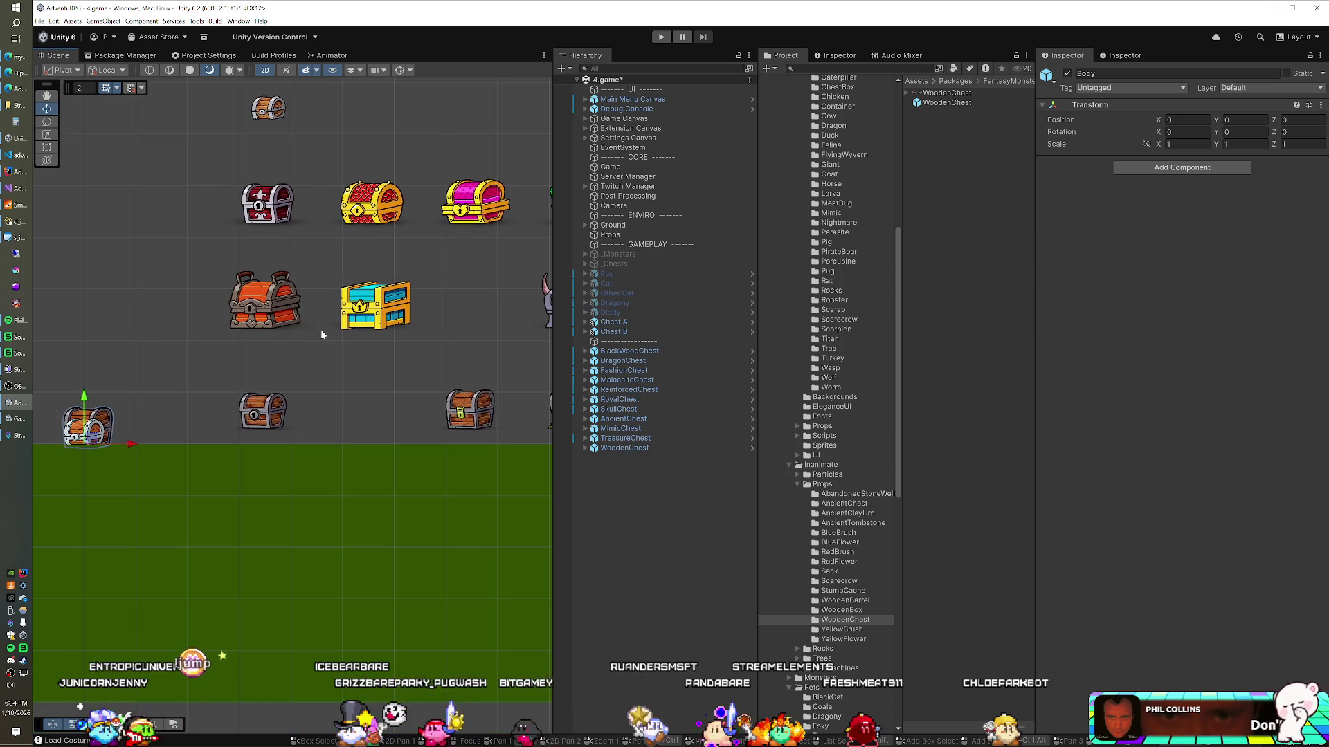
left_click_drag(335, 334, 244, 424)
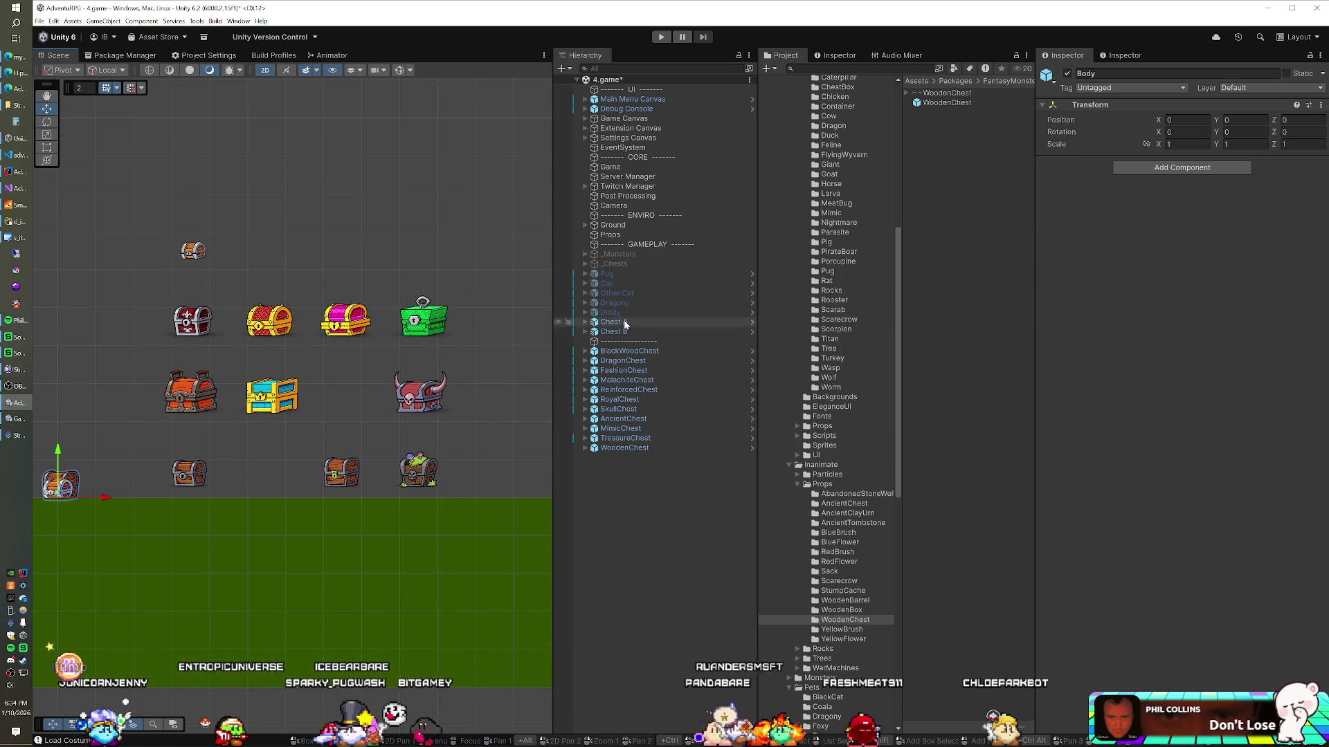
left_click(626, 354)
left_click(613, 449, "shift")
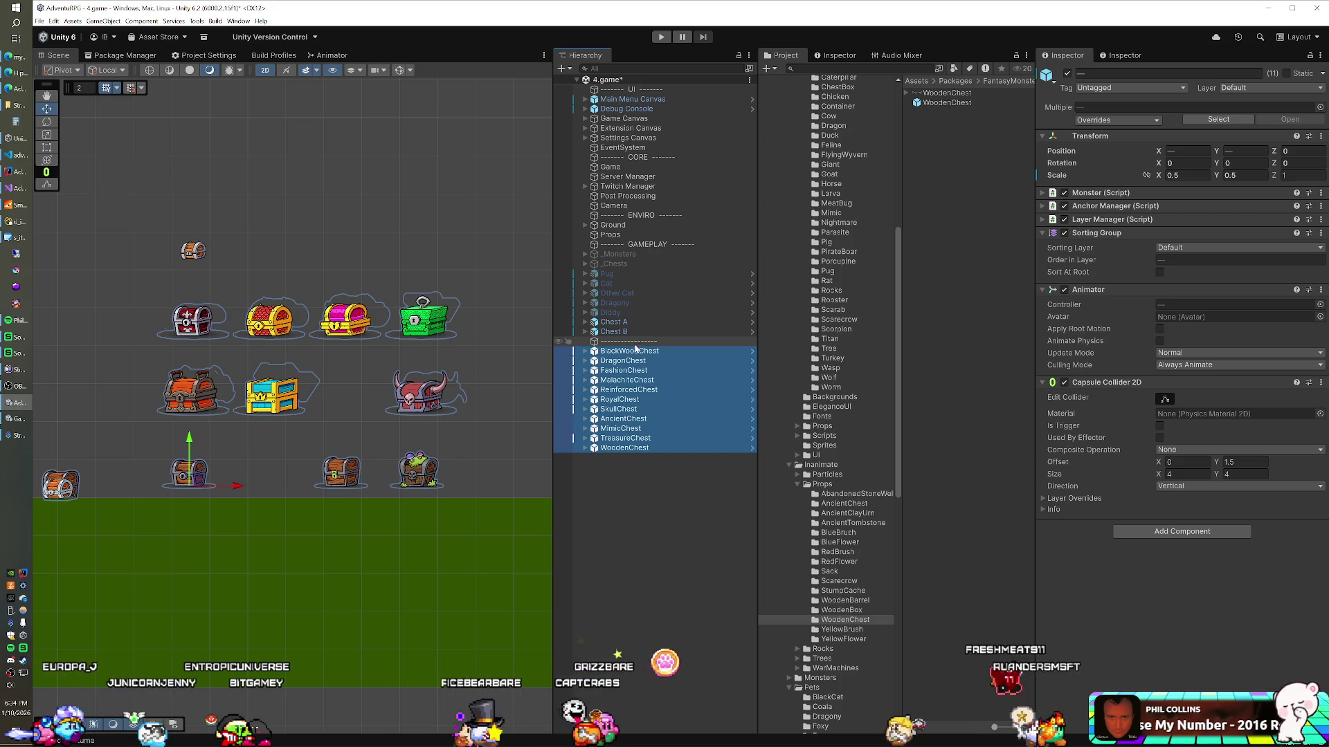
left_click(616, 448)
key("Up")
key("Up")
key("Up")
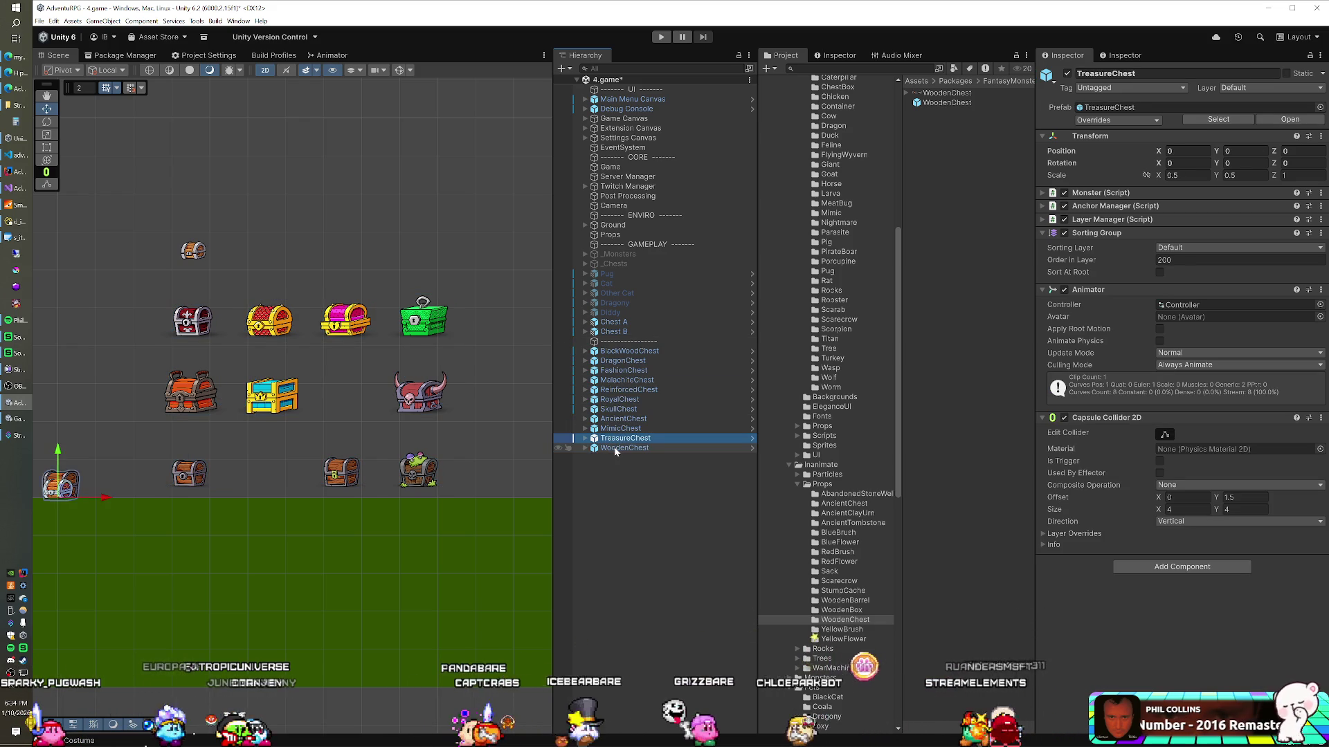
key("Up")
key("Up")
key("Up")
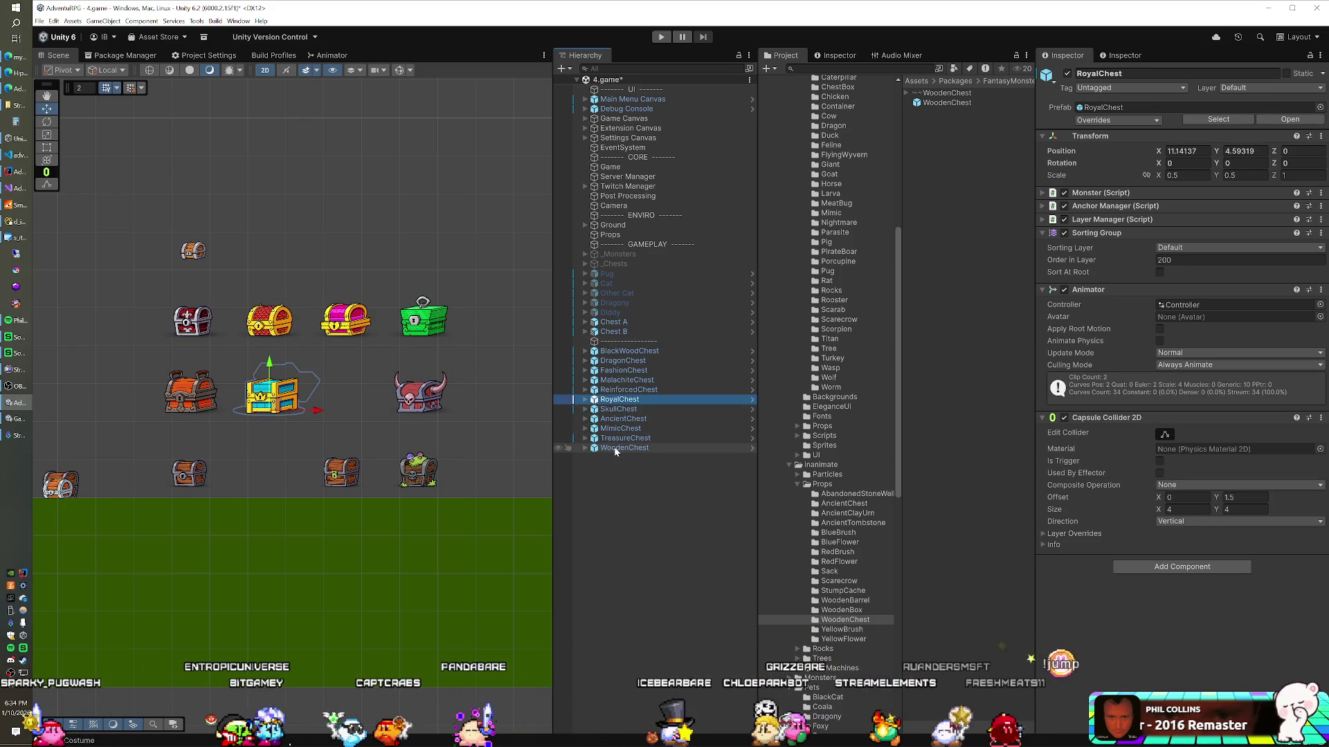
key("Up")
key("Up")
key("Up")
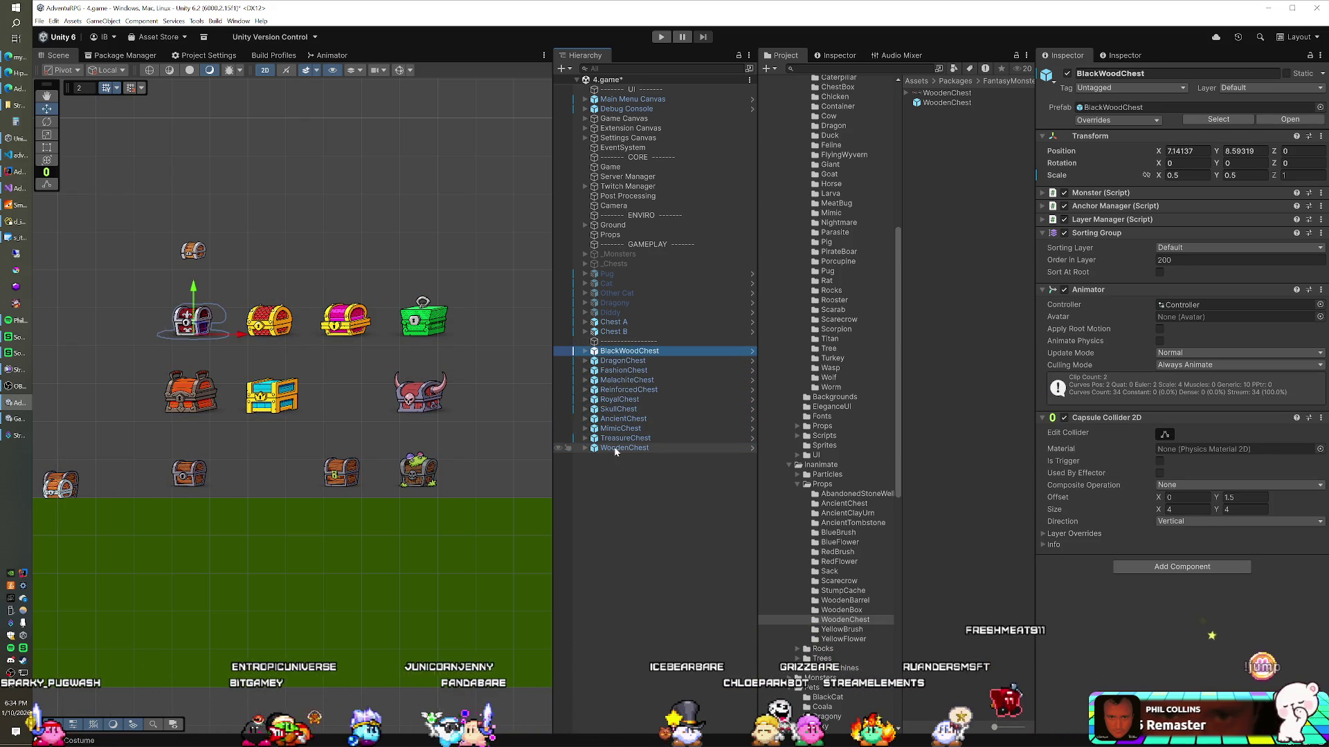
key("Up")
key("Up")
key("Up")
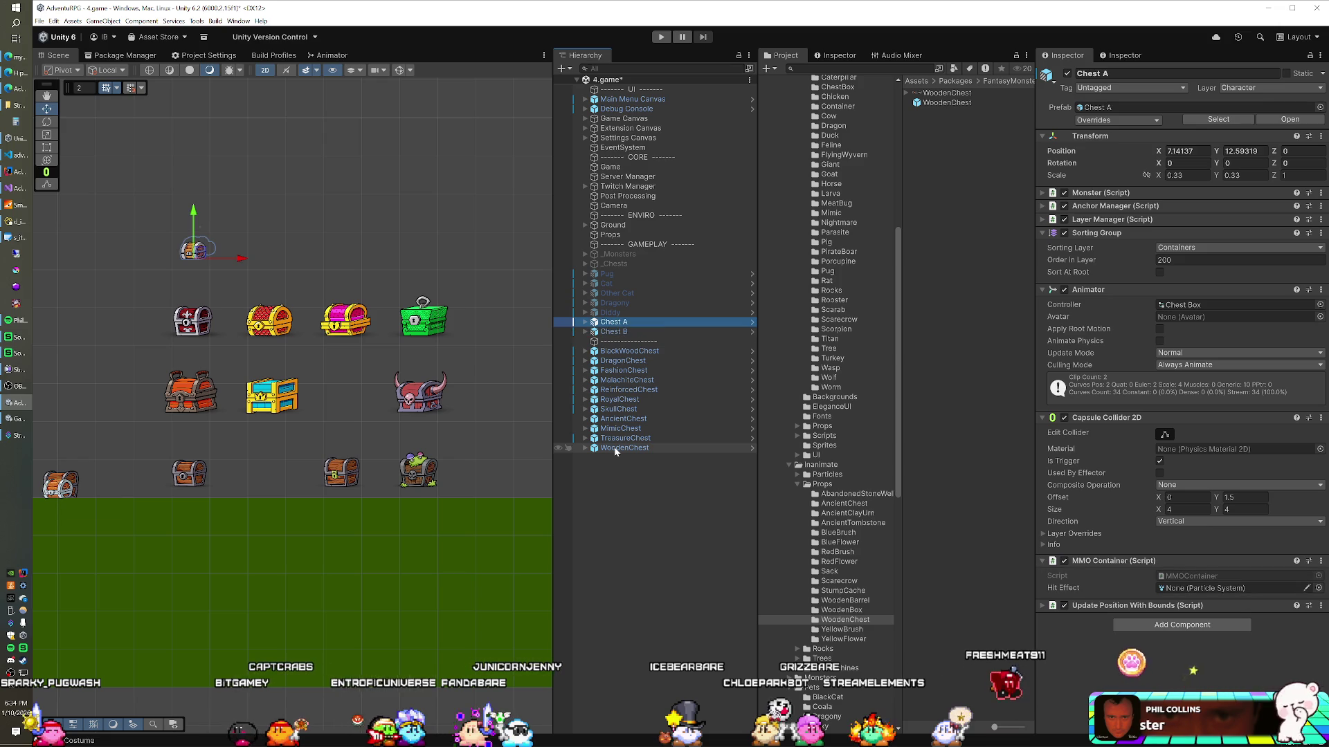
Check Navicat's s_containers table of ten containers, Chest A to Chest J, then switch back to Unity
left_click(15, 230)
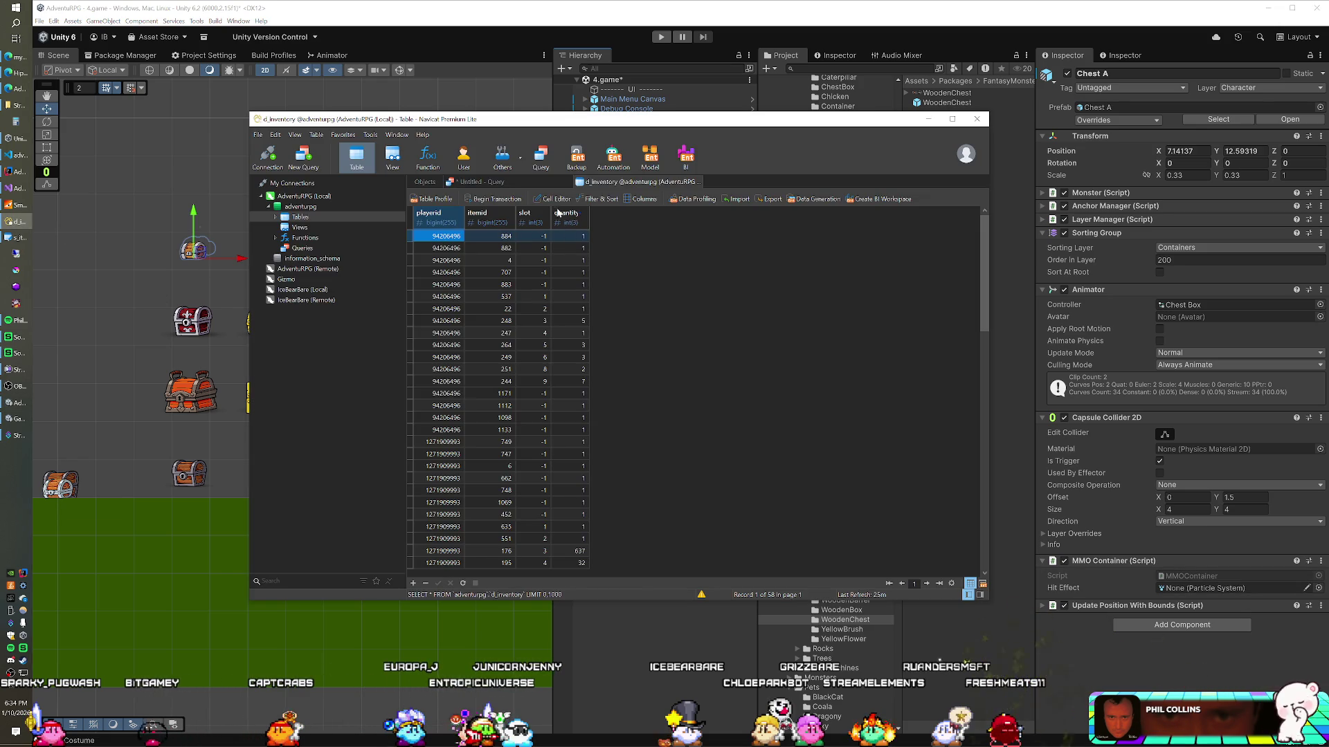
left_click(425, 181)
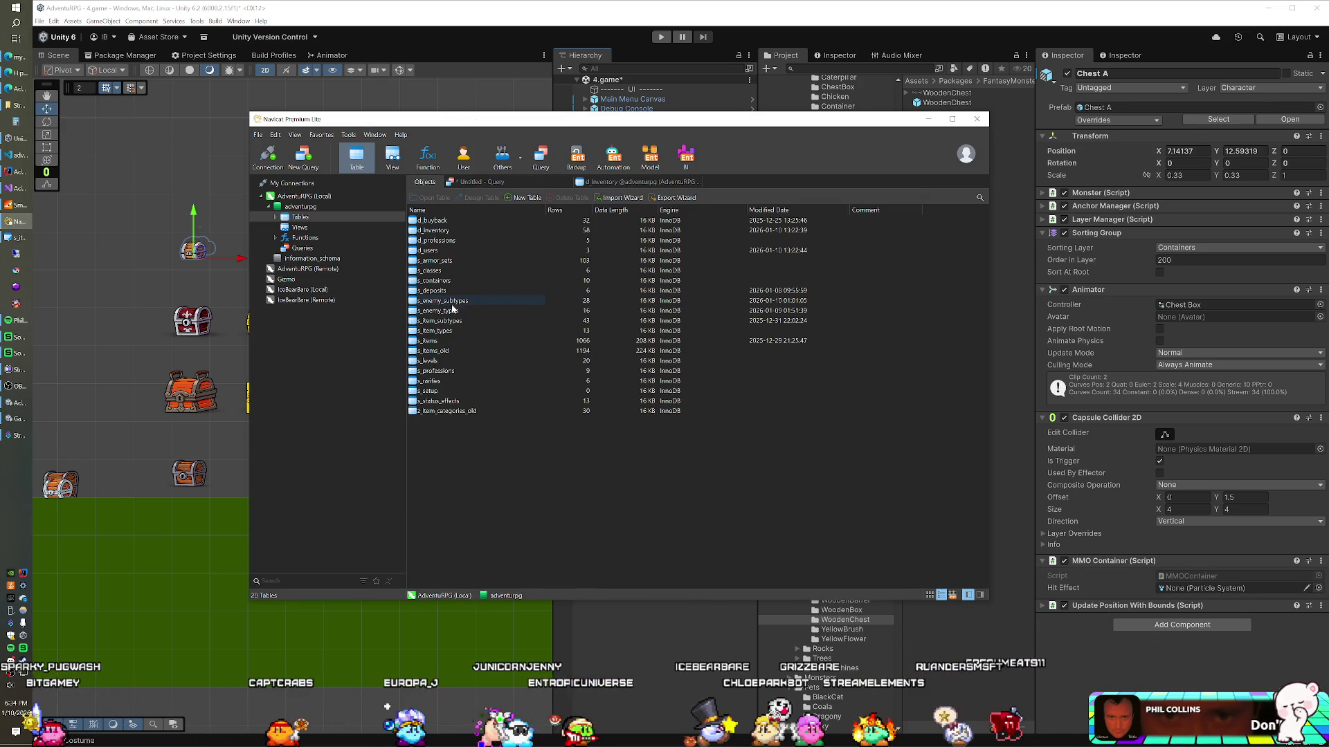
double_click(451, 282)
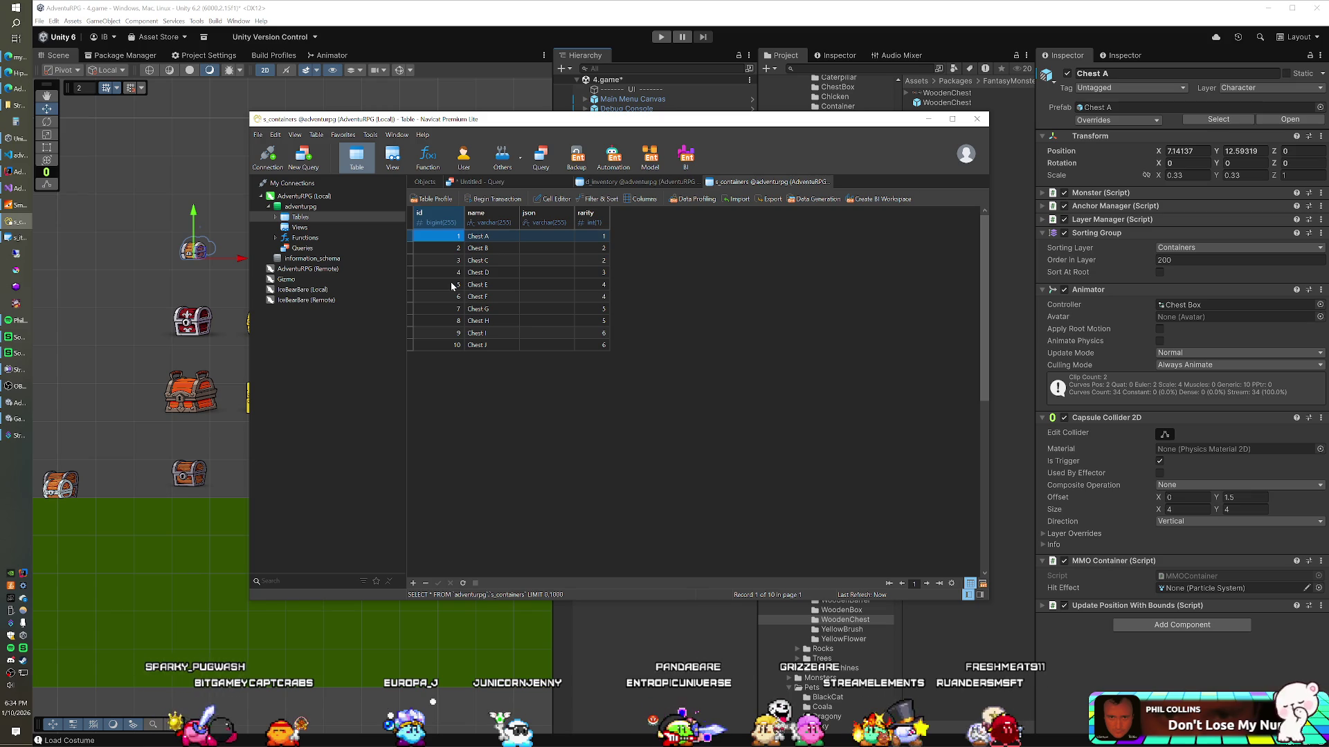
left_click(517, 108)
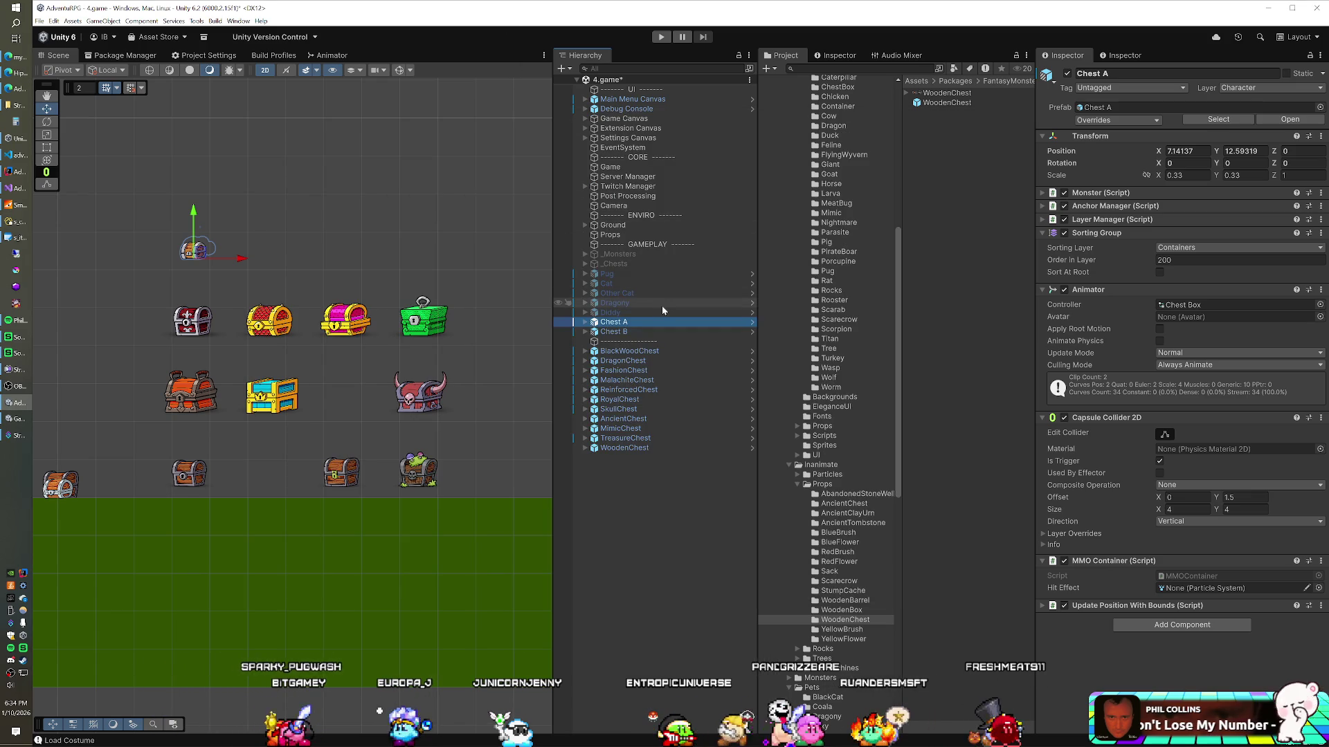
Step through the chests from BlackWoodChest to WoodenChest, then bring Navicat's s_containers table forward
key("Down")
key("Down")
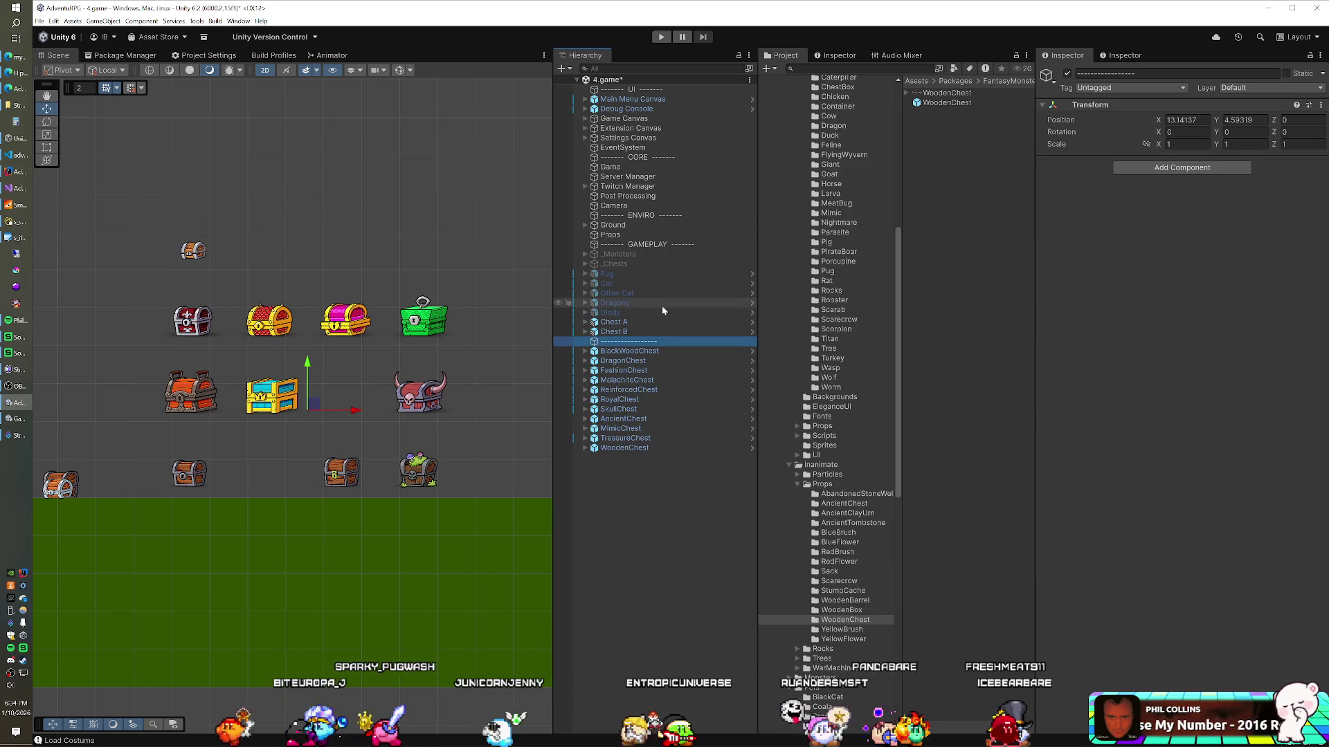
key("Down")
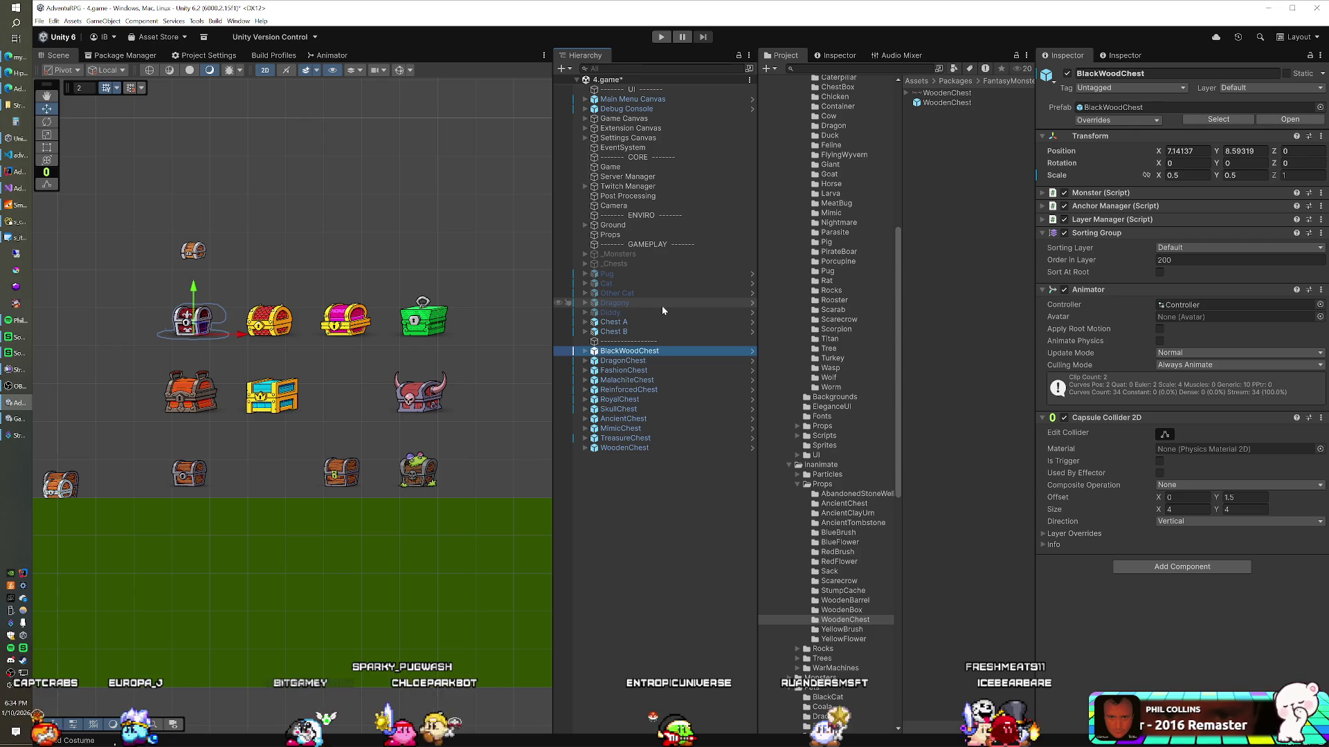
key("Down")
key("Down")
key("Down")
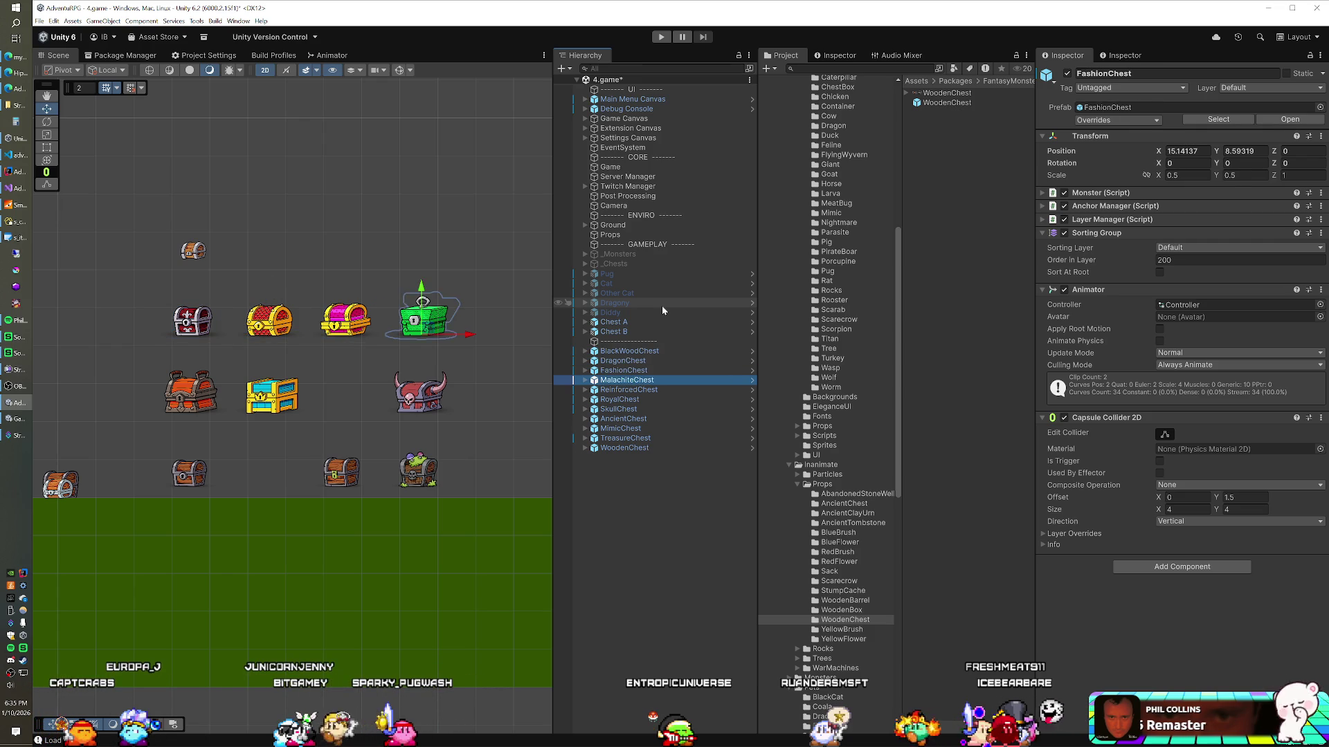
key("Down")
key("Down")
key("Down")
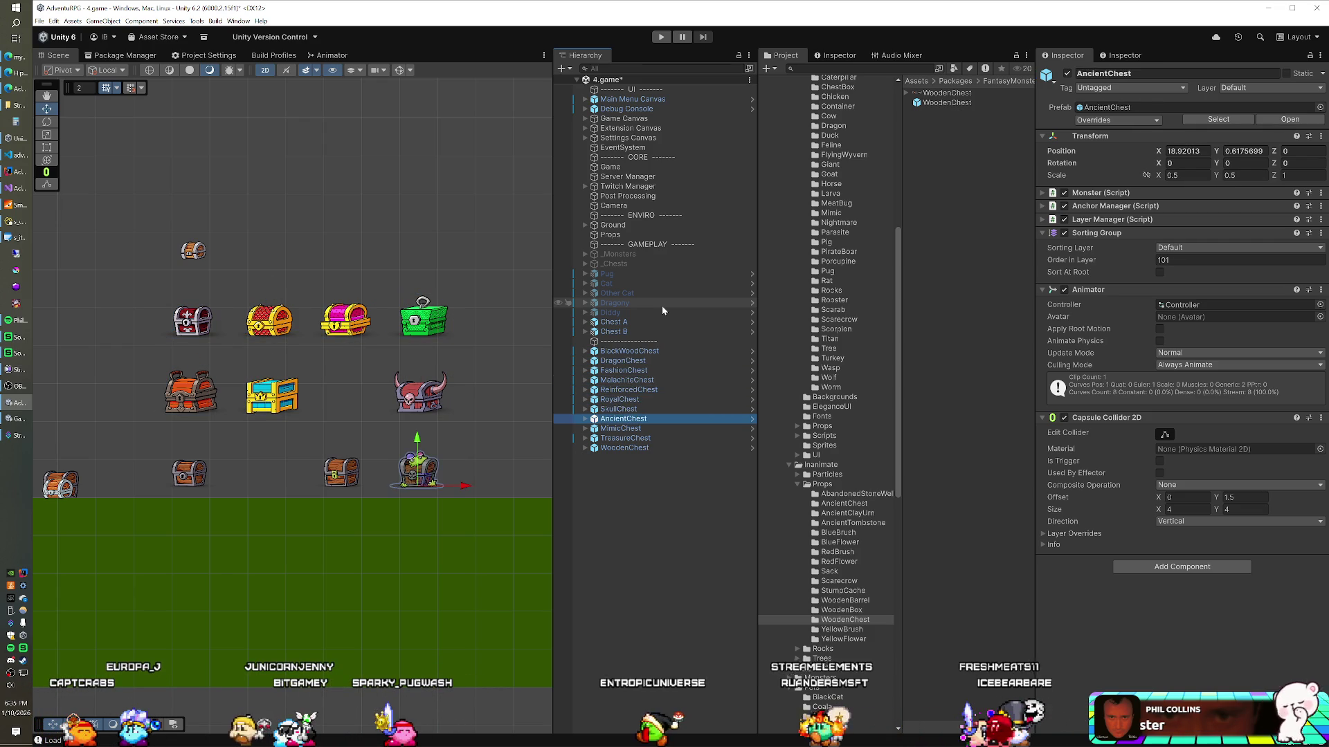
key("Down")
key("Down")
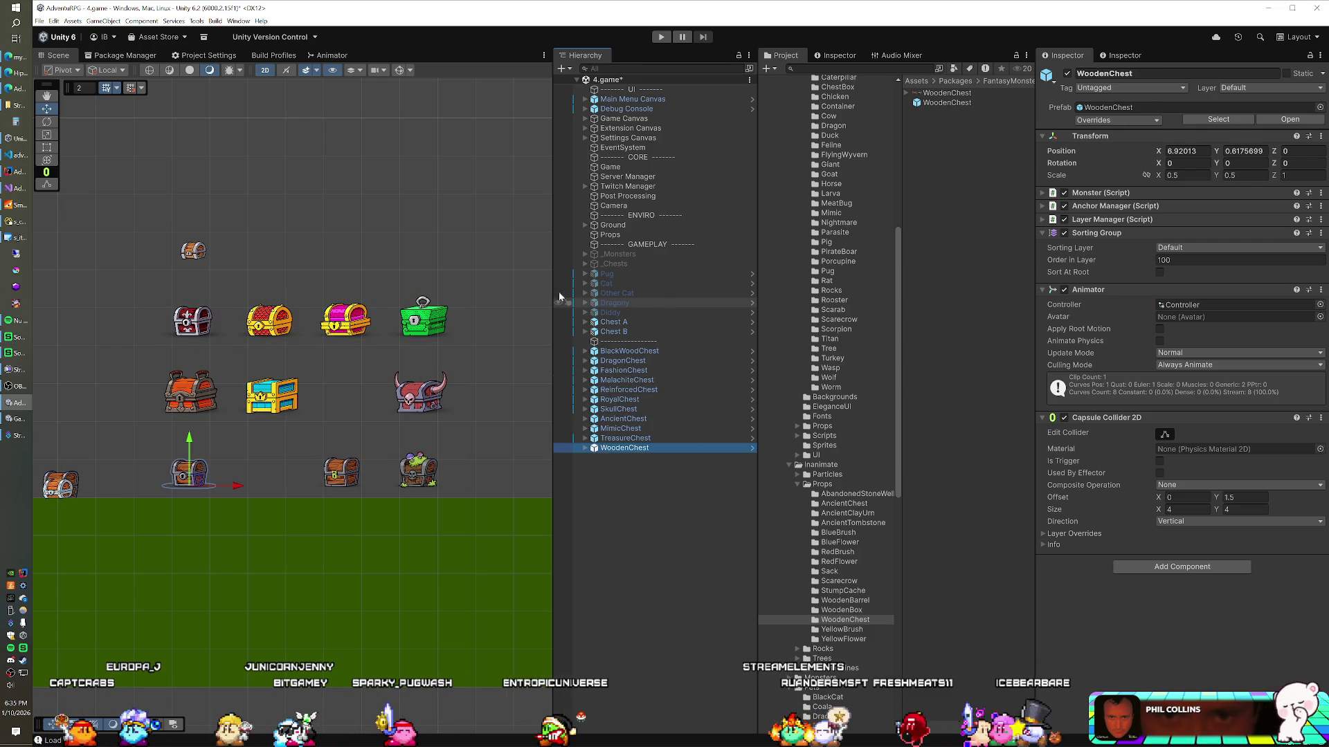
key("alt+Tab")
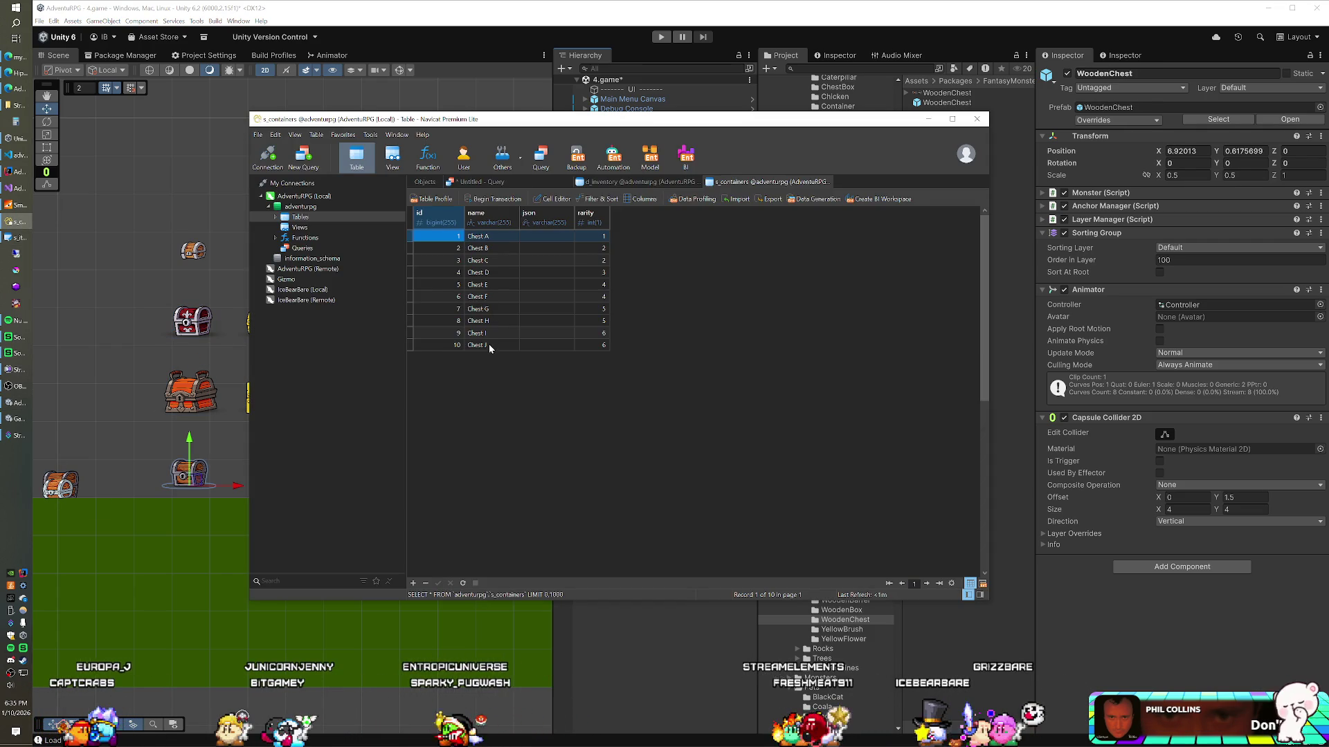
Add records Chest K, Chest L and Chest M to s_containers, and begin editing Chest K's rarity
left_click(489, 344)
key("Down")
type("Chest K")
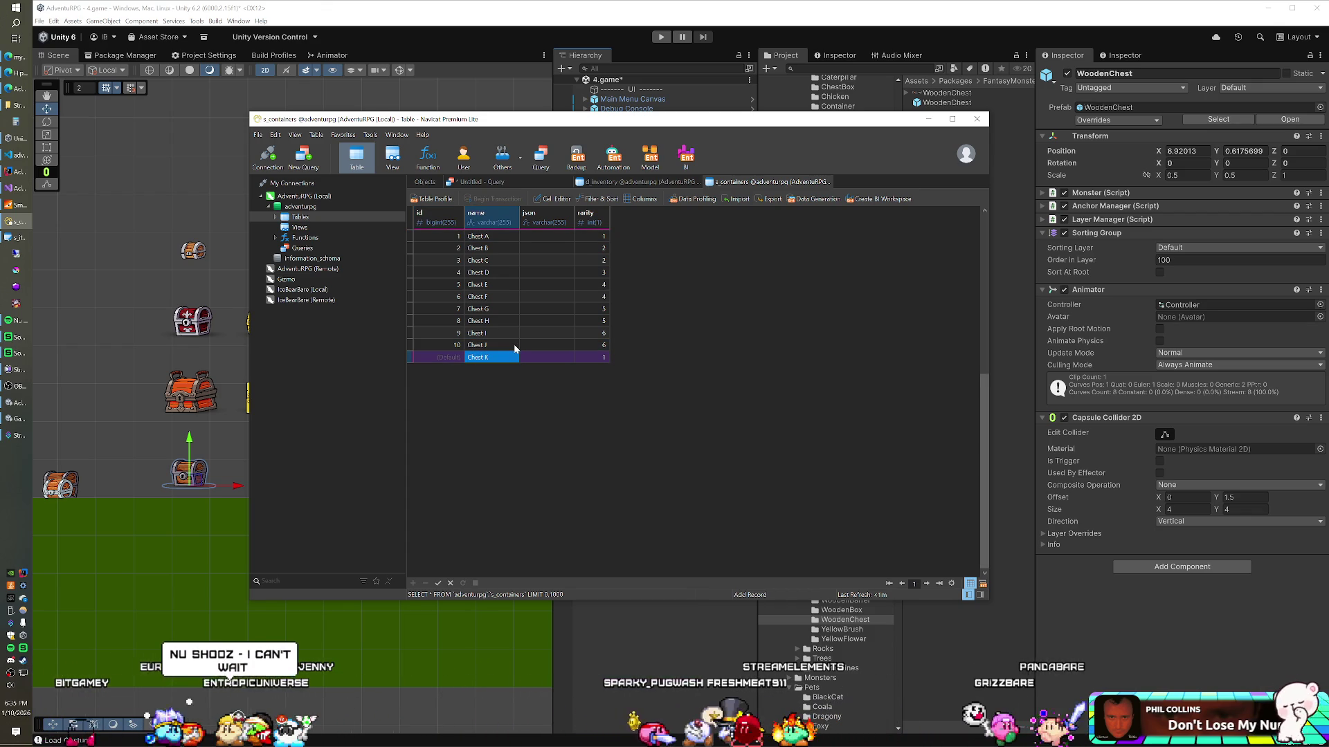
key("Down")
type("Chest L")
key("Down")
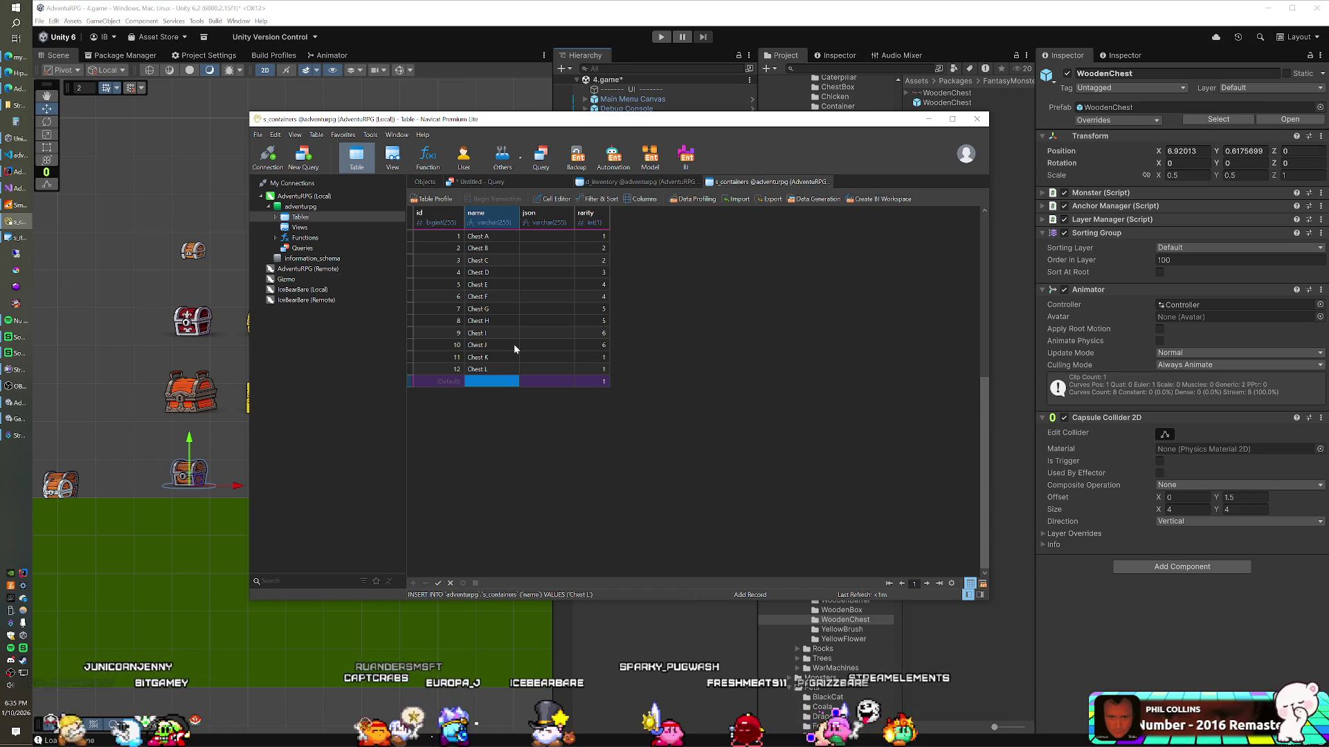
type("Chest M")
key("Return")
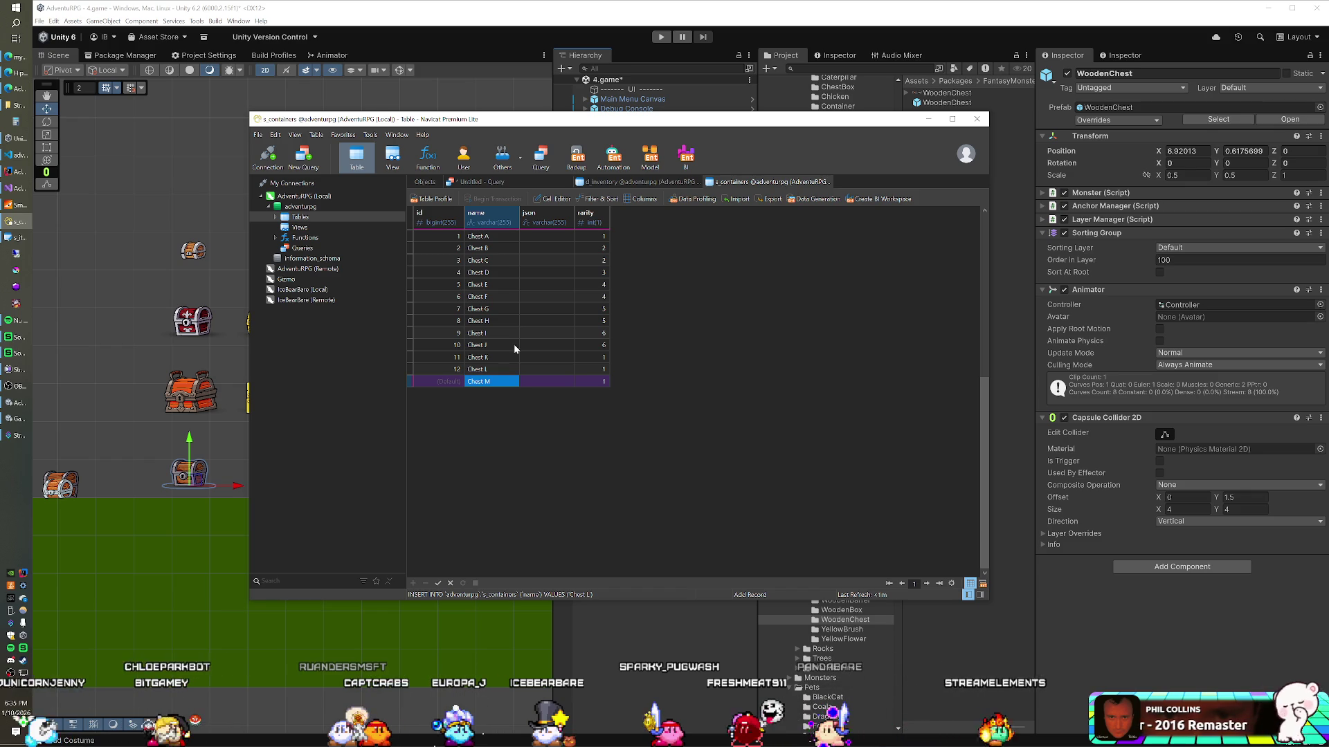
double_click(592, 355)
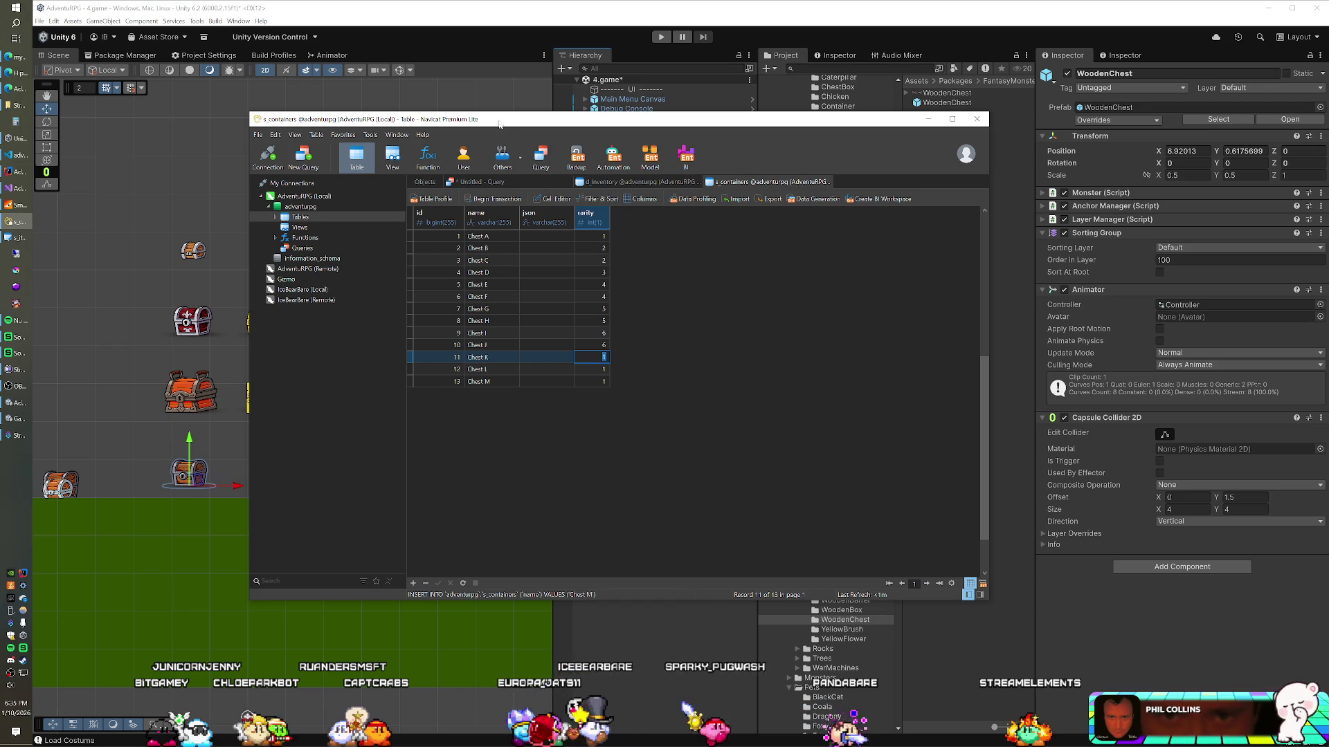
key("alt+Tab")
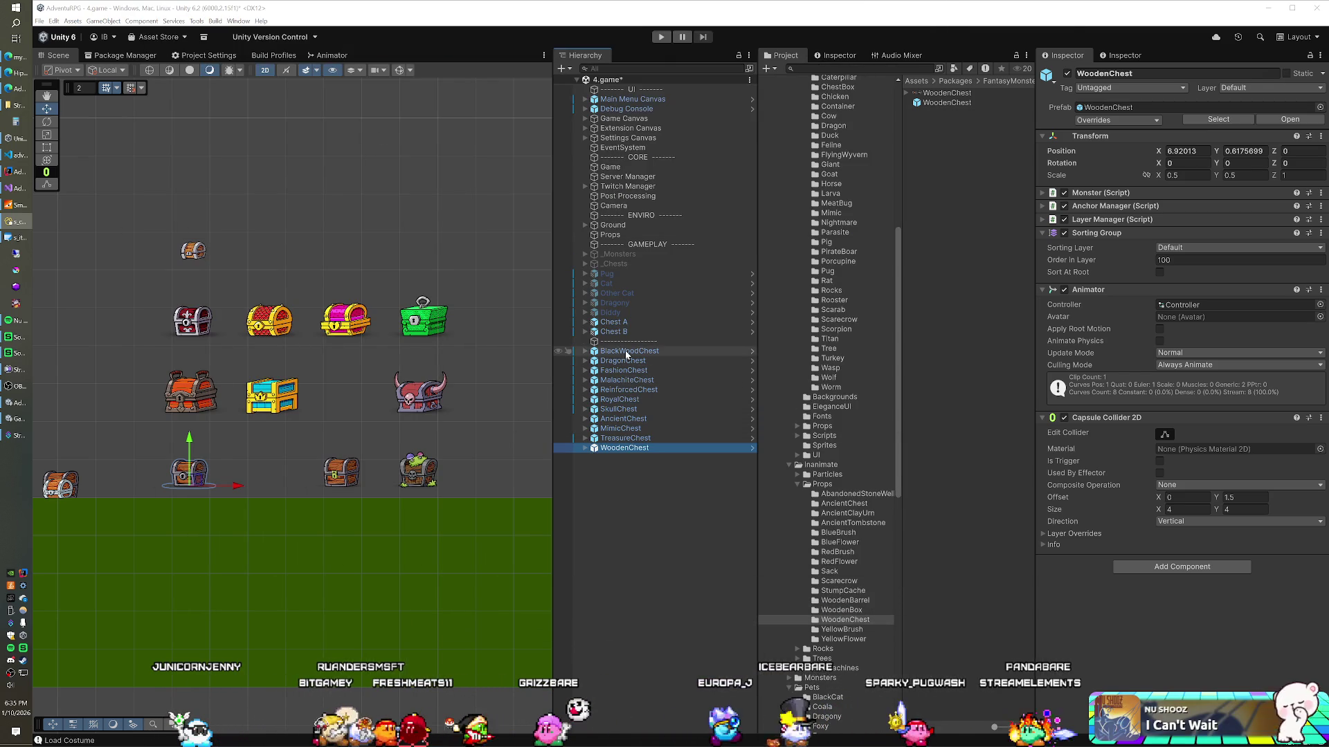
Move Chest B right of Chest A and snap Chest A to the grid on all axes
left_click(614, 332)
left_click_drag(201, 258, 262, 257)
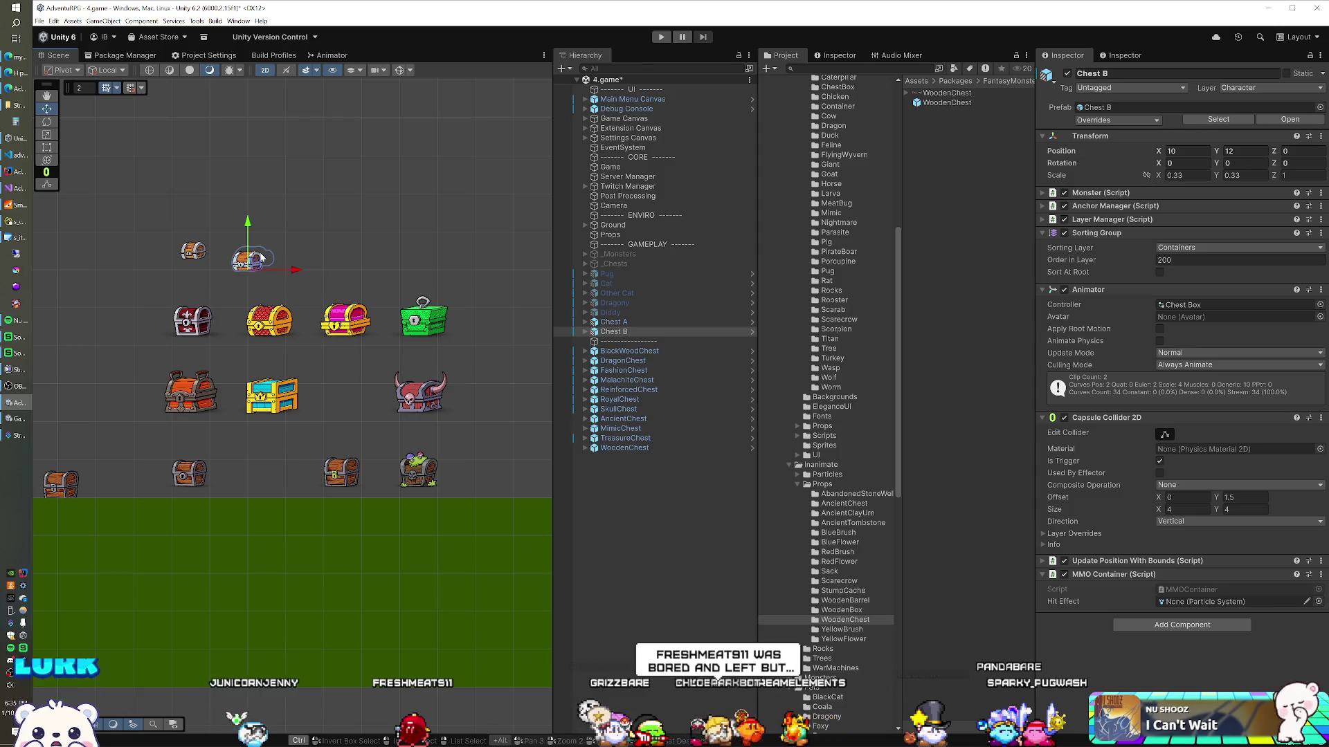
left_click(141, 88)
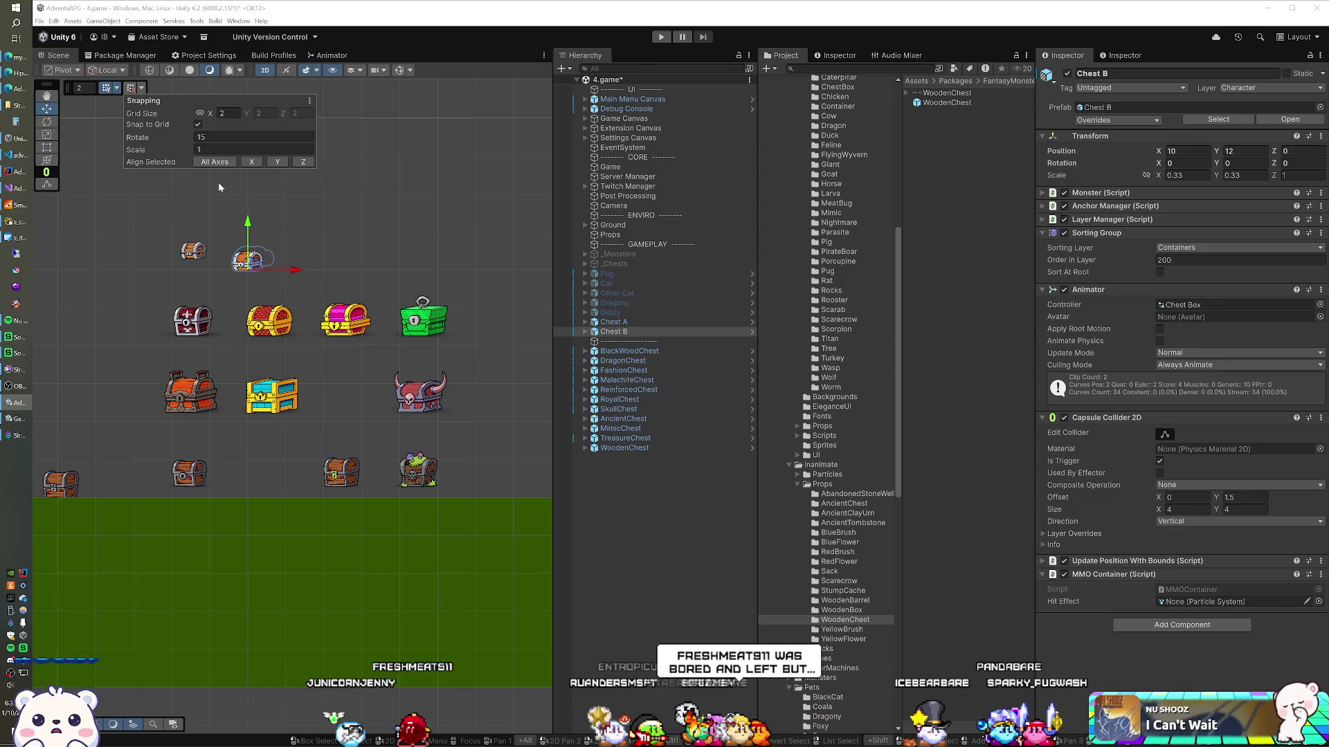
left_click(633, 322)
left_click(141, 88)
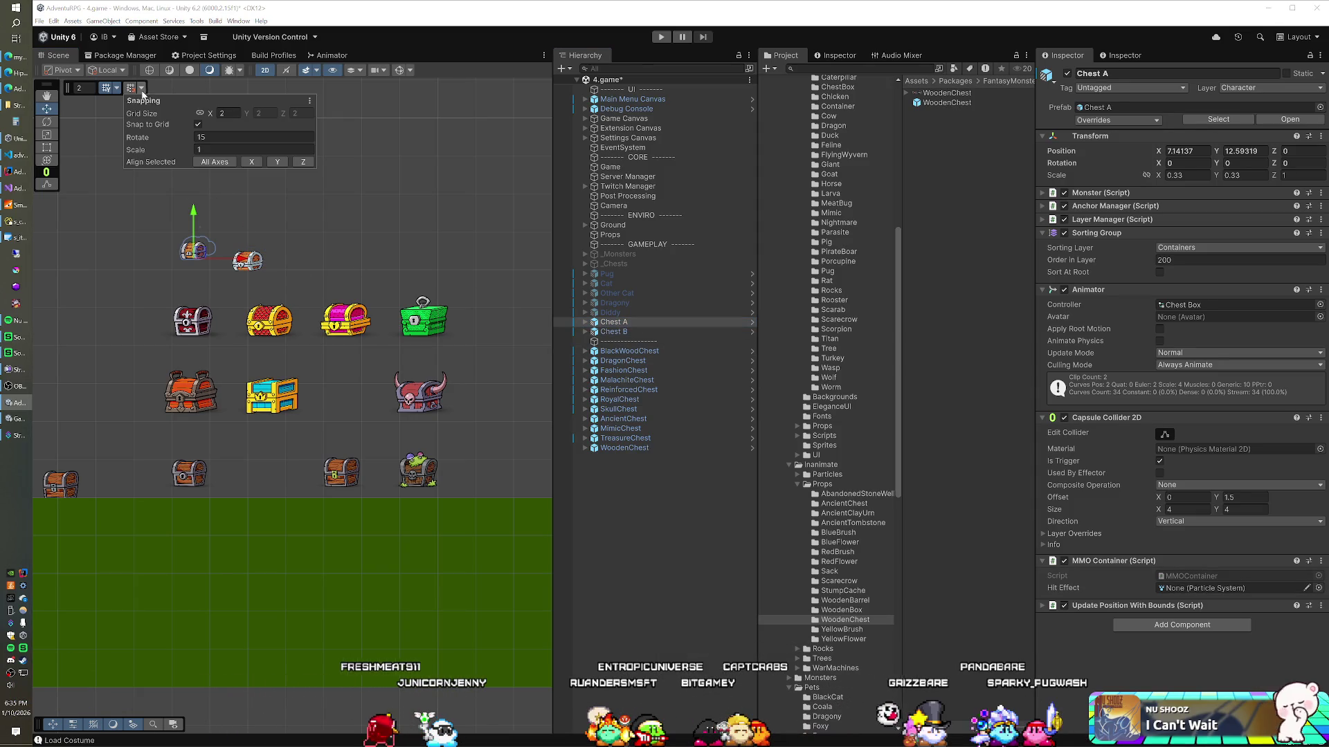
left_click(214, 162)
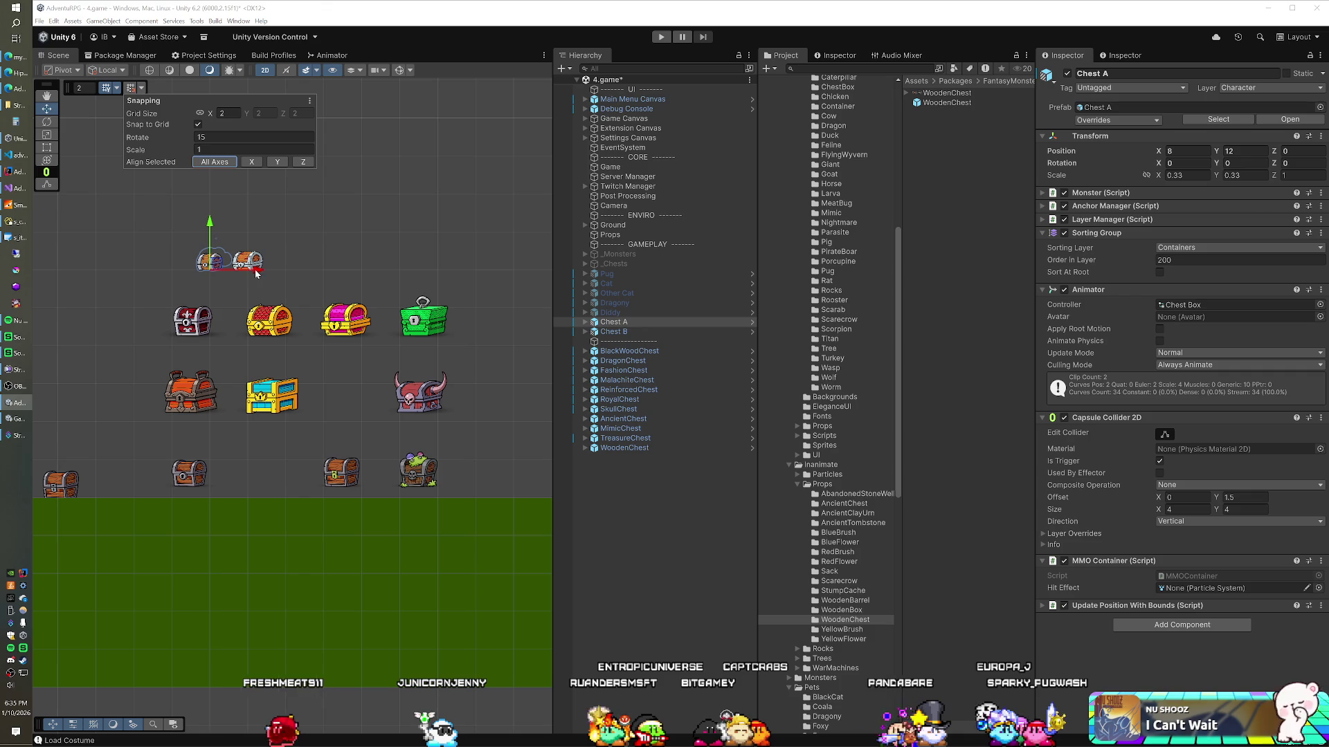
left_click(140, 89)
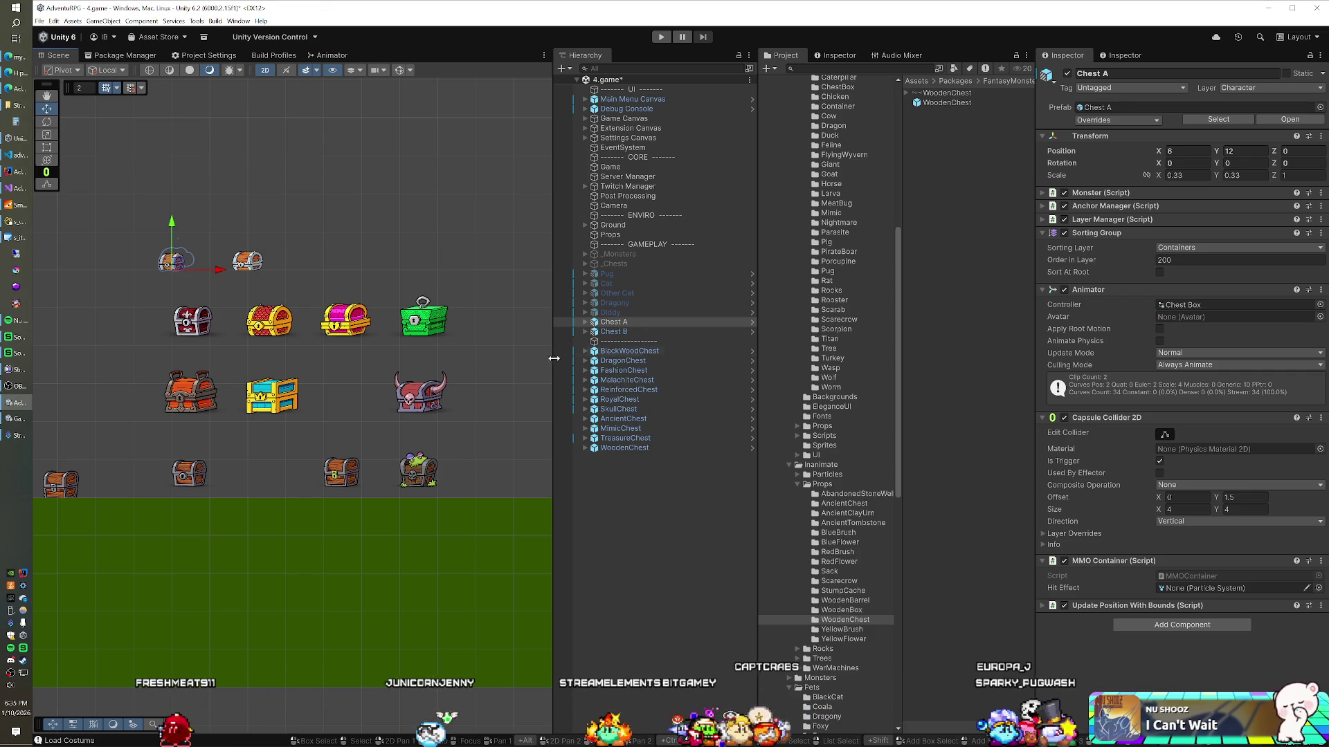
Select all eleven chests from BlackWoodChest down to WoodenChest
left_click(620, 351)
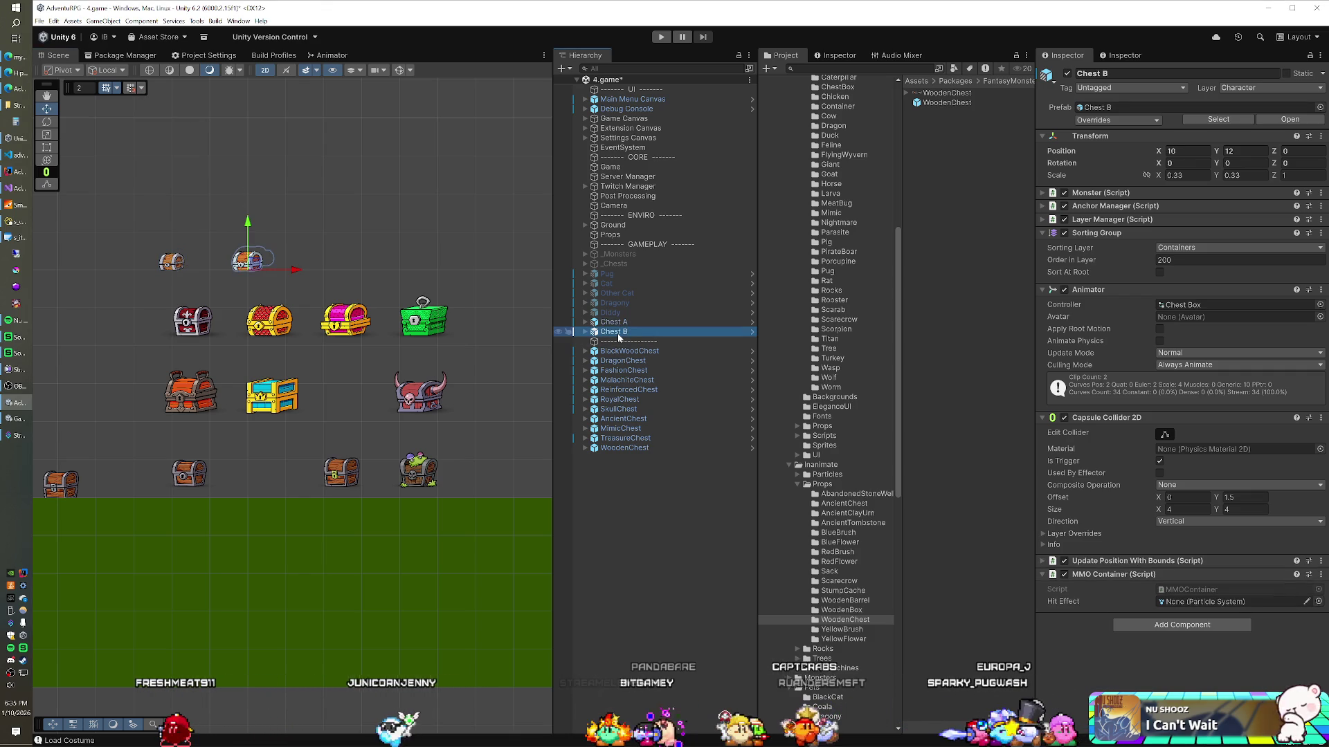
left_click(624, 448, "shift")
left_click(1186, 151)
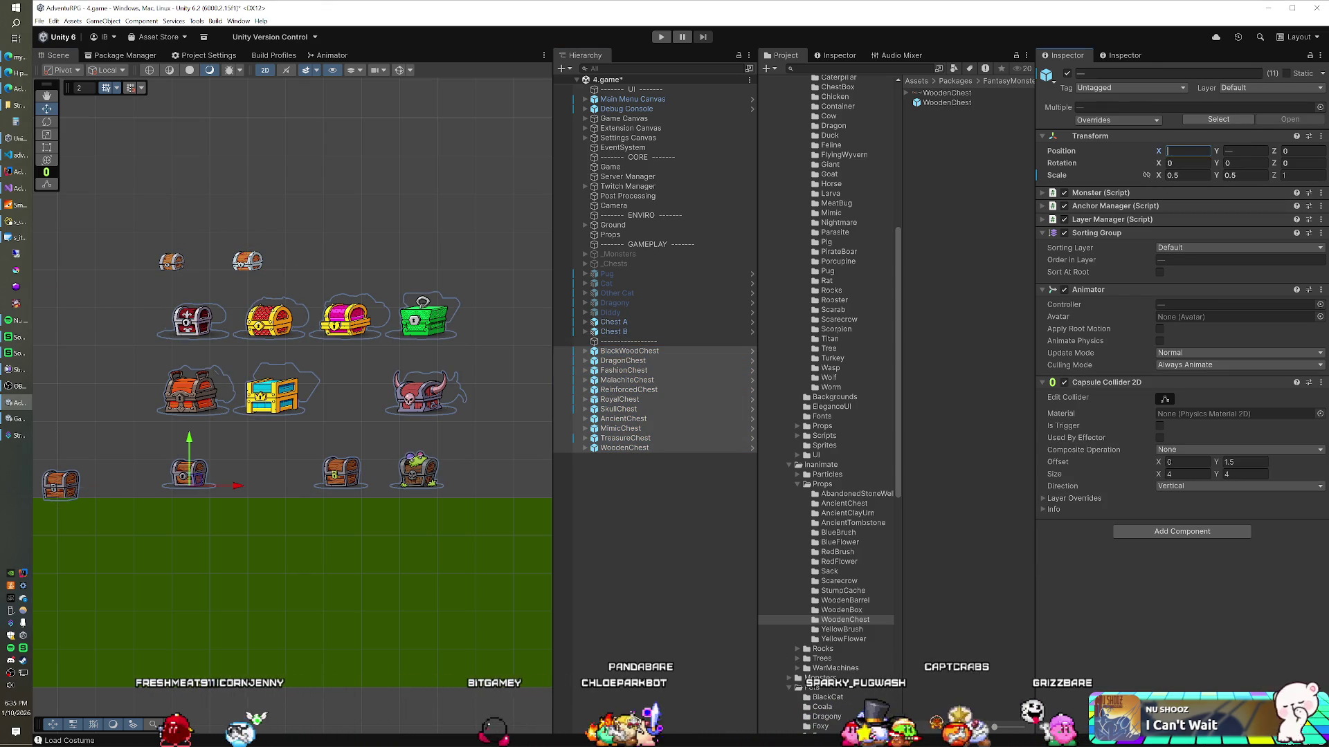
Set the eleven selected chests' X and Y positions to 0
type("0")
key("Tab")
type("0")
key("Return")
mouse_move(146, 442)
left_mouse_down()
mouse_move(317, 439)
mouse_move(282, 454)
mouse_move(317, 427)
mouse_move(285, 449)
left_mouse_up()
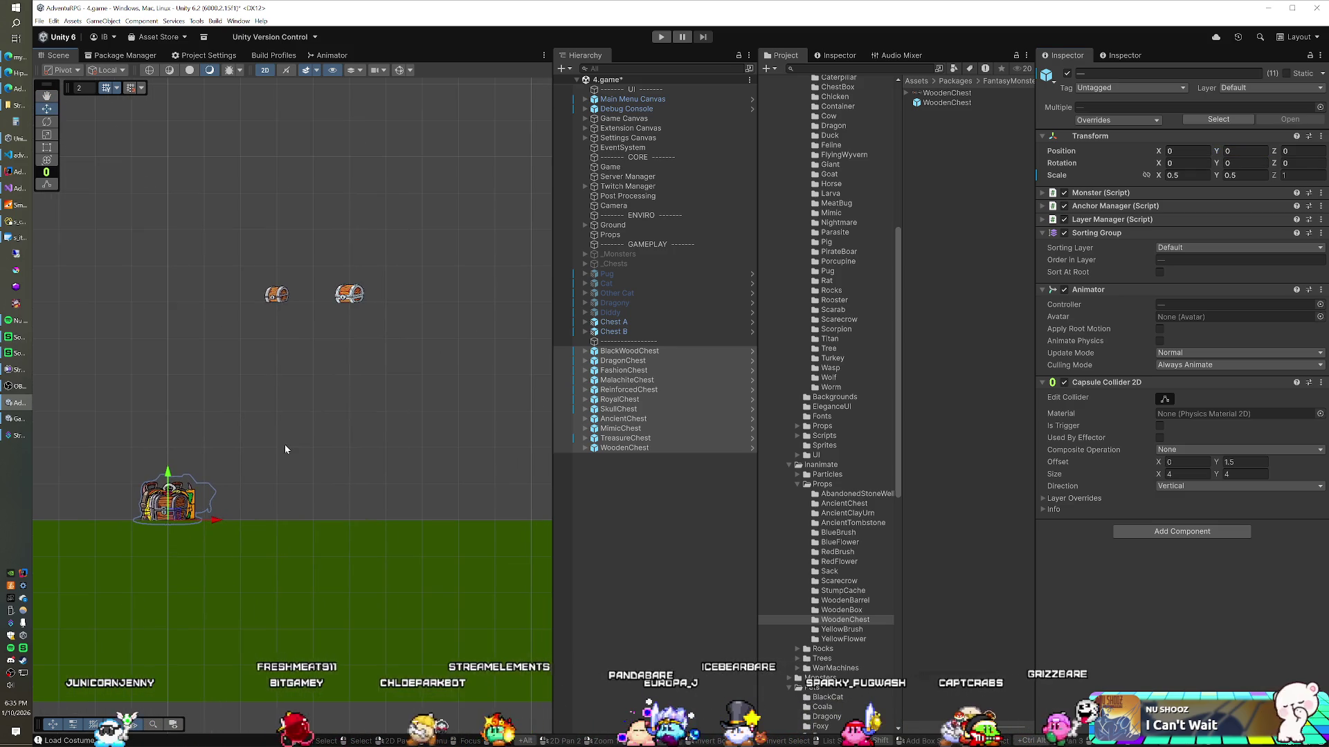
Move Chest A and Chest B together further to the left
left_click(627, 323)
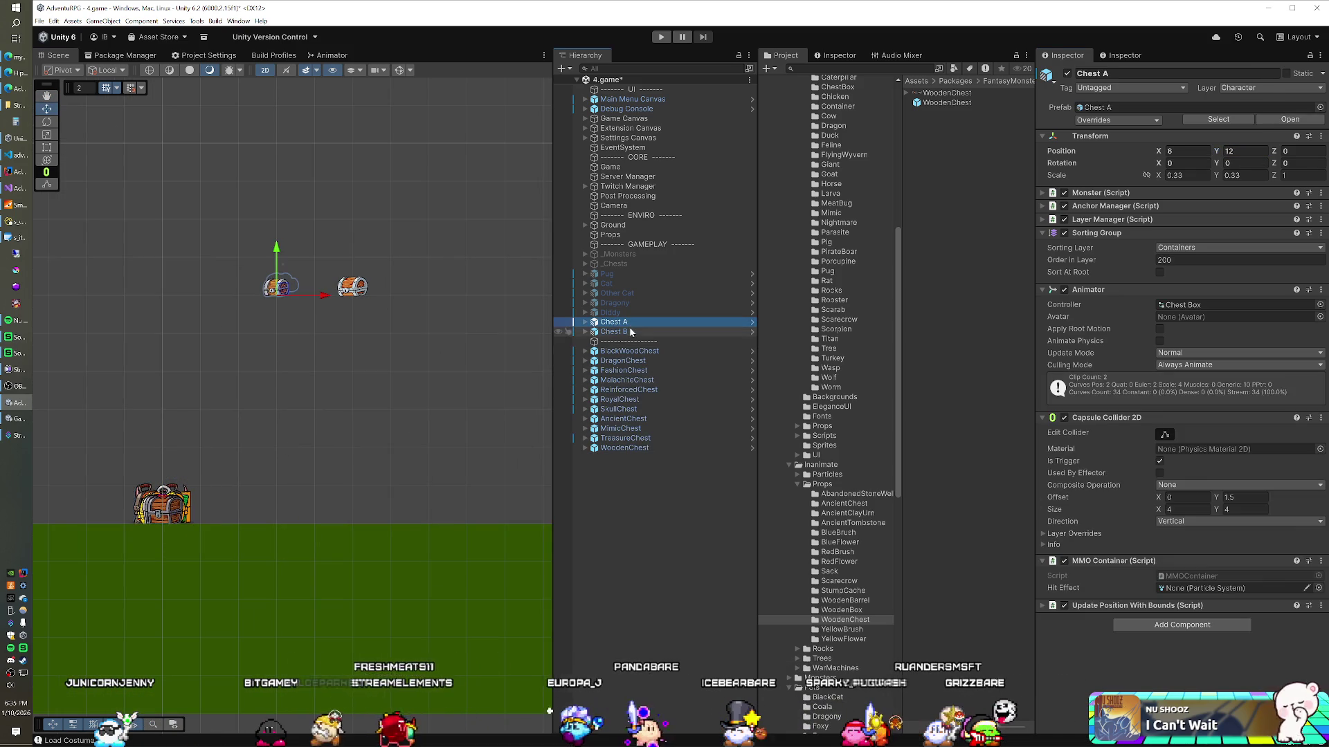
left_click(631, 333, "ctrl")
left_click_drag(324, 343, 387, 335)
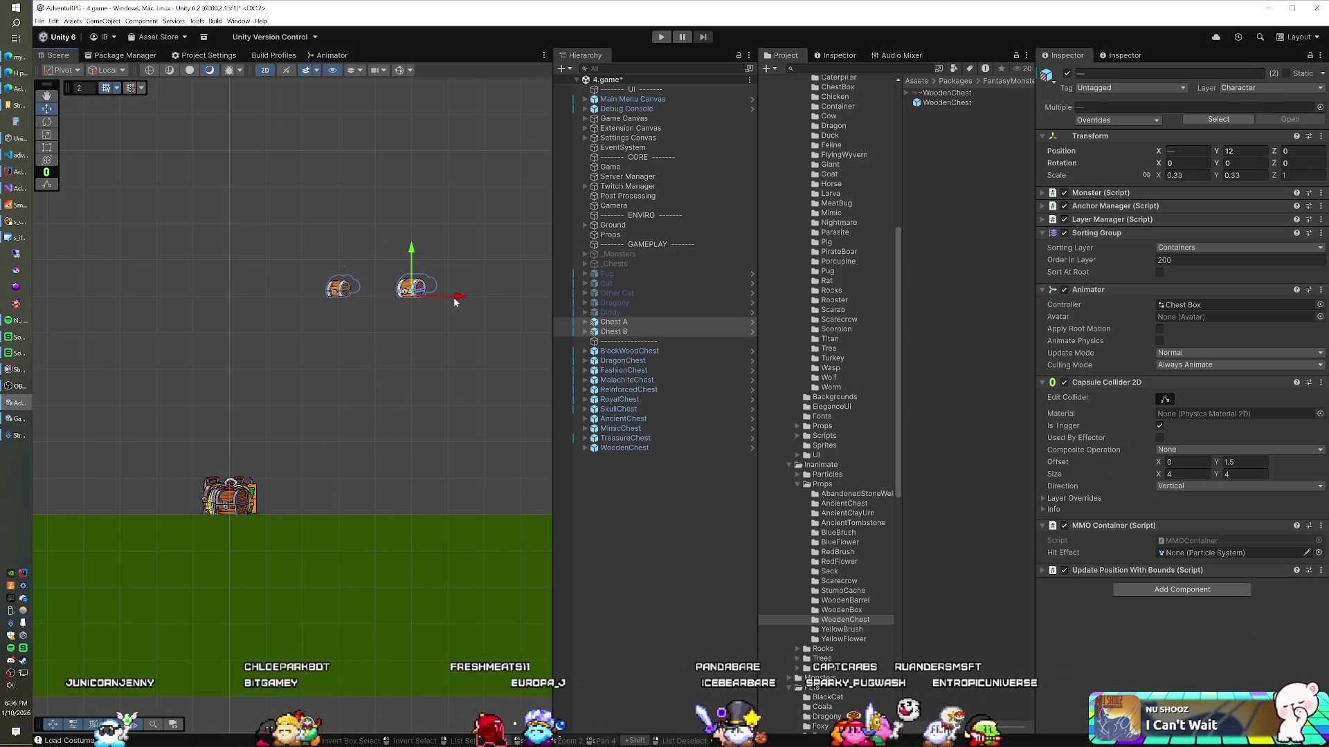
left_click_drag(441, 300, 218, 301)
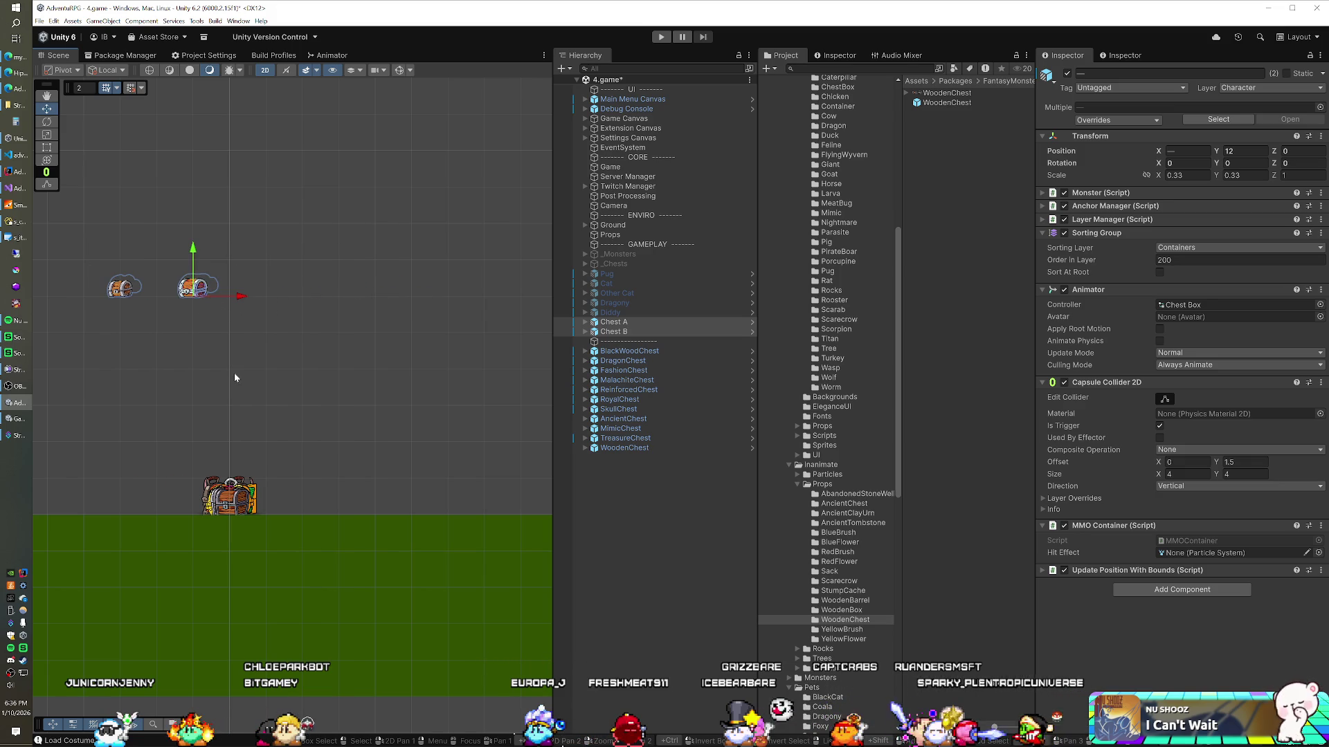
left_click_drag(234, 378, 259, 365)
left_click(615, 448)
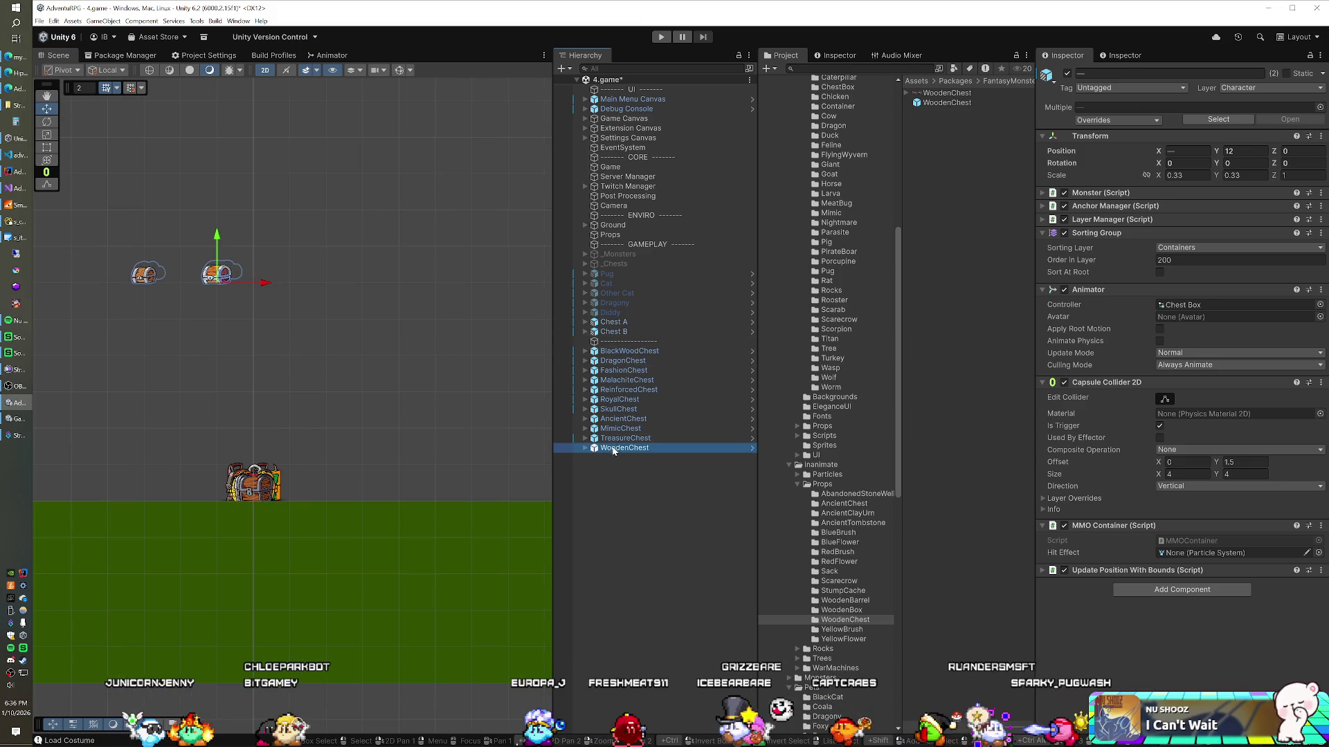
Spread the lower row: WoodenChest X 4, MimicChest 8, AncientChest -4, SkullChest -8, RoyalChest 12
left_click_drag(299, 506, 418, 501)
left_click(630, 439)
left_click(621, 428)
left_click_drag(304, 501, 444, 500)
left_click(623, 419)
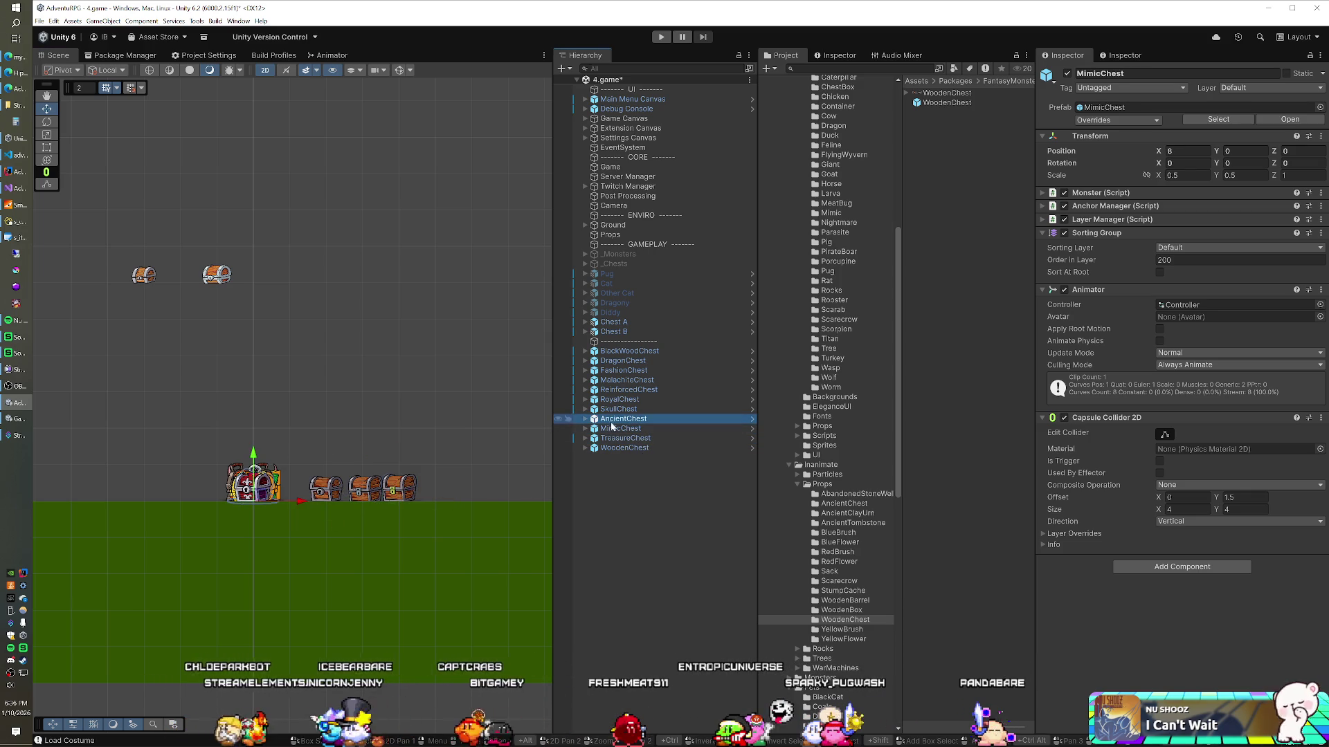
left_click_drag(302, 499, 222, 503)
left_click(618, 409)
left_click_drag(306, 504, 160, 502)
left_click(618, 400)
left_click(301, 503)
left_click_drag(398, 504, 518, 499)
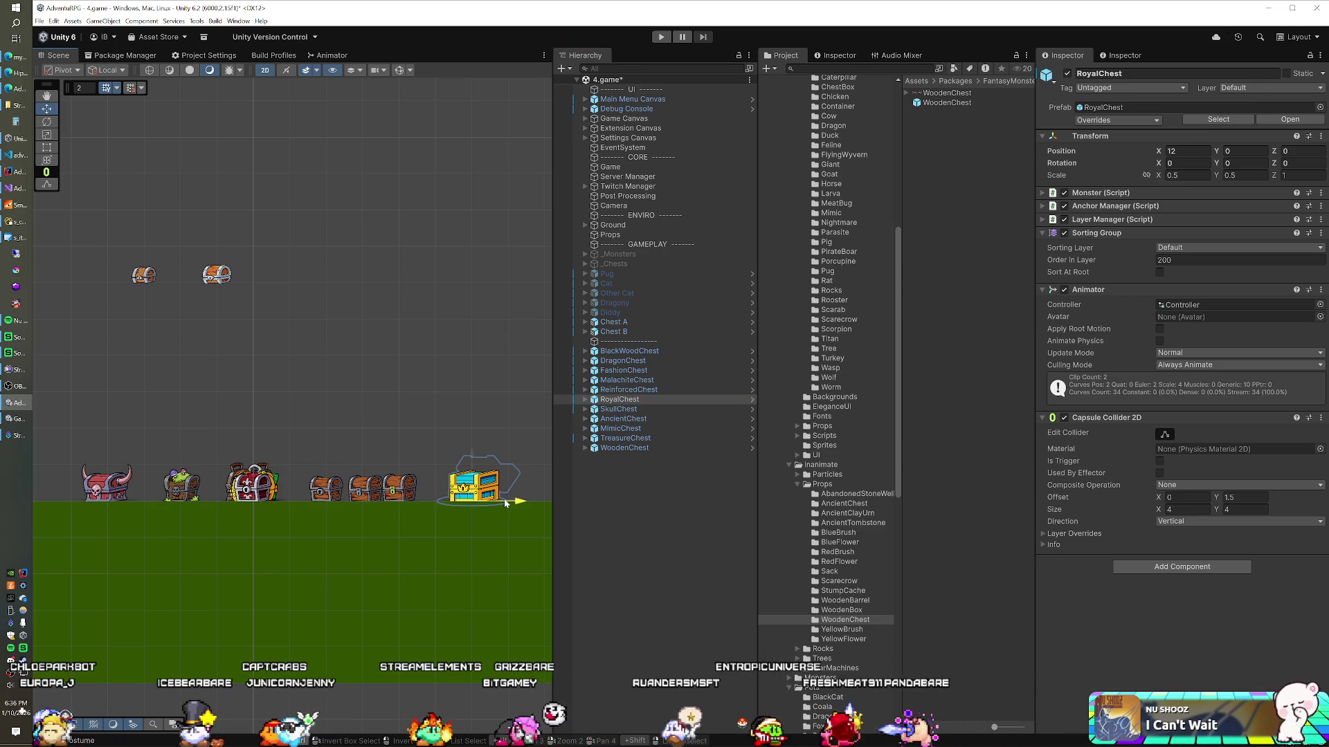
Place ReinforcedChest at 10, 2, MalachiteChest 6, 2, FashionChest -6, 2, DragonChest -2, 2 in the upper row
left_click(628, 391)
mouse_move(267, 497)
left_mouse_down()
mouse_move(332, 457)
mouse_move(448, 459)
left_mouse_up()
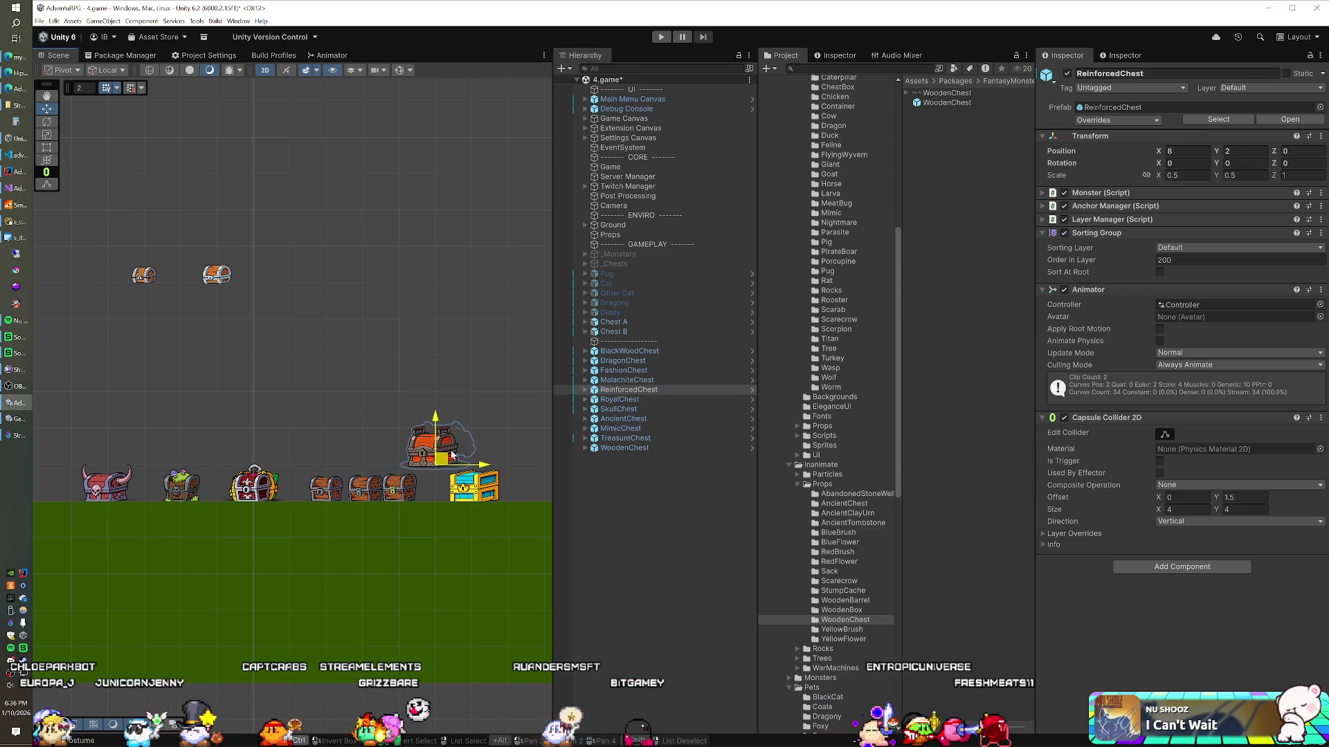
left_click(621, 380)
left_click_drag(255, 492, 364, 463)
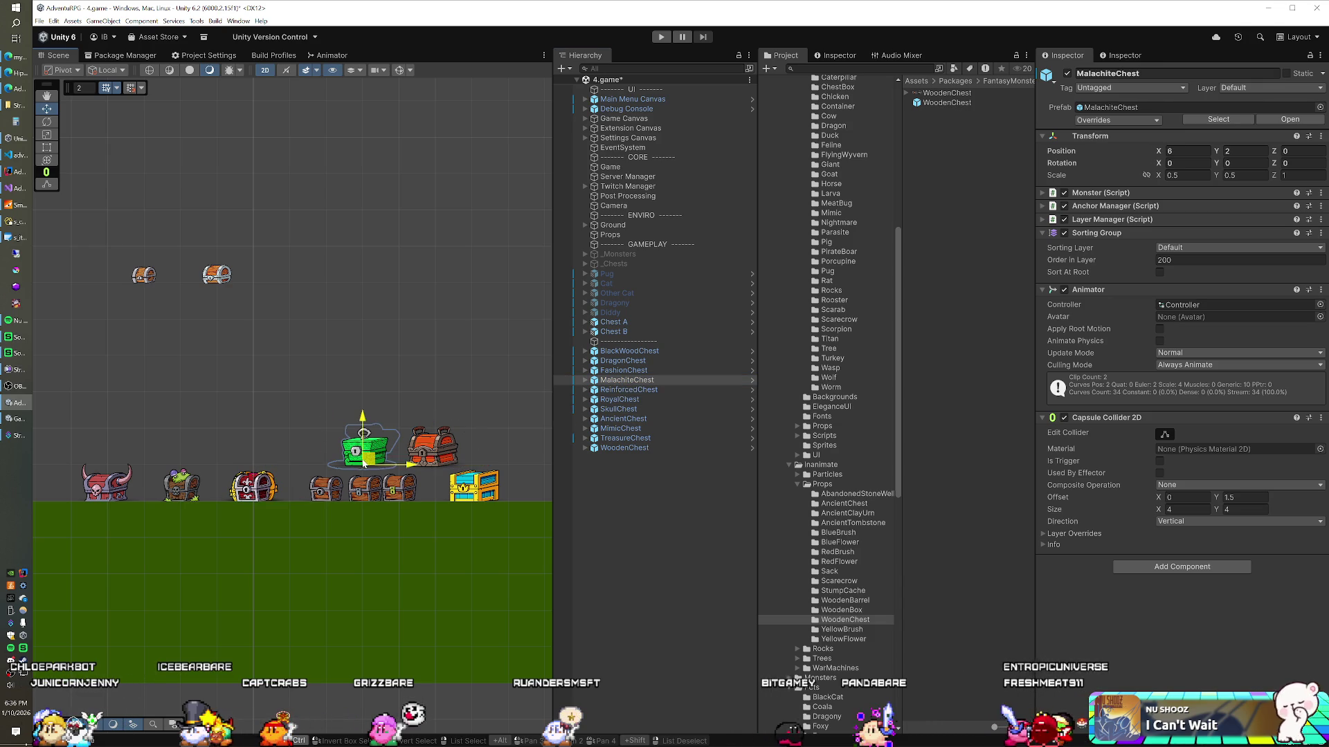
left_click(622, 370)
mouse_move(261, 501)
left_mouse_down()
mouse_move(183, 462)
mouse_move(151, 463)
left_mouse_up()
left_click(623, 360)
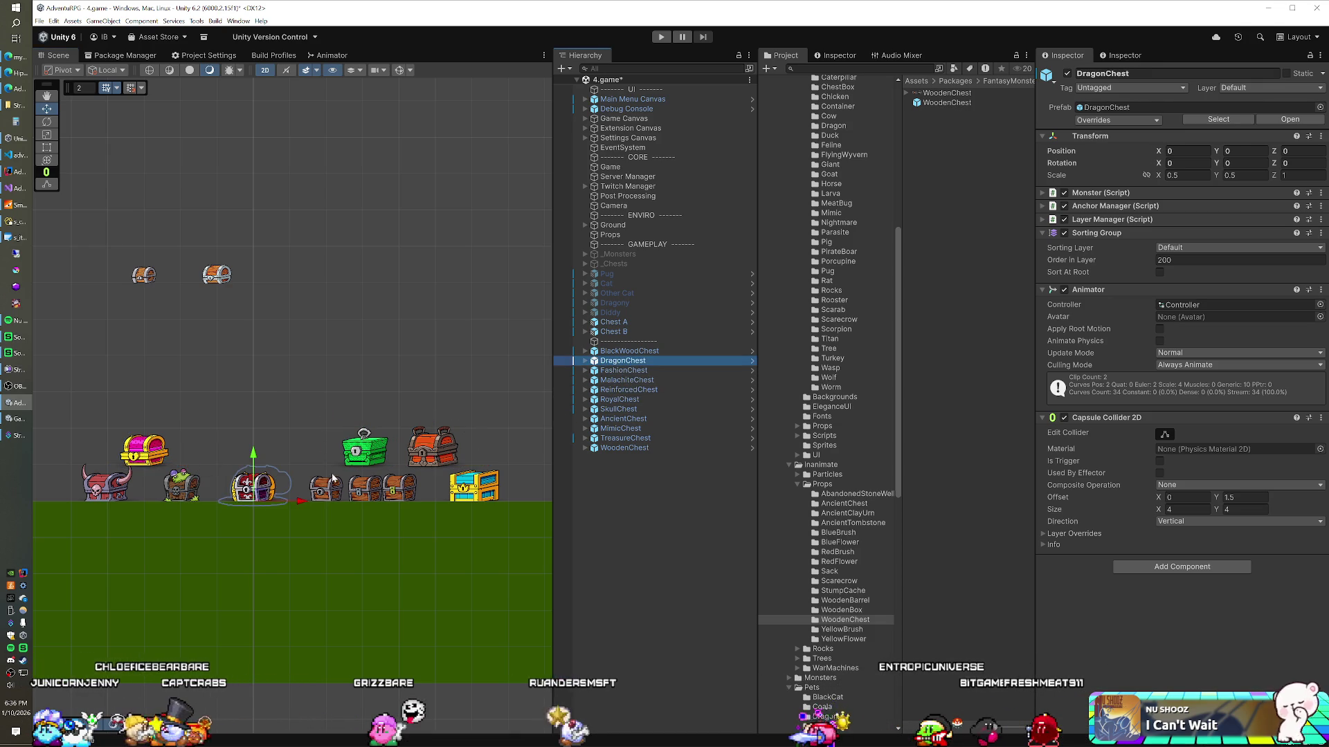
left_click_drag(260, 495, 217, 467)
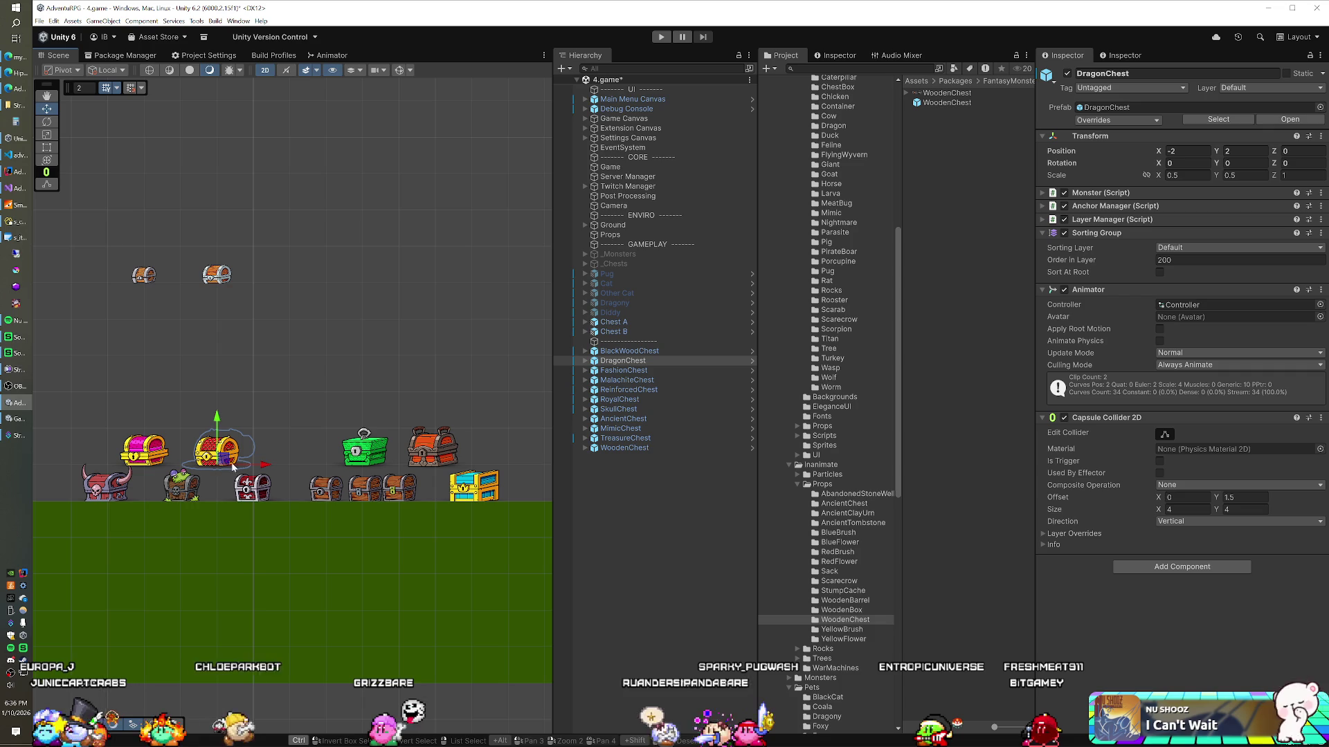
left_click(720, 351)
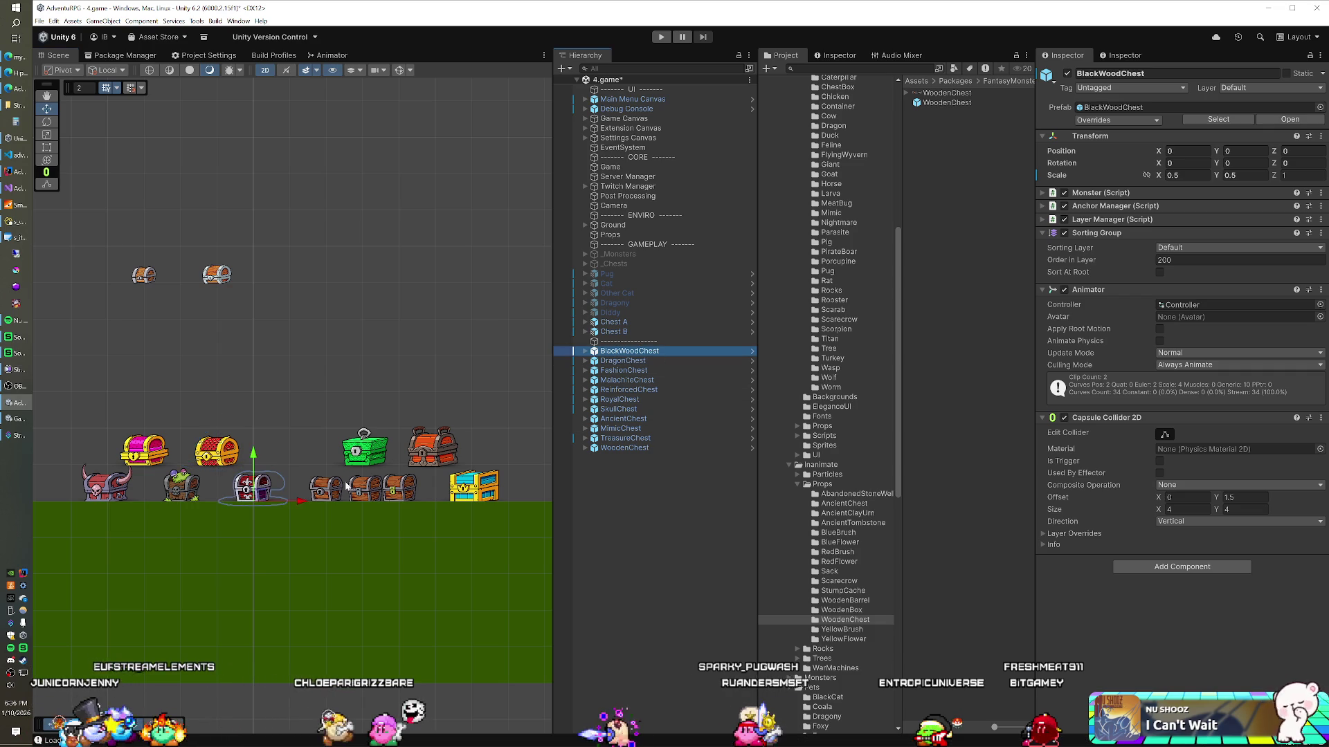
left_click(259, 498)
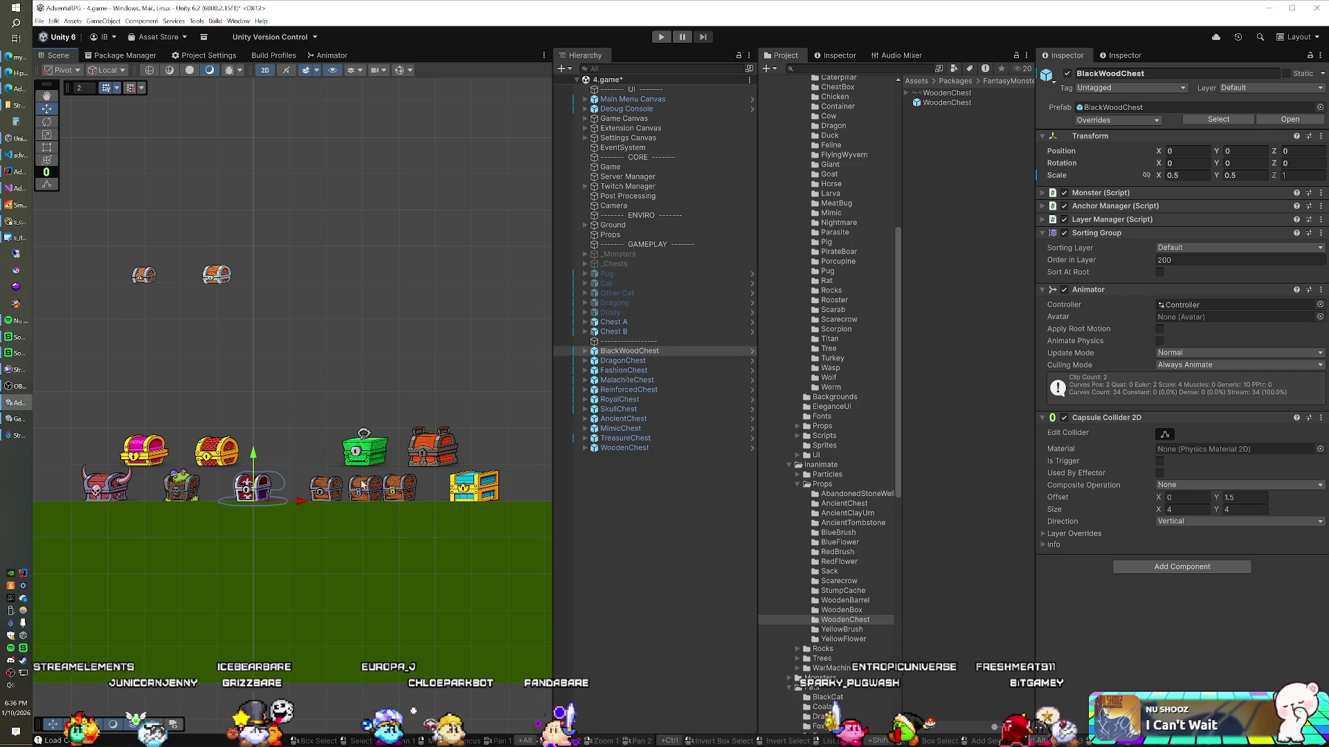
Move the WoodenChest to 2, 12 beside Chest A and B, then select all eleven chests
left_click_drag(299, 459, 325, 461)
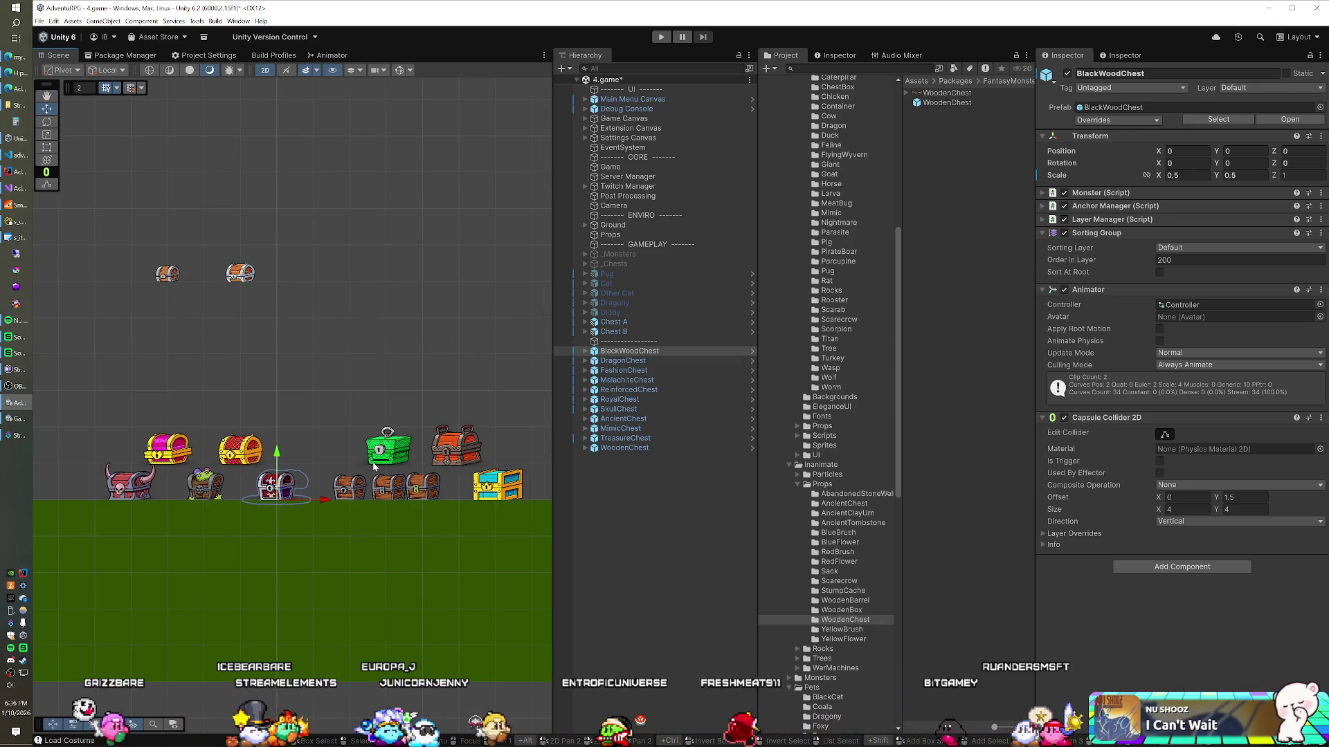
left_click(344, 489)
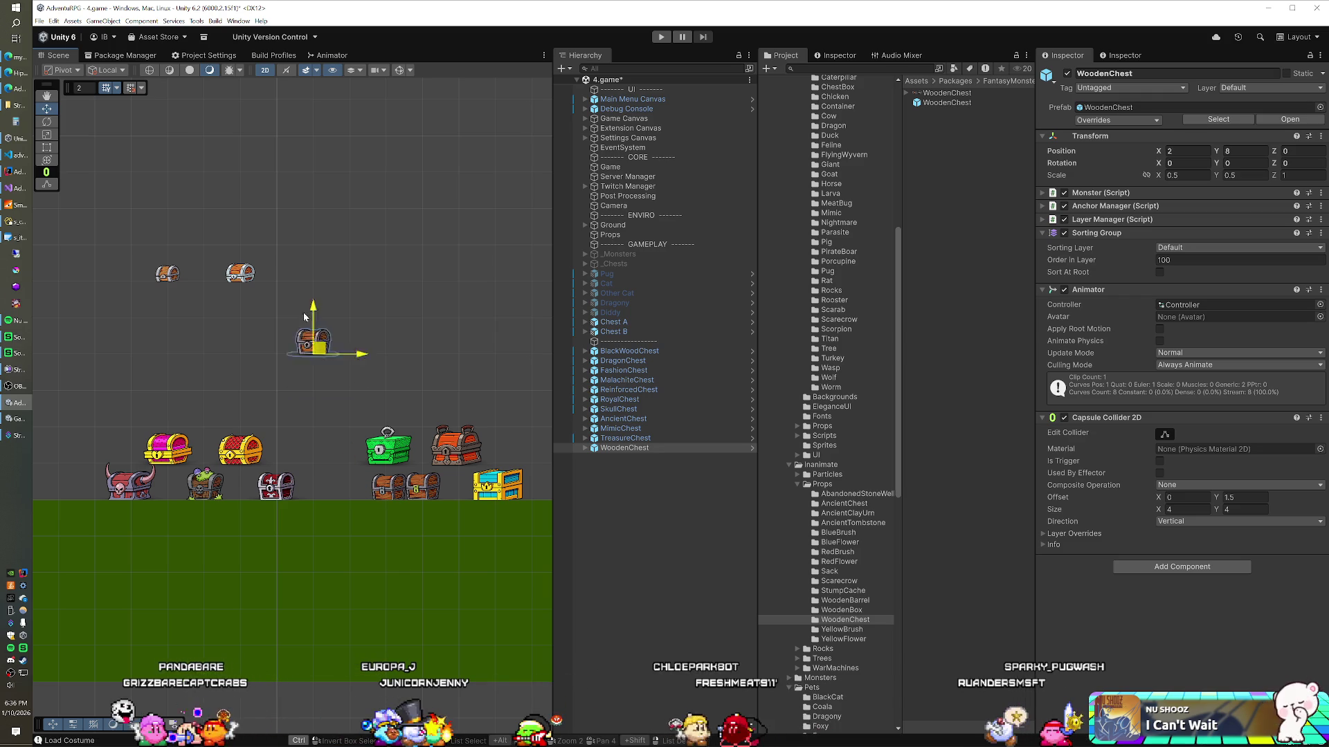
left_click_drag(301, 286, 315, 294)
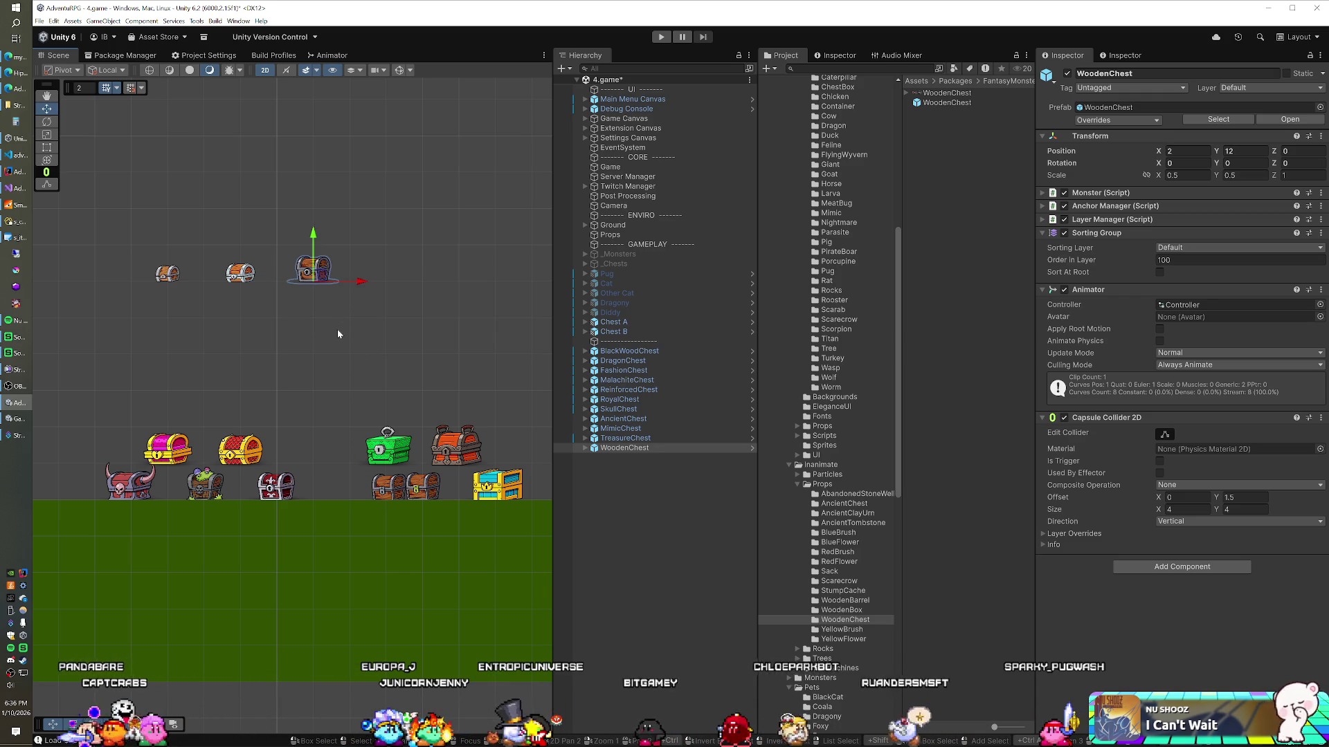
left_click(612, 351)
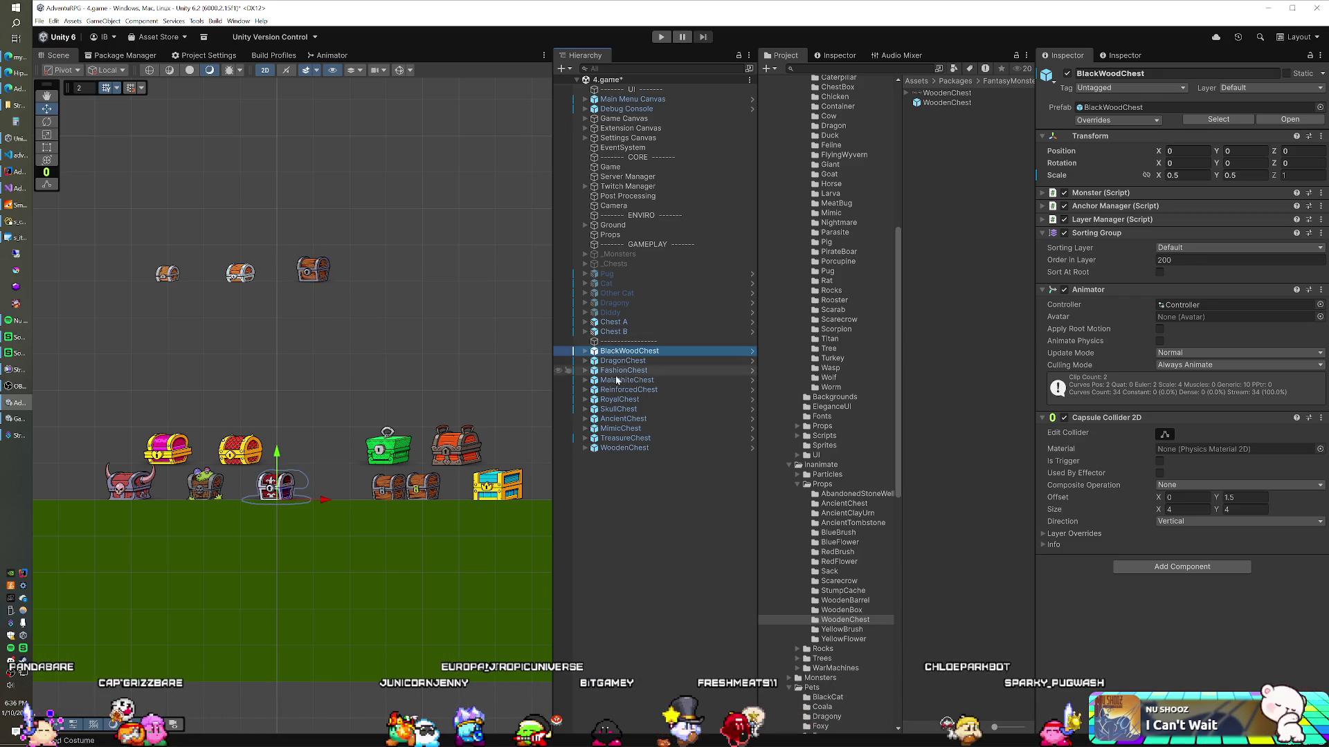
left_click(623, 448, "shift")
left_click(1187, 175)
Set the eleven chests' X and Y scale to 0.33
type("0.33")
key("Tab")
type("0.33")
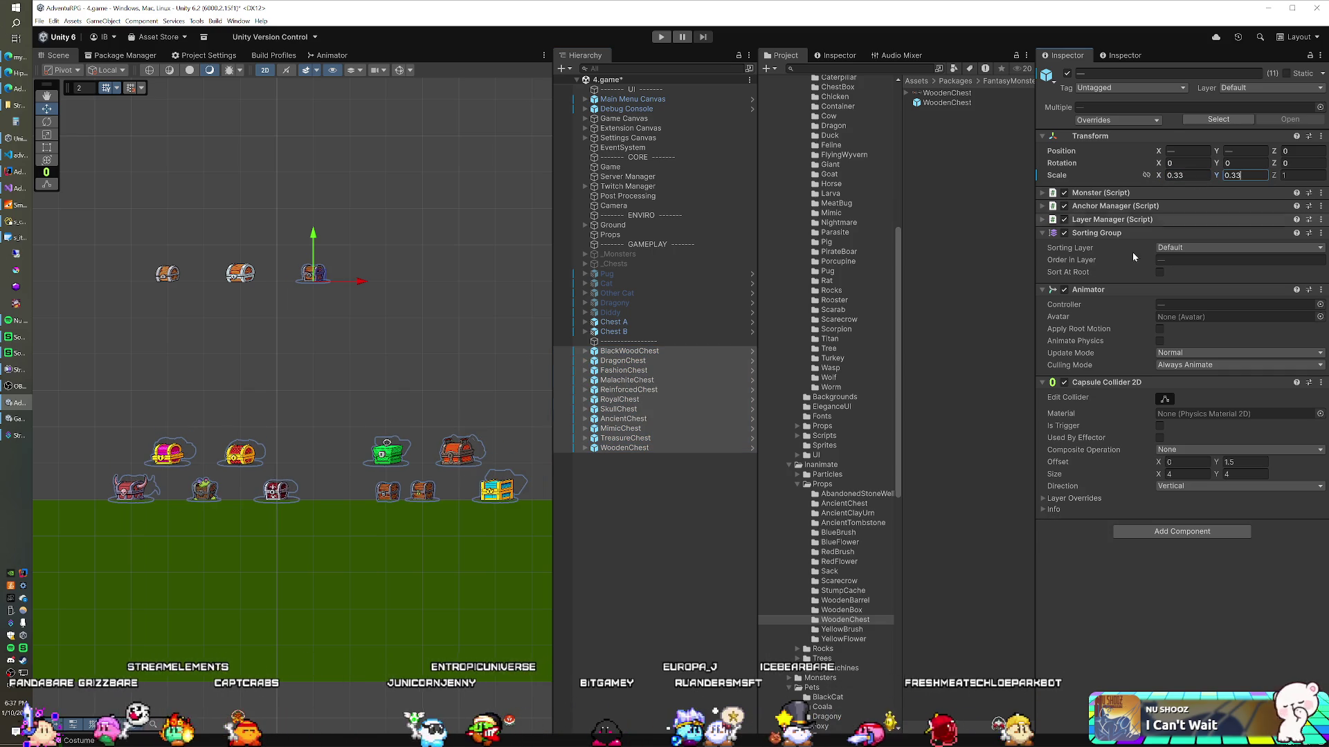
scroll(472, 422, "up", 1)
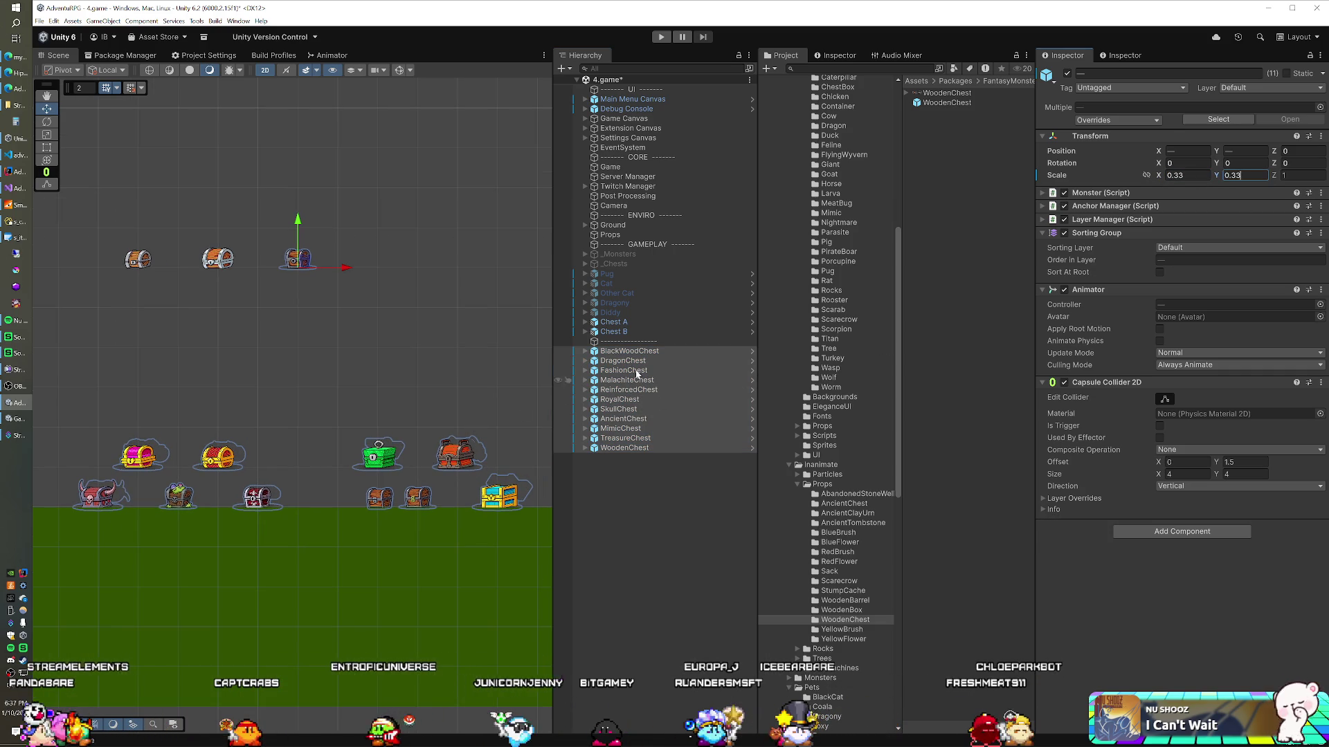
Shift five lower-right chests left and regroup Dragon, Ancient, Fashion and Skull chests closer together
left_click_drag(349, 387, 534, 540)
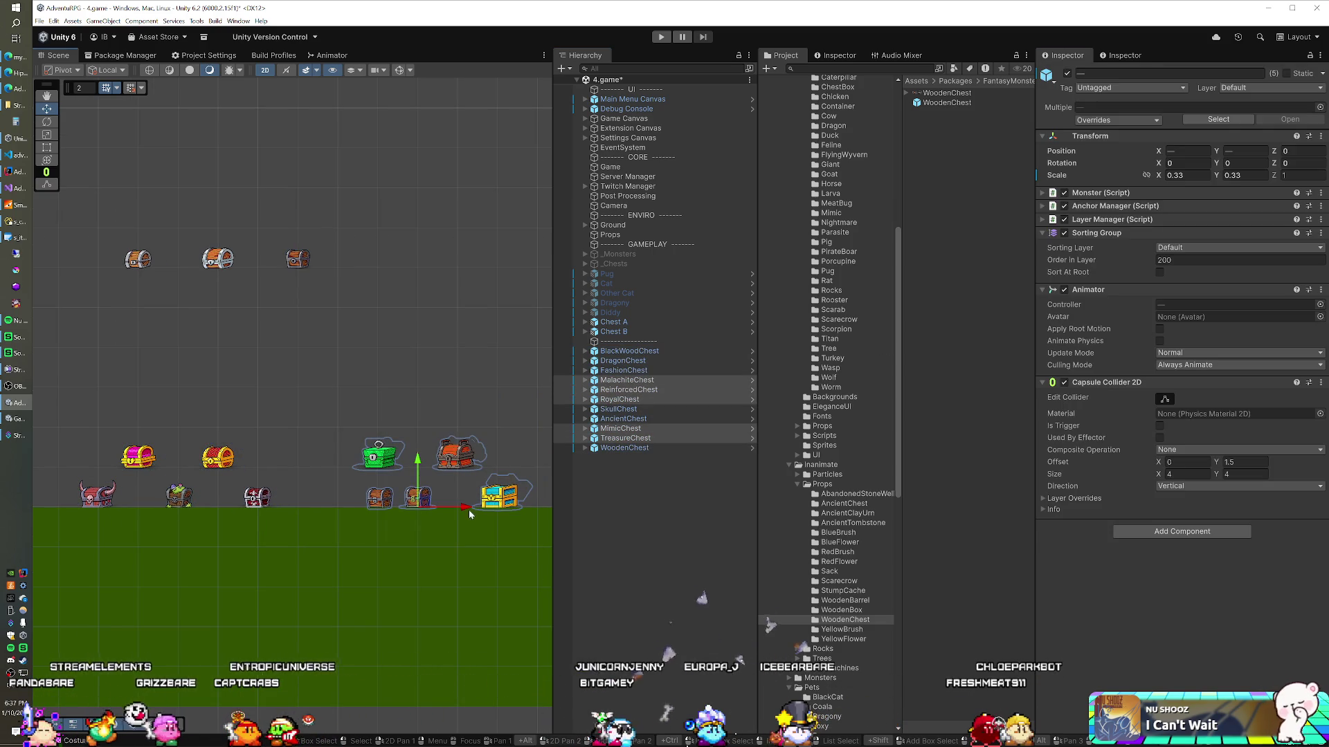
left_click_drag(456, 512, 380, 512)
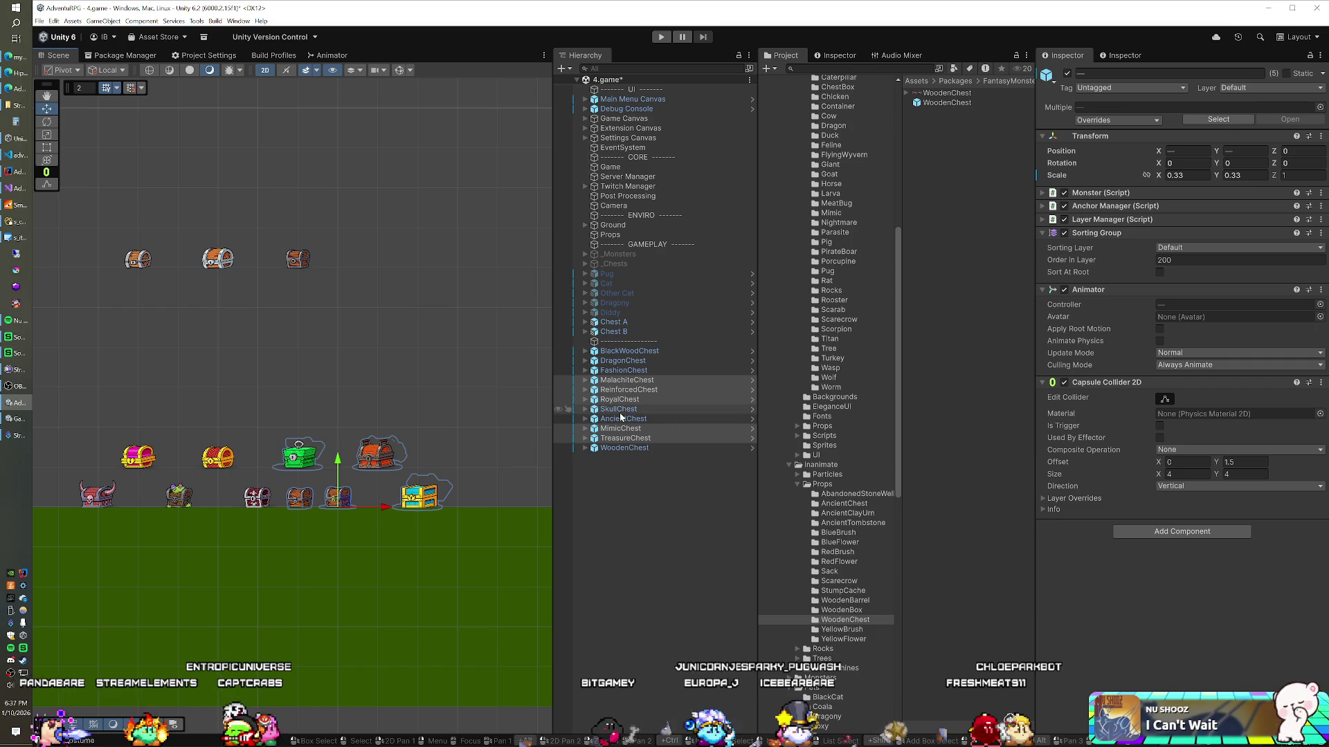
left_click(623, 361)
left_click_drag(220, 457, 257, 457)
left_click(178, 500)
left_click_drag(178, 500, 218, 499)
left_click(137, 459)
left_click_drag(137, 458, 257, 477)
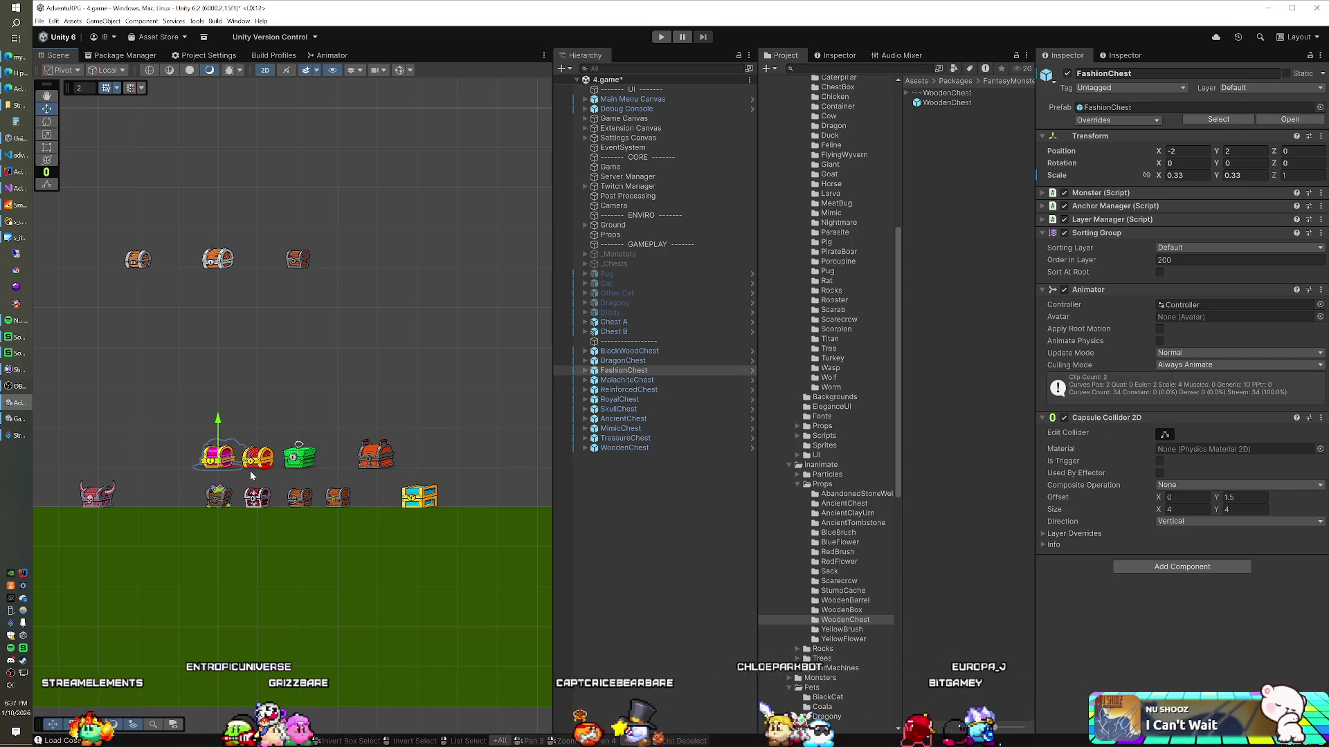
left_click(97, 495)
left_click_drag(142, 508, 223, 509)
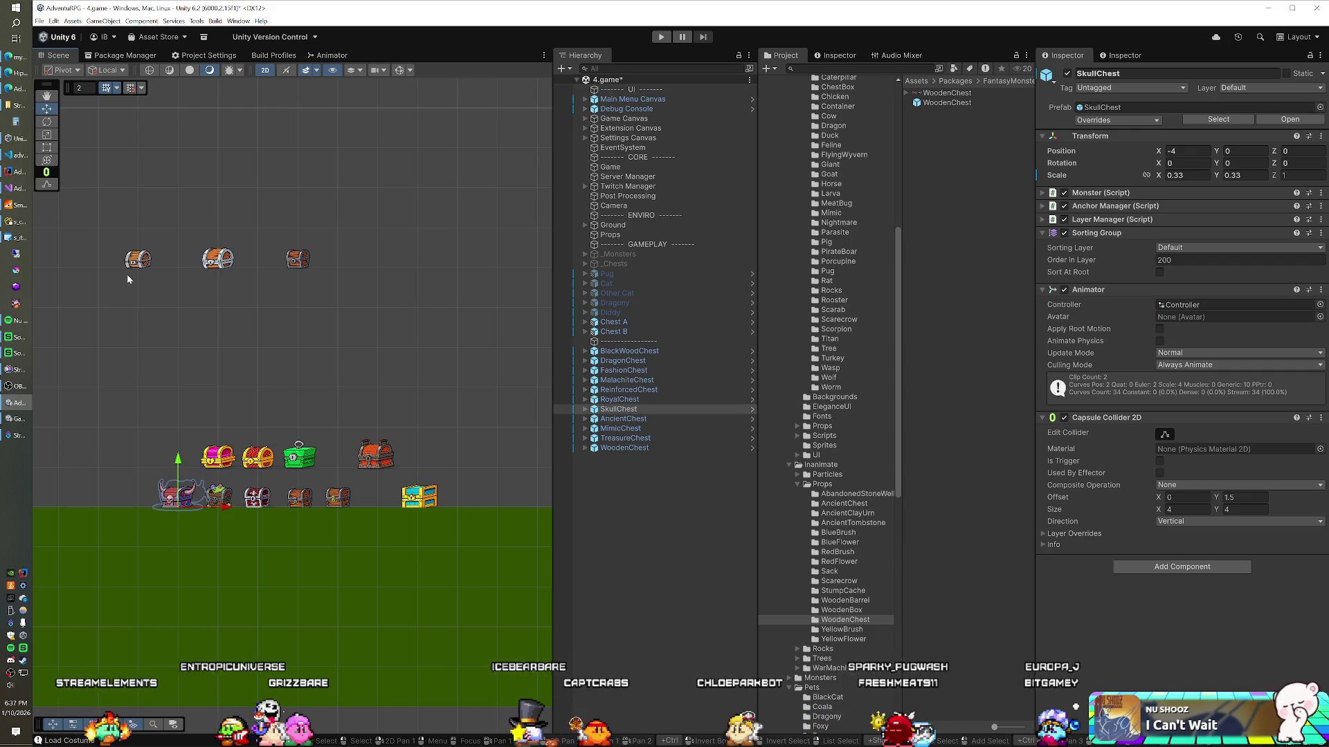
Lower Chest A, Chest B and WoodenChest together to height 8
left_click(611, 323)
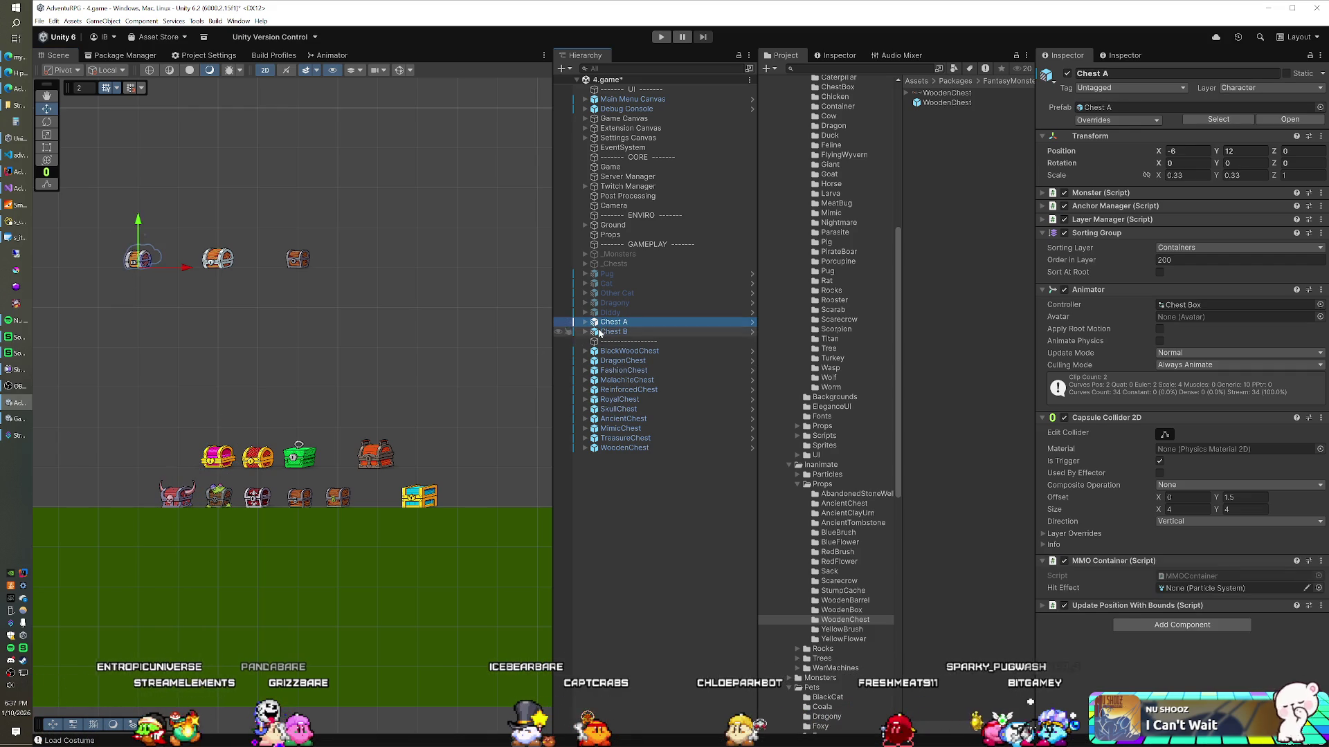
left_click(600, 333, "shift")
left_click(608, 448, "ctrl")
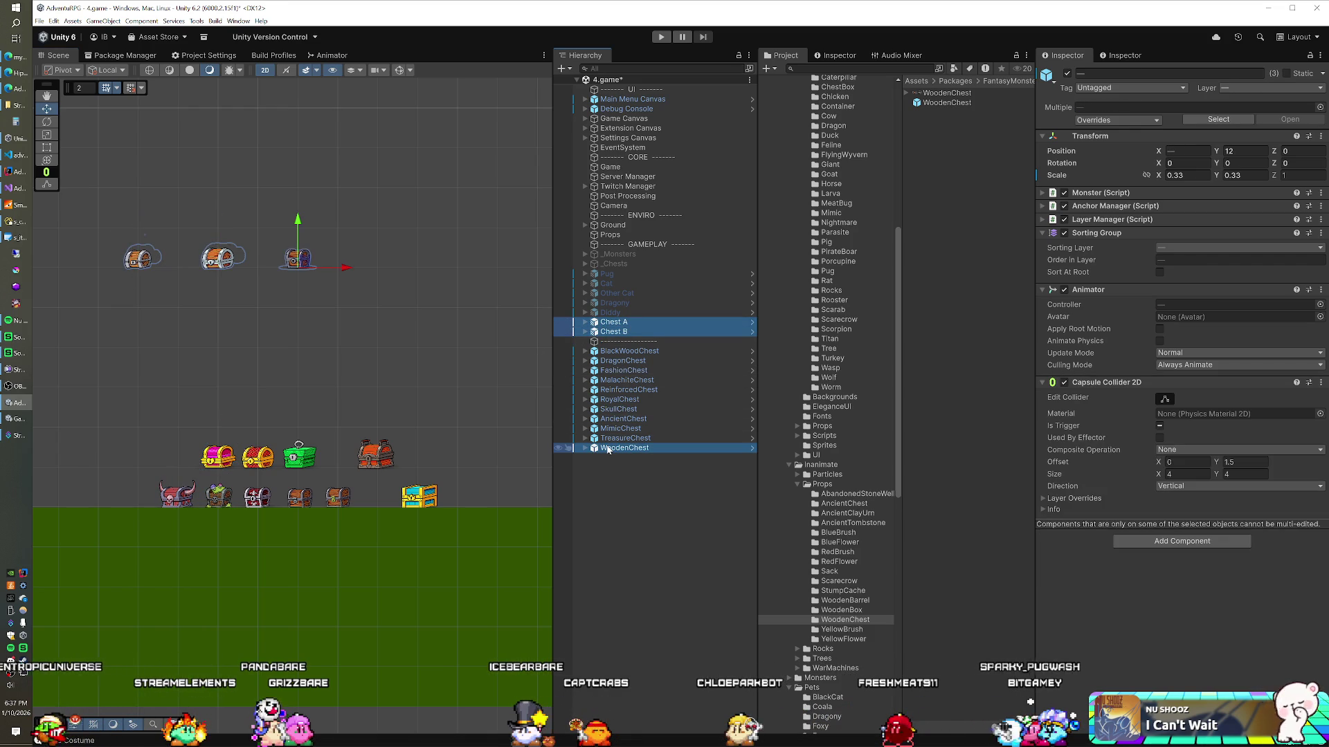
left_click(299, 232)
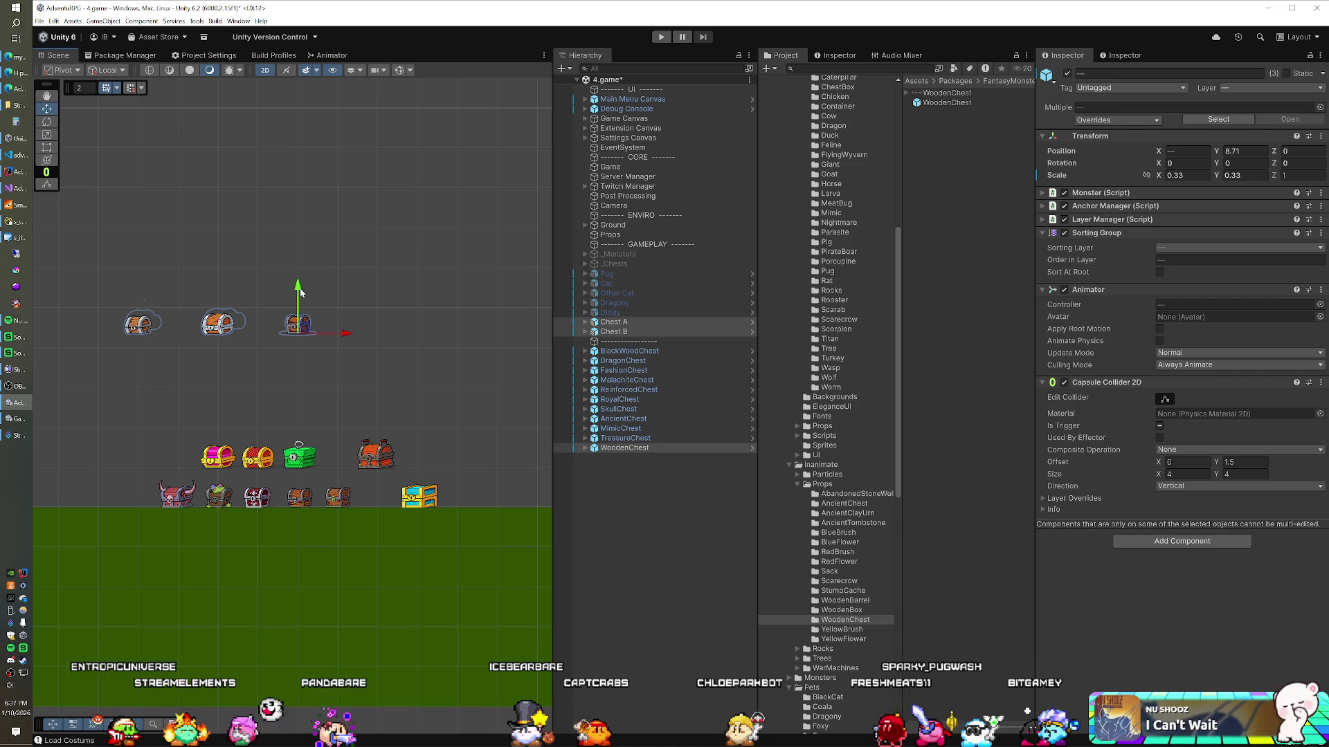
left_click_drag(300, 249, 300, 326)
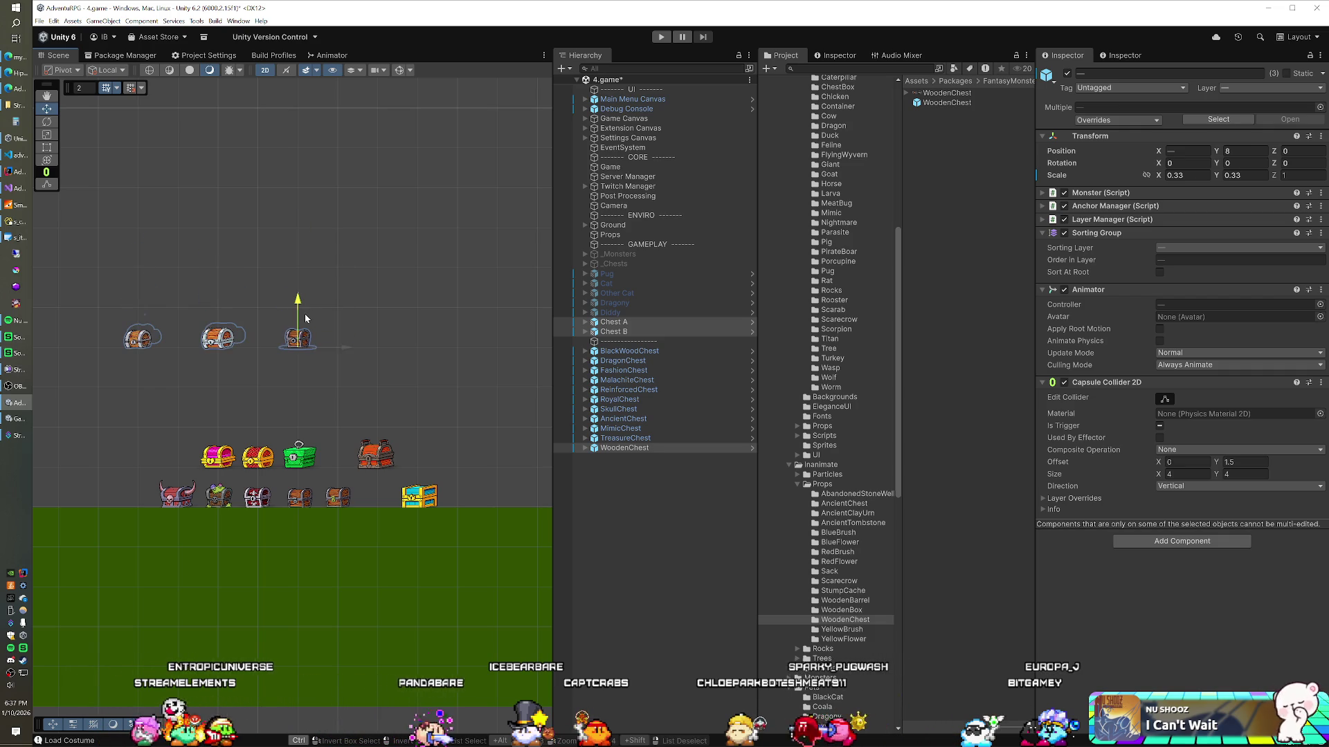
scroll(279, 409, "up", 3)
mouse_move(281, 409)
left_mouse_down()
mouse_move(249, 391)
mouse_move(265, 388)
left_mouse_up()
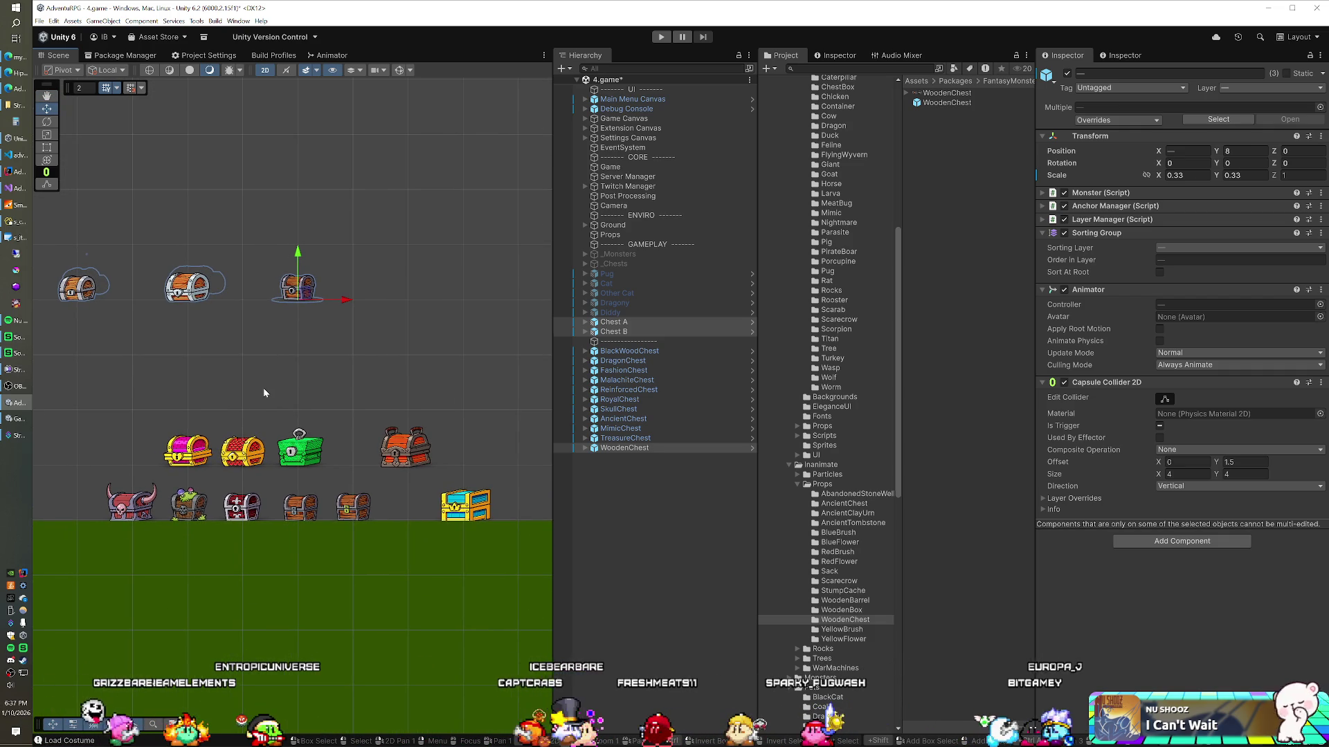
Shift Chest A to X -4, then move Chest A and Chest B right
left_click(614, 322)
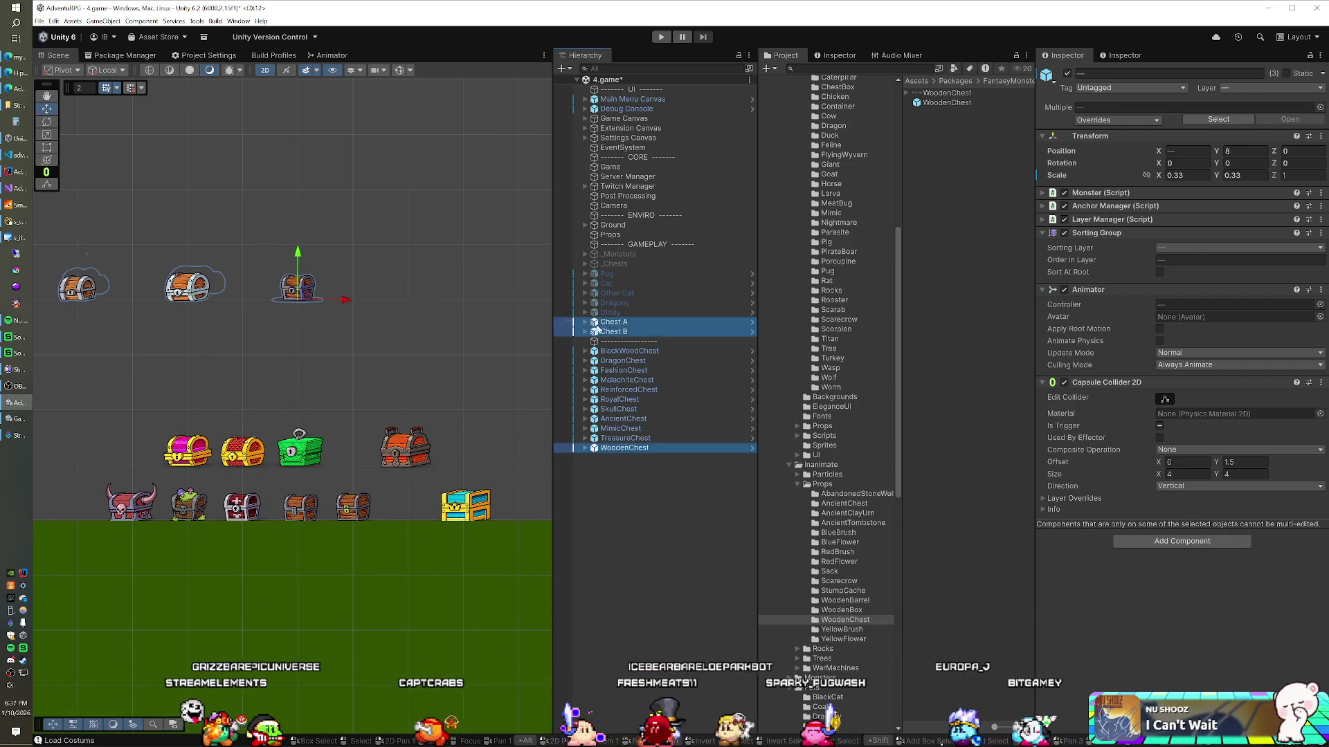
left_click_drag(142, 302, 153, 303)
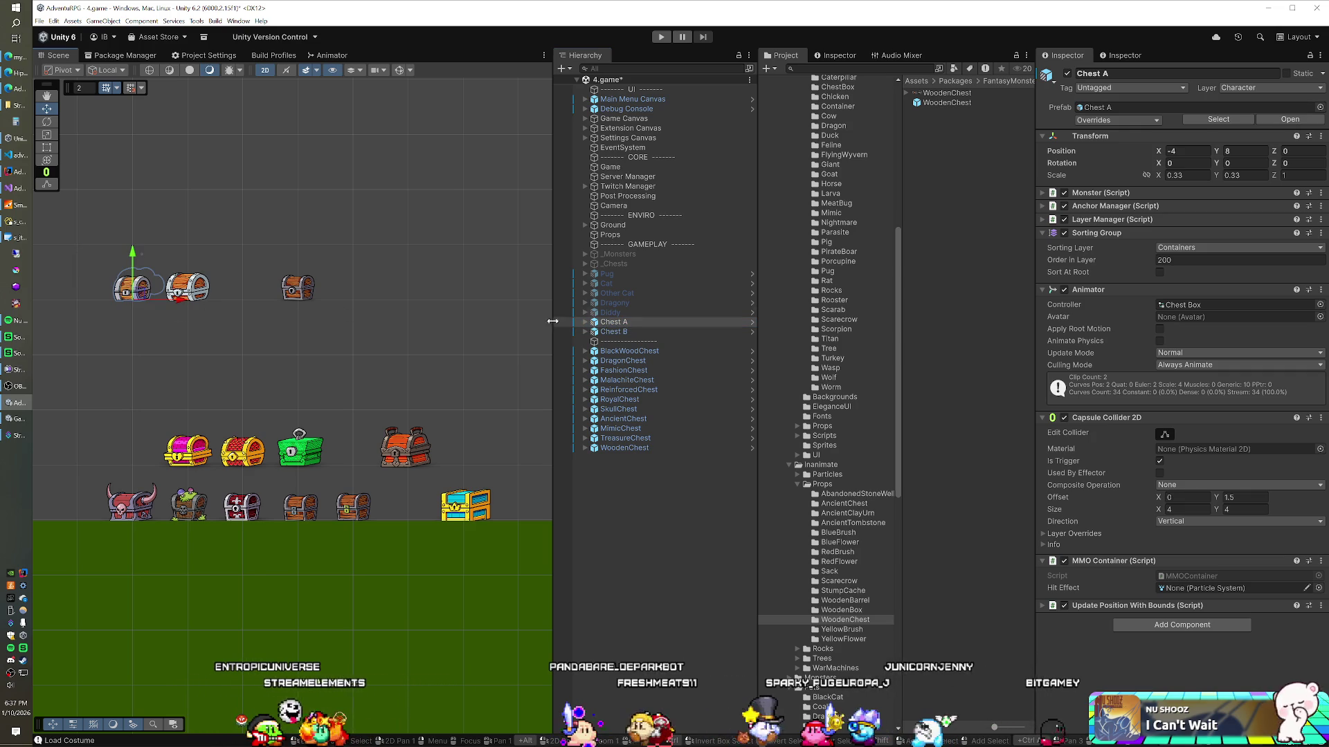
left_click(613, 331, "ctrl")
mouse_move(233, 302)
left_mouse_down()
mouse_move(288, 301)
mouse_move(350, 335)
mouse_move(360, 321)
left_mouse_up()
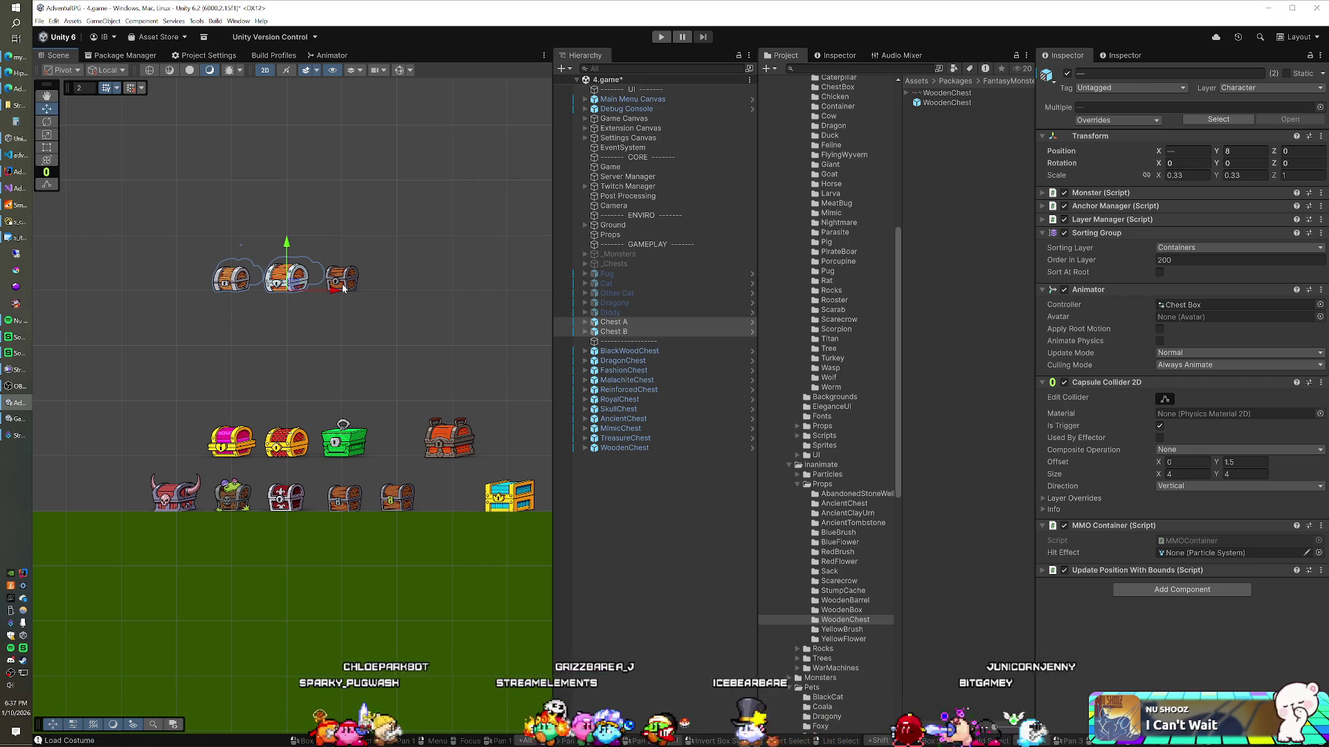
Raise TreasureChest and MimicChest into the top row, with MimicChest at 6, 8
left_click(340, 506)
left_click_drag(344, 502, 400, 289)
left_click(396, 496)
mouse_move(396, 497)
left_mouse_down()
mouse_move(452, 339)
mouse_move(452, 284)
left_mouse_up()
mouse_move(383, 377)
left_mouse_down()
mouse_move(355, 378)
mouse_move(348, 393)
left_mouse_up()
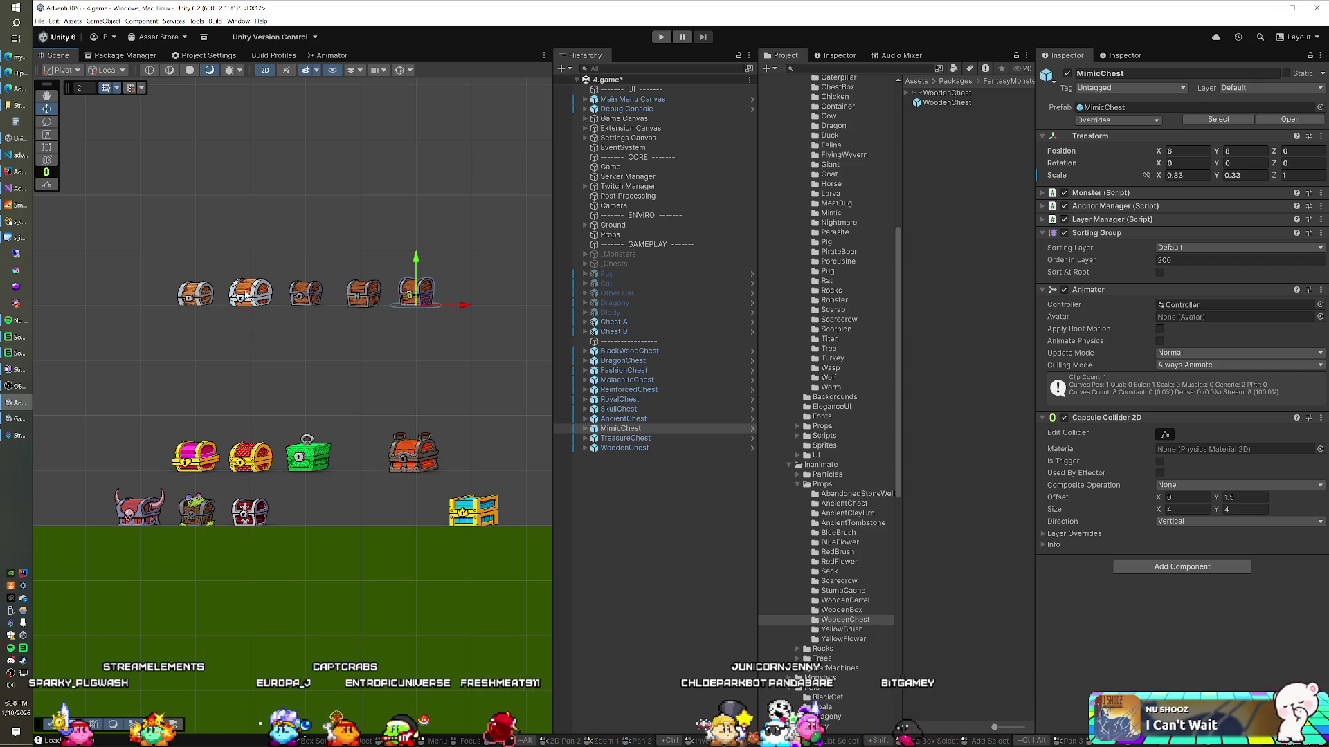
Enlarge the WoodenChest with the Scale tool, setting its X and Y scale to 0.5
left_click(296, 296)
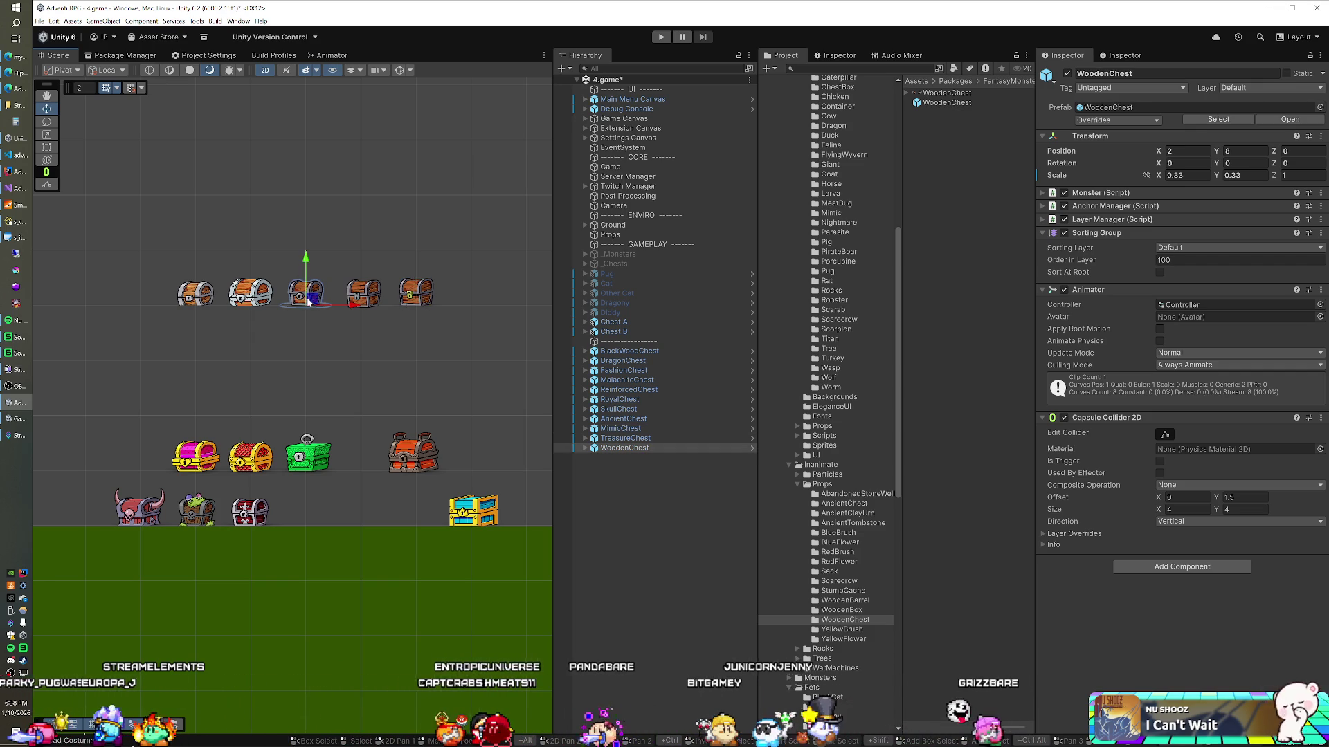
key("r")
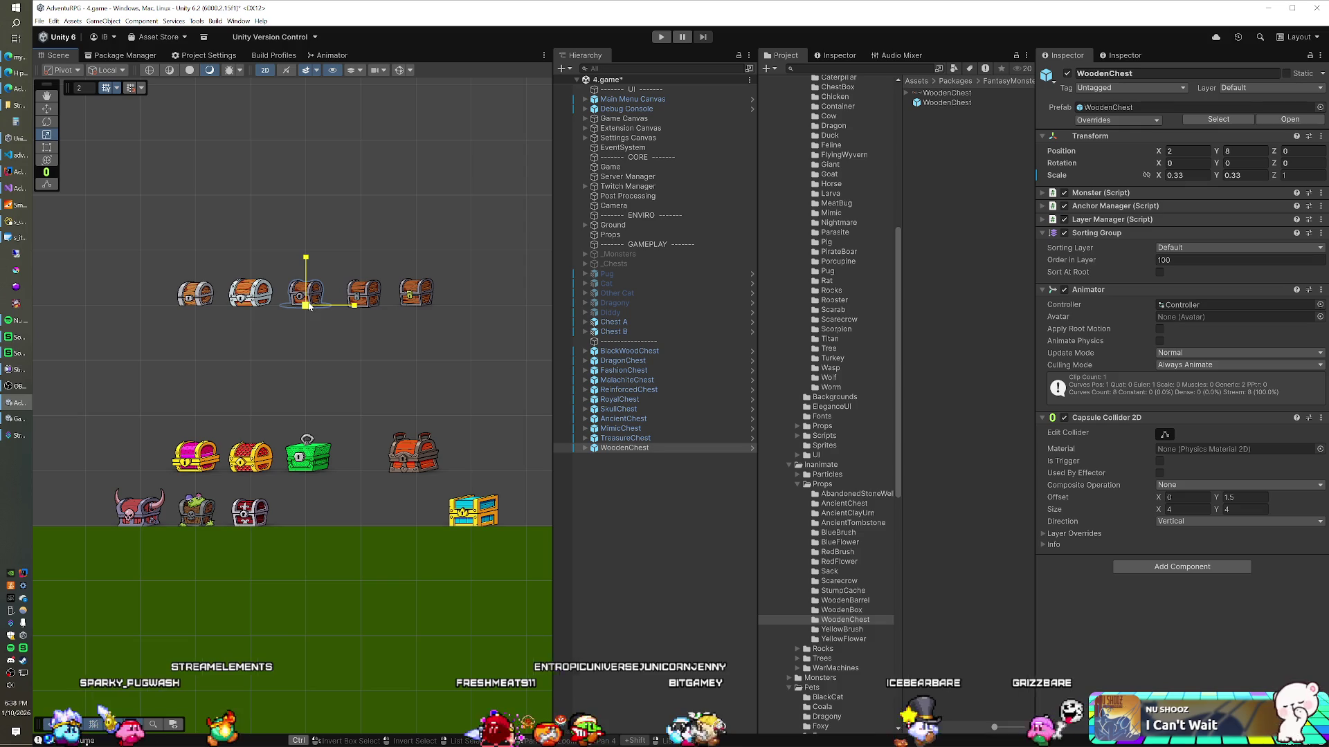
left_click_drag(313, 299, 313, 300)
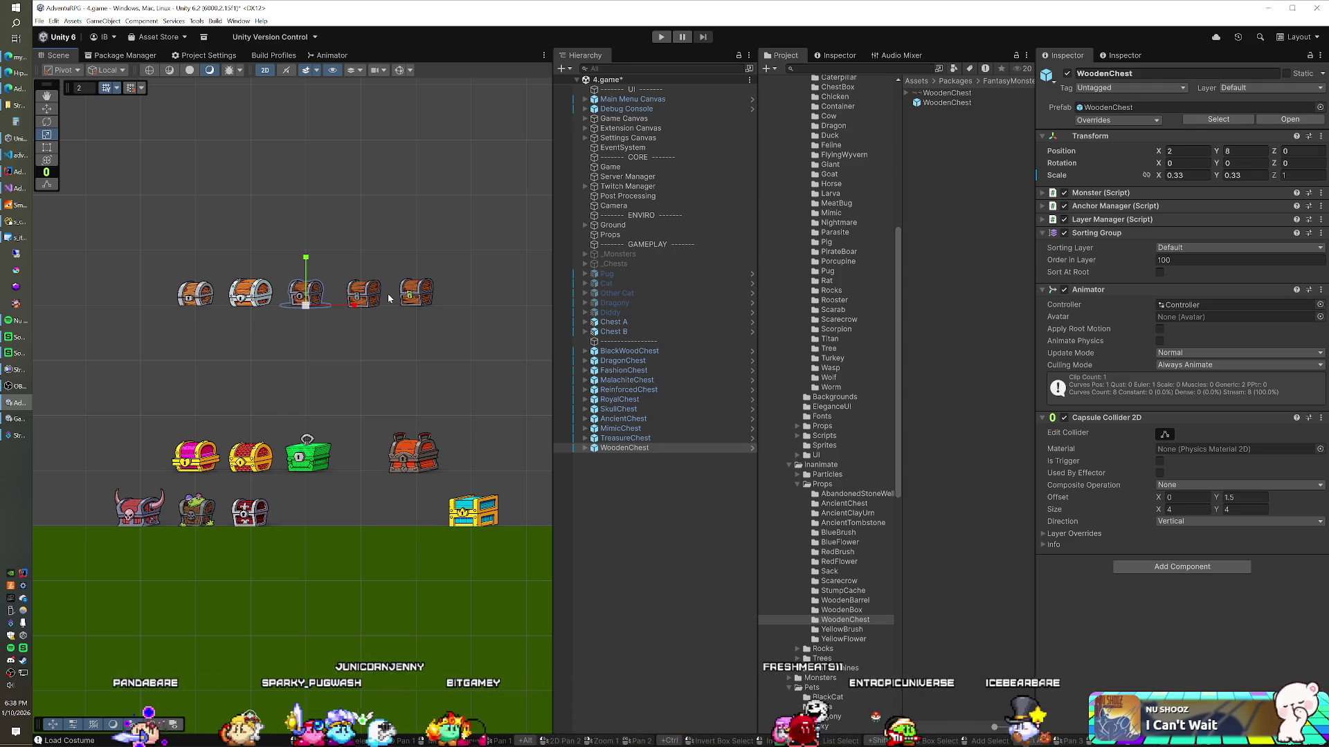
left_click(1186, 175)
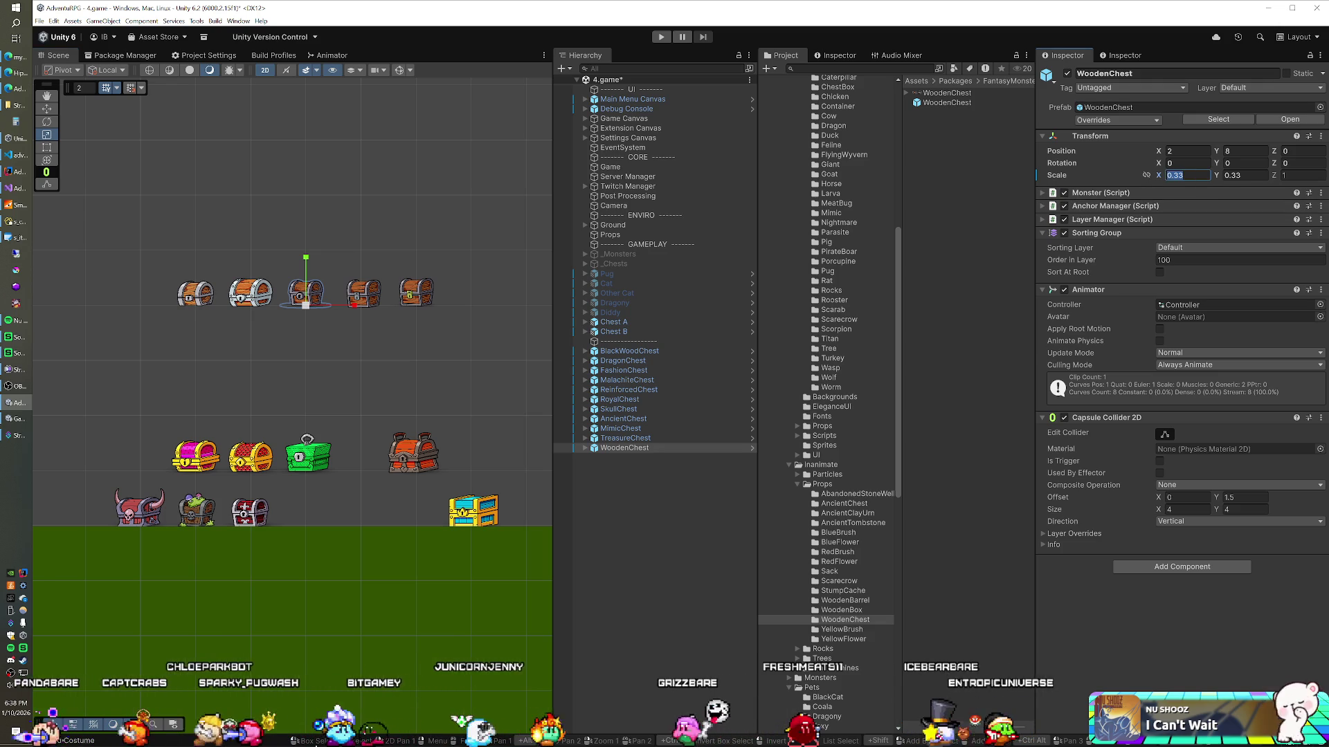
type("0.5")
key("Tab")
type("3")
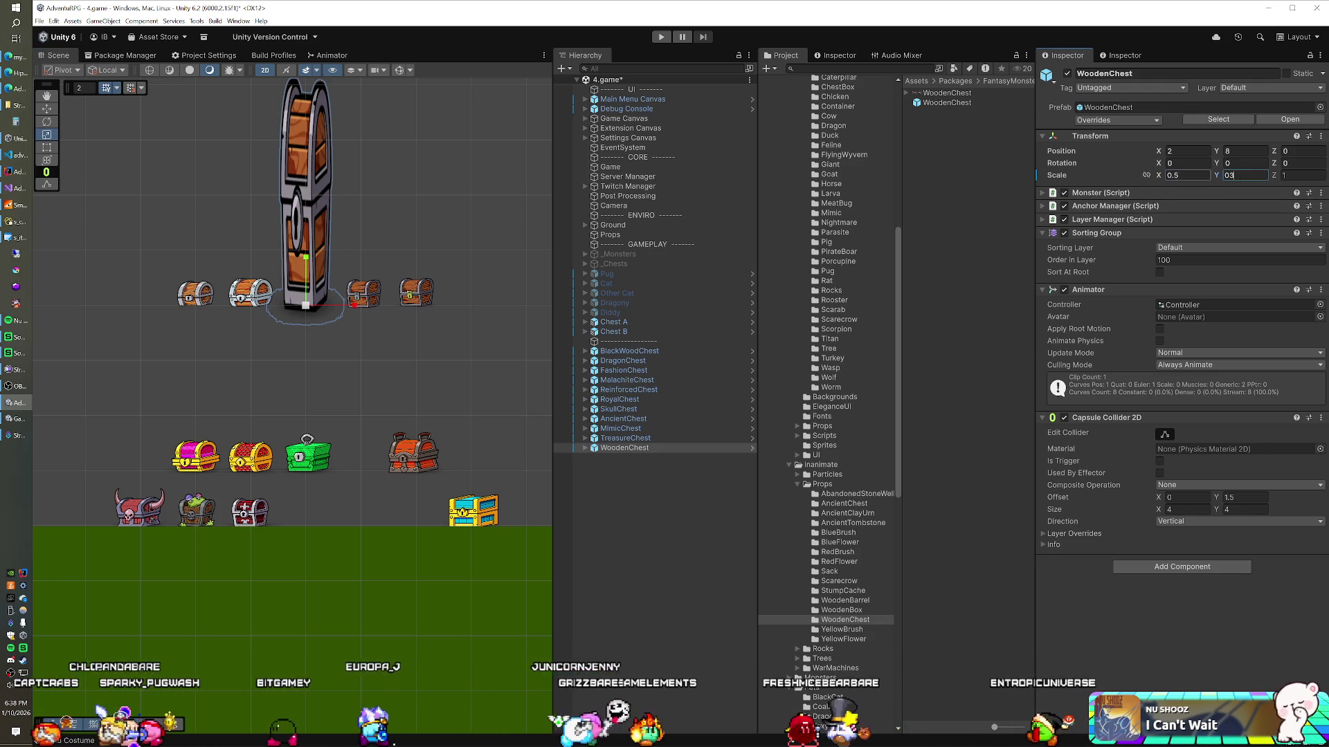
key("BackSpace")
type("0")
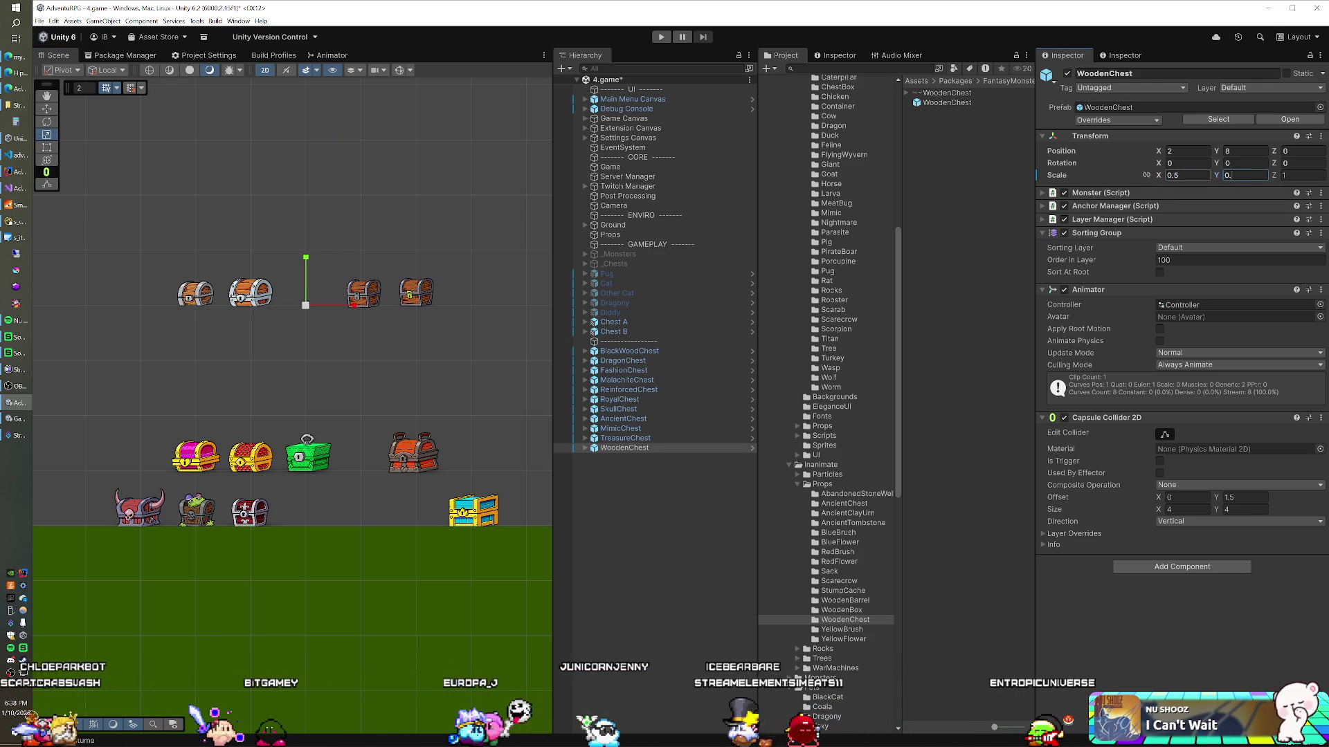
type(".5")
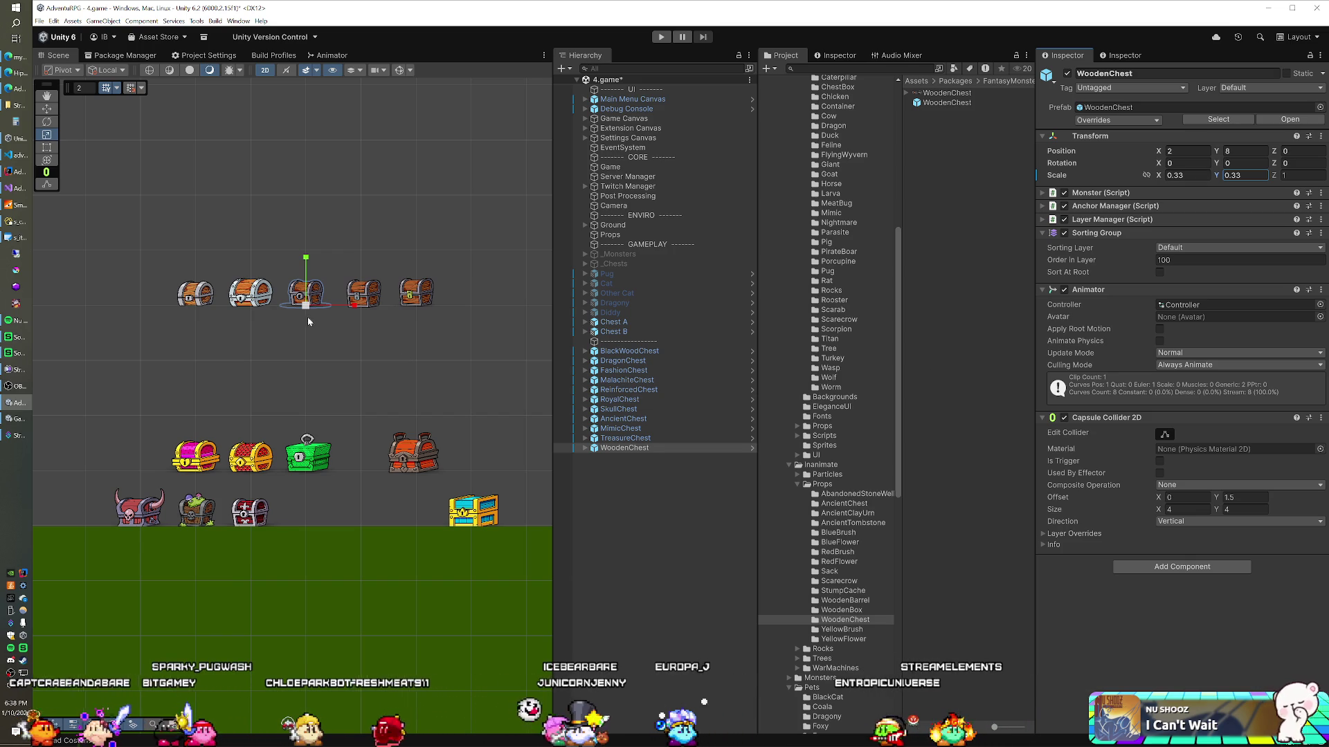
Reduce the WoodenChest's X and Y scale to 0.4
left_click_drag(305, 307, 320, 302)
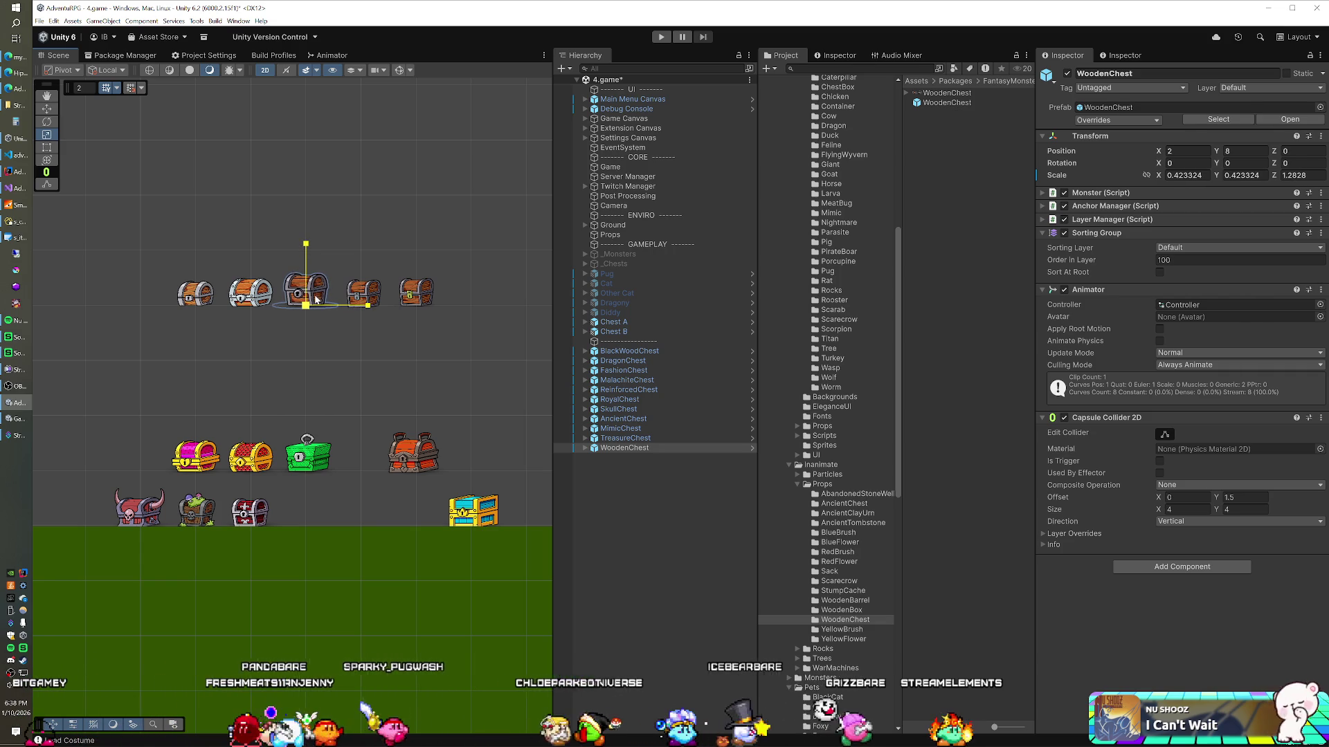
left_click_drag(298, 347, 343, 346)
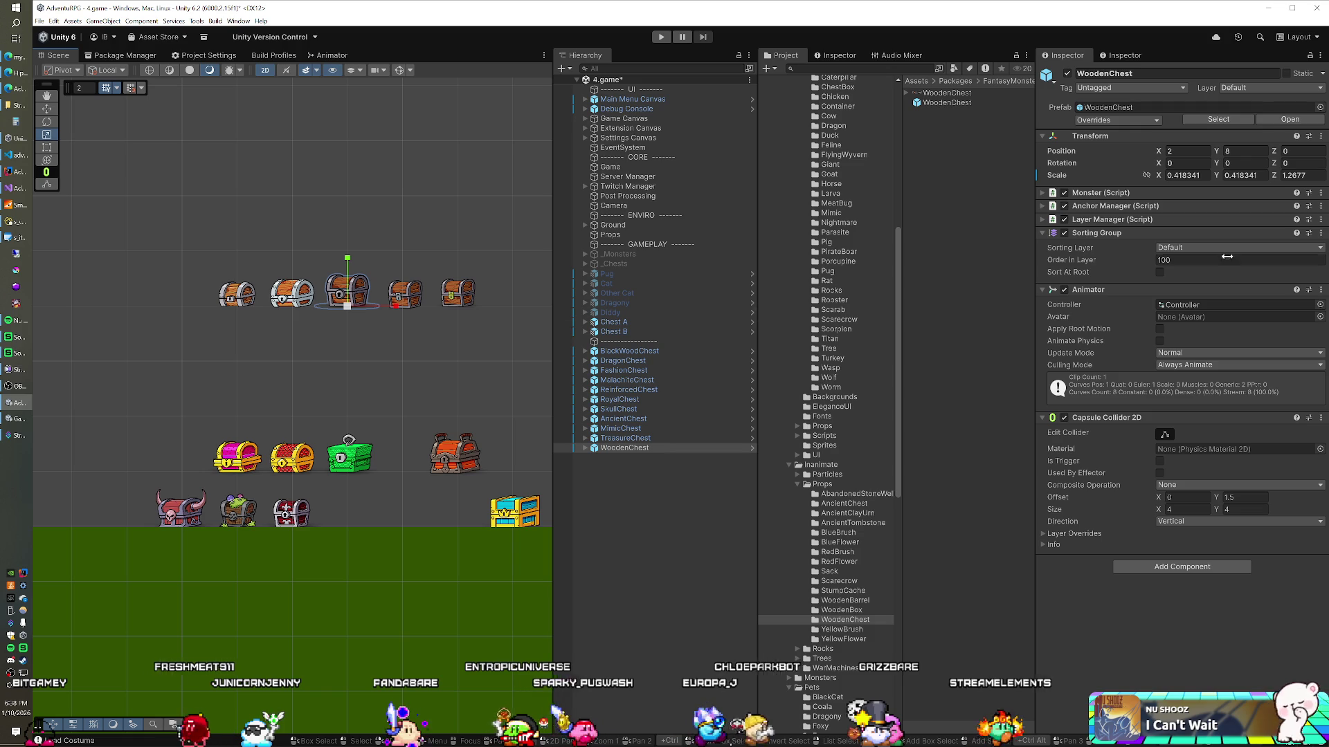
left_click(1185, 175)
type("0.4")
key("Tab")
type("0.4")
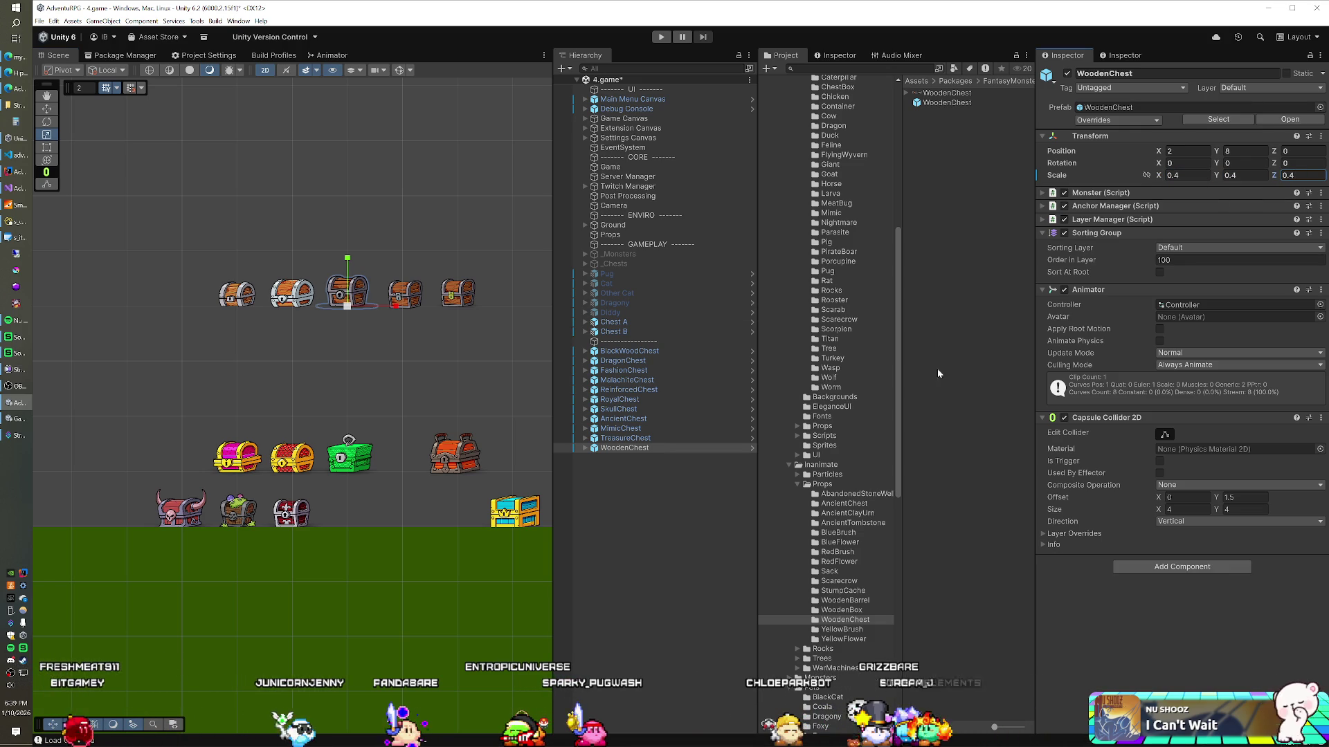
Box-select TreasureChest and MimicChest and set their scale to 0.4
left_click_drag(484, 270, 424, 298)
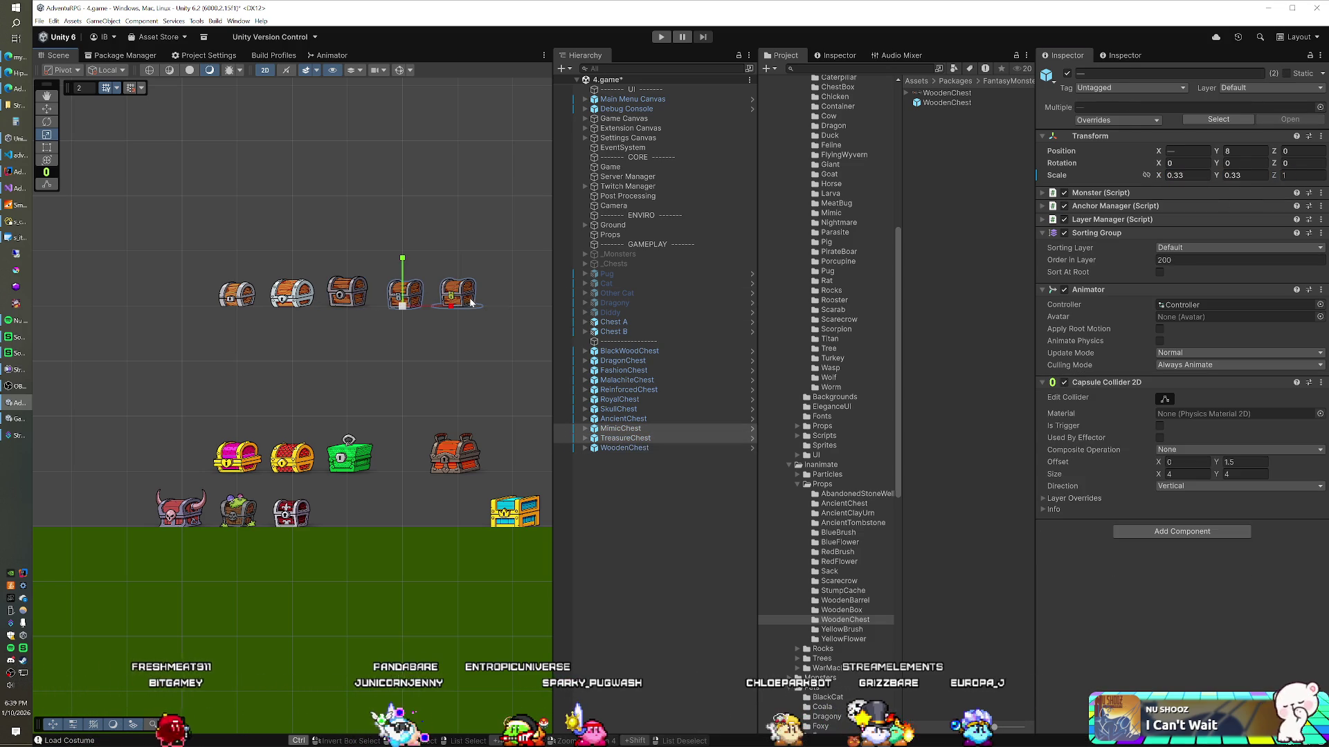
left_click(1185, 175)
type("0.4")
key("Tab")
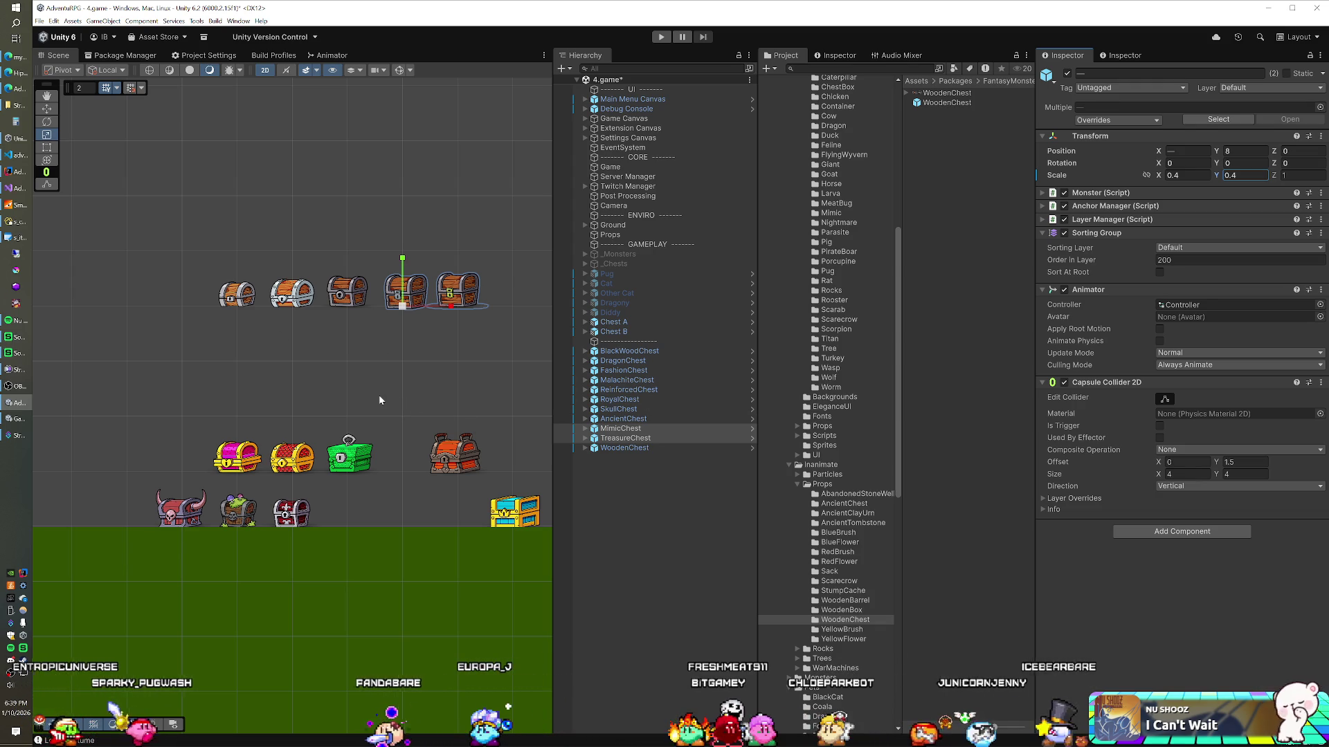
left_click(238, 511)
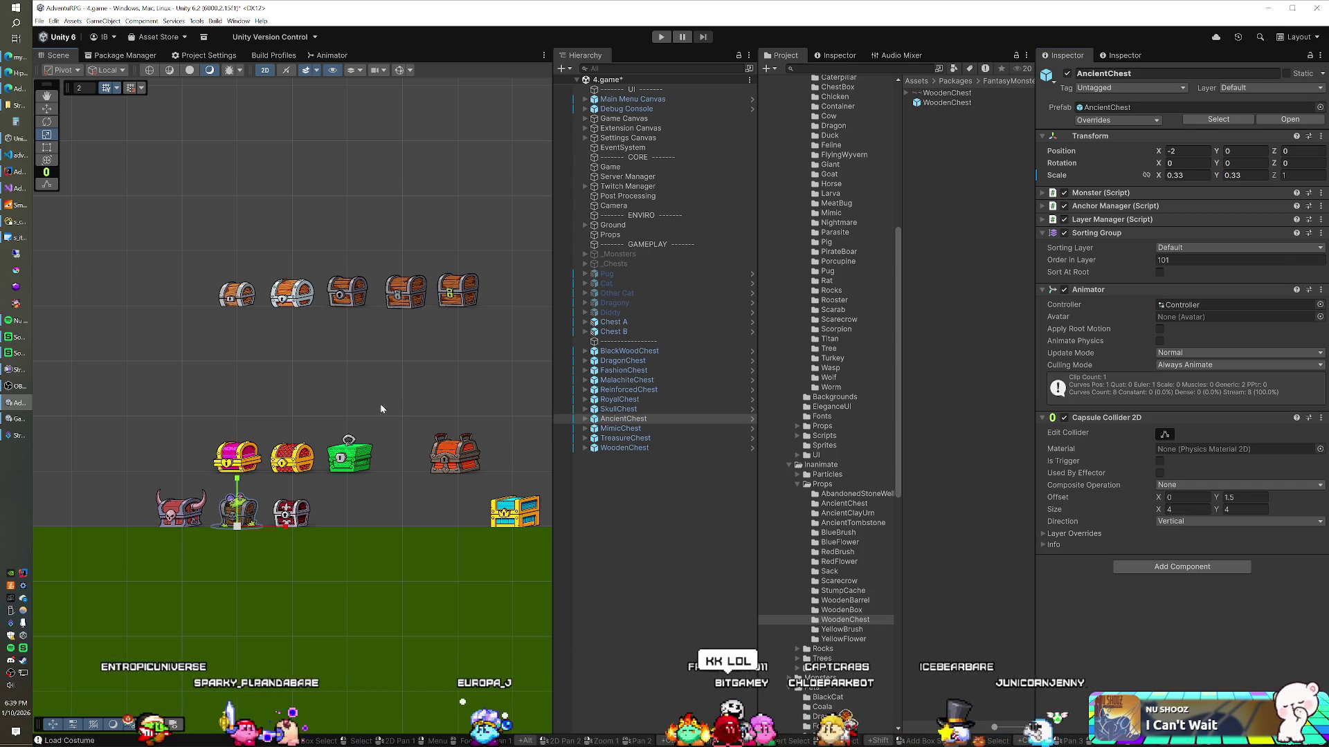
Reselect the AncientChest and enter 0.4 as its scale values
left_click(454, 396)
left_click(239, 519)
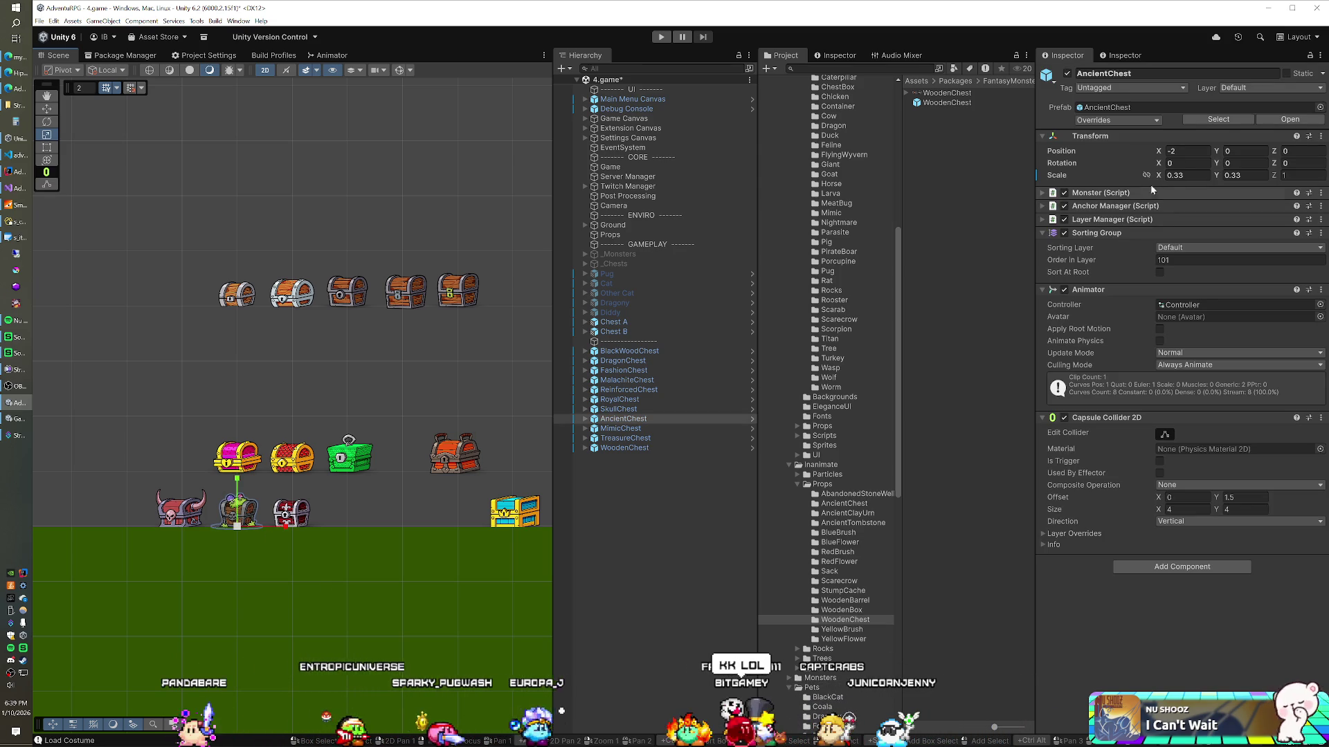
type("0.4")
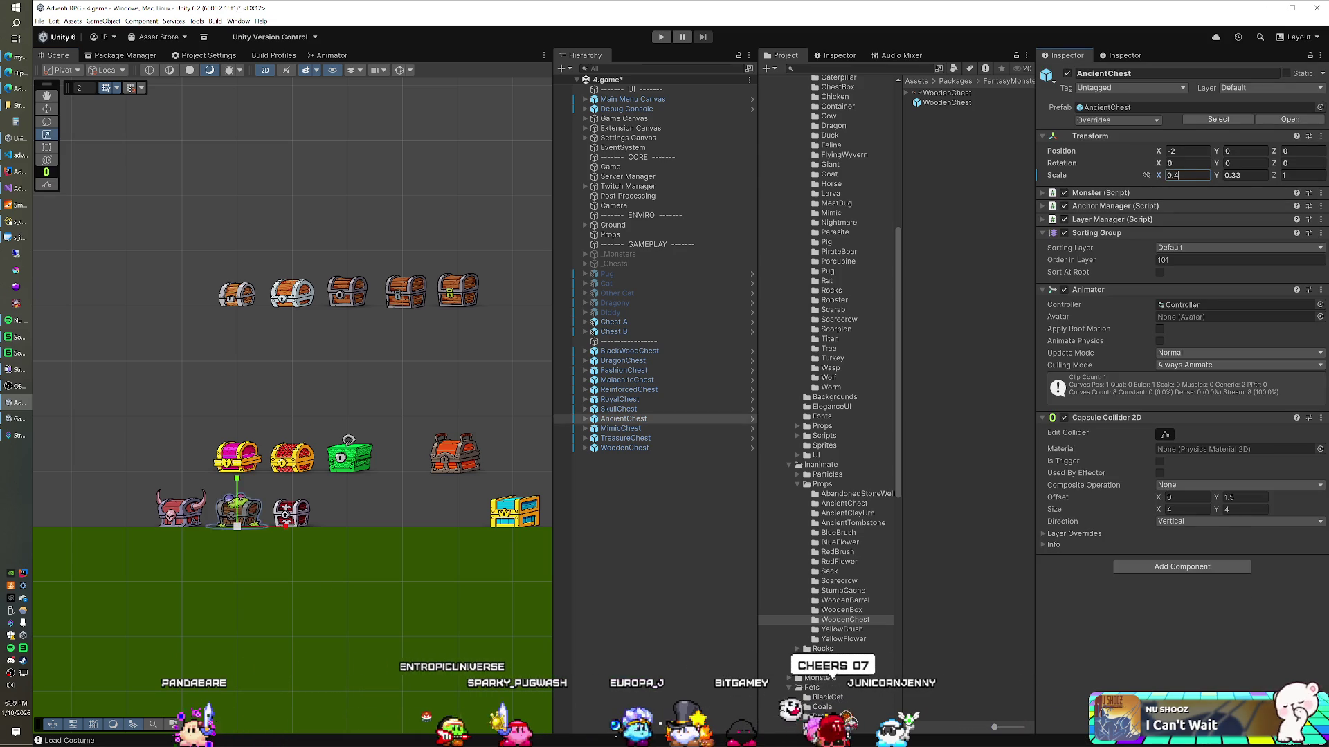
key("BackSpace")
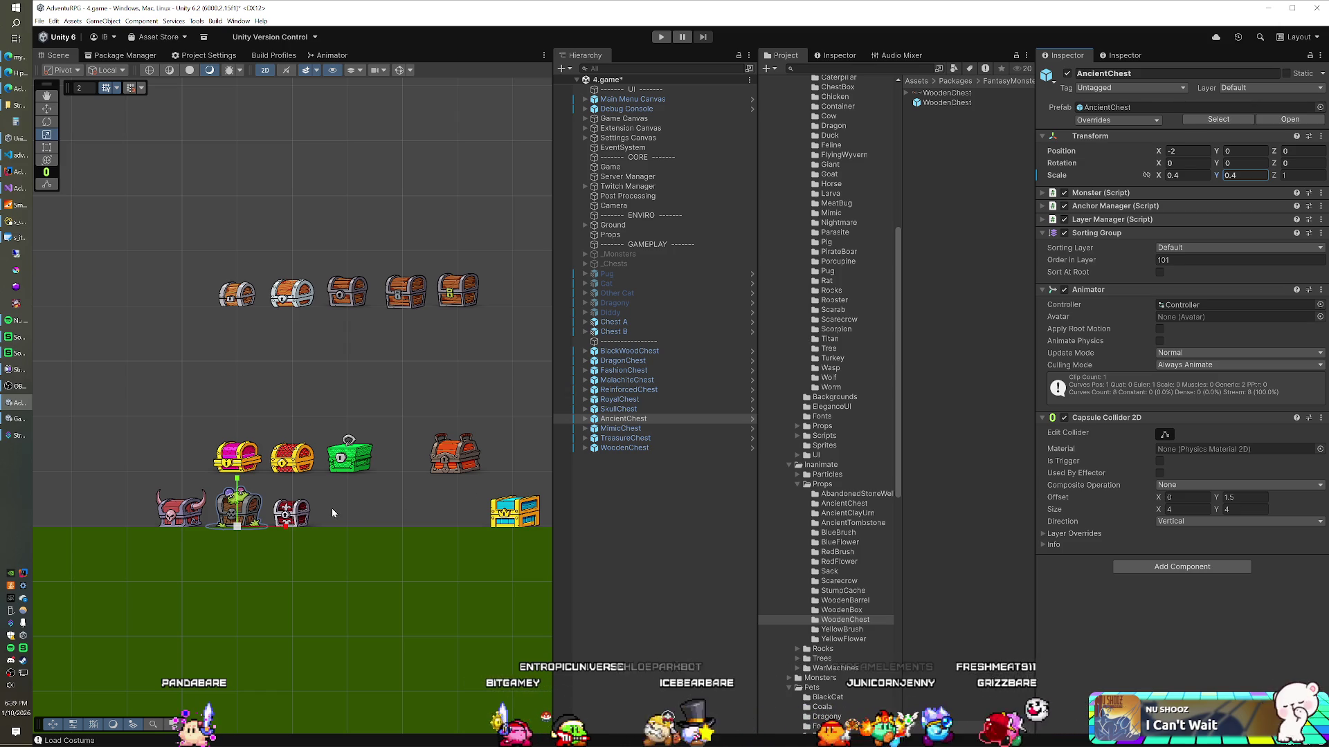
left_click(627, 410)
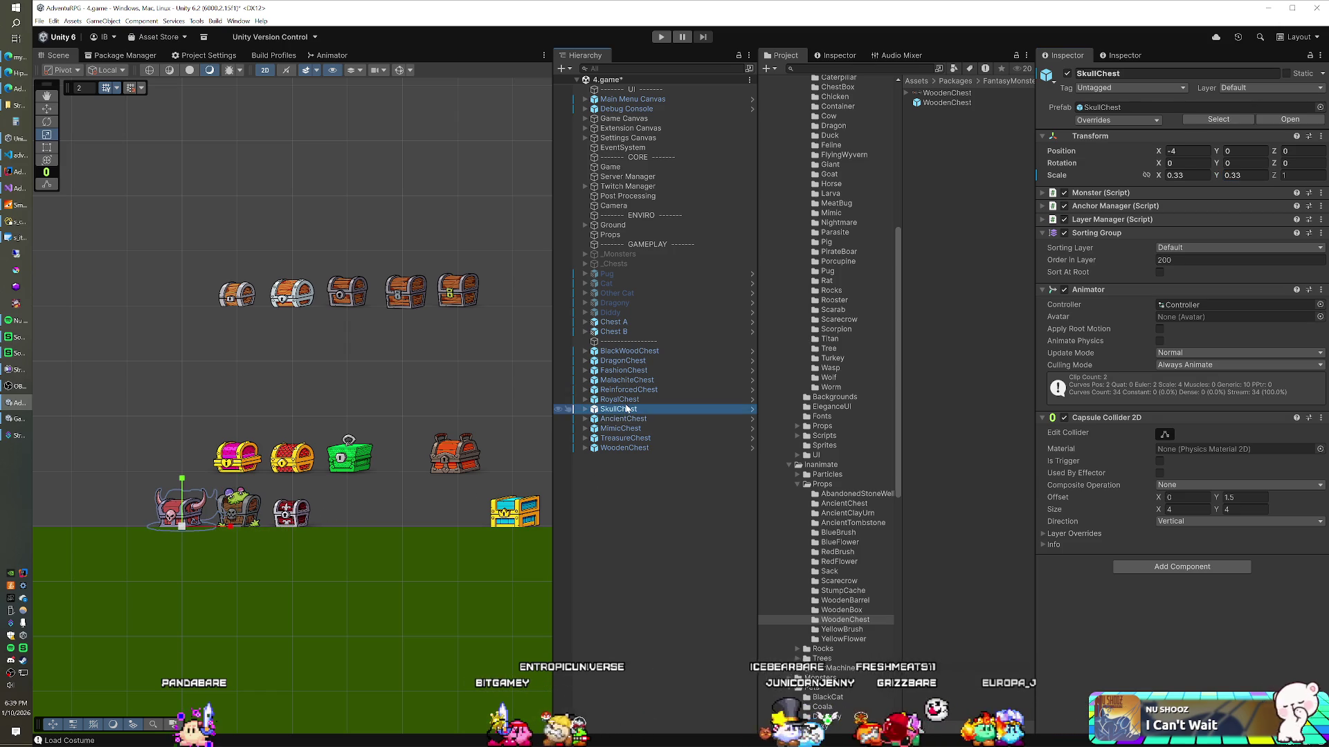
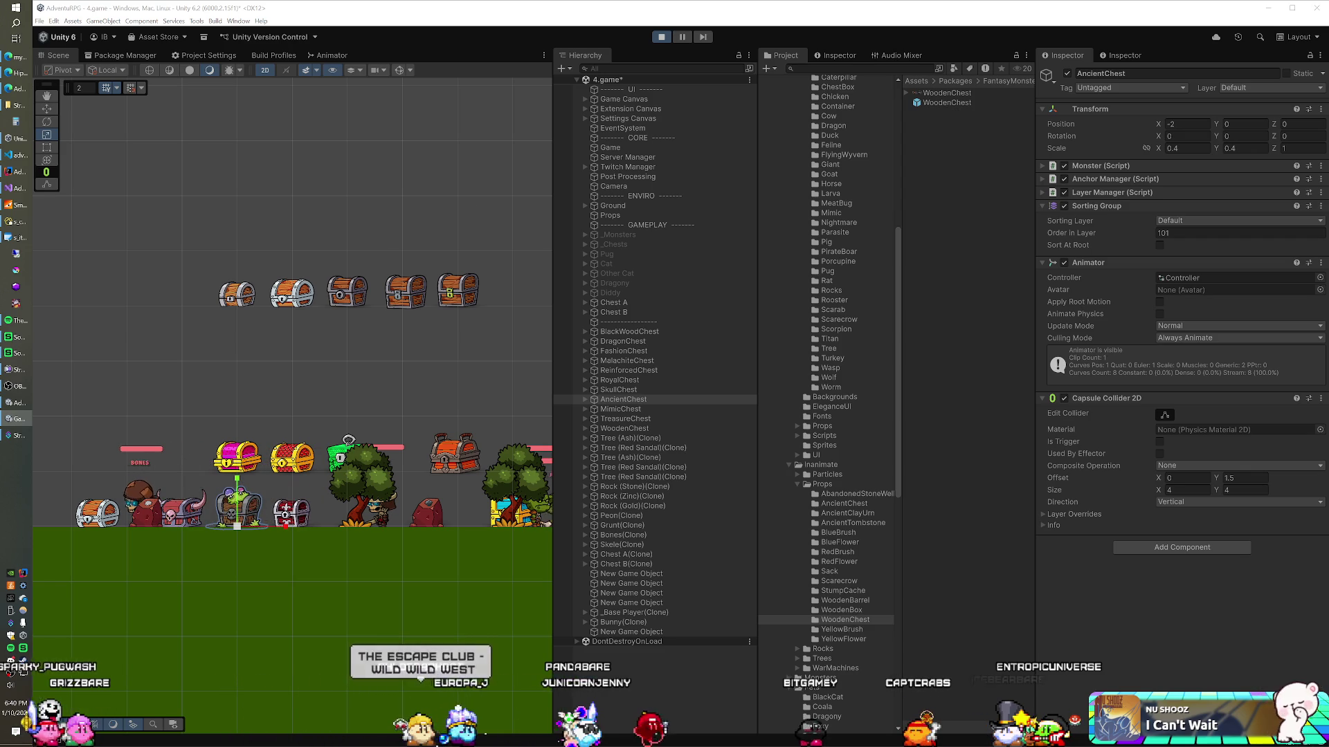
Uncheck Spawn Enemies and Spawn Deposits on the Game object's Spawn Manager, then test-run the game
left_click(661, 37)
left_click(609, 147)
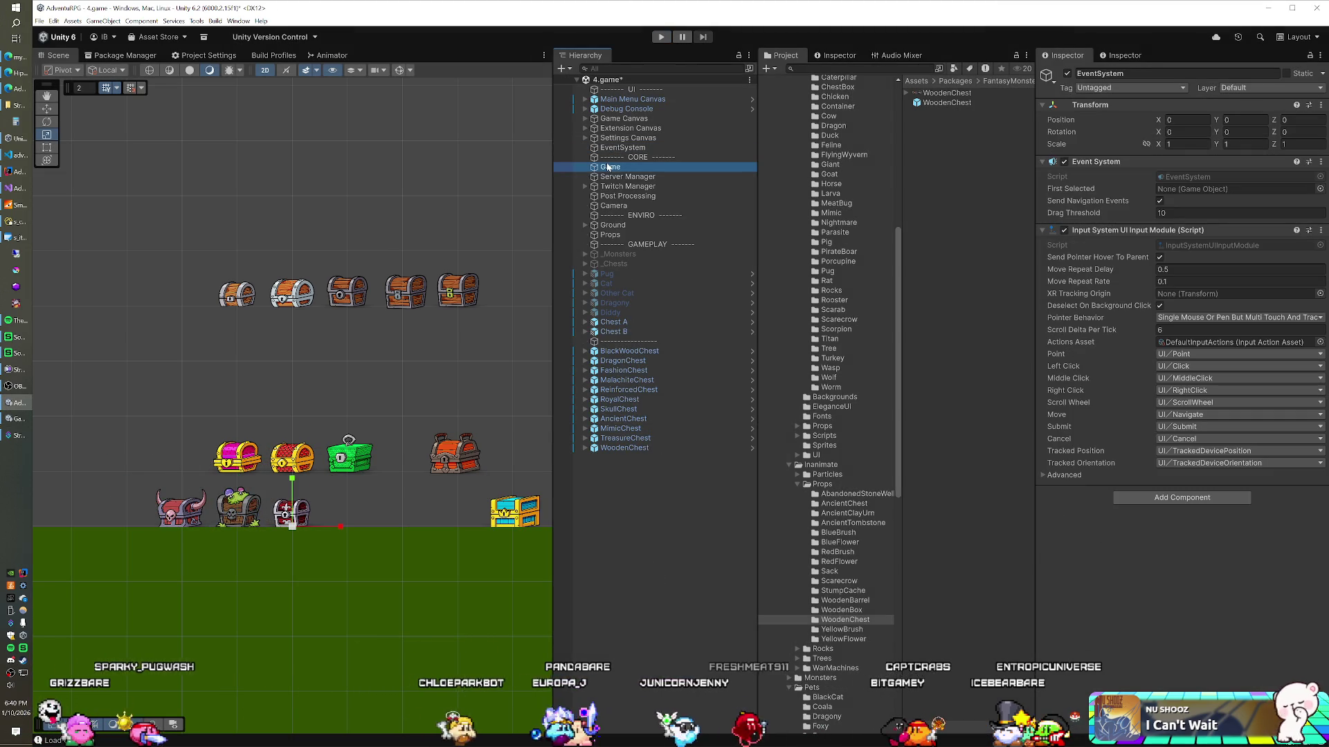
left_click(1160, 290)
left_click(1159, 303)
key("ctrl+p")
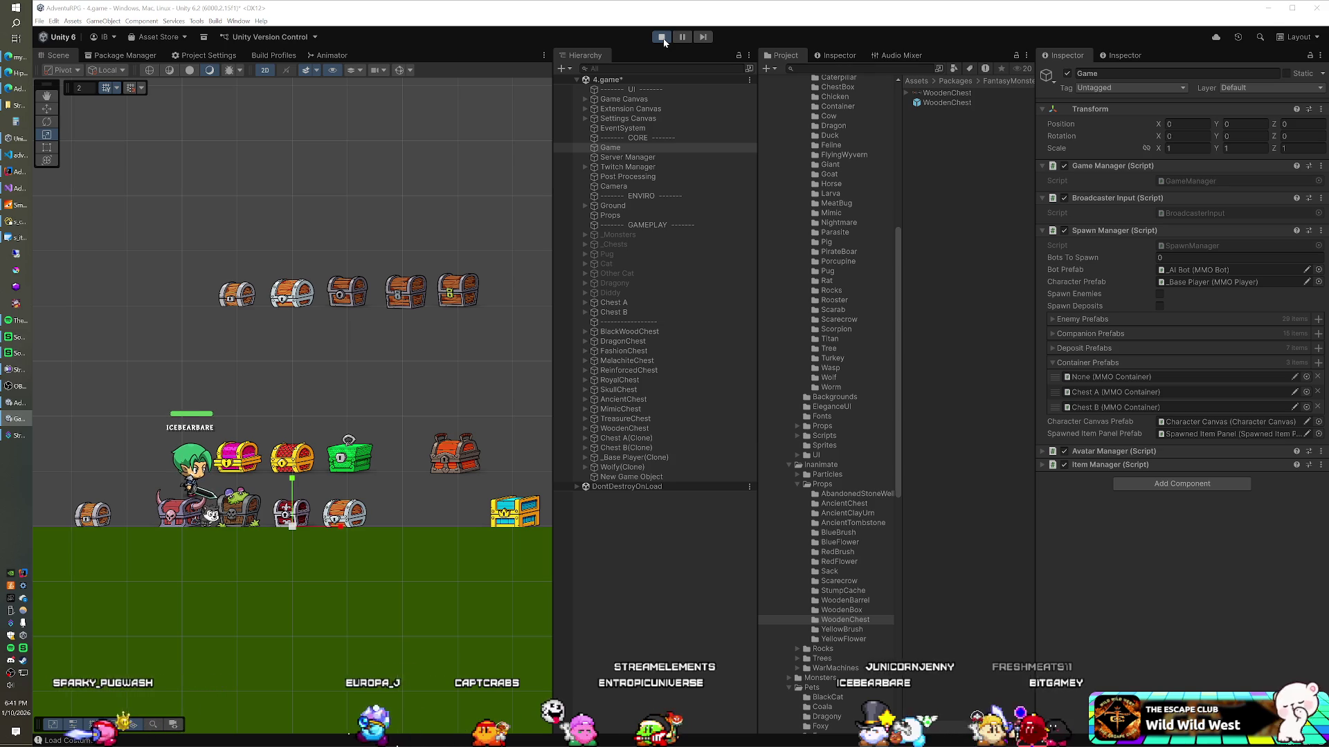
left_click(663, 37)
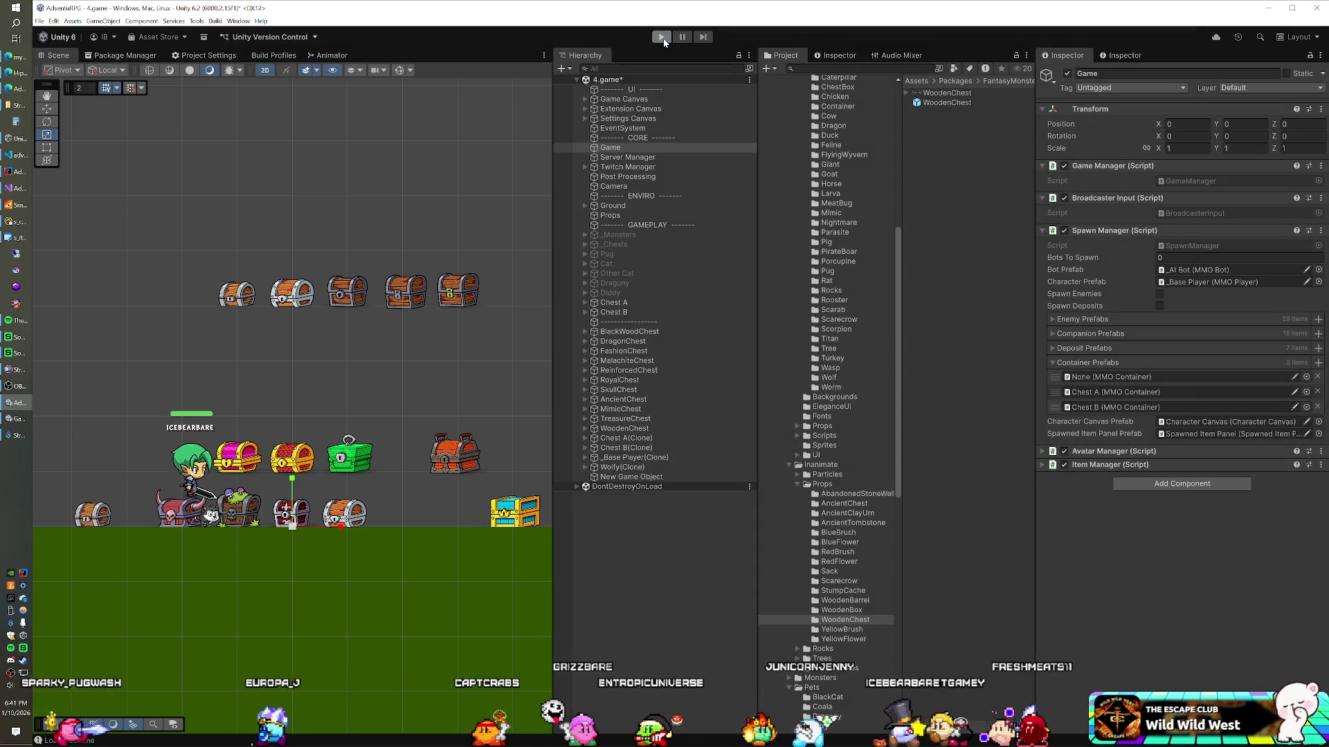
Tick Is Trigger on the Capsule Collider 2D of Chest A through WoodenChest, then play-test
left_click(627, 322)
left_click(613, 448, "shift")
left_click(630, 343, "ctrl")
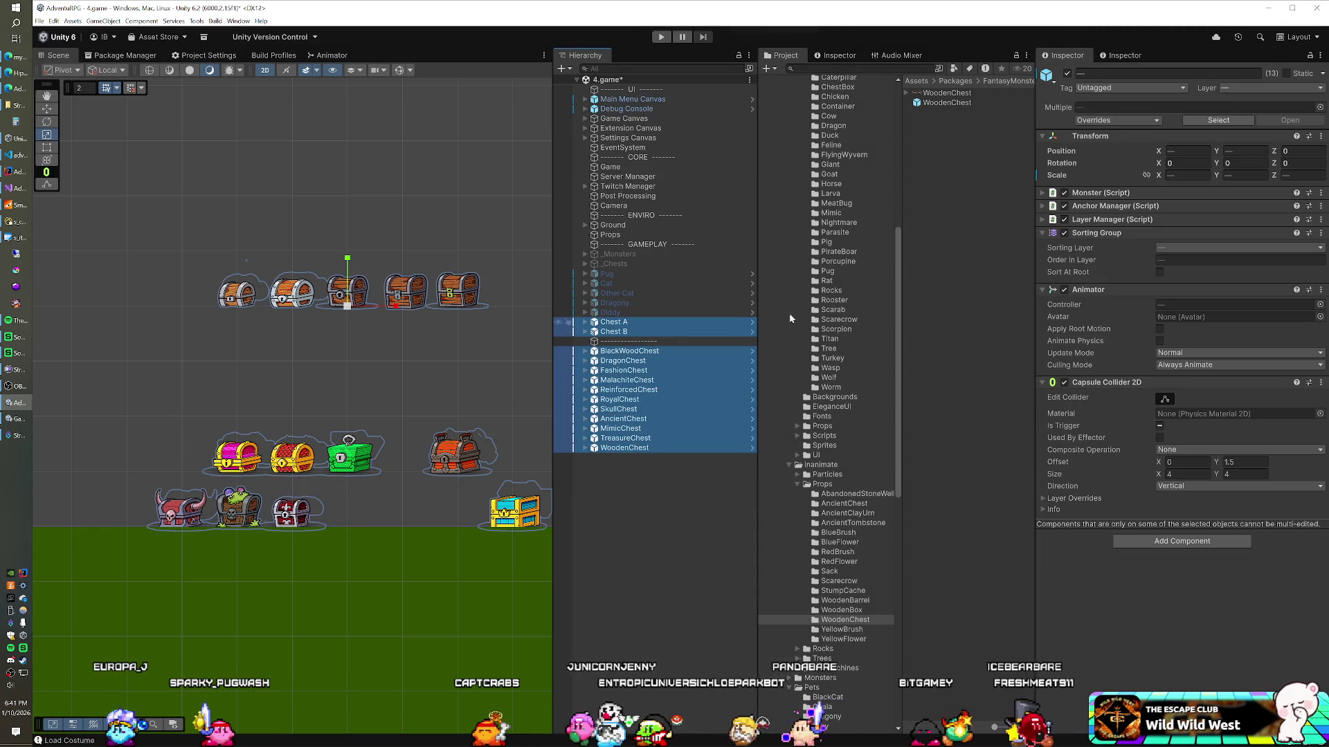
left_click(1161, 426)
left_click(663, 37)
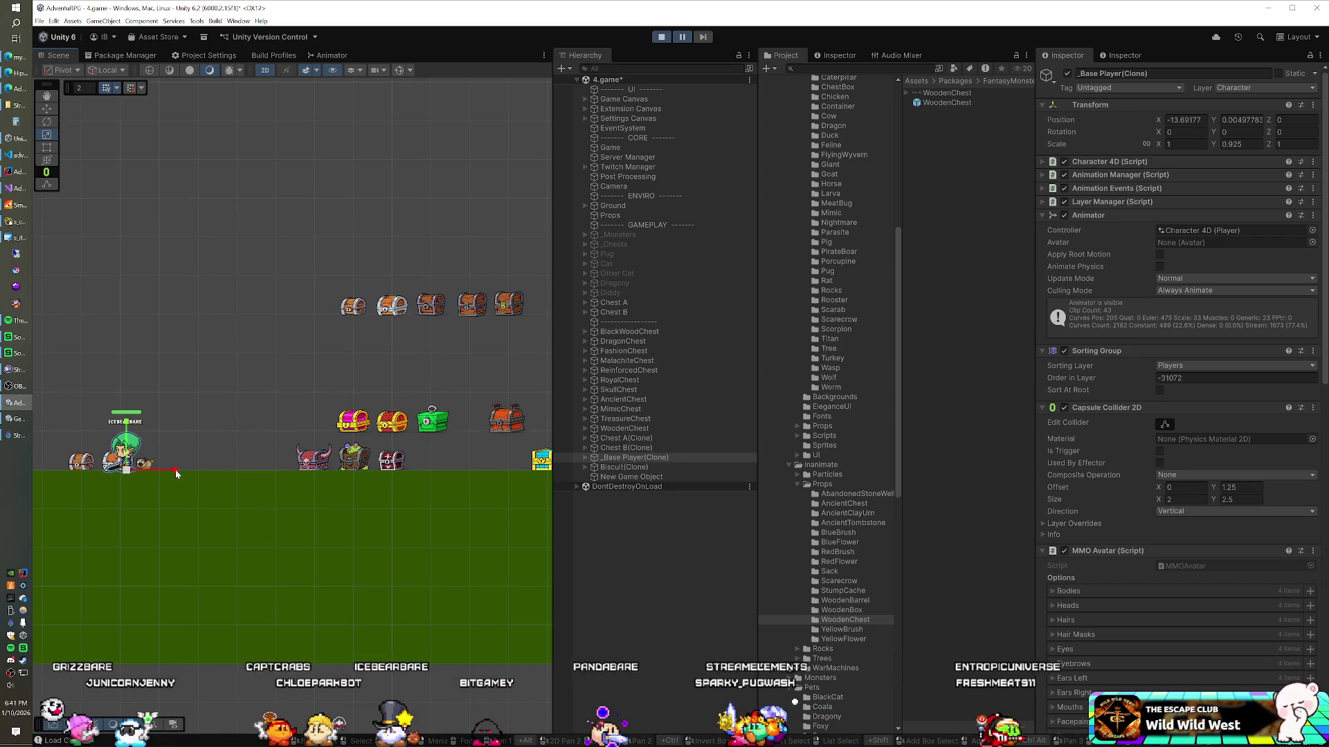
left_click(1186, 144)
Set the player's Scale X to -1 and drag it right across the chests and back
type("-1")
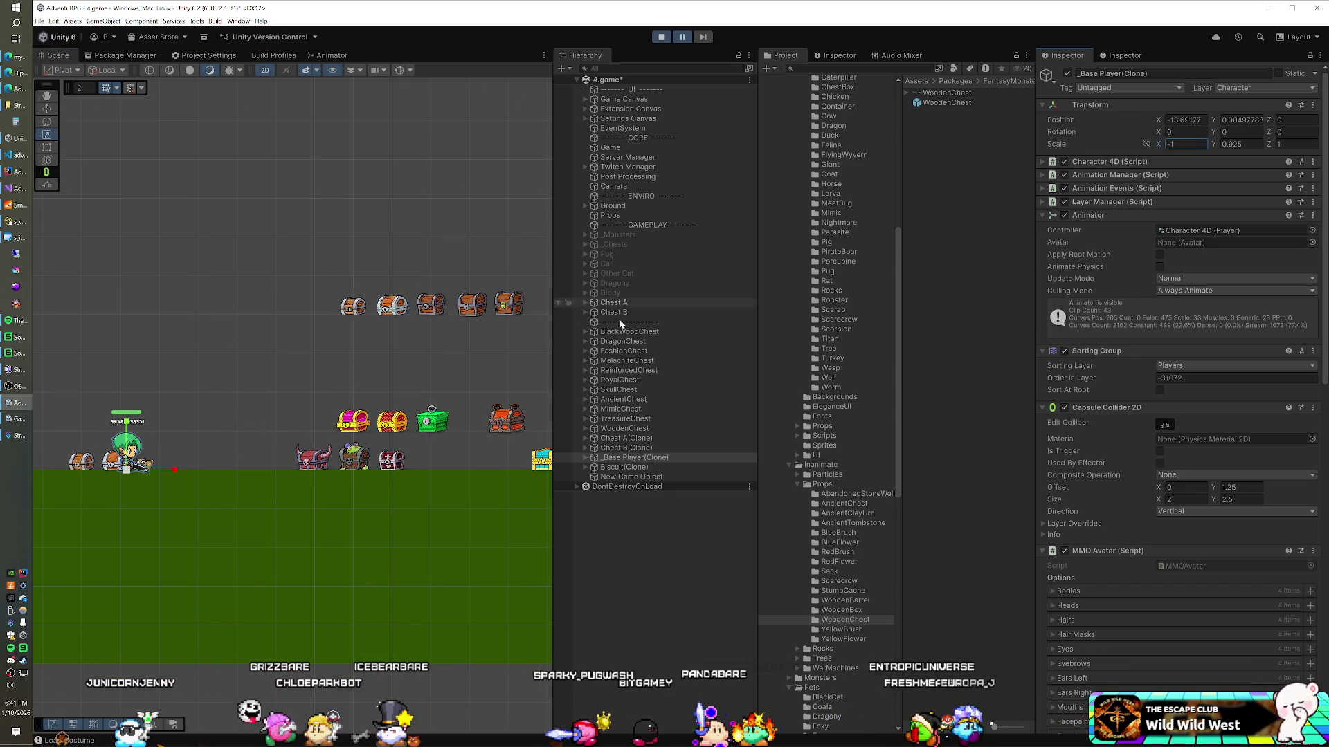
type("w")
left_click_drag(173, 470, 329, 472)
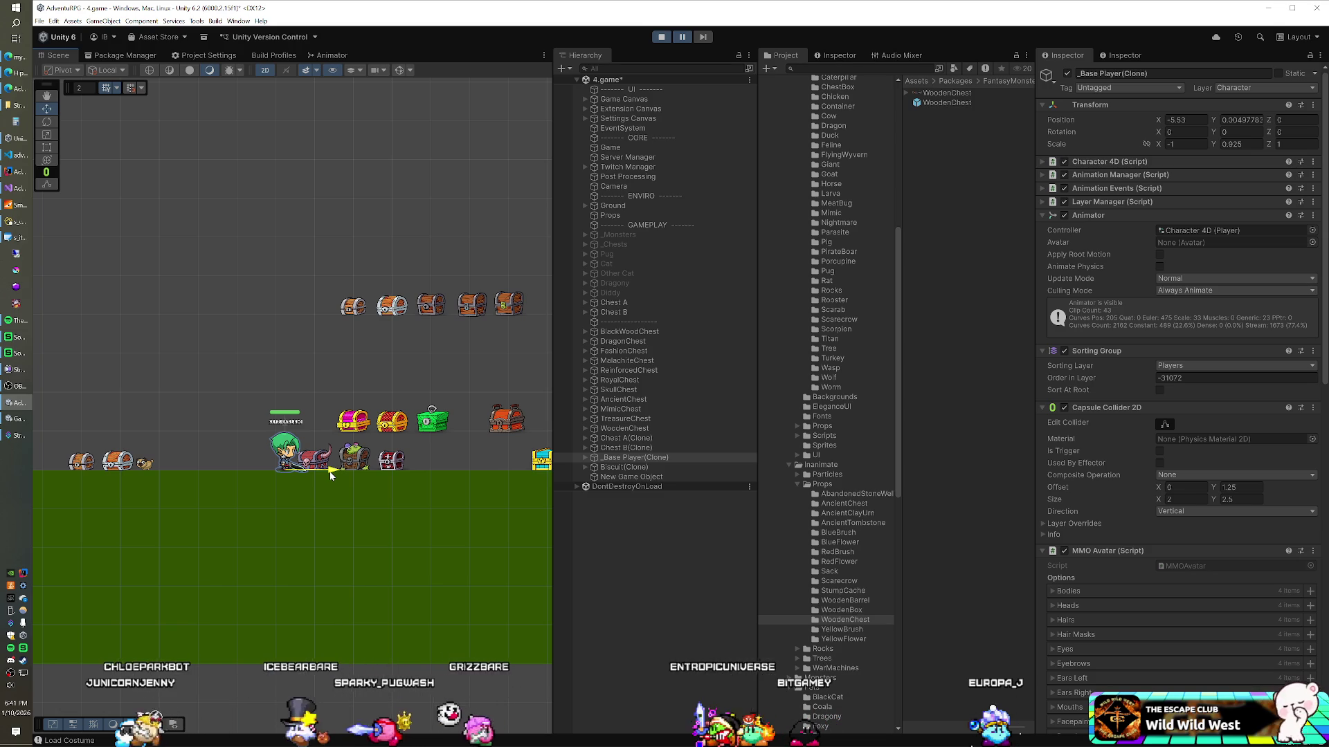
left_click_drag(344, 474, 376, 475)
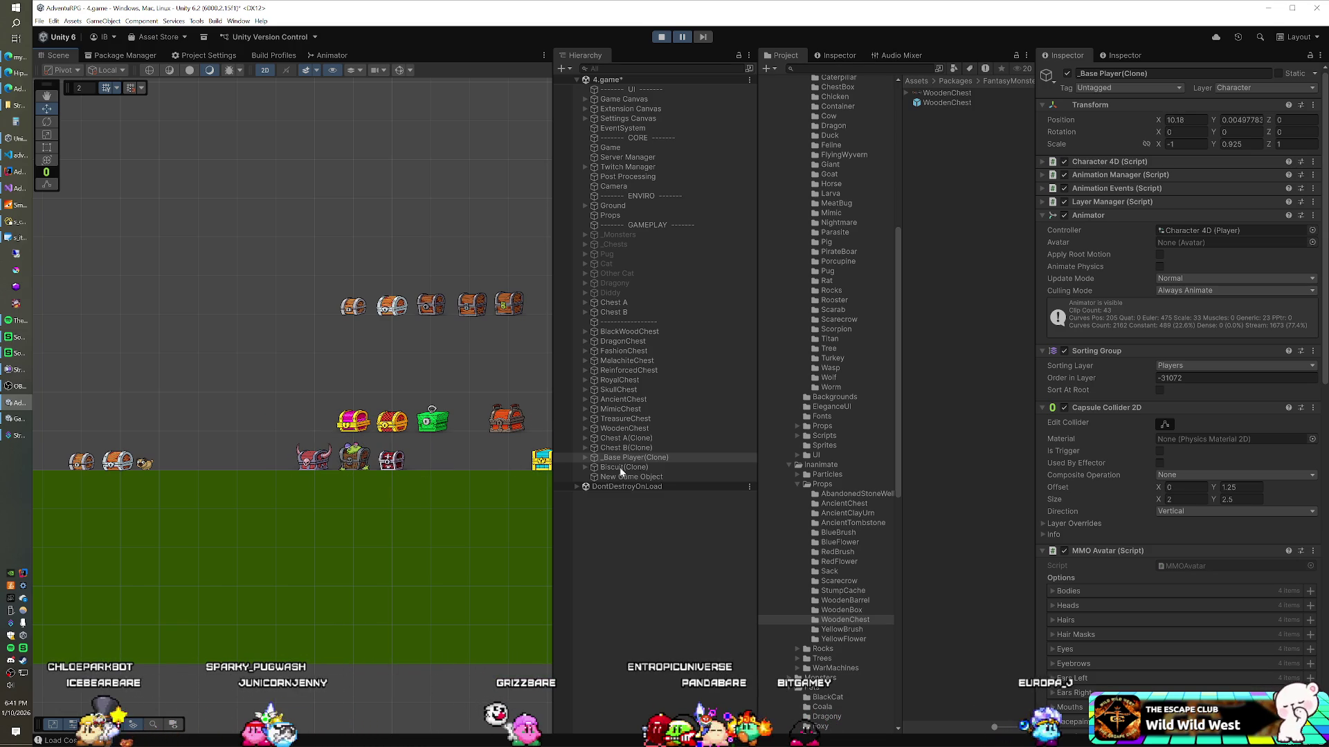
mouse_move(544, 471)
left_mouse_down()
mouse_move(247, 459)
mouse_move(379, 468)
mouse_move(269, 475)
mouse_move(368, 469)
left_mouse_up()
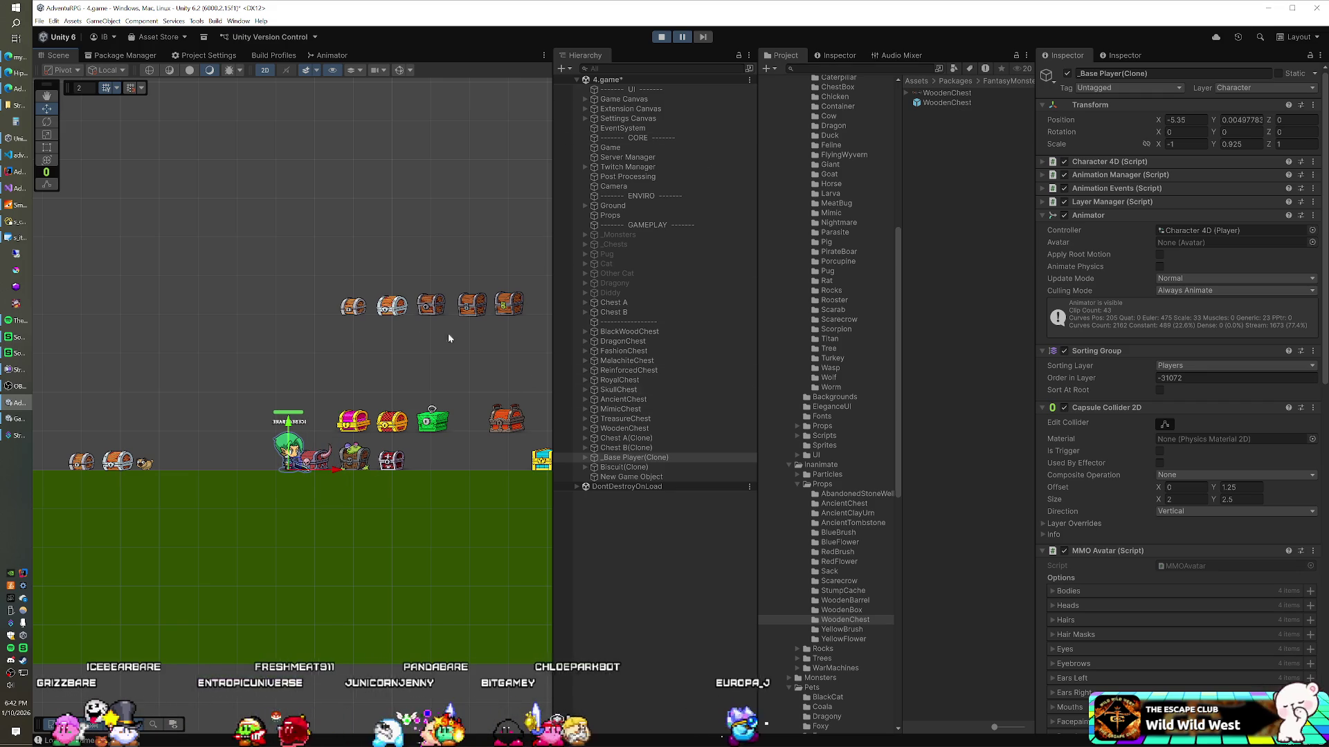
Check the wooden chest, drag the player left past it, and stop the game
left_click(425, 310)
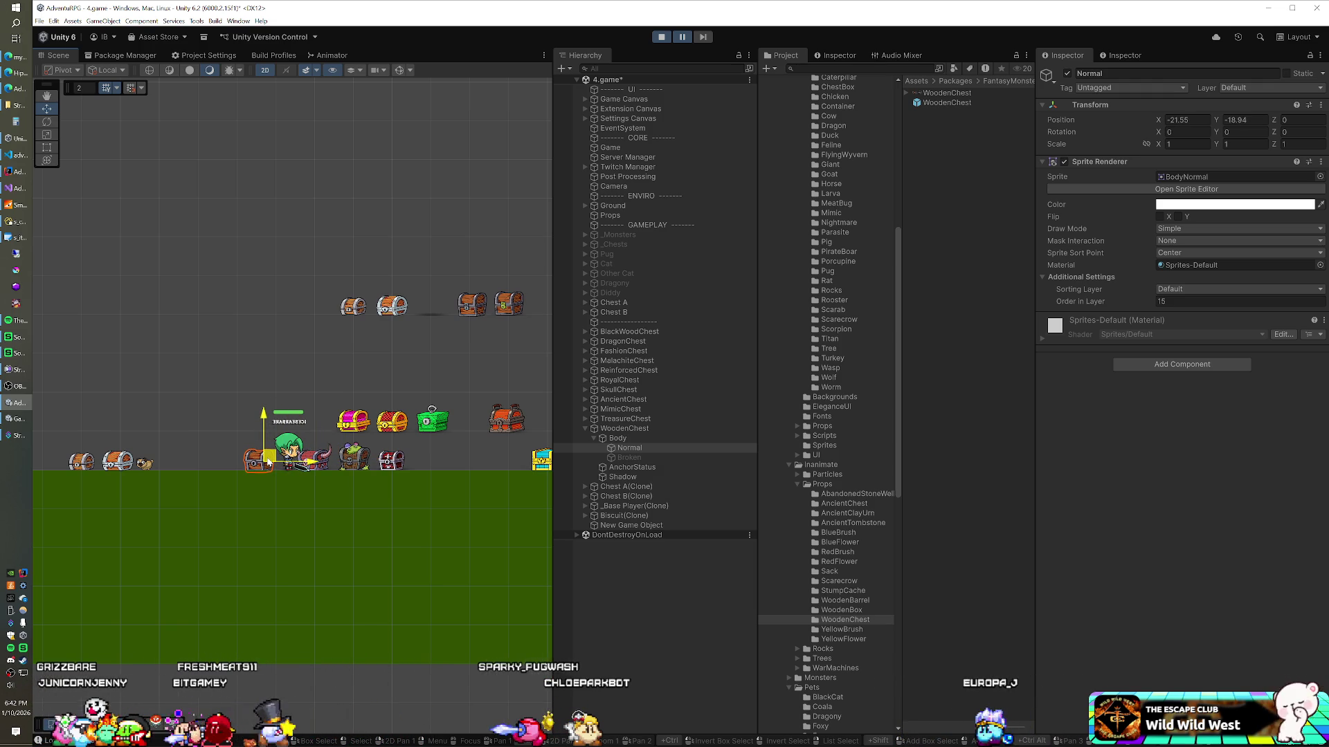
scroll(269, 455, "up", 3)
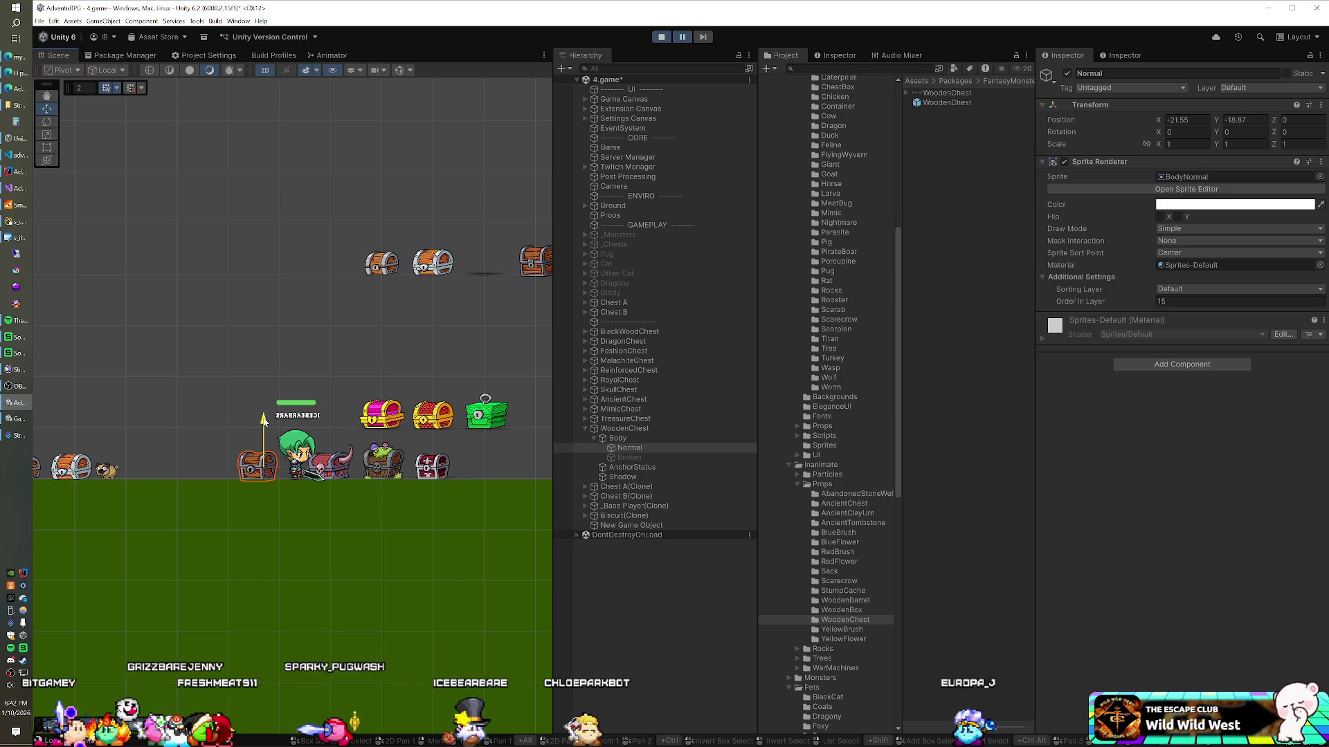
left_click(629, 507)
mouse_move(335, 480)
left_mouse_down()
mouse_move(238, 485)
mouse_move(250, 485)
left_mouse_up()
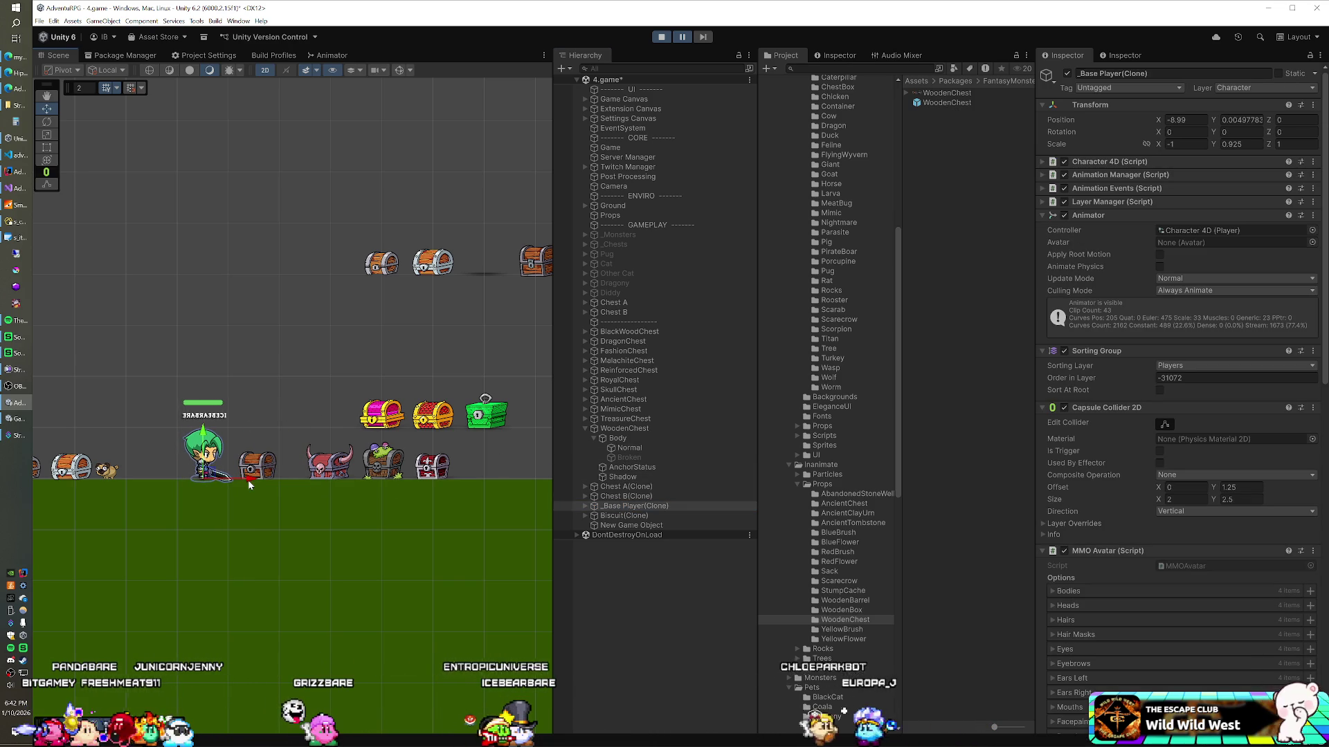
left_click(666, 39)
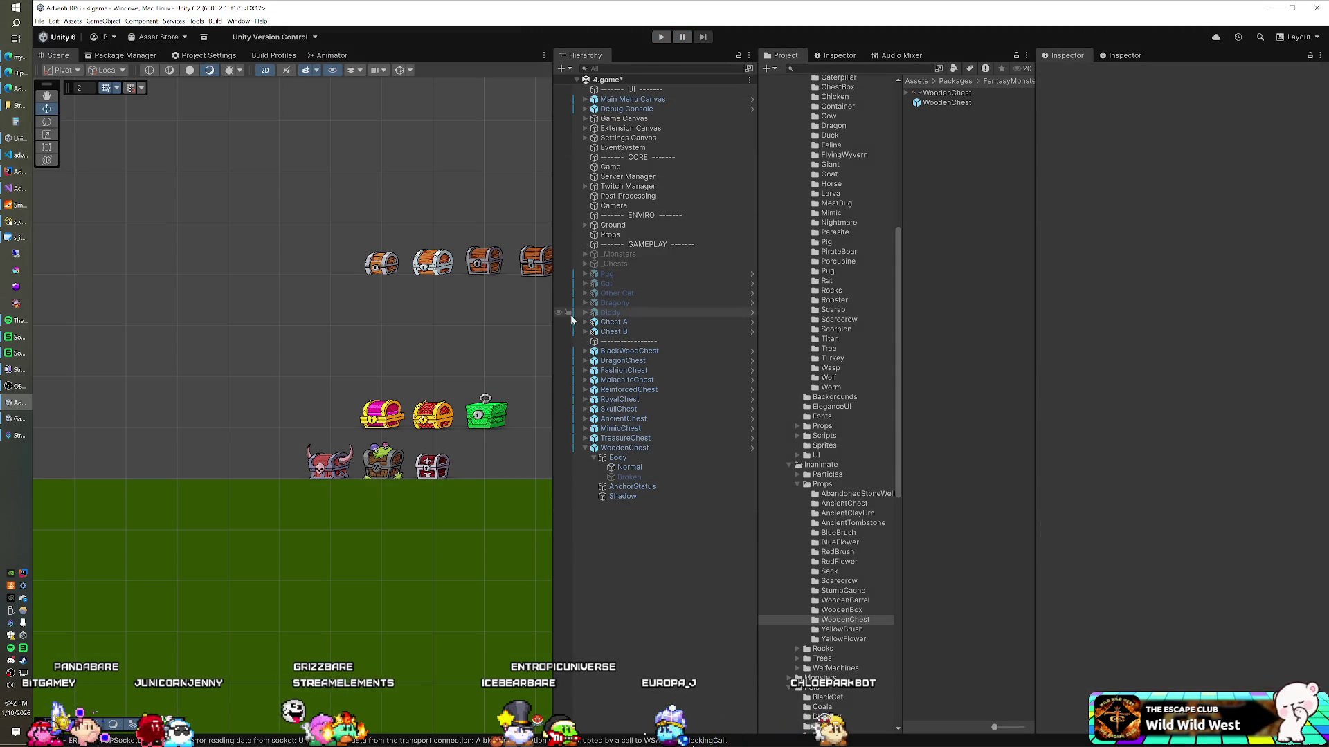
Pan the Scene view left so every chest is visible
mouse_move(423, 355)
left_mouse_down()
mouse_move(230, 355)
mouse_move(291, 348)
left_mouse_up()
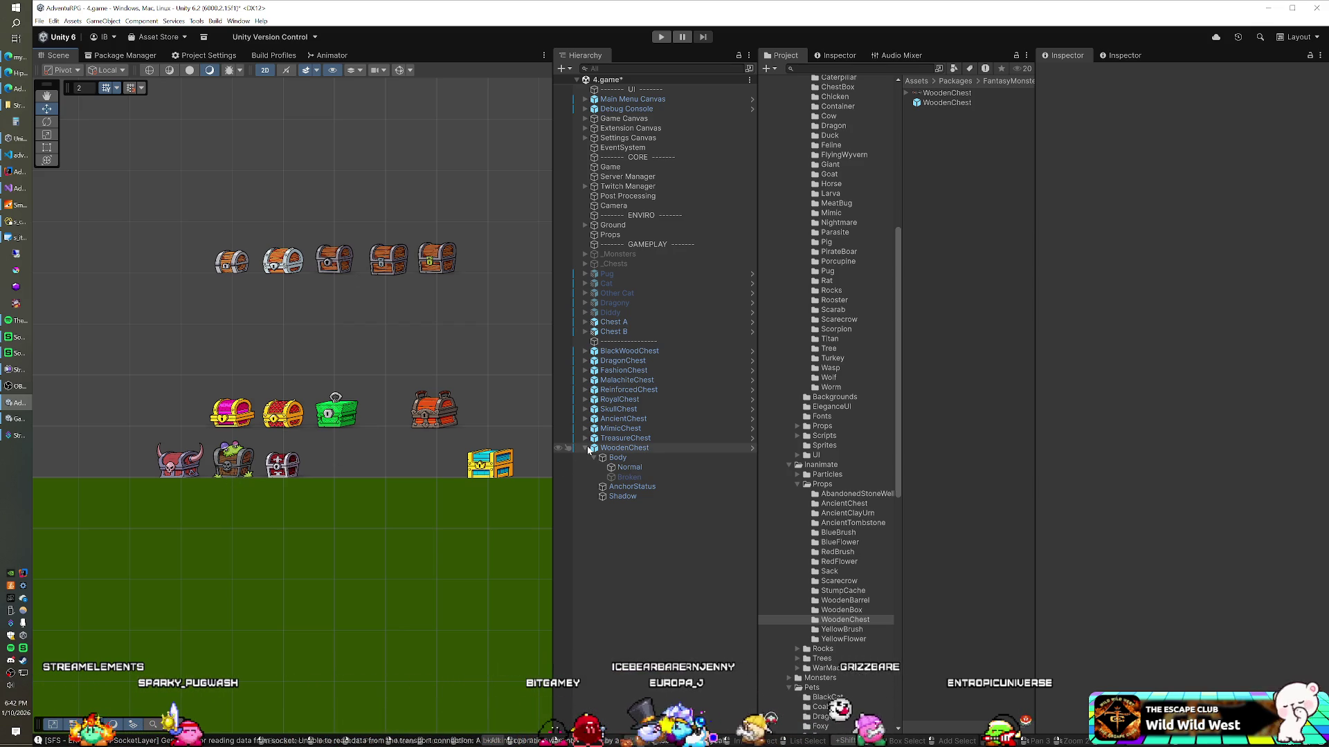
Raise AncientChest to Y 6 and BlackWoodChest to the second row, and line FashionChest and DragonChest along the ground
left_click(223, 472)
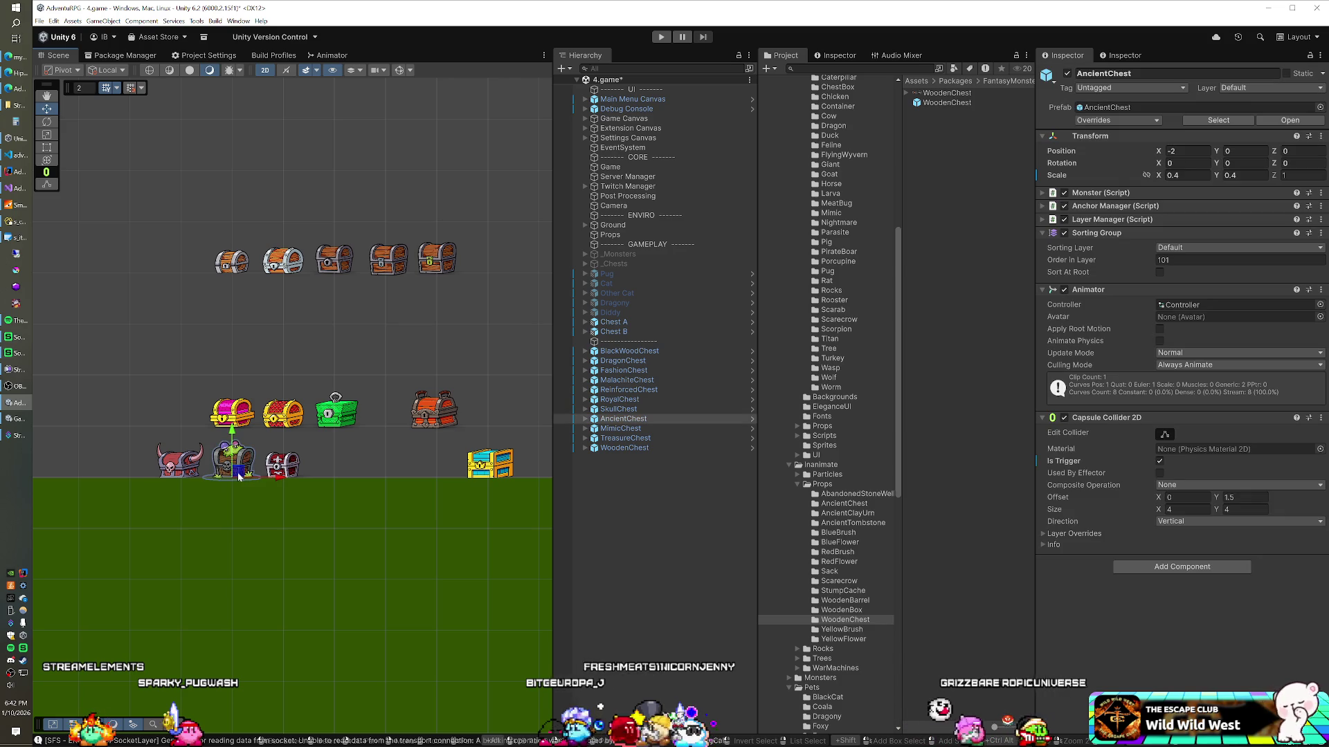
left_click_drag(234, 370, 234, 267)
left_click(282, 466)
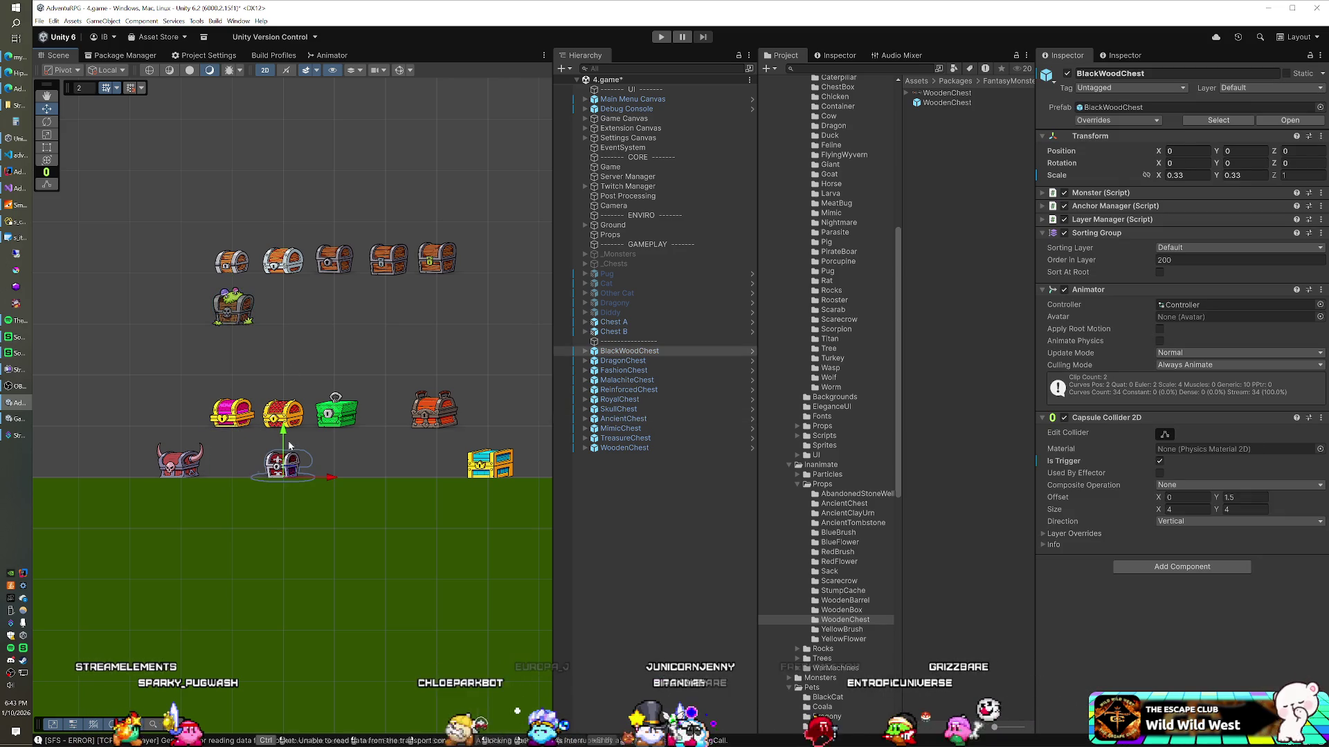
left_click_drag(281, 451, 281, 298)
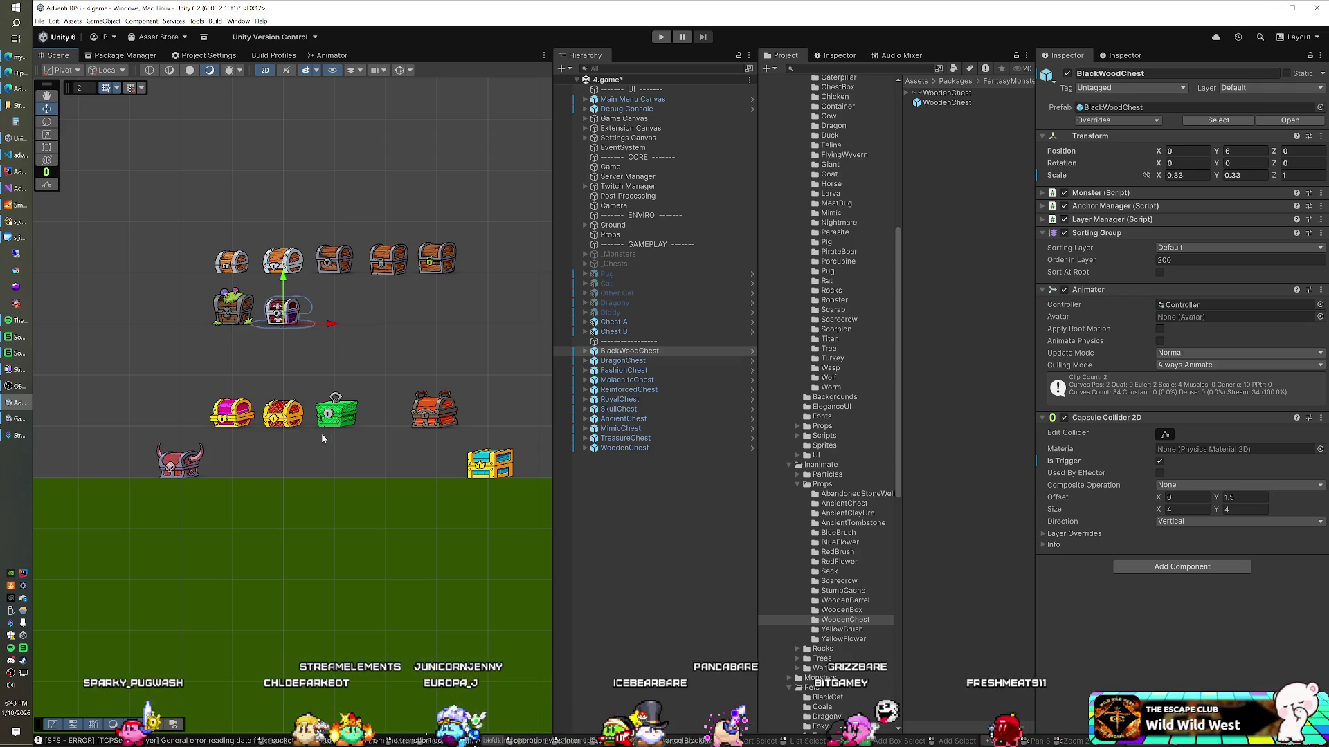
left_click(233, 419)
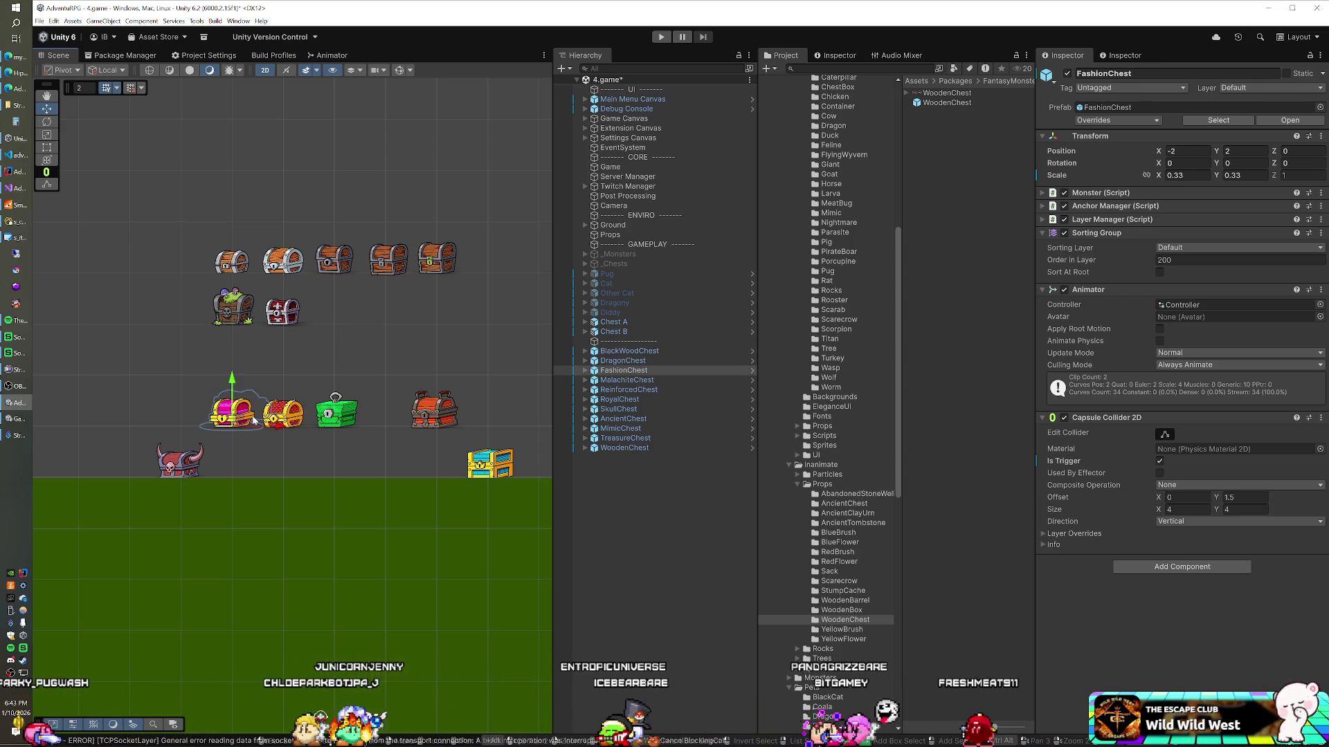
left_click_drag(339, 468, 421, 473)
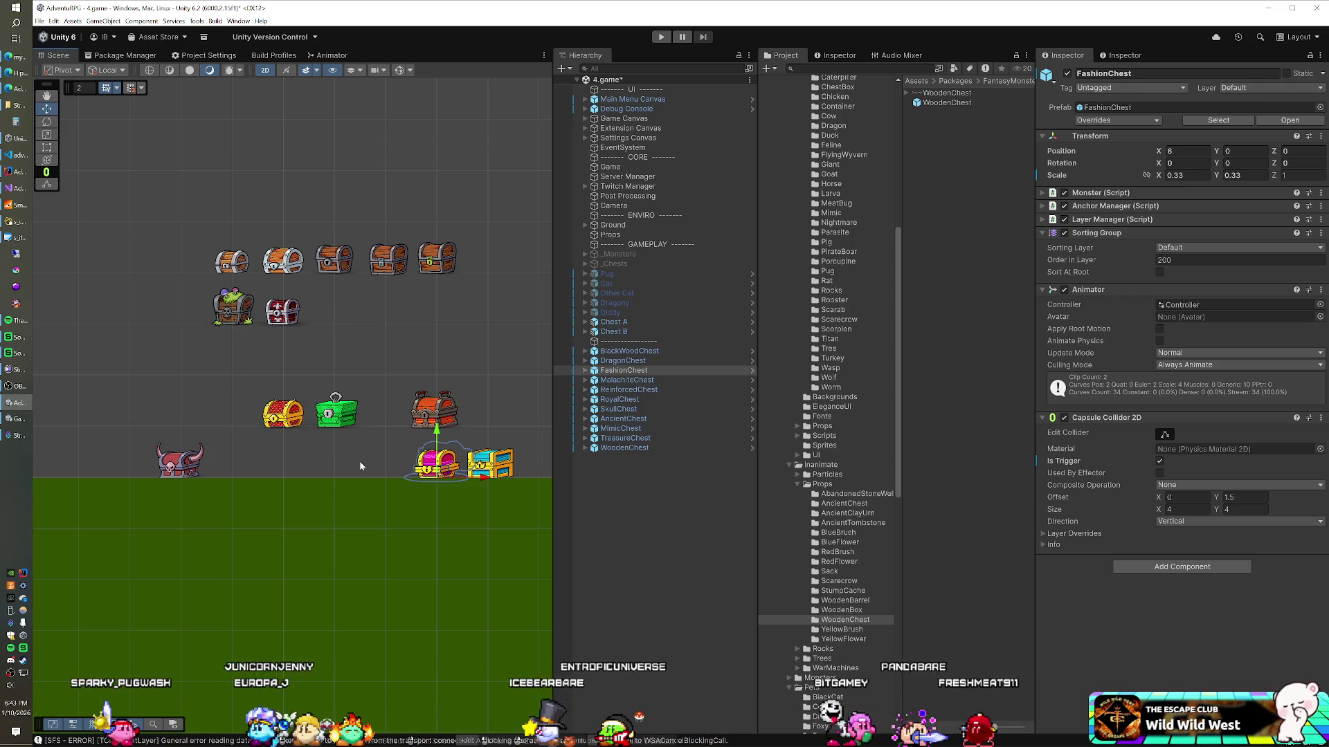
left_click(280, 420)
mouse_move(285, 423)
left_mouse_down()
mouse_move(335, 468)
mouse_move(365, 471)
mouse_move(327, 473)
left_mouse_up()
Move the SkullChest and ReinforcedChest up onto the second row
left_click(337, 424)
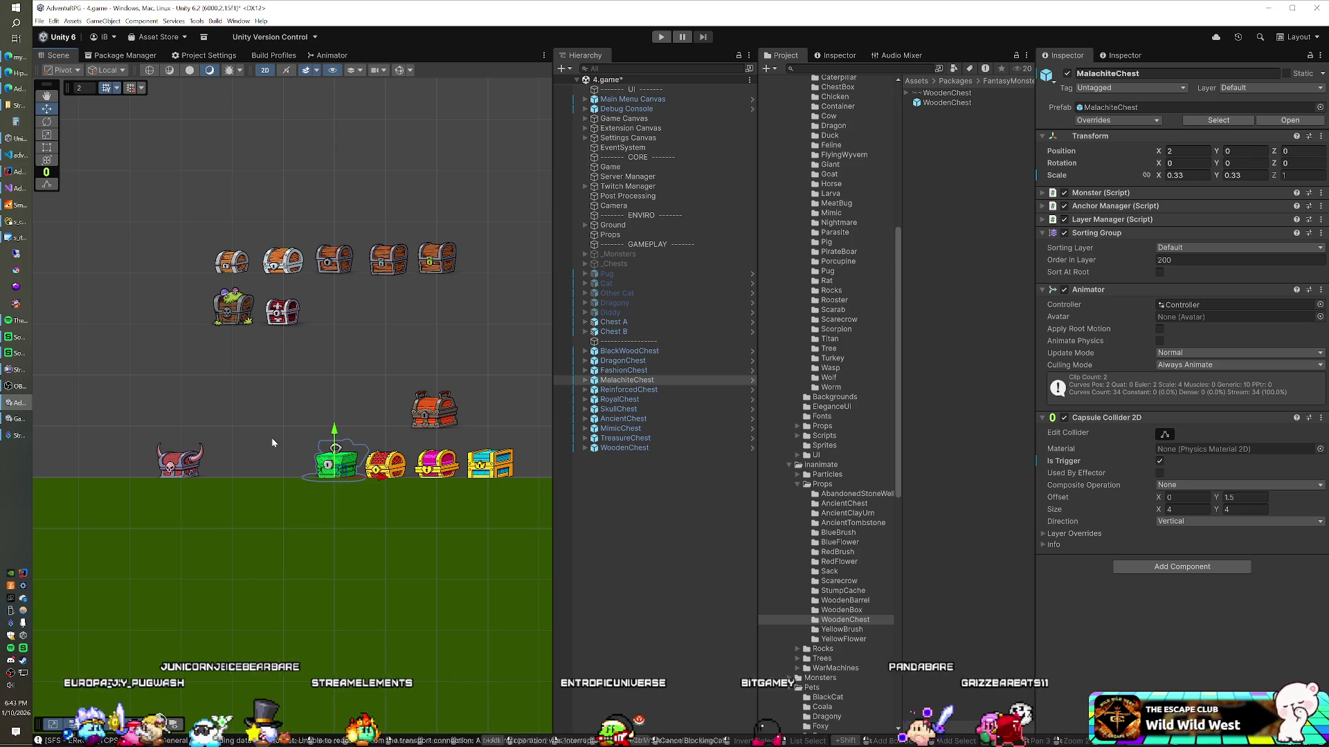
left_click(188, 470)
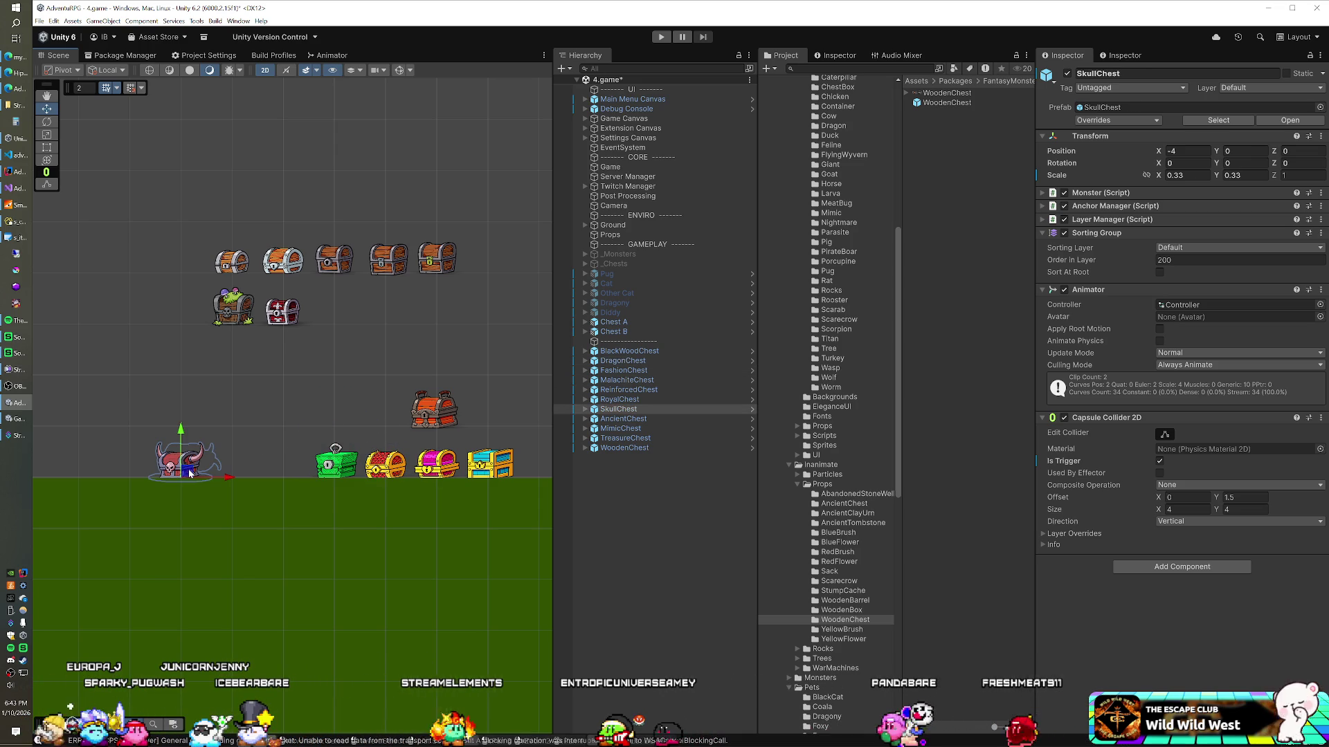
left_click_drag(190, 473, 342, 321)
left_click(425, 422)
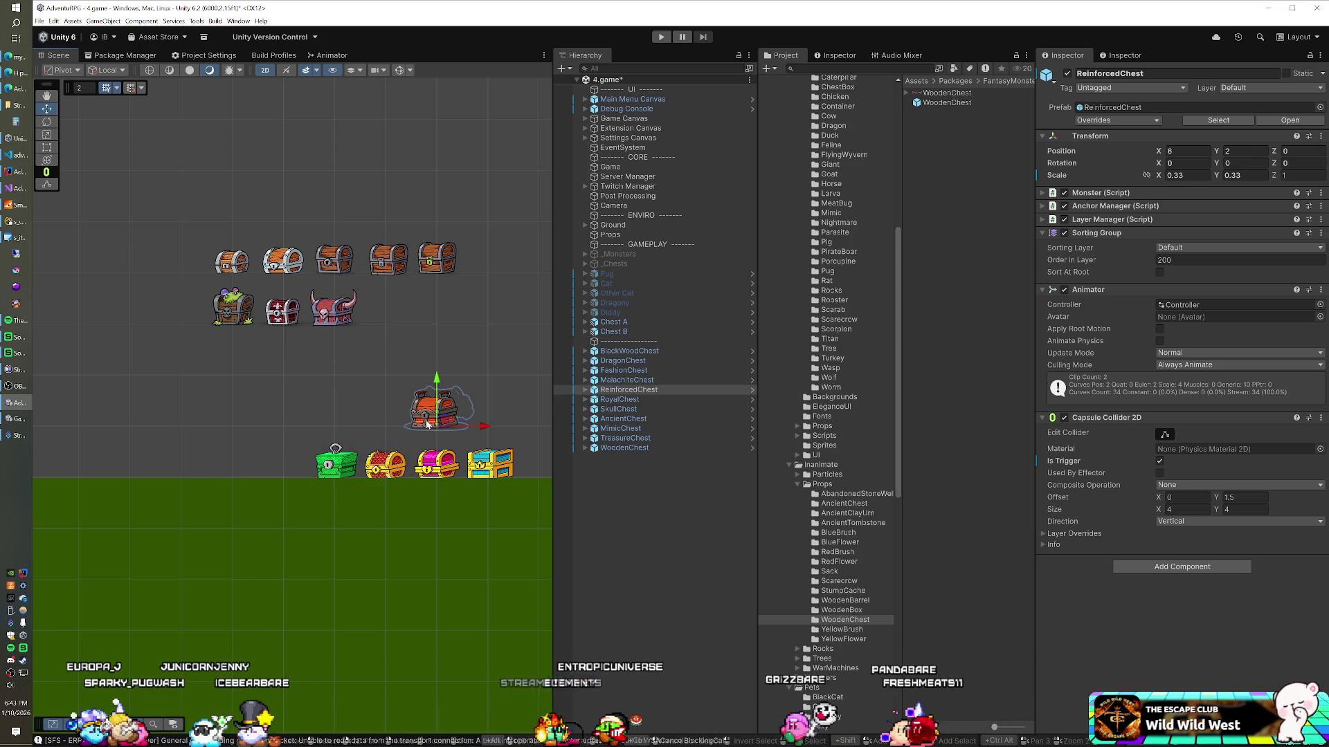
mouse_move(425, 422)
left_mouse_down()
mouse_move(426, 374)
mouse_move(407, 330)
left_mouse_up()
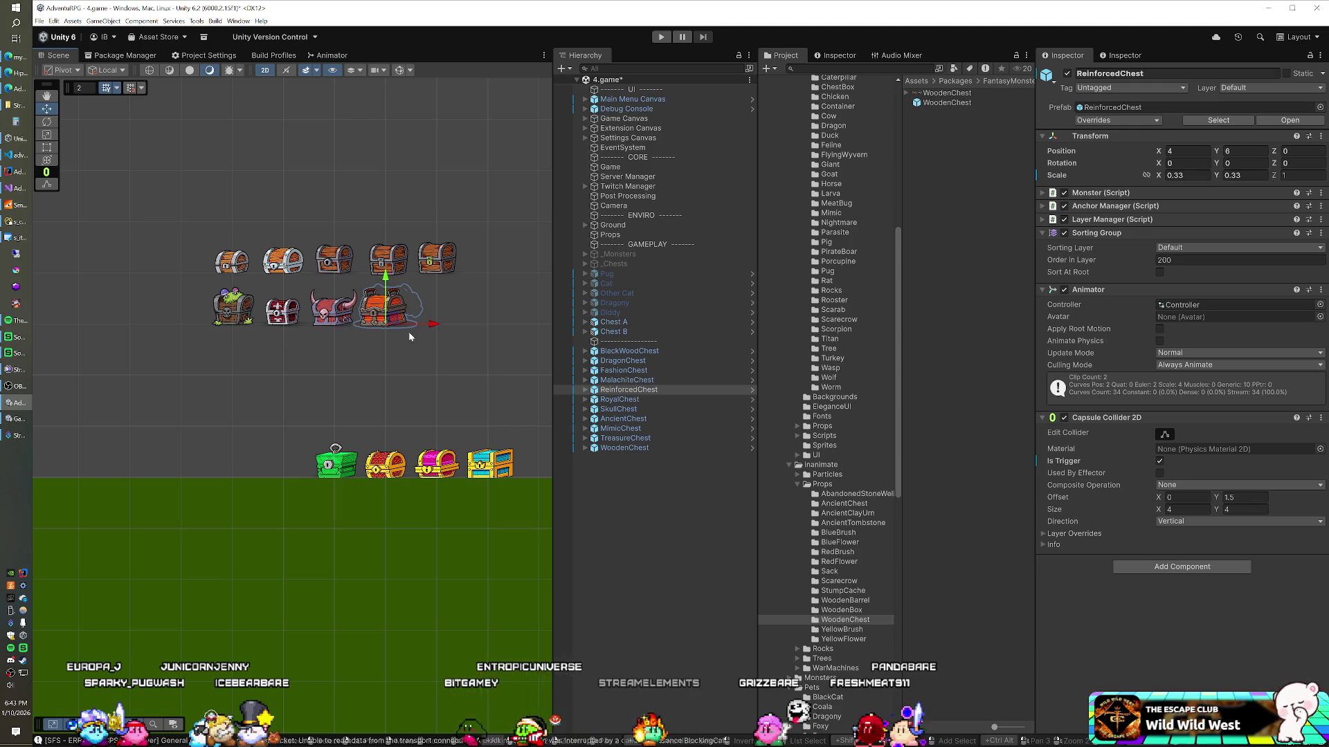
Lift the bottom row of four chests above the ground and recentre the view
mouse_move(311, 445)
left_mouse_down()
mouse_move(360, 474)
mouse_move(519, 478)
mouse_move(406, 420)
mouse_move(386, 376)
left_mouse_up()
left_click_drag(402, 429, 339, 443)
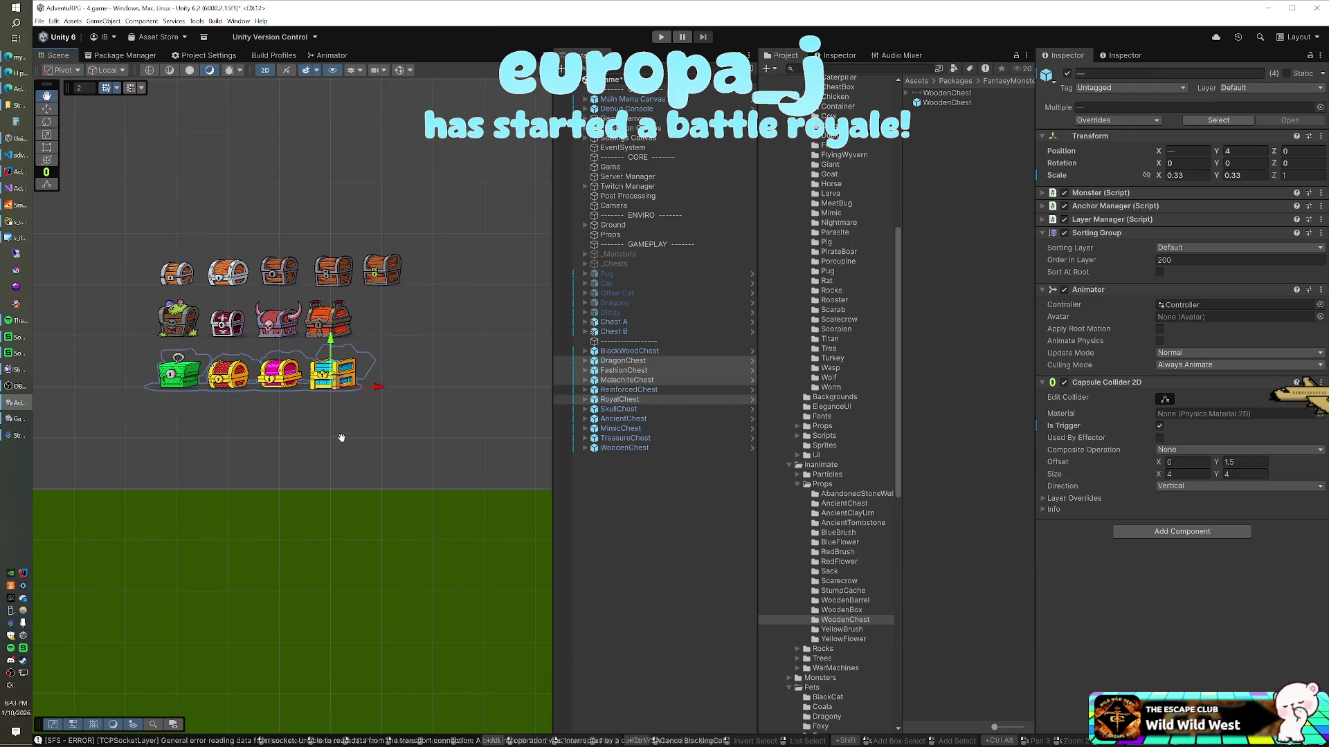
left_click(339, 443)
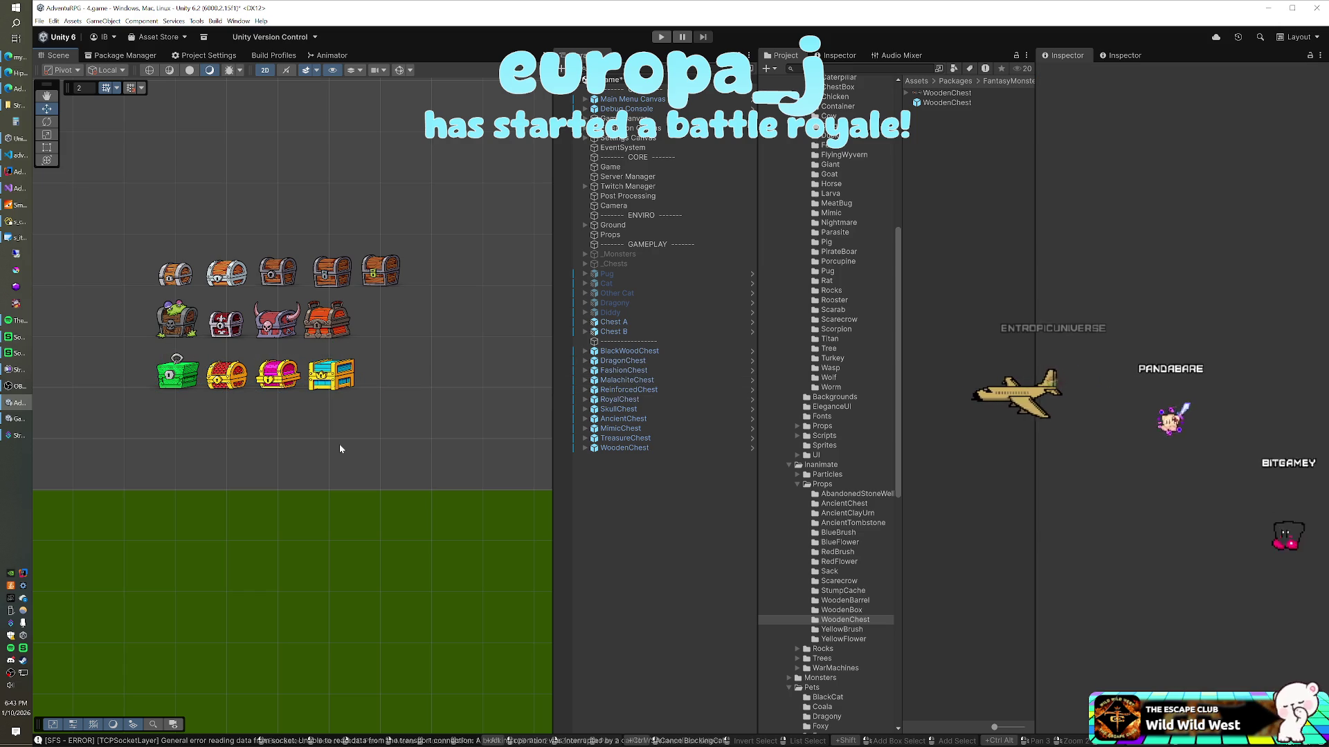
scroll(320, 442, "up", 2)
mouse_move(320, 444)
left_mouse_down()
mouse_move(311, 468)
mouse_move(326, 505)
mouse_move(305, 499)
left_mouse_up()
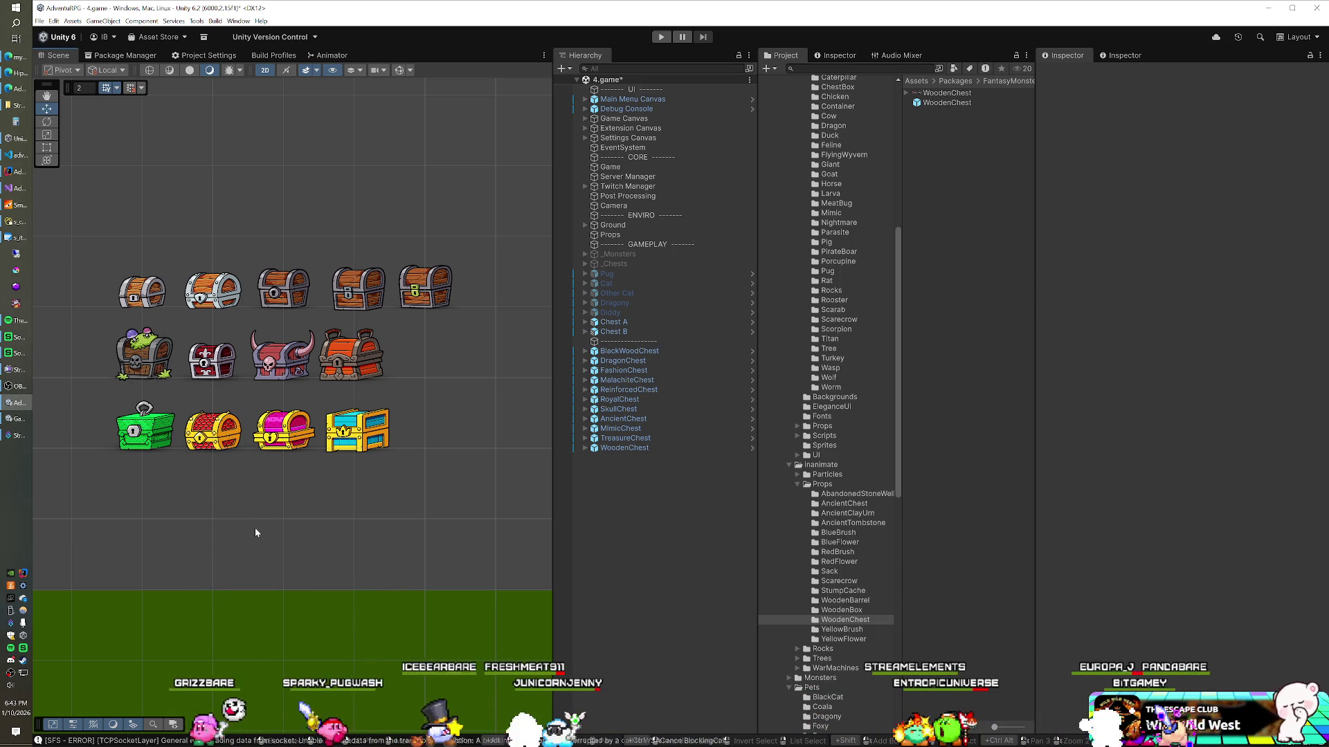
Set the BlackWoodChest's scale to 0.35
left_click(209, 365)
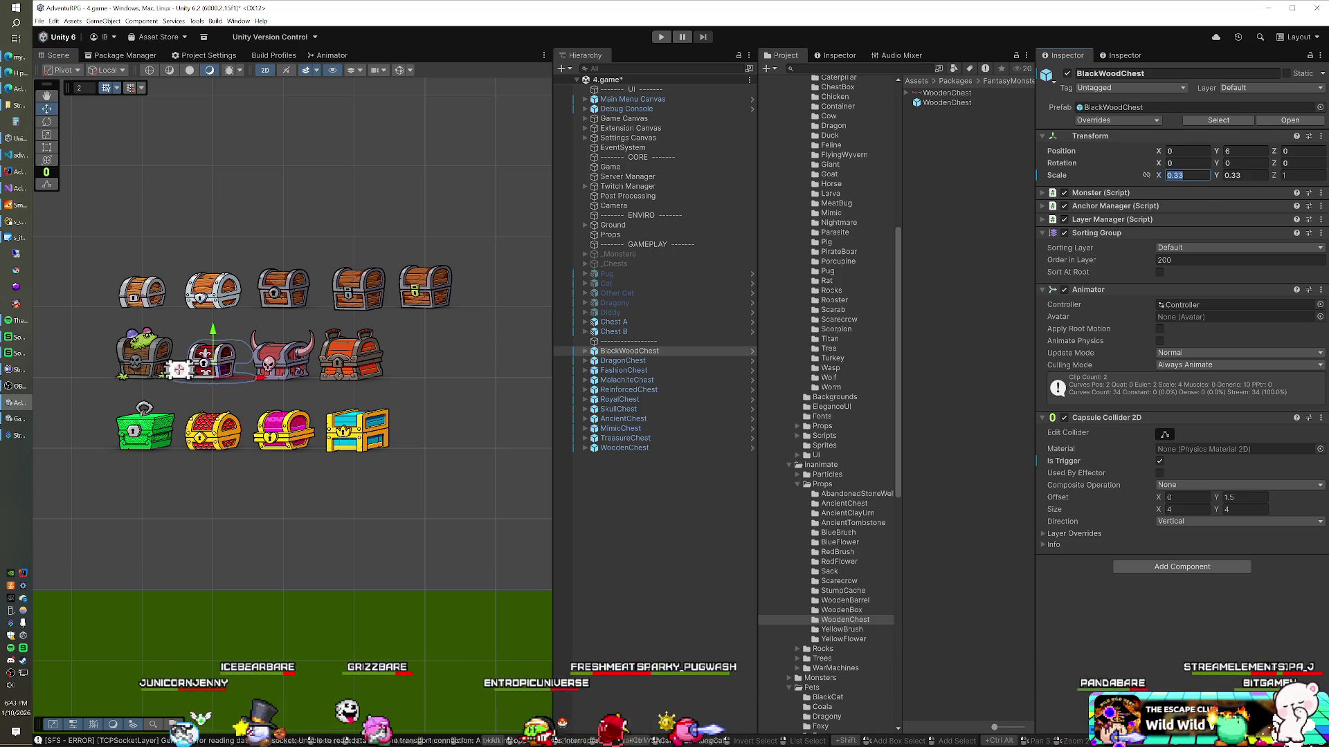
double_click(1244, 175)
type("0.4")
left_click(1187, 175)
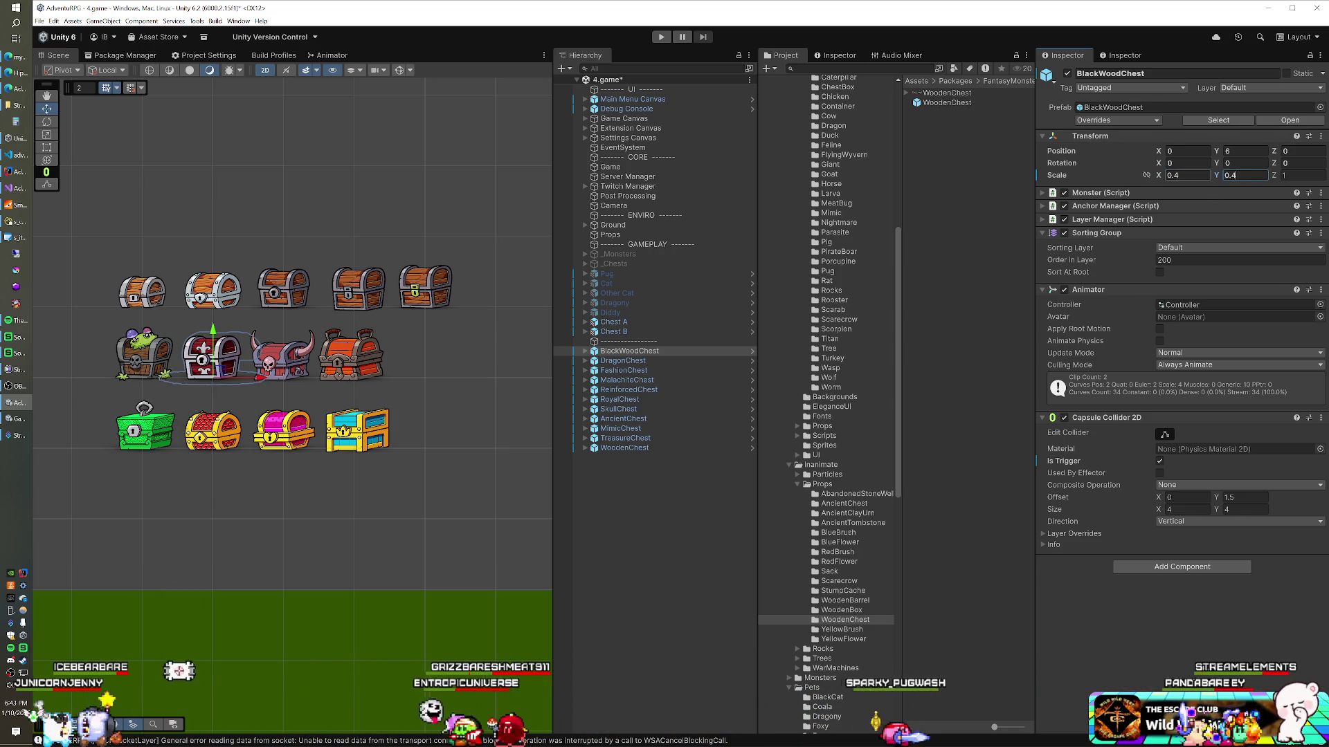
type("0.35")
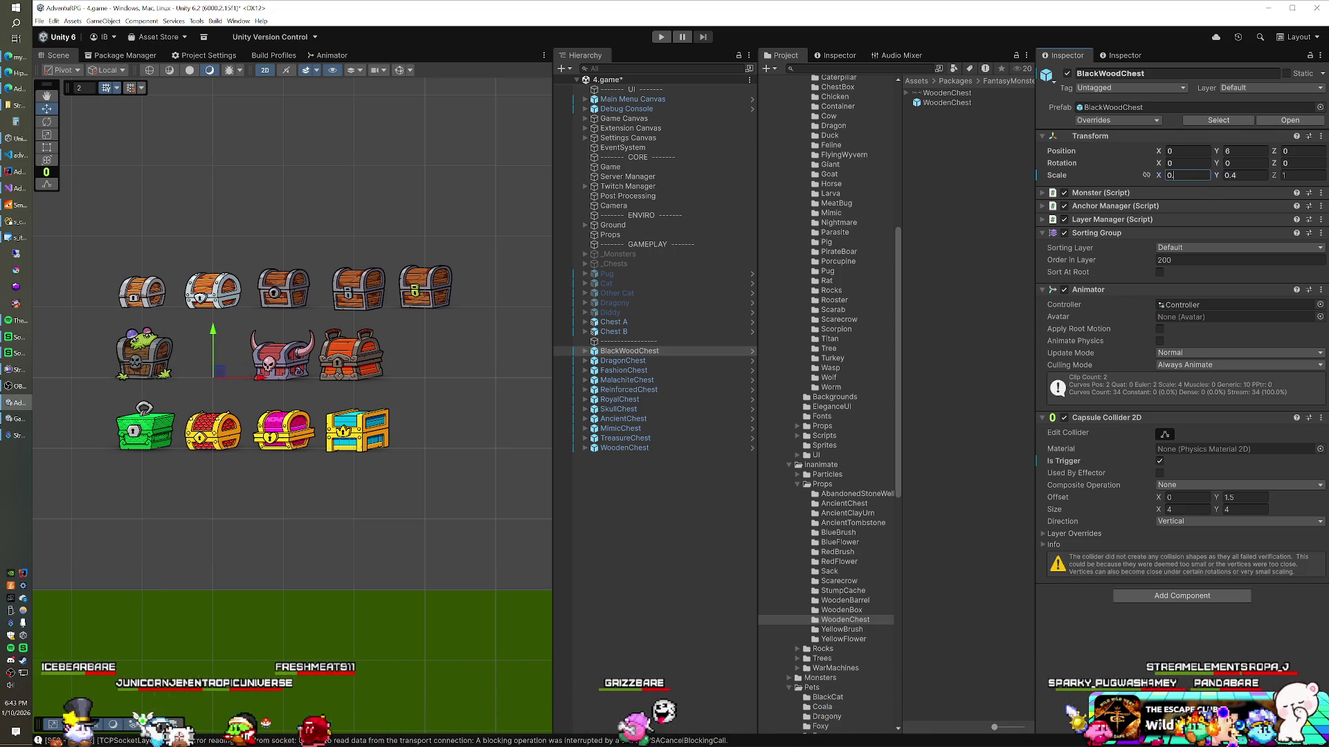
key("Tab")
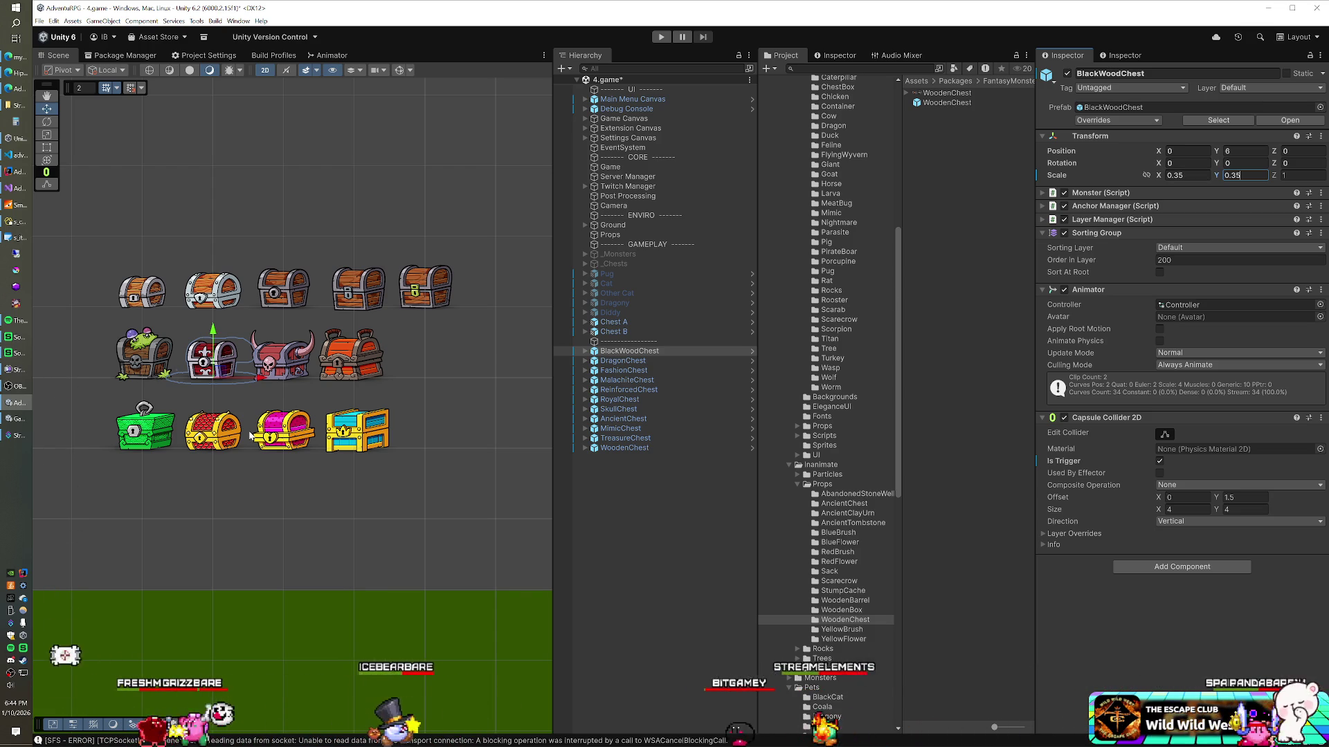
Set the SkullChest's X and Y scale to 0.375
left_click(280, 363)
type("0.375")
key("Tab")
type("0.375")
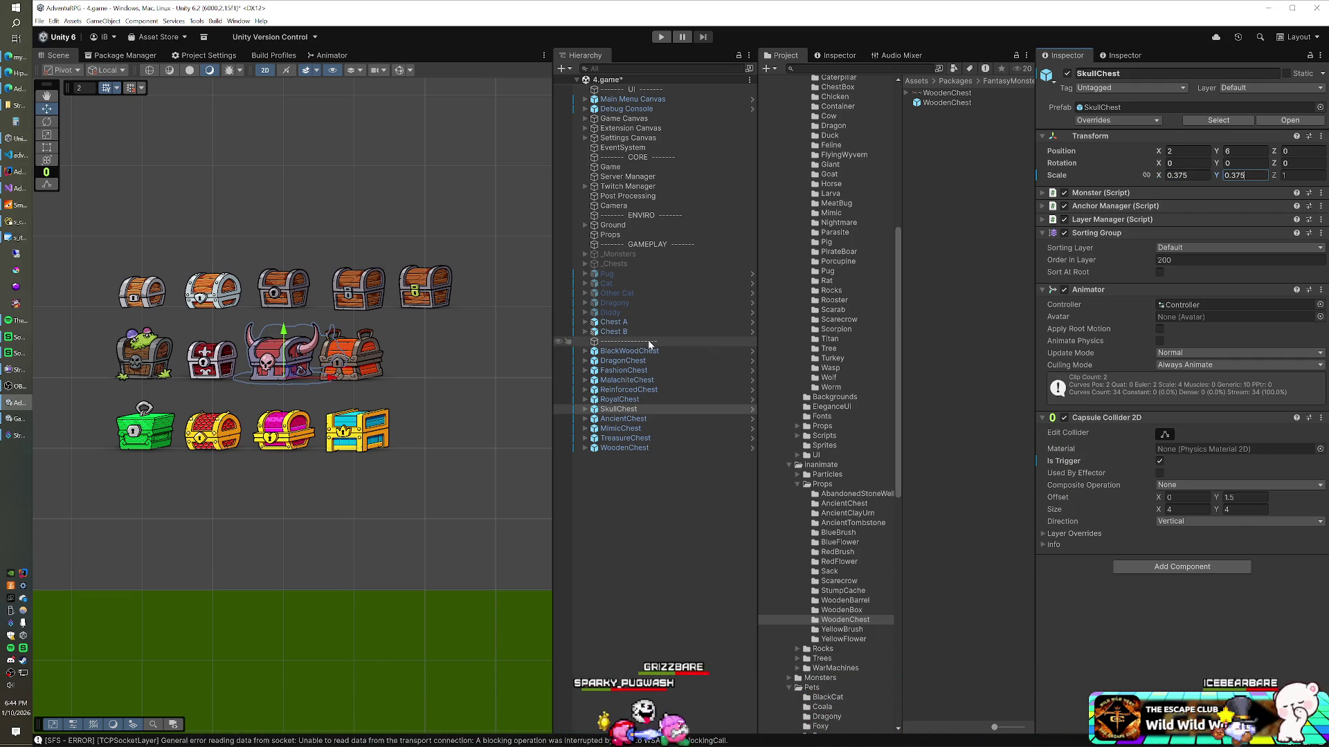
Set the ReinforcedChest's X and Y scale to 0.375, then start the game
left_click(350, 357)
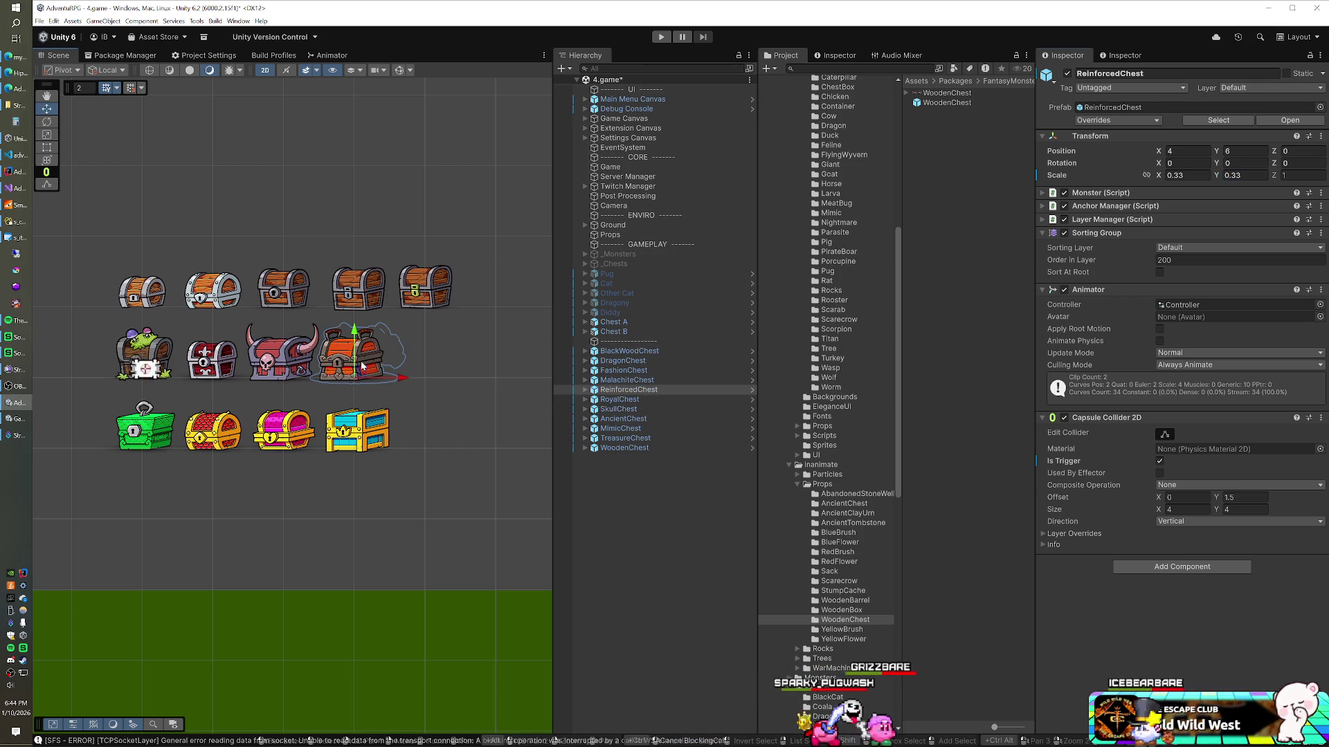
type("0.35")
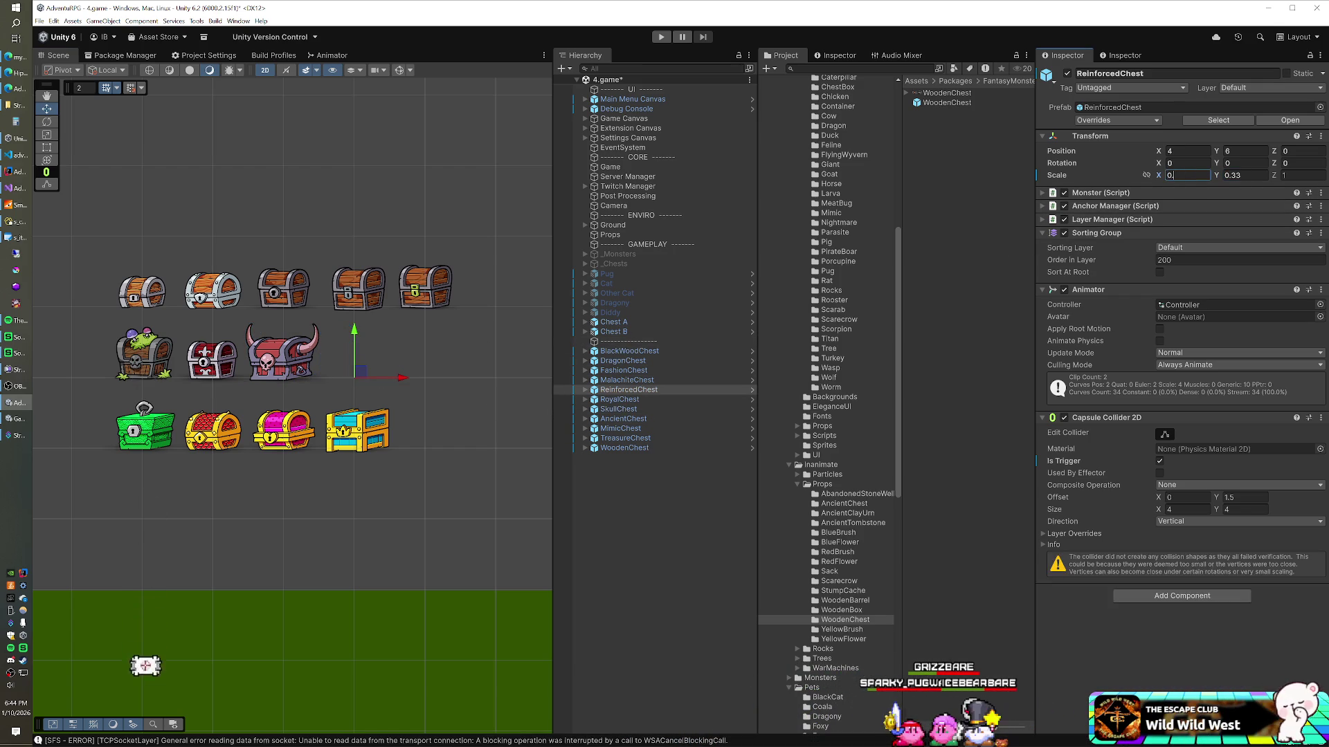
key("Tab")
key("shift+Tab")
type("0.375")
key("Tab")
type(".375")
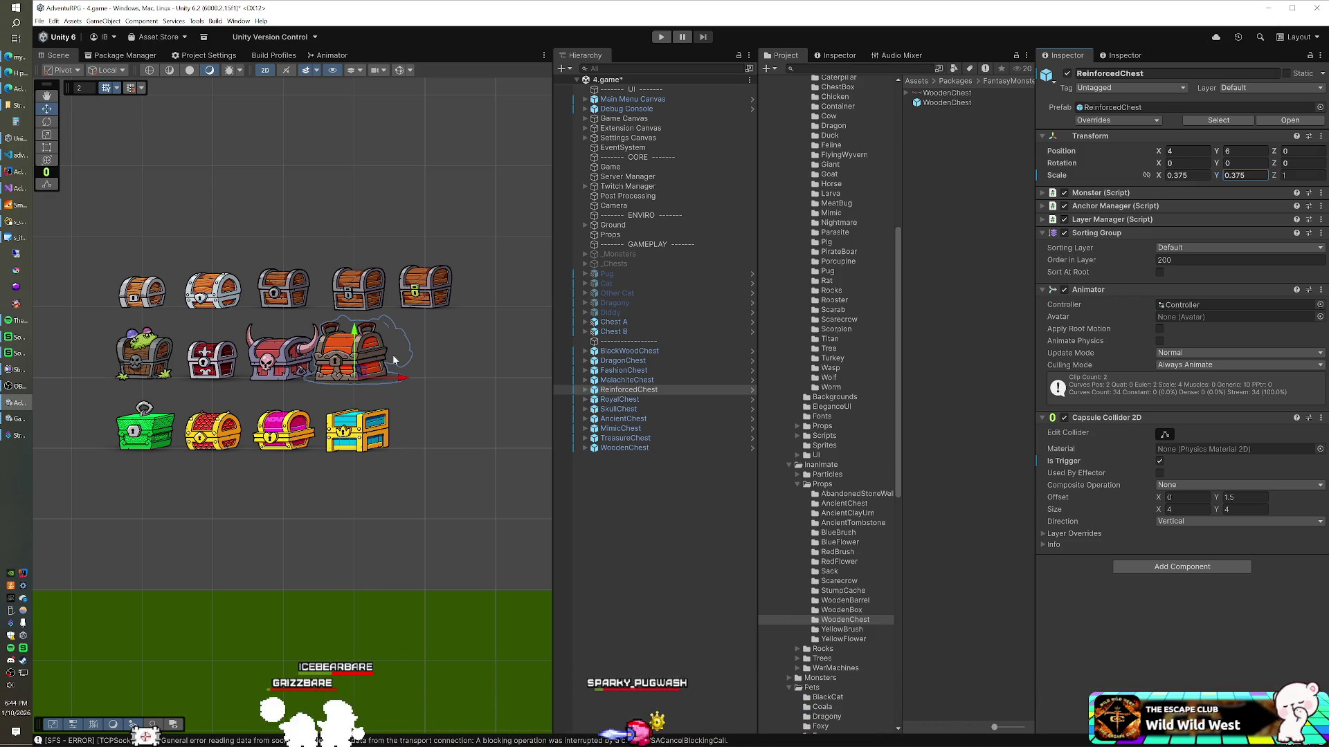
left_click(661, 37)
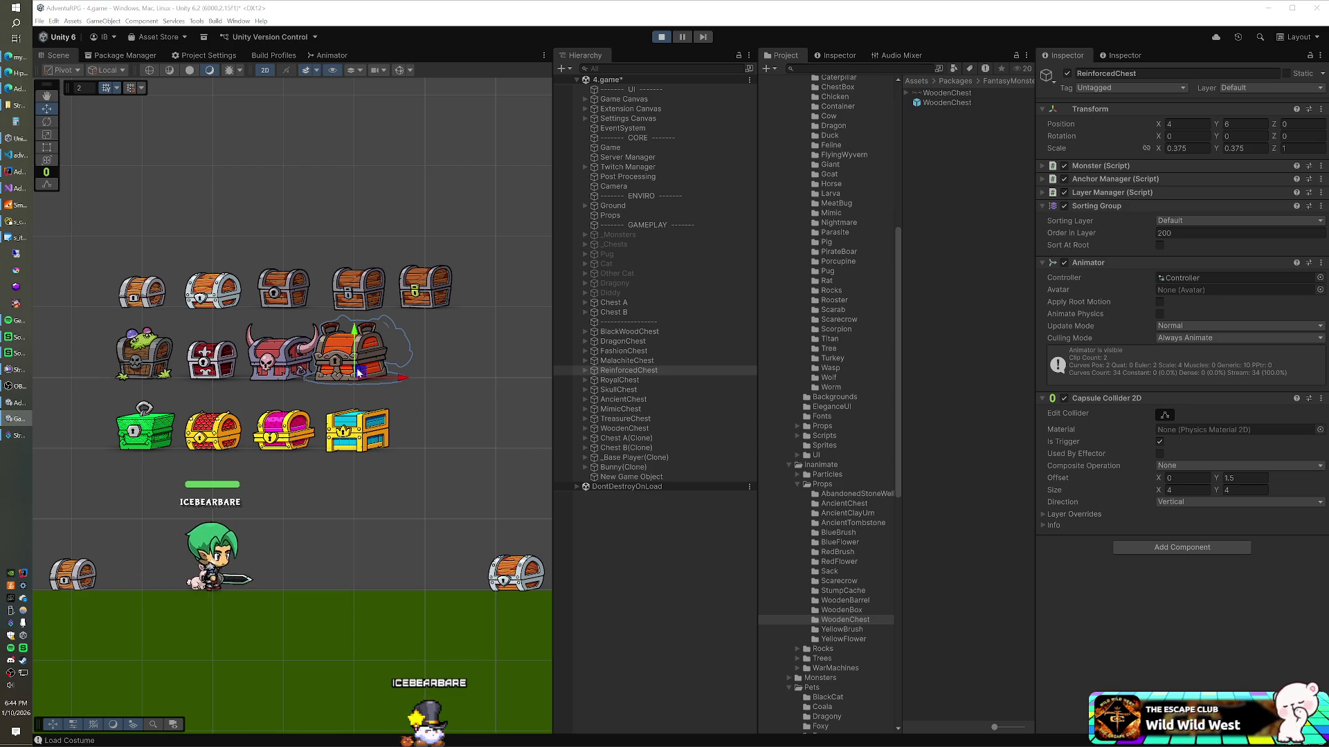
mouse_move(361, 370)
left_mouse_down()
mouse_move(422, 502)
mouse_move(411, 586)
left_mouse_up()
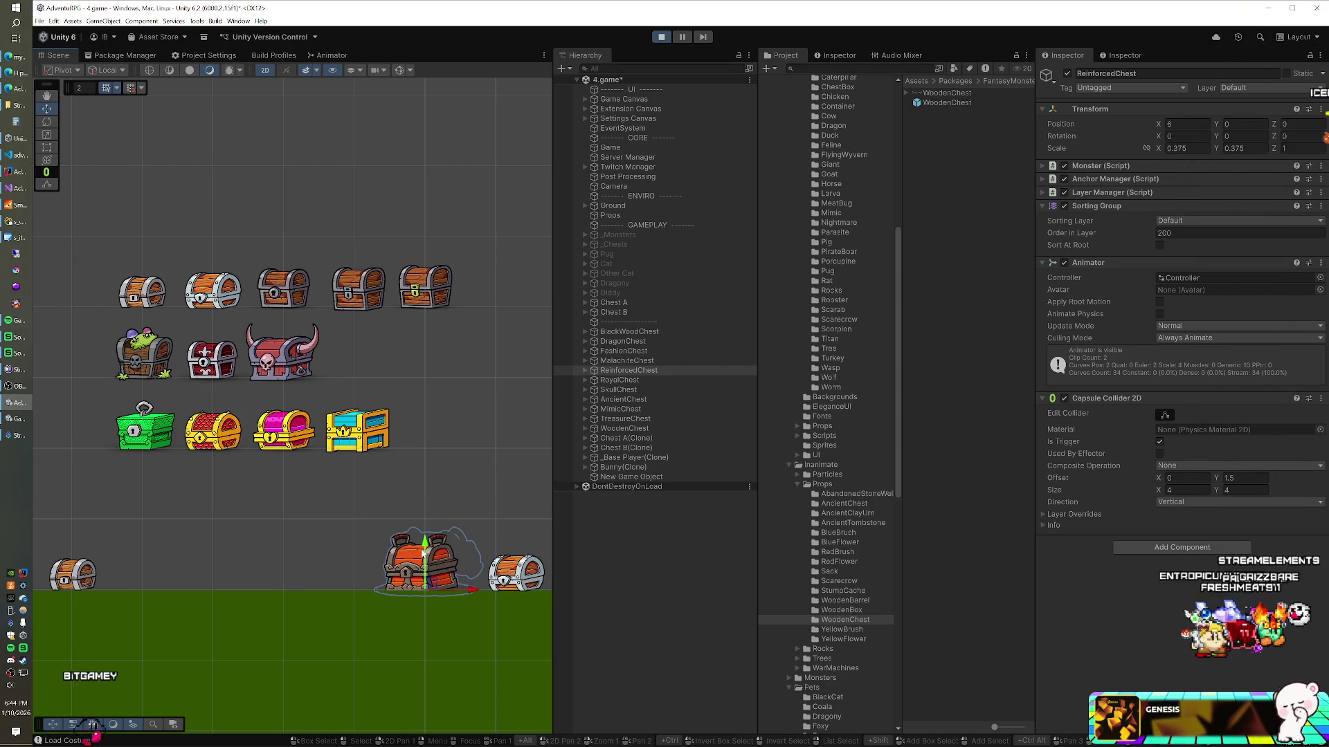
left_click_drag(424, 552, 424, 546)
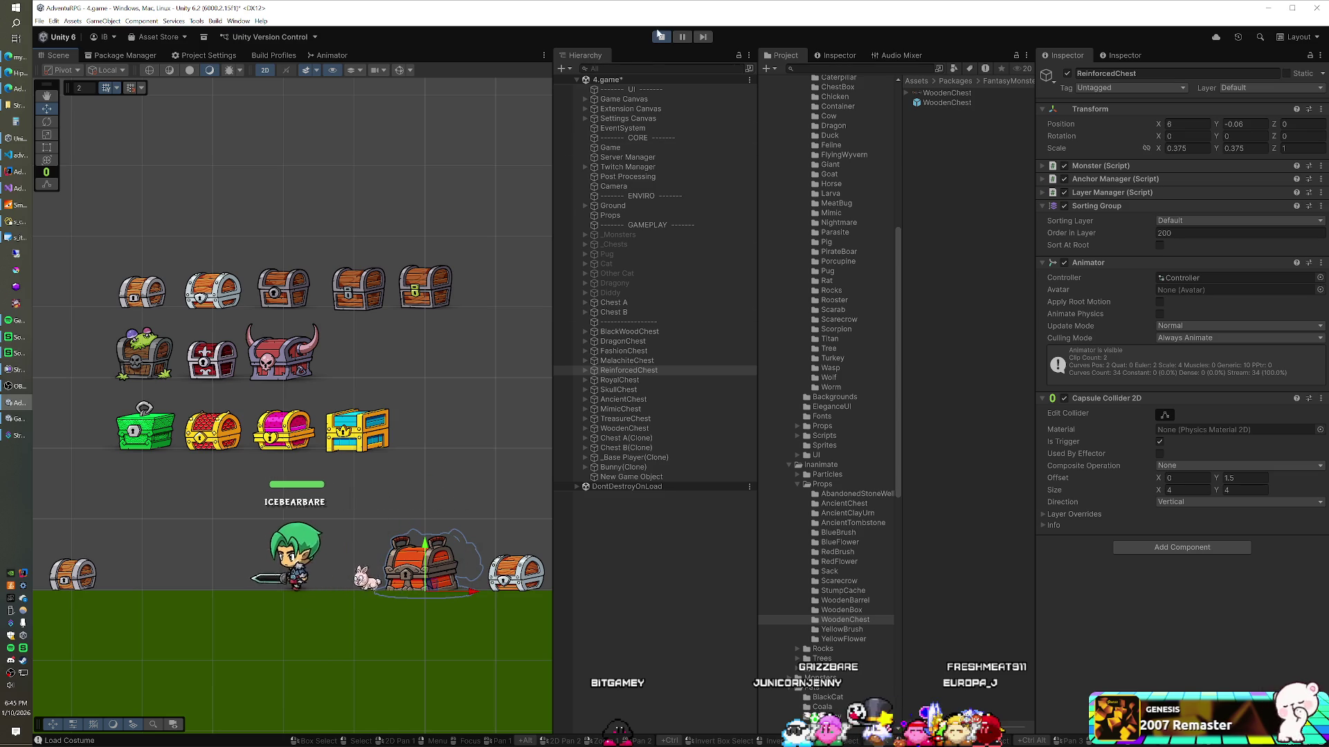
key("ctrl+p")
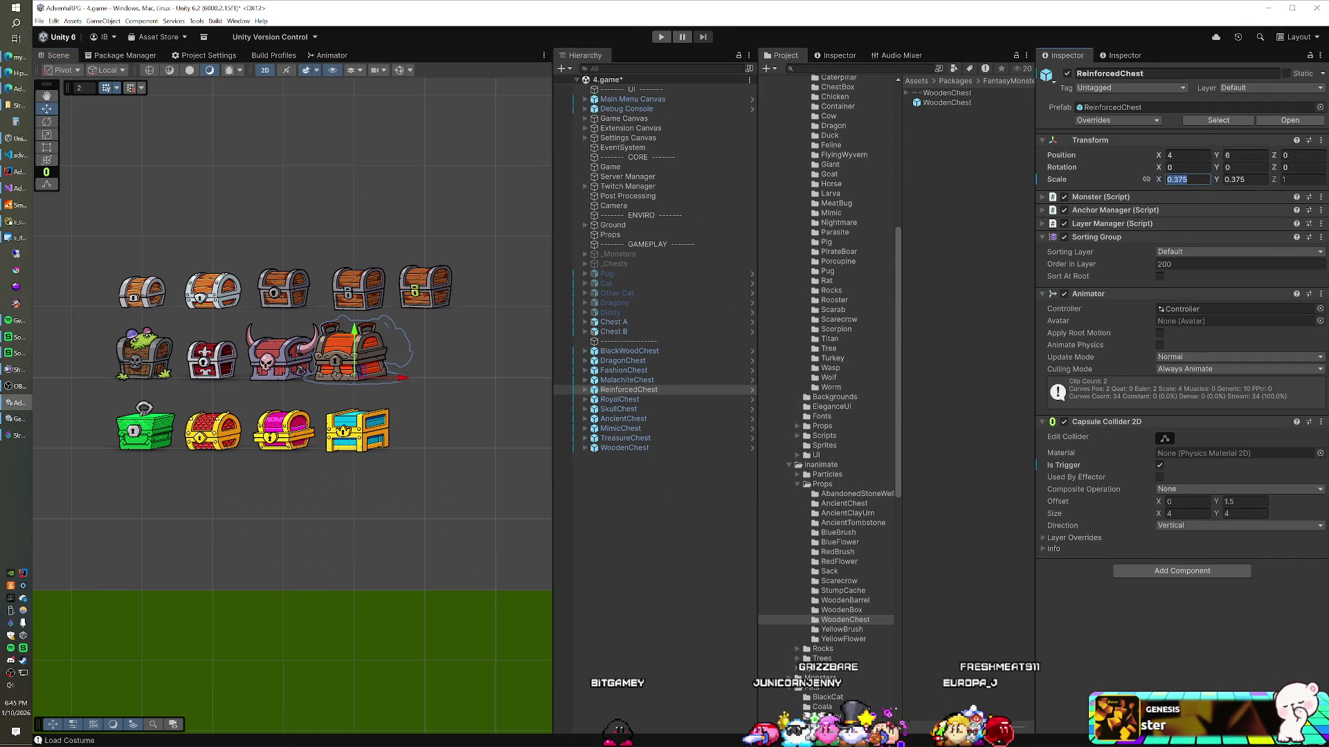
Set the ReinforcedChest and SkullChest scale to 0.35, then select BlackWoodChest
type("0.35")
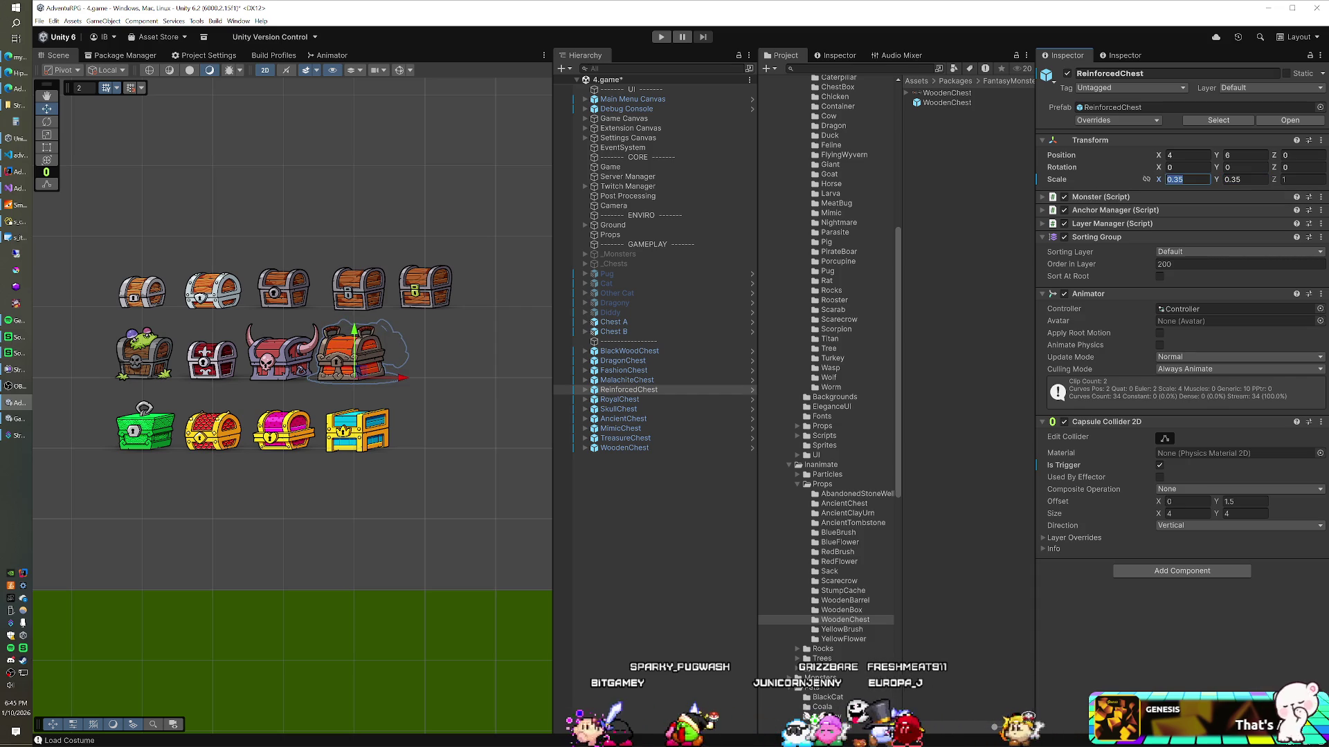
left_click(286, 365)
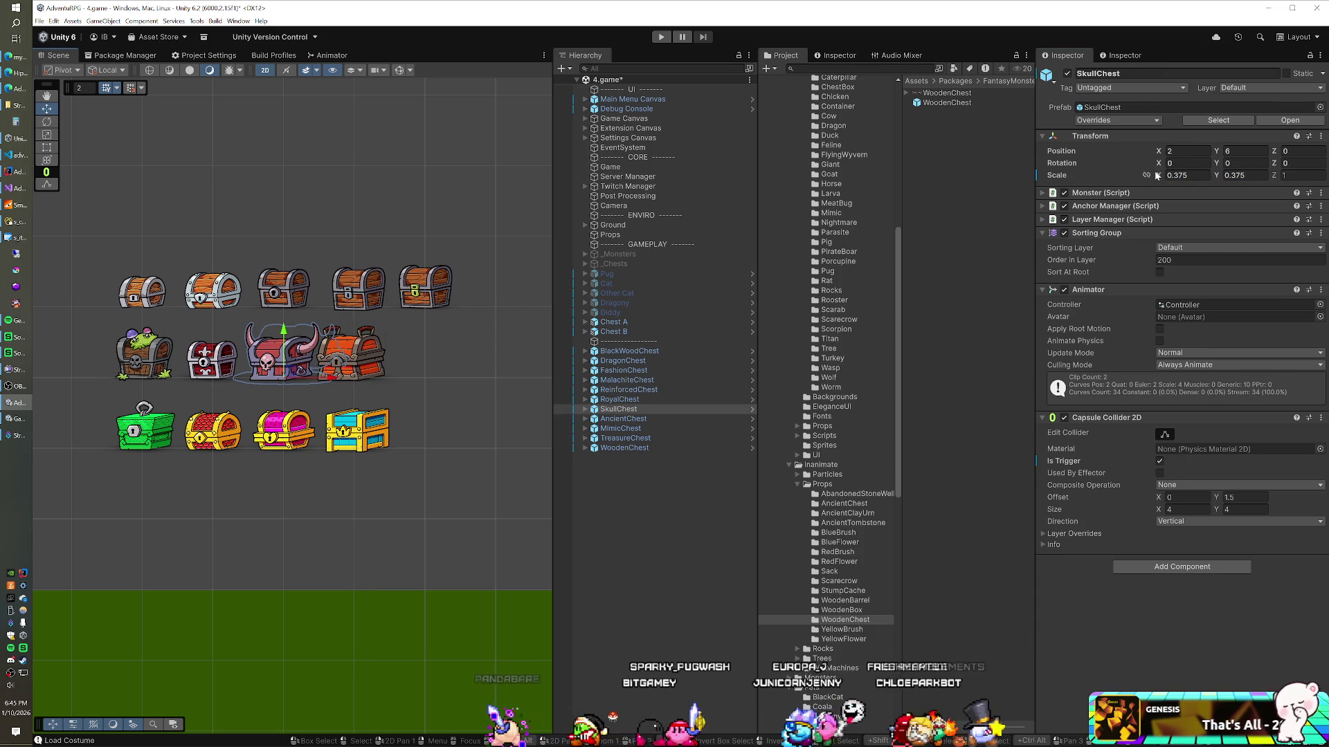
type("0.3")
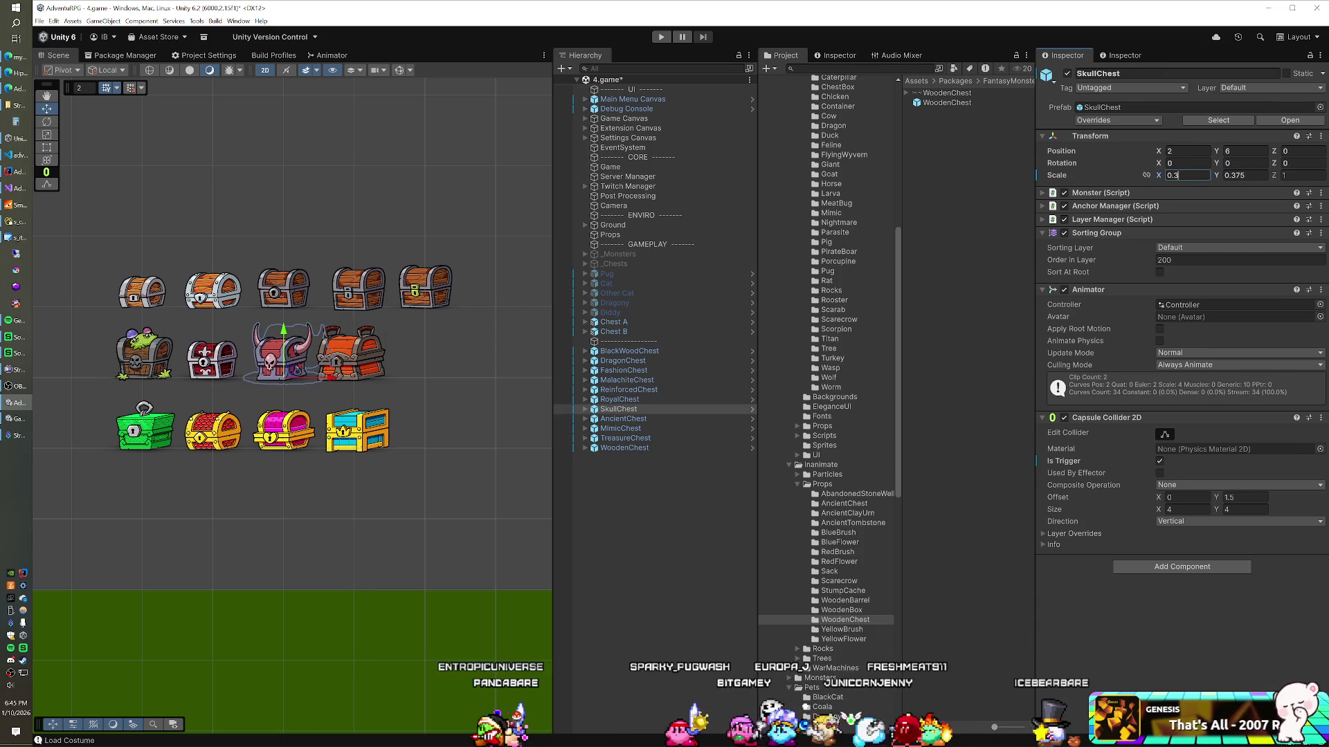
type("0.35")
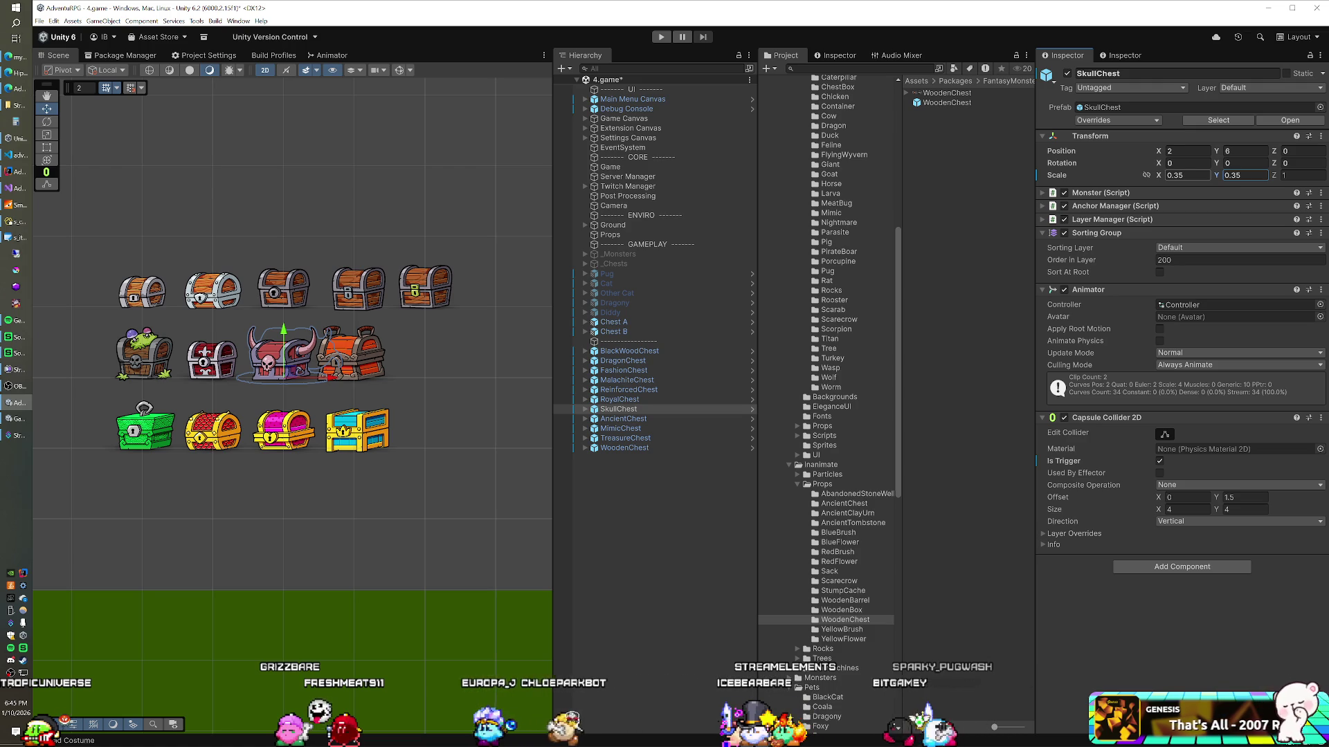
left_click(630, 352)
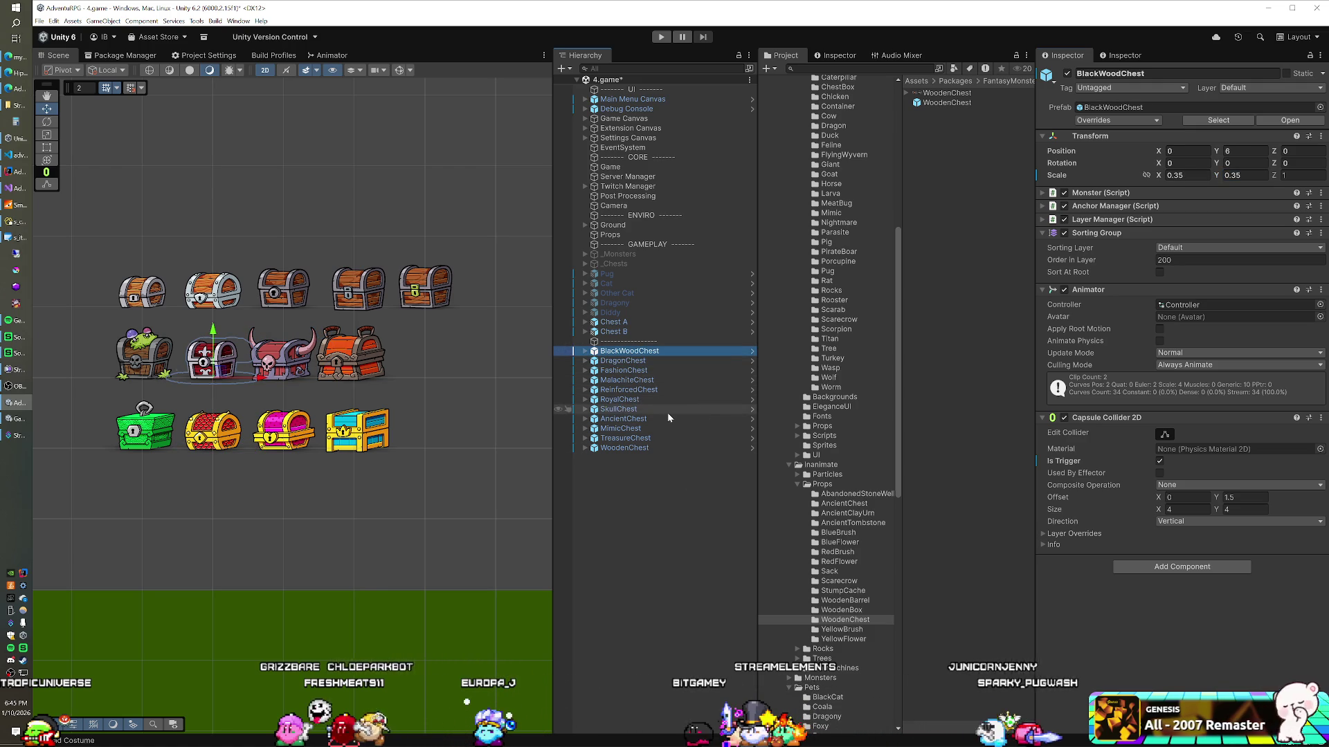
Move AncientChest, BlackWoodChest, SkullChest and ReinforcedChest to the bottom of the Hierarchy
left_click(377, 430)
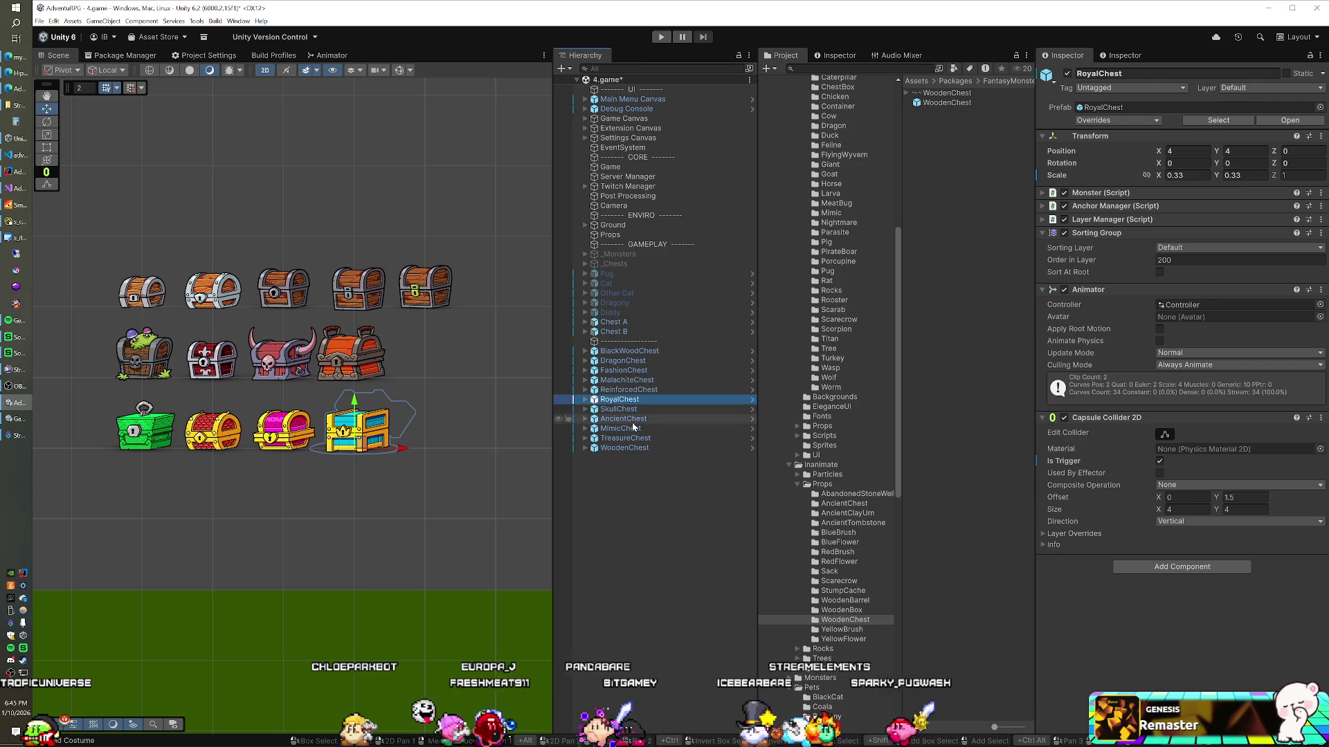
left_click(160, 358)
left_click_drag(620, 420, 618, 523)
left_click(247, 372)
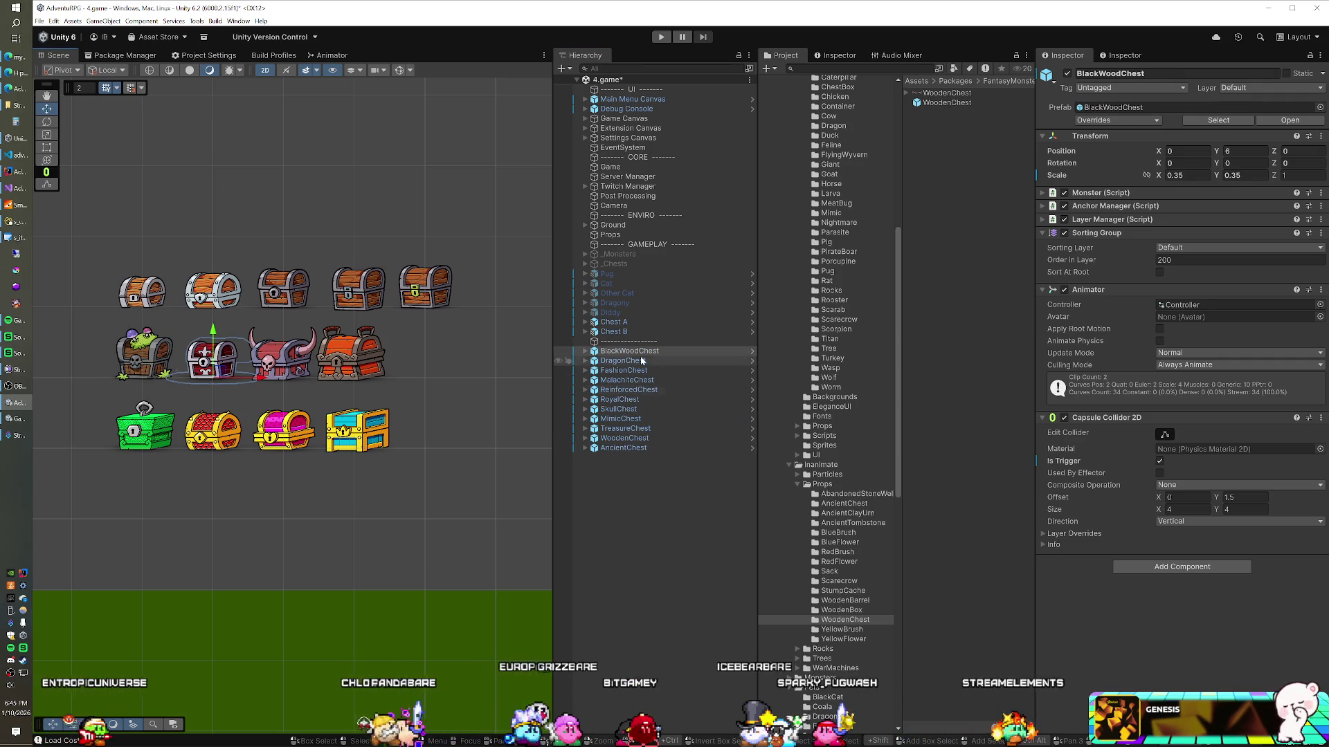
left_click_drag(629, 351, 626, 451)
left_click(618, 399)
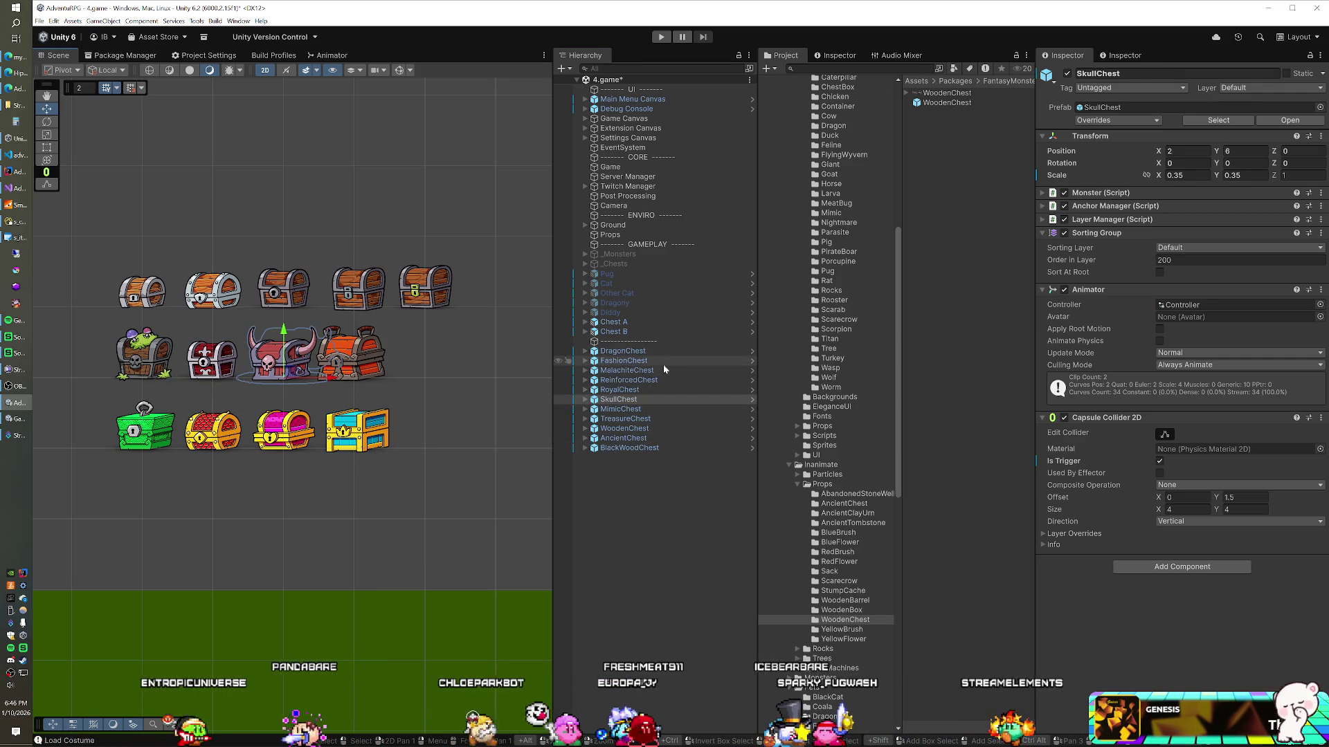
left_click_drag(618, 399, 618, 454)
left_click(588, 380)
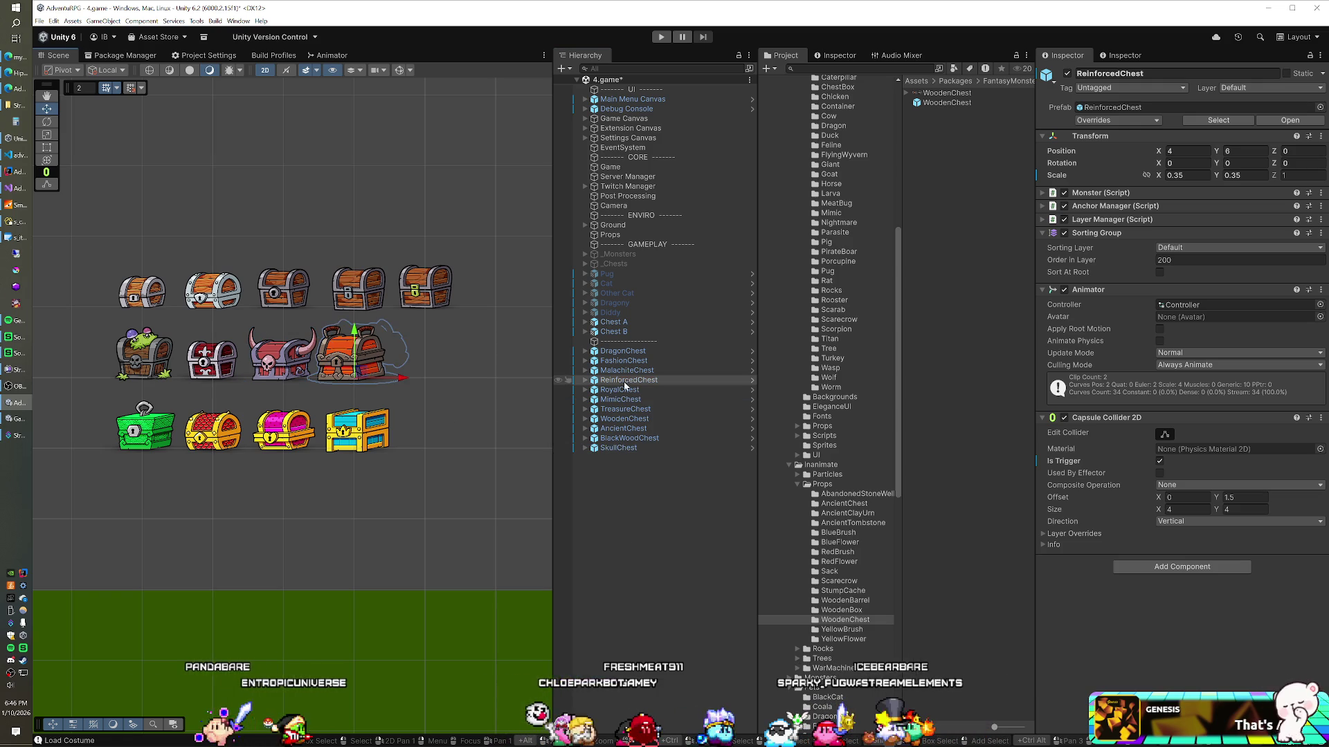
left_click_drag(628, 521, 627, 517)
Move MalachiteChest, DragonChest, FashionChest and RoyalChest to the bottom of the Hierarchy
left_click(152, 431)
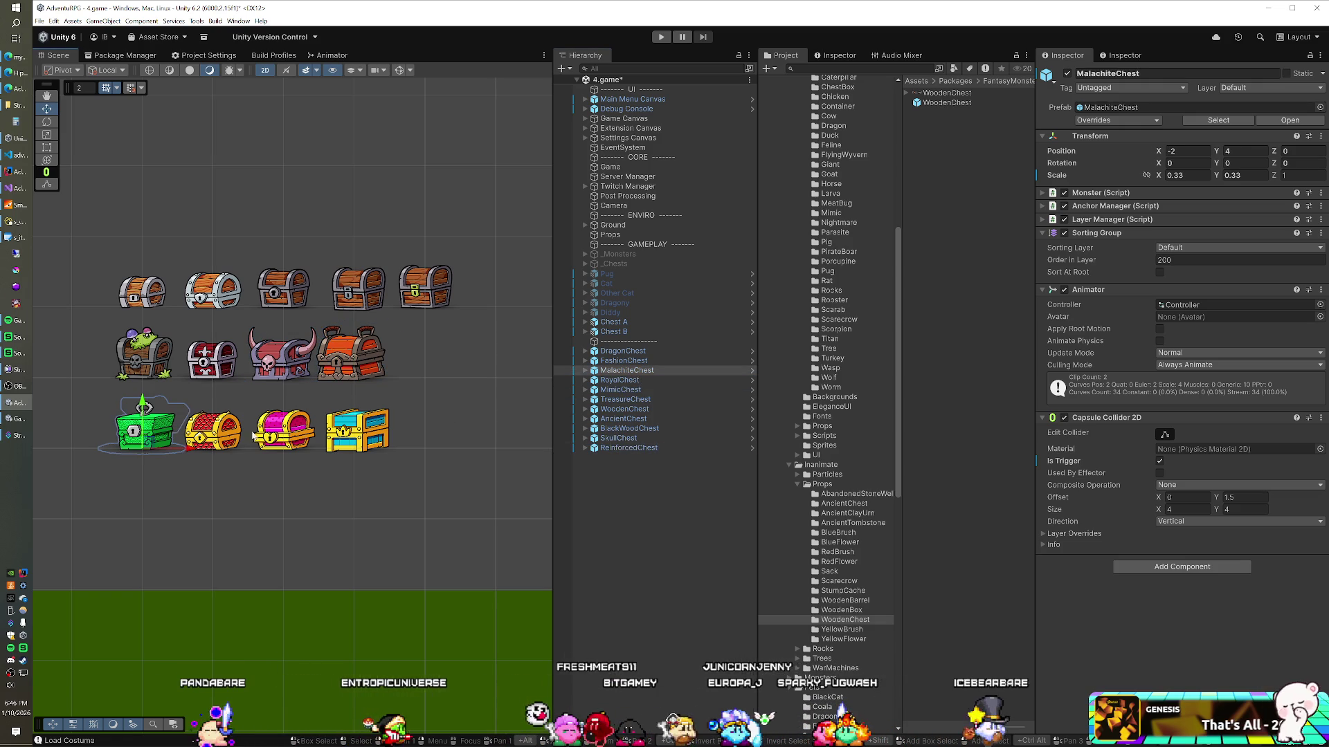
left_click_drag(644, 433, 629, 453)
left_click(225, 428)
left_click_drag(642, 533, 643, 527)
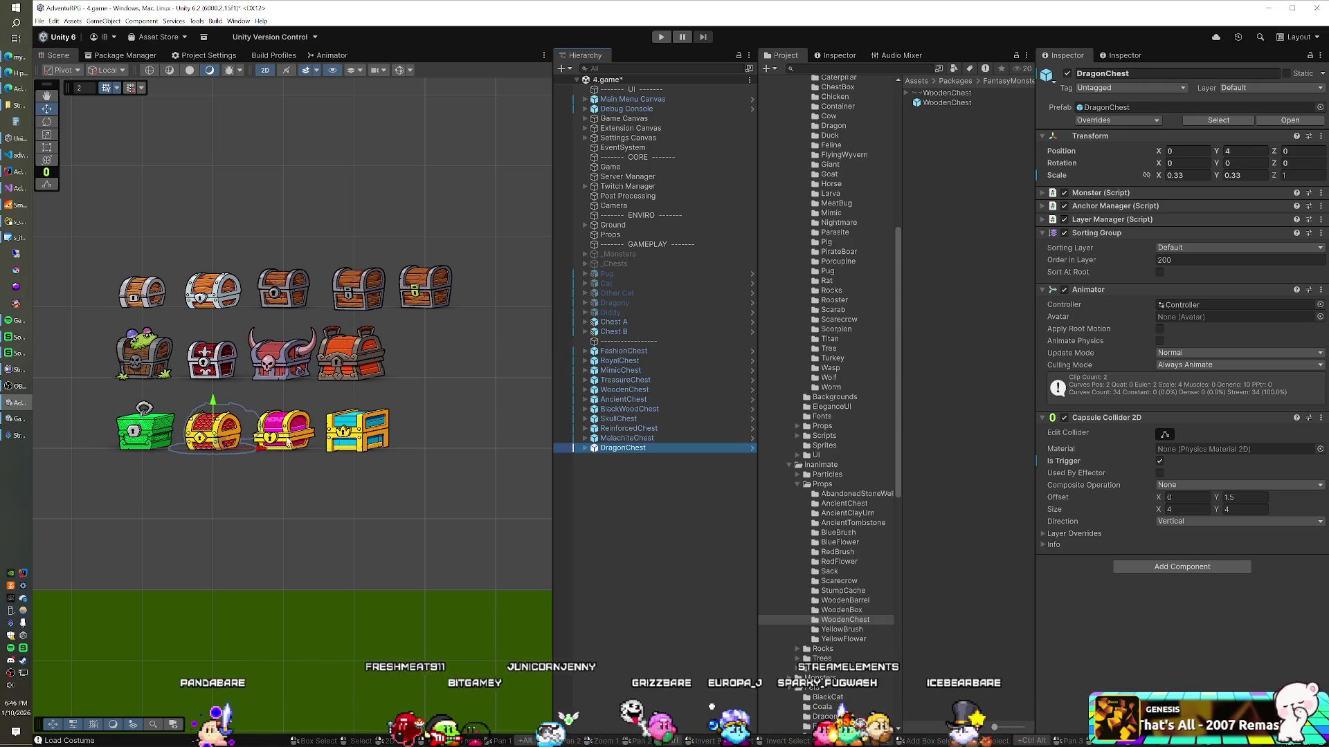
left_click_drag(667, 351, 656, 479)
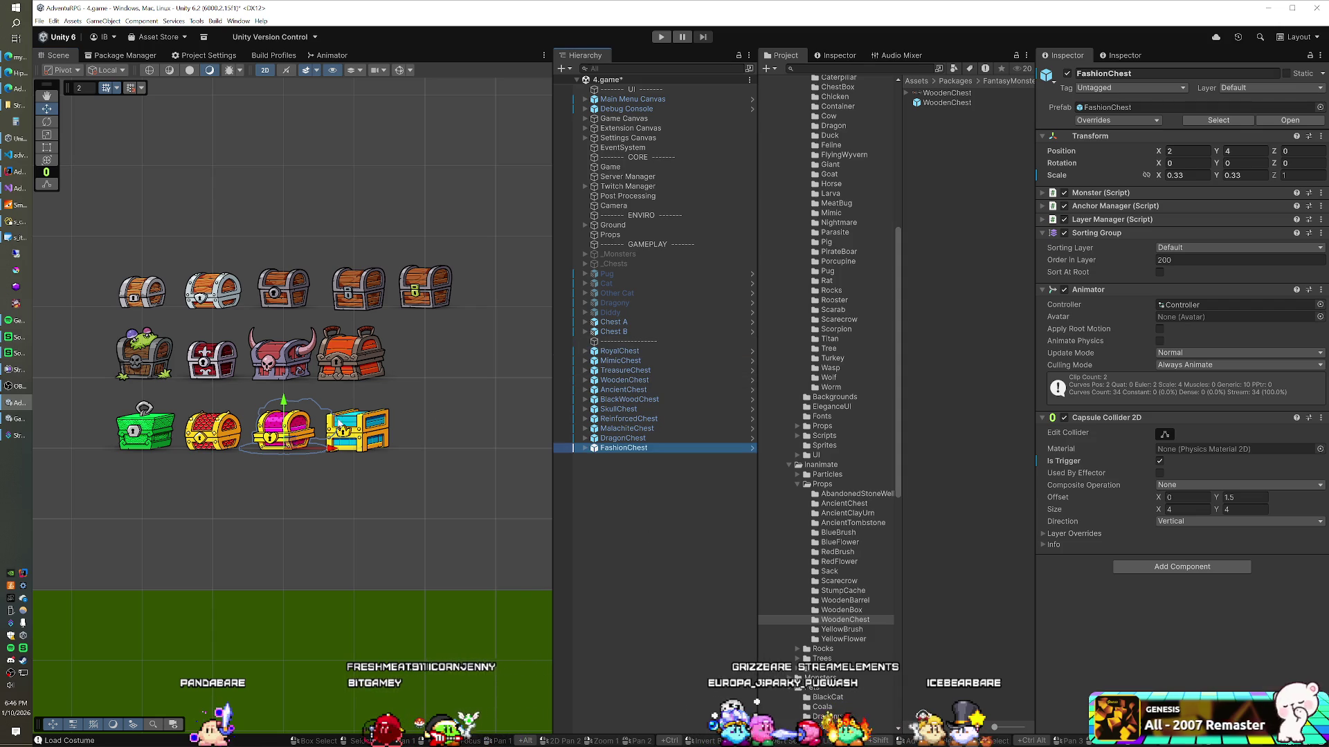
left_click(368, 428)
left_click_drag(655, 355, 613, 450)
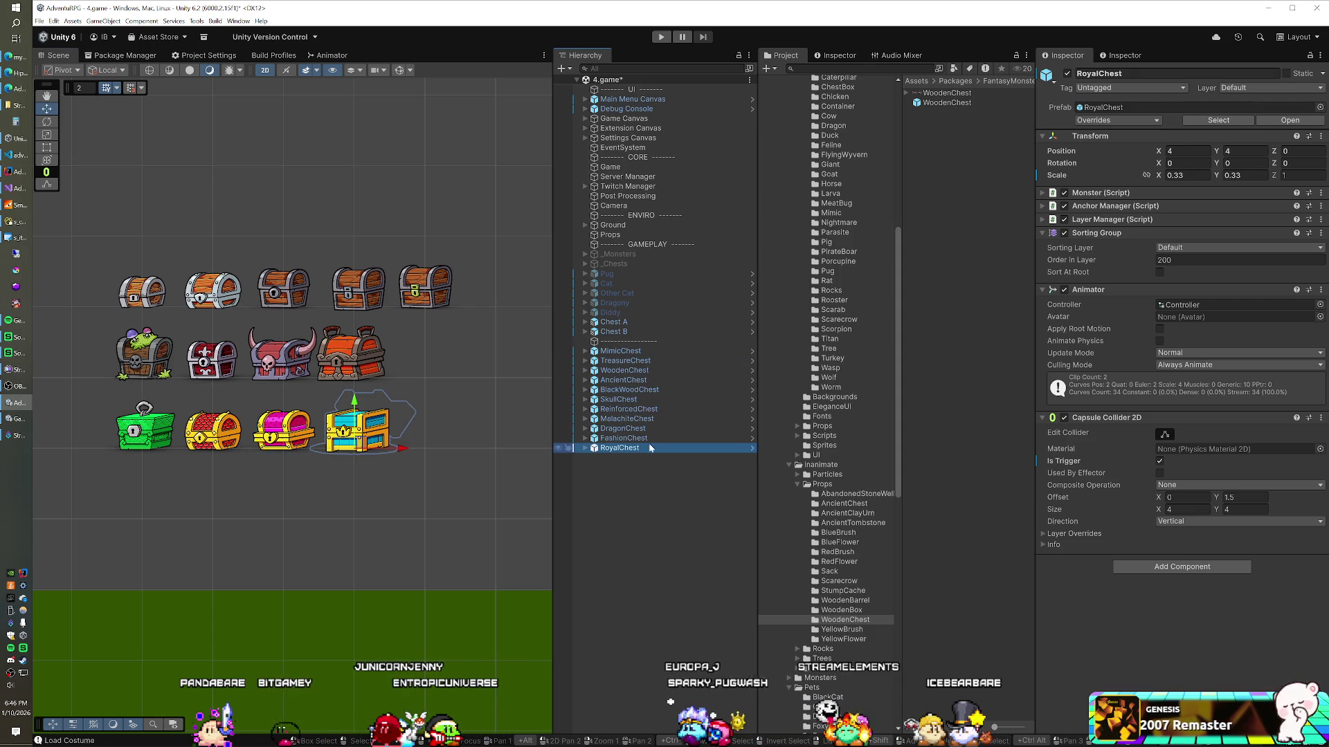
Drag WoodenChest above the divider so it and TreasureChest follow Chest B
left_click_drag(623, 371, 640, 350)
left_click(637, 372)
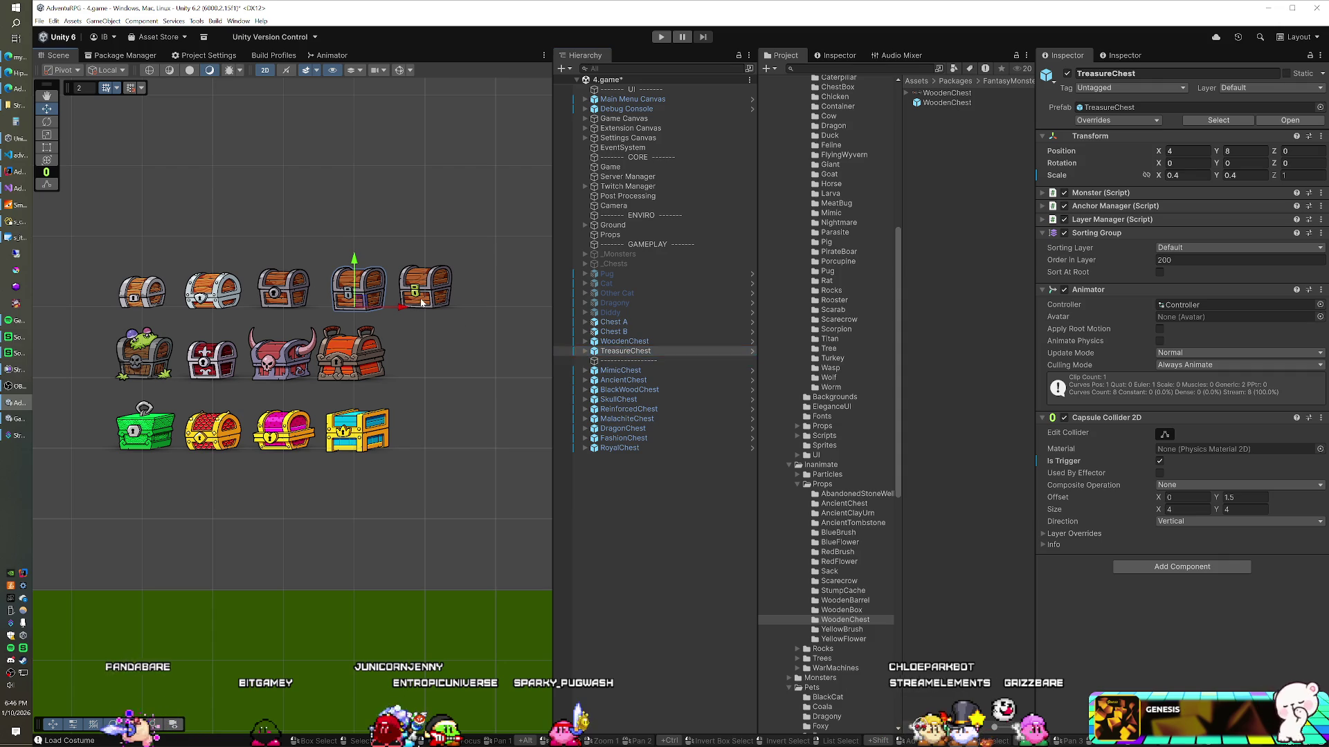
left_click(626, 372)
left_click(628, 374)
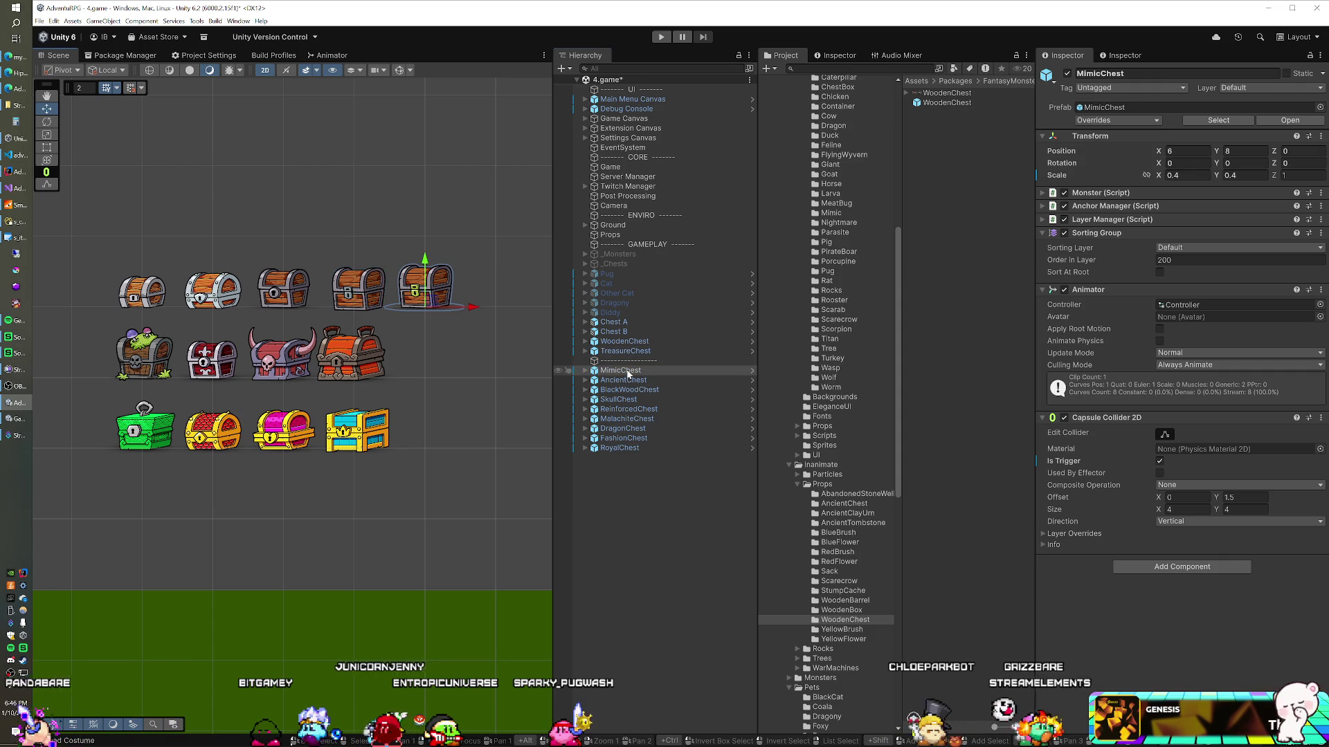
Review the chest objects in the Hierarchy and delete the '----------' separator
key("Up")
key("Up")
key("Up")
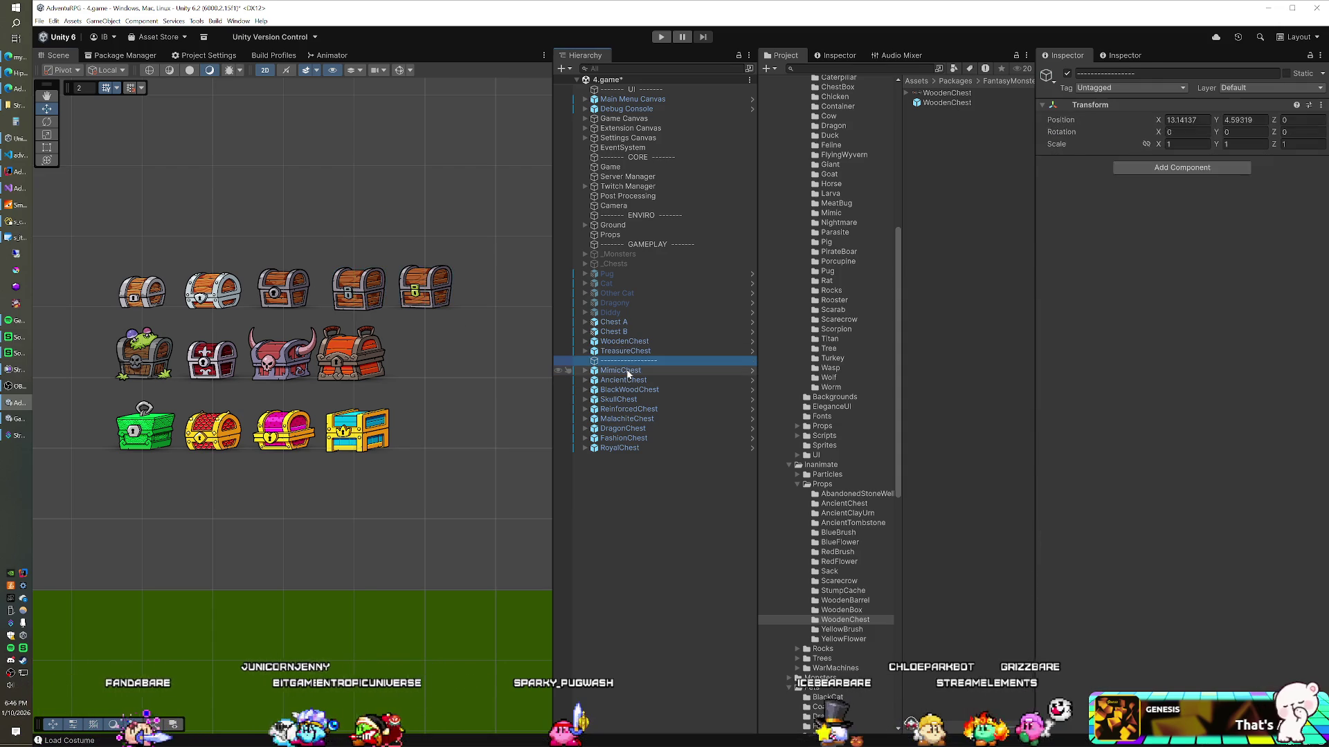
key("Down")
key("Down")
key("Down")
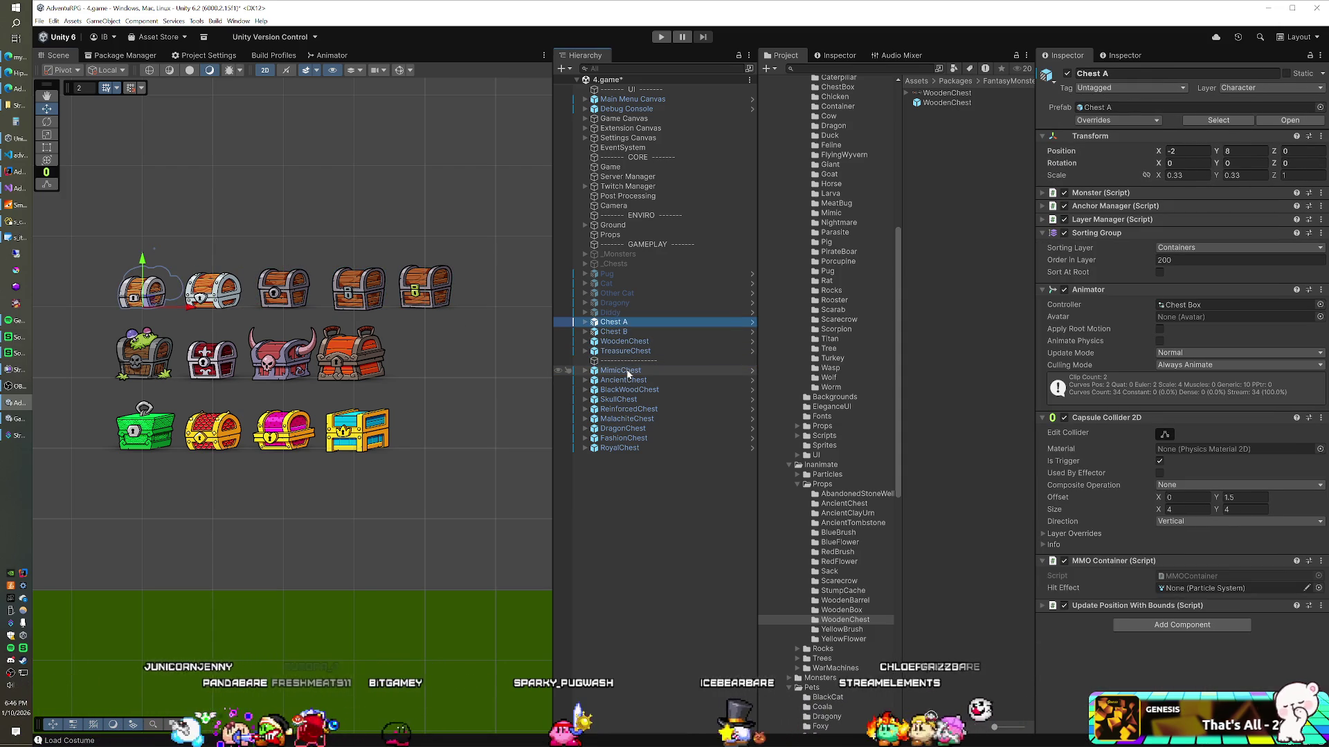
key("Down")
key("Down")
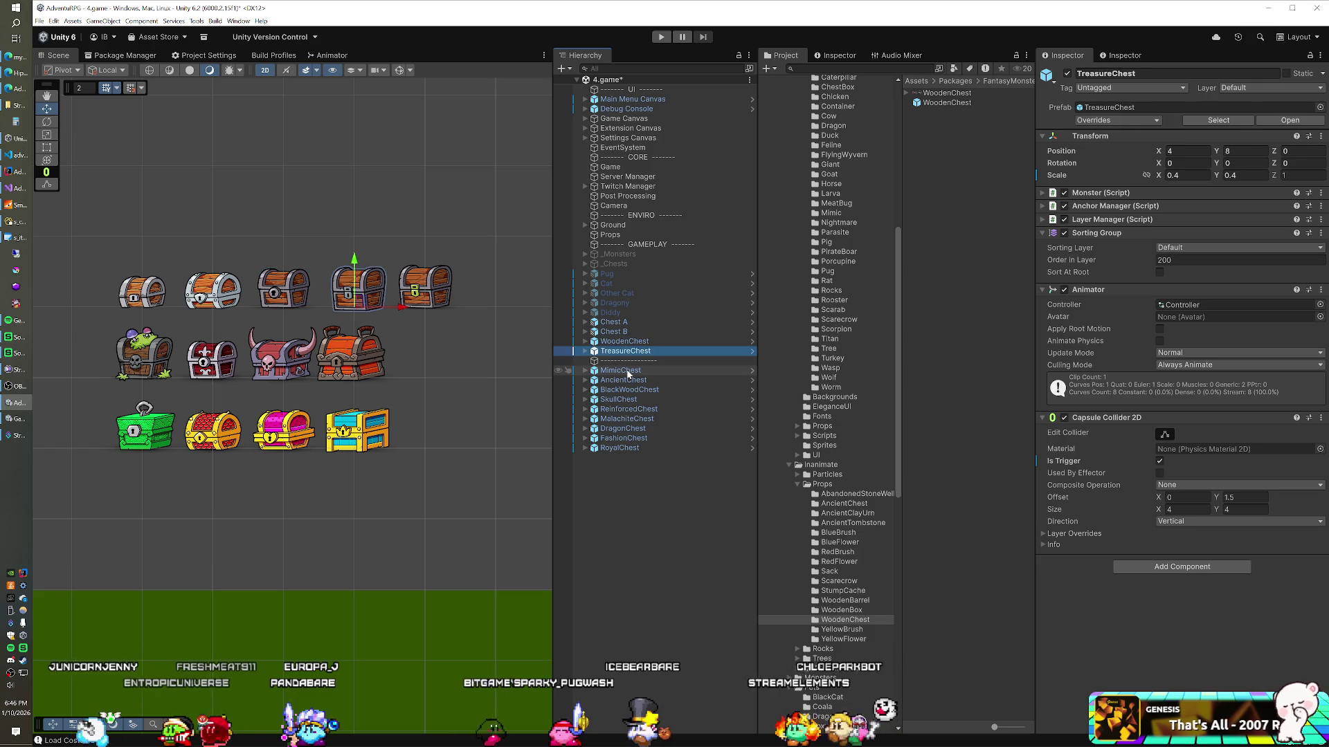
key("Down")
key("Down")
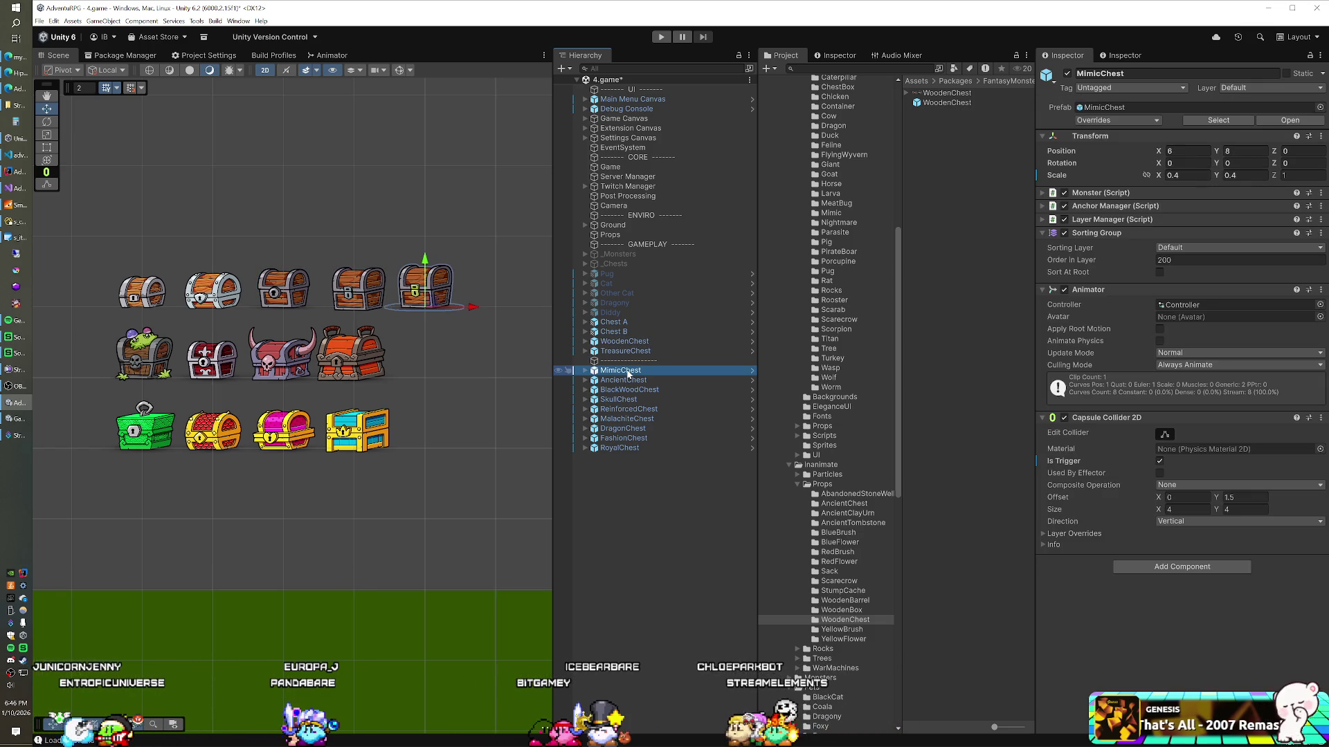
key("Down")
key("Down")
key("Down")
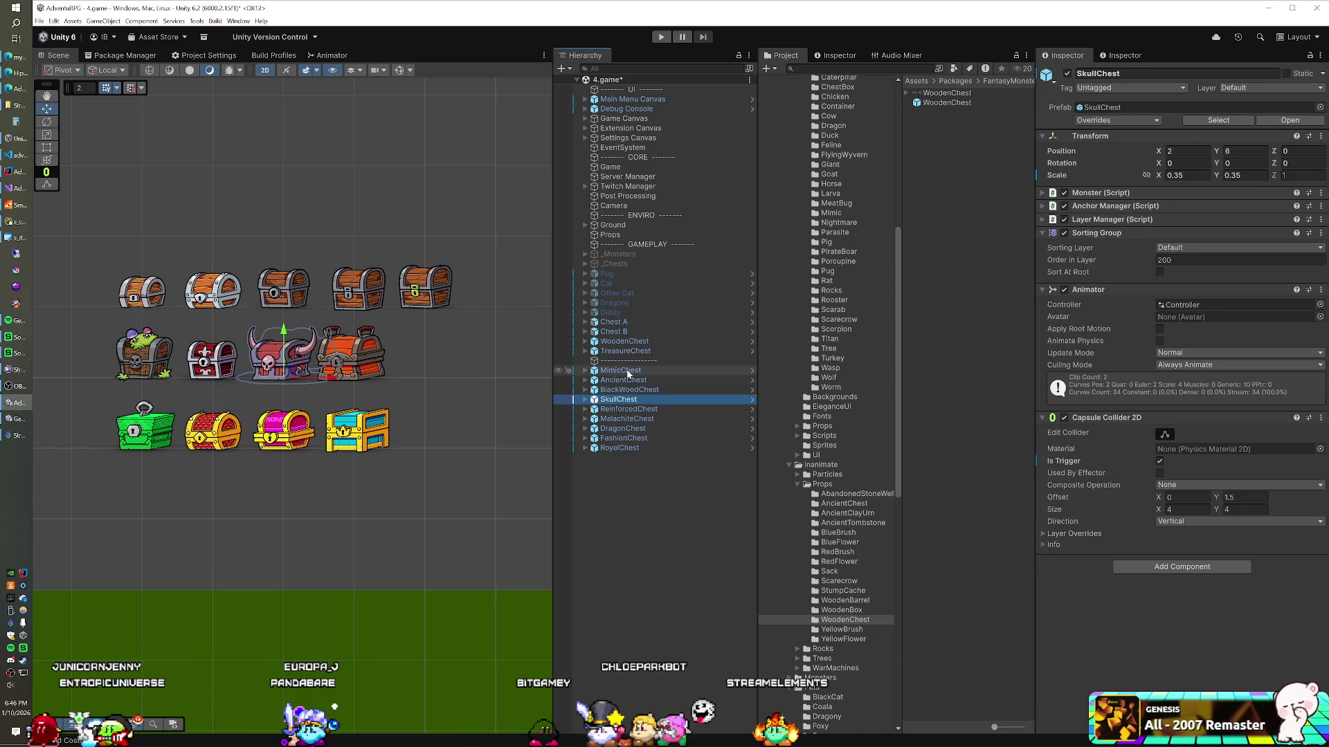
key("Down")
key("Down")
key("Down")
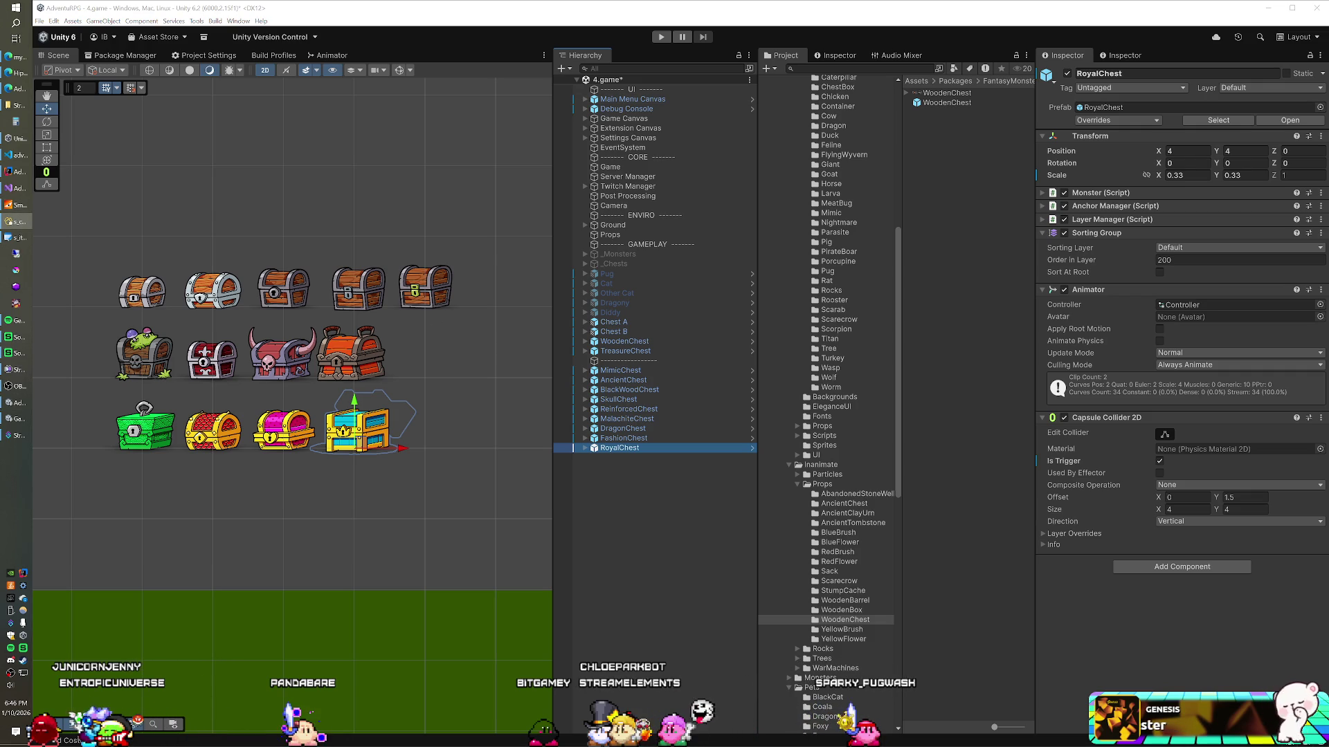
left_click(643, 362)
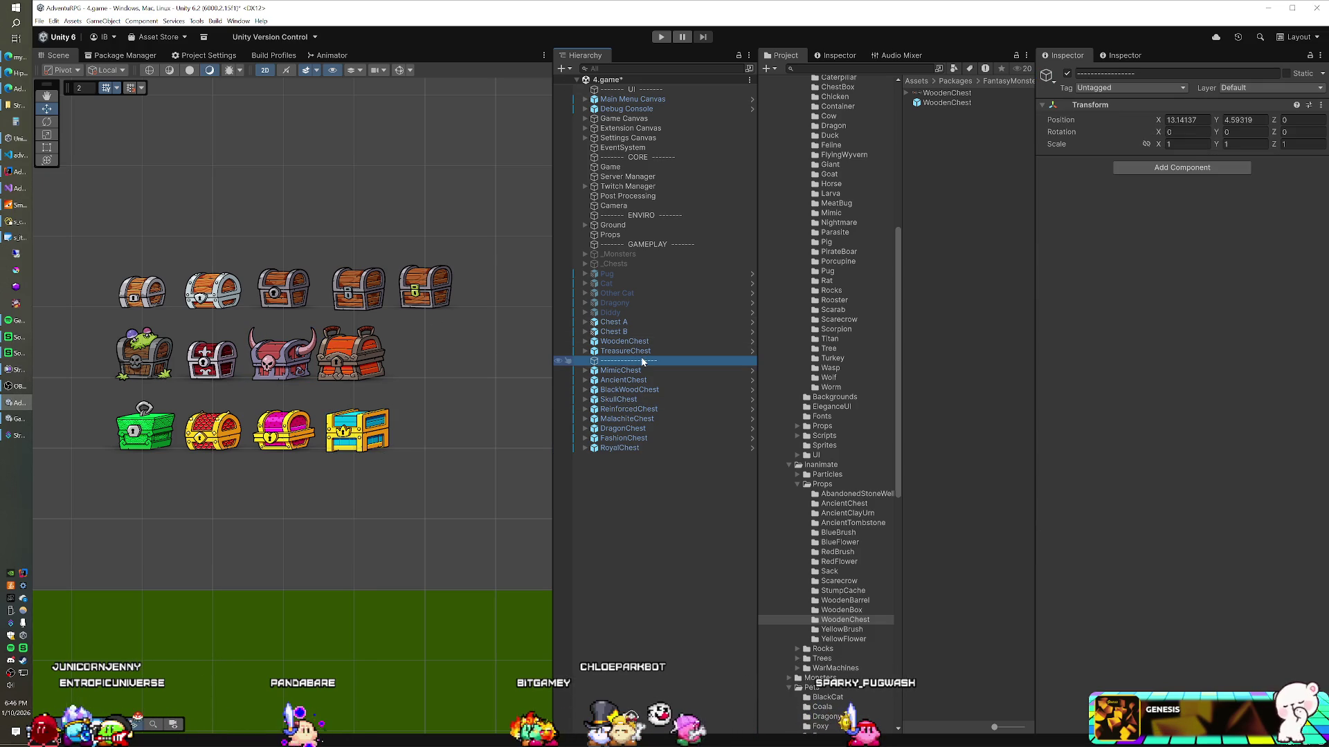
key("Delete")
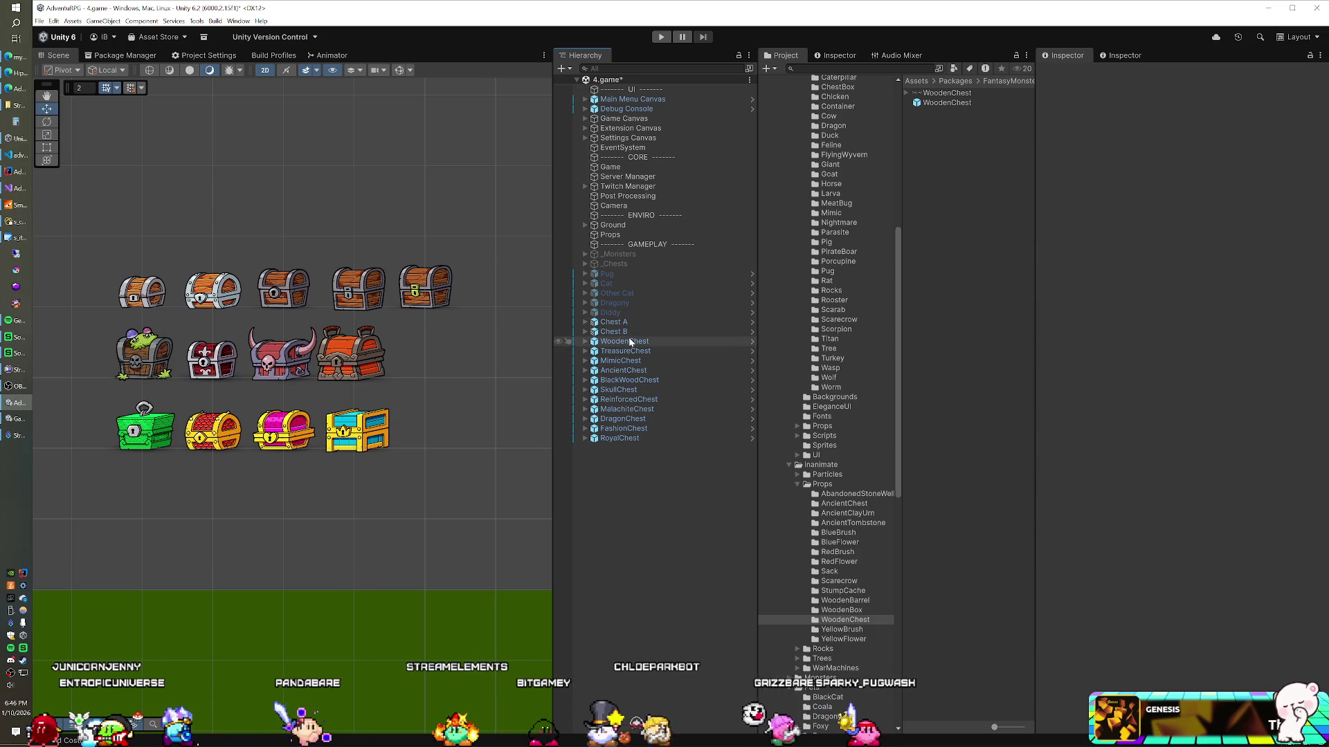
Rename WoodenChest, TreasureChest, MimicChest and AncientChest to Chest C, D, E and F
left_click(625, 342)
key("F2")
type("C")
key("Home")
type("Chest")
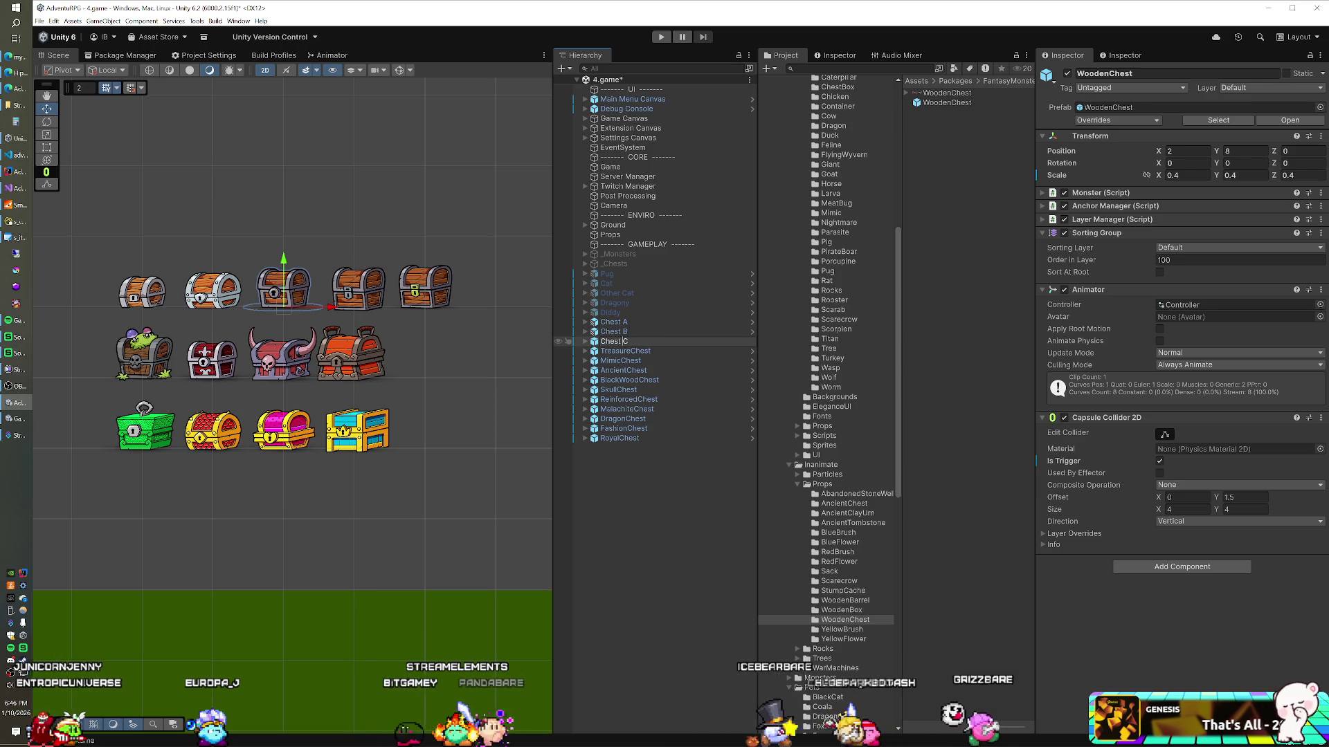
key("Return")
key("Down")
key("F2")
type("Chest D")
key("Return")
key("Down")
key("F2")
type("Chest E")
key("Return")
key("Down")
key("F2")
type("Chest F")
key("Return")
Rename BlackWoodChest, SkullChest, ReinforcedChest and MalachiteChest to Chest G through Chest J
key("Down")
key("F2")
type("Chest G")
key("Return")
key("Down")
key("F2")
type("H")
key("Return")
key("Down")
key("F2")
key("Return")
key("Down")
key("F2")
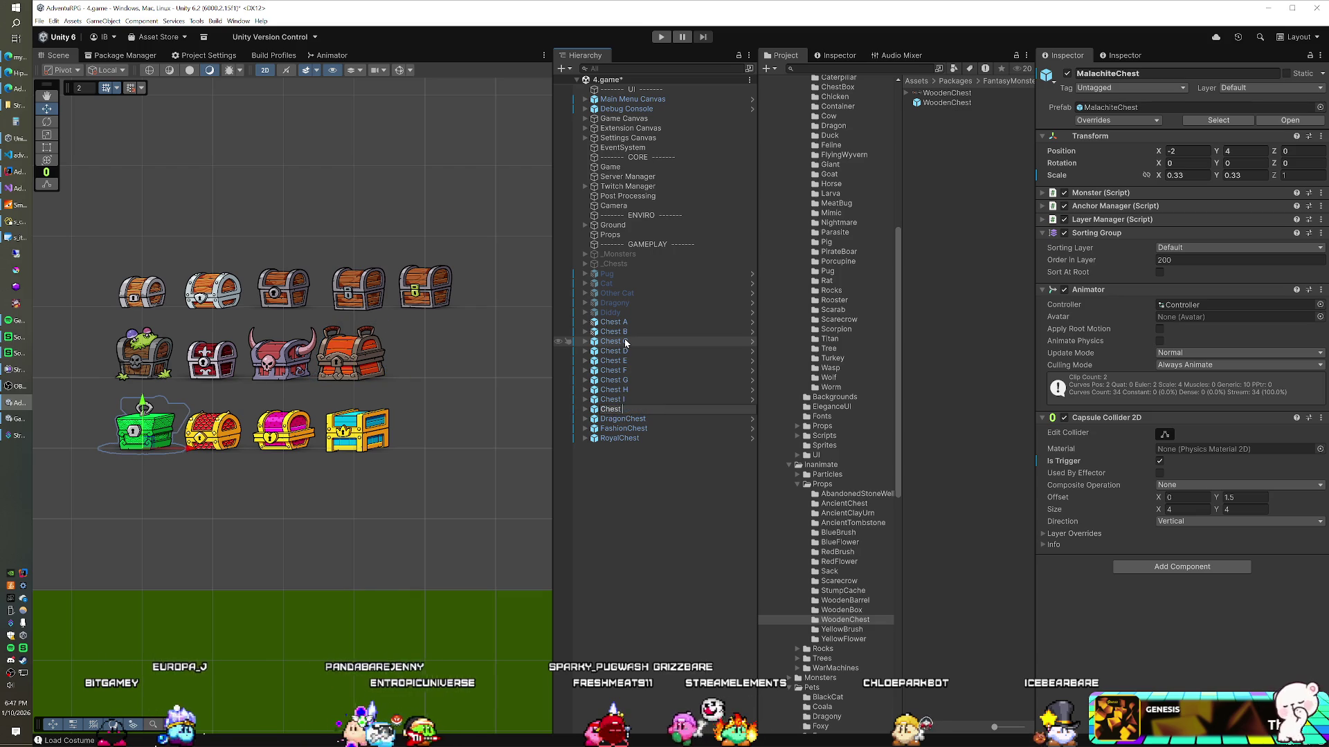
key("Return")
Rename DragonChest, FashionChest and RoyalChest to Chest K, L and M
key("Down")
key("F2")
type("Chest K")
key("Down")
key("F2")
type("L")
key("Return")
key("Down")
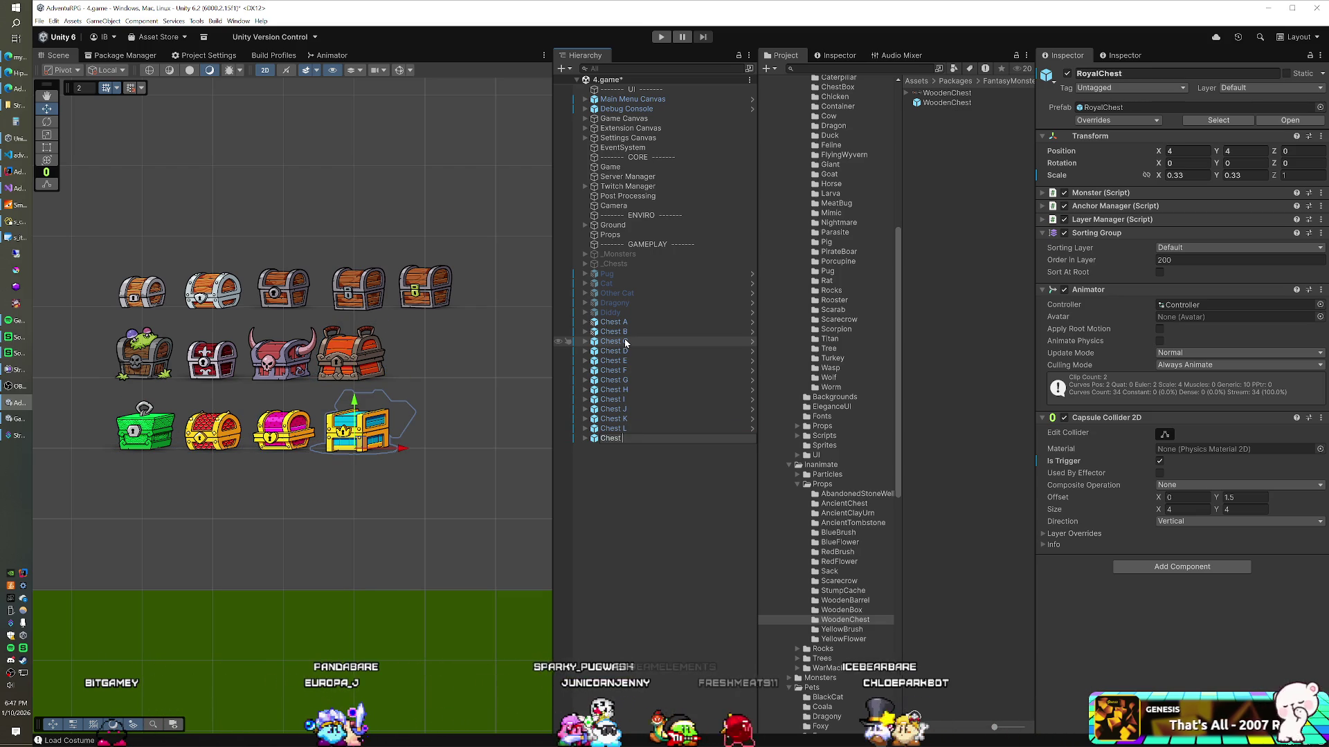
type("M")
key("Return")
left_click(618, 341)
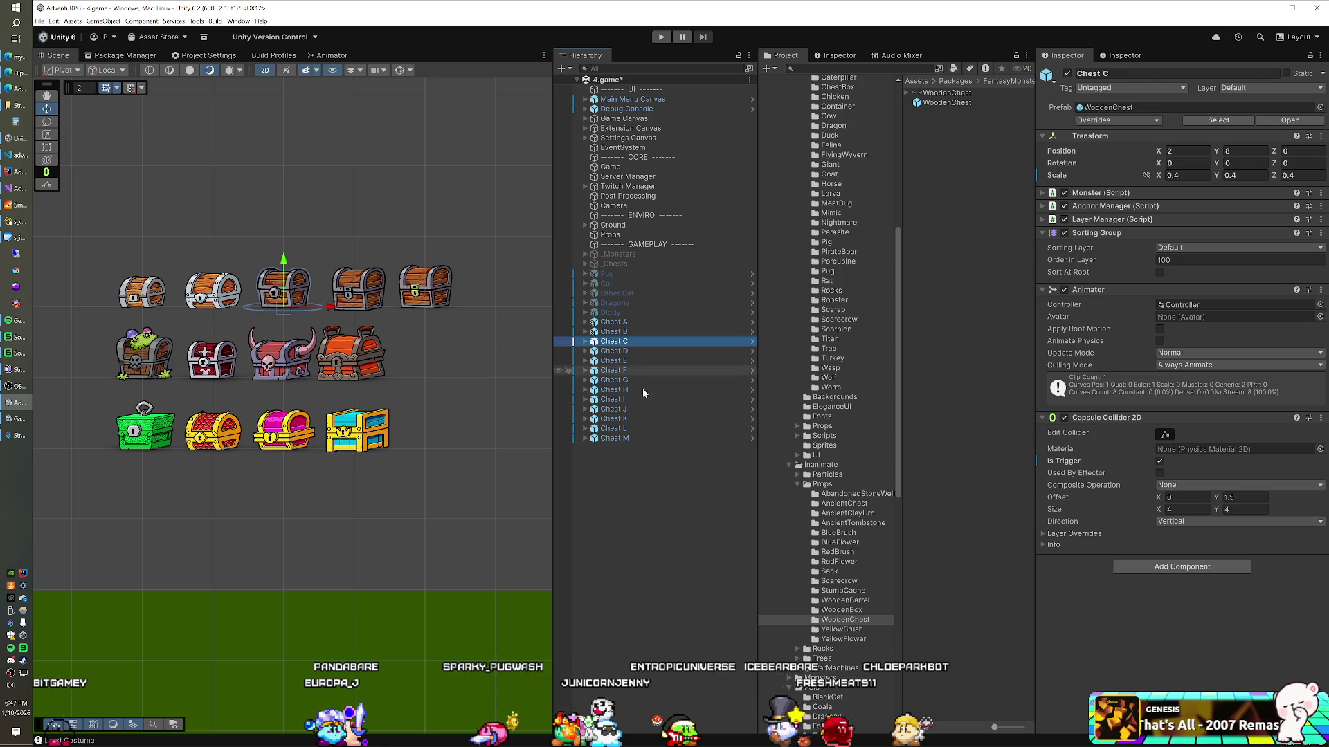
Put Chest C–M on the Character layer and Containers sorting layer, and add MMO Container
left_click(626, 439, "shift")
left_click(1270, 88)
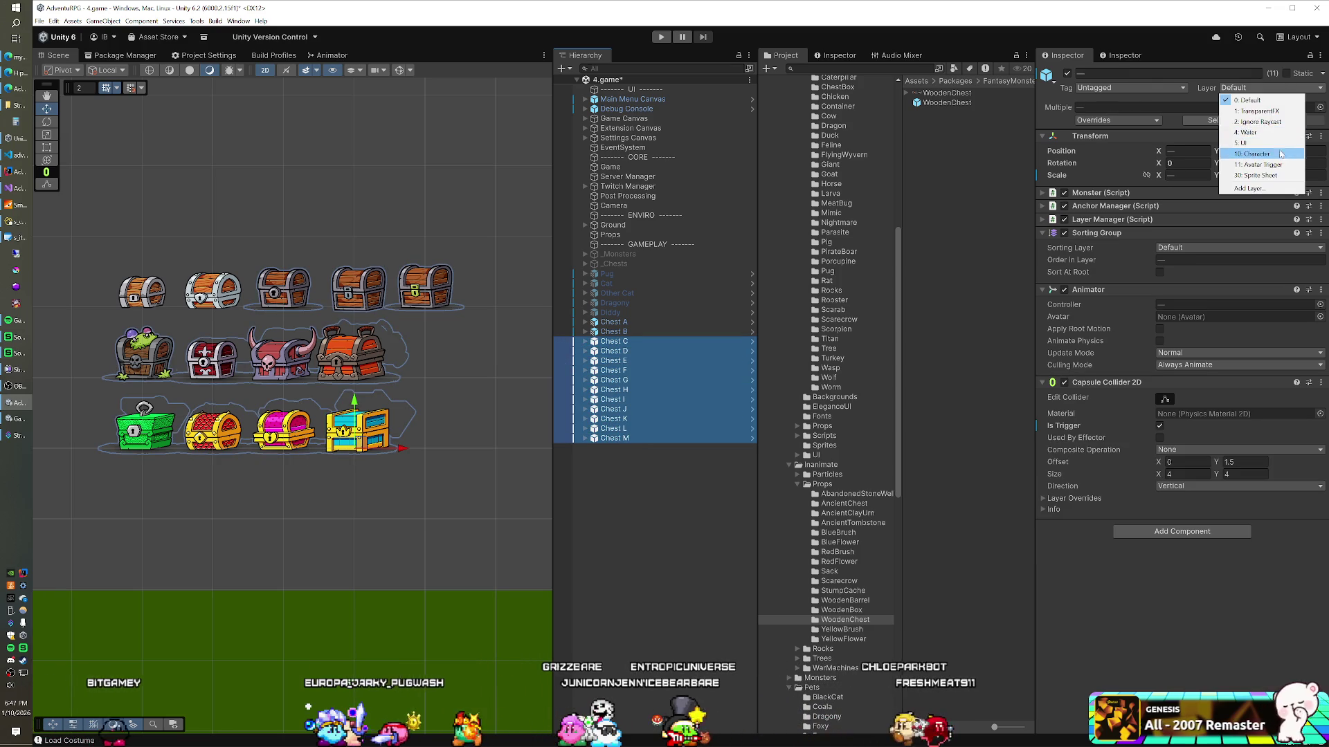
left_click(1253, 153)
key("Return")
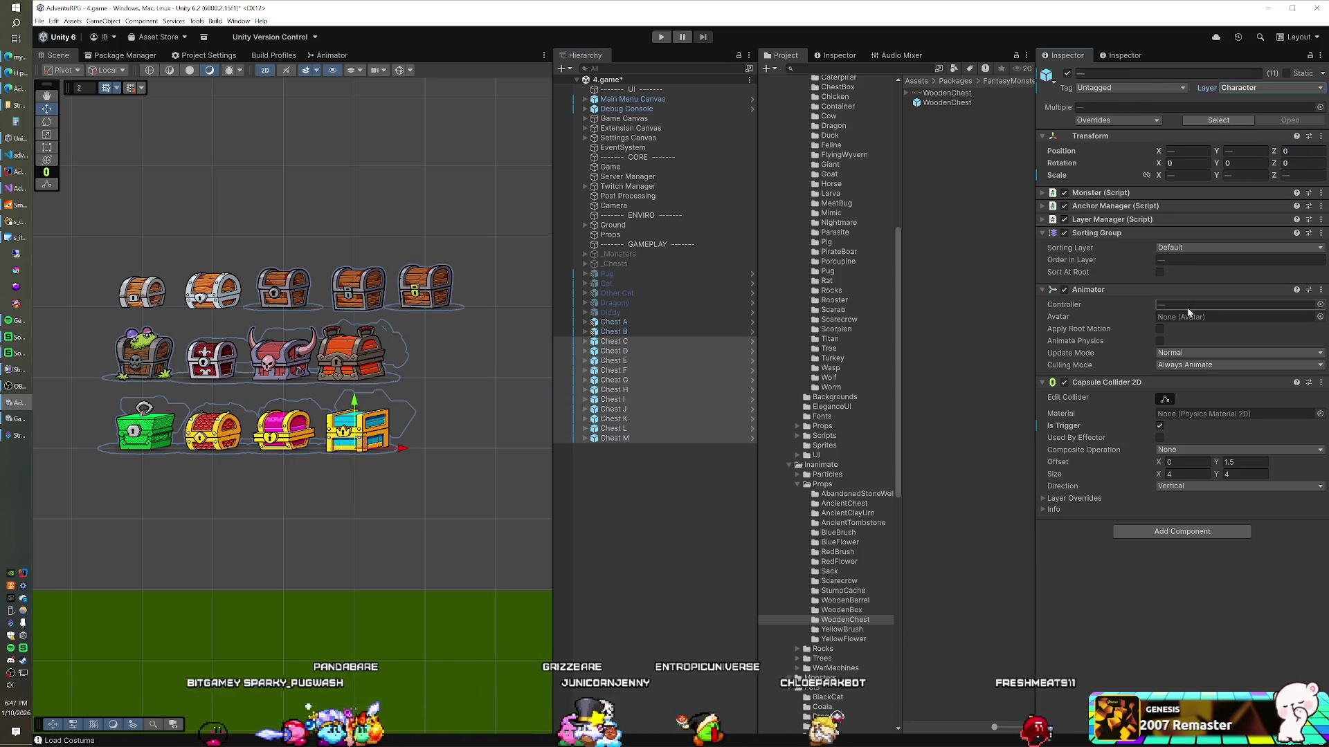
left_click(1206, 248)
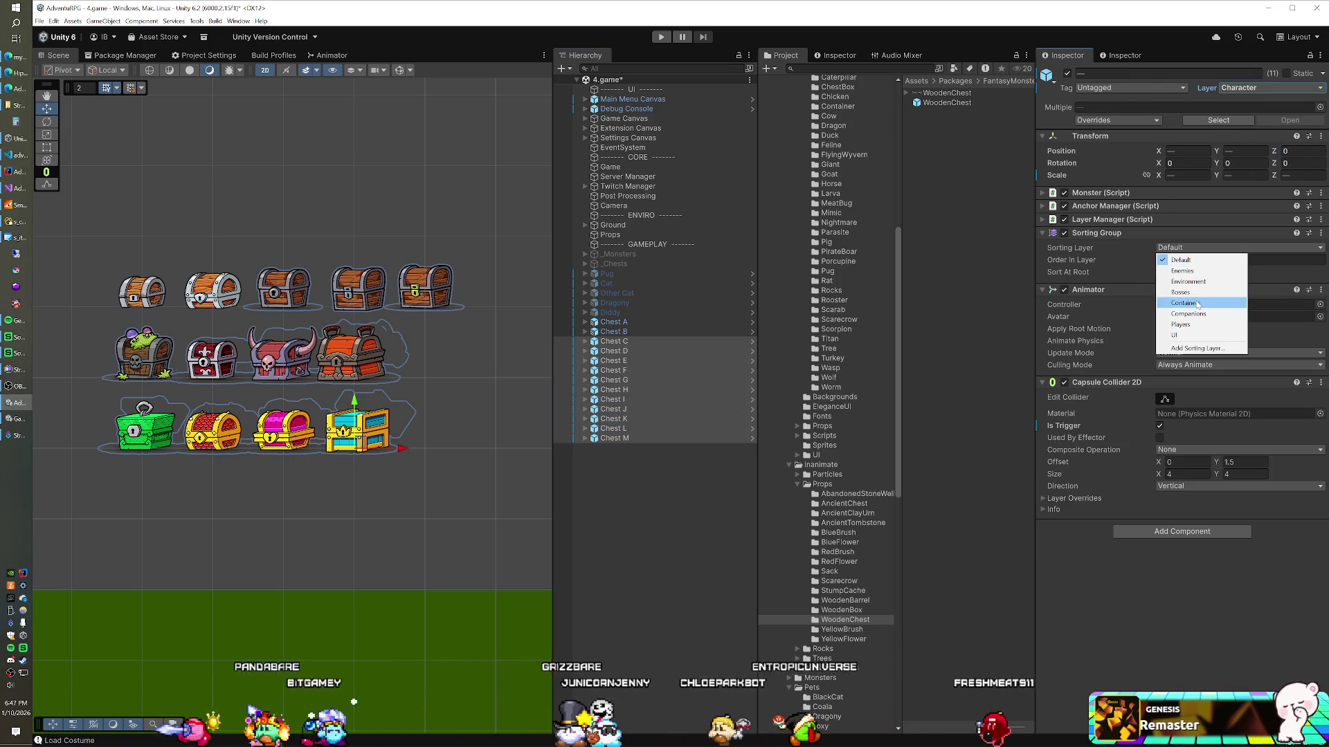
left_click(1188, 303)
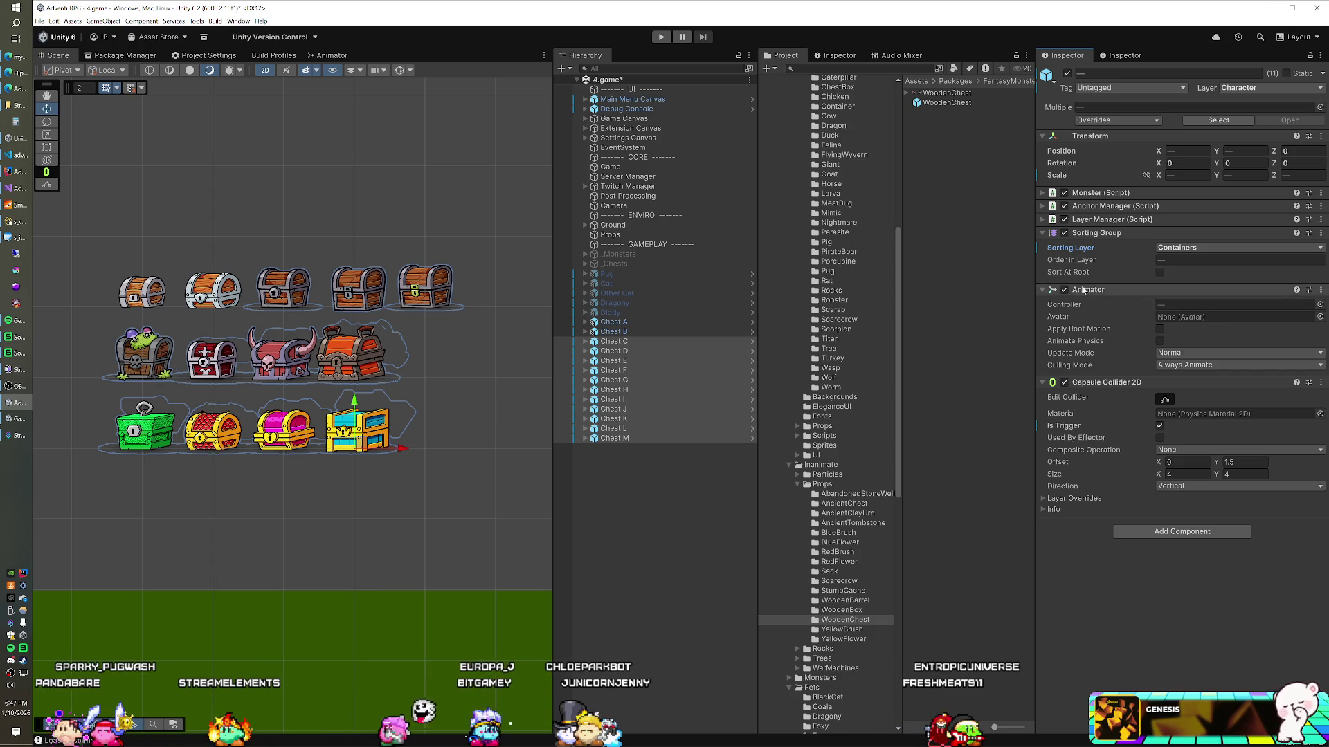
left_click(1135, 534)
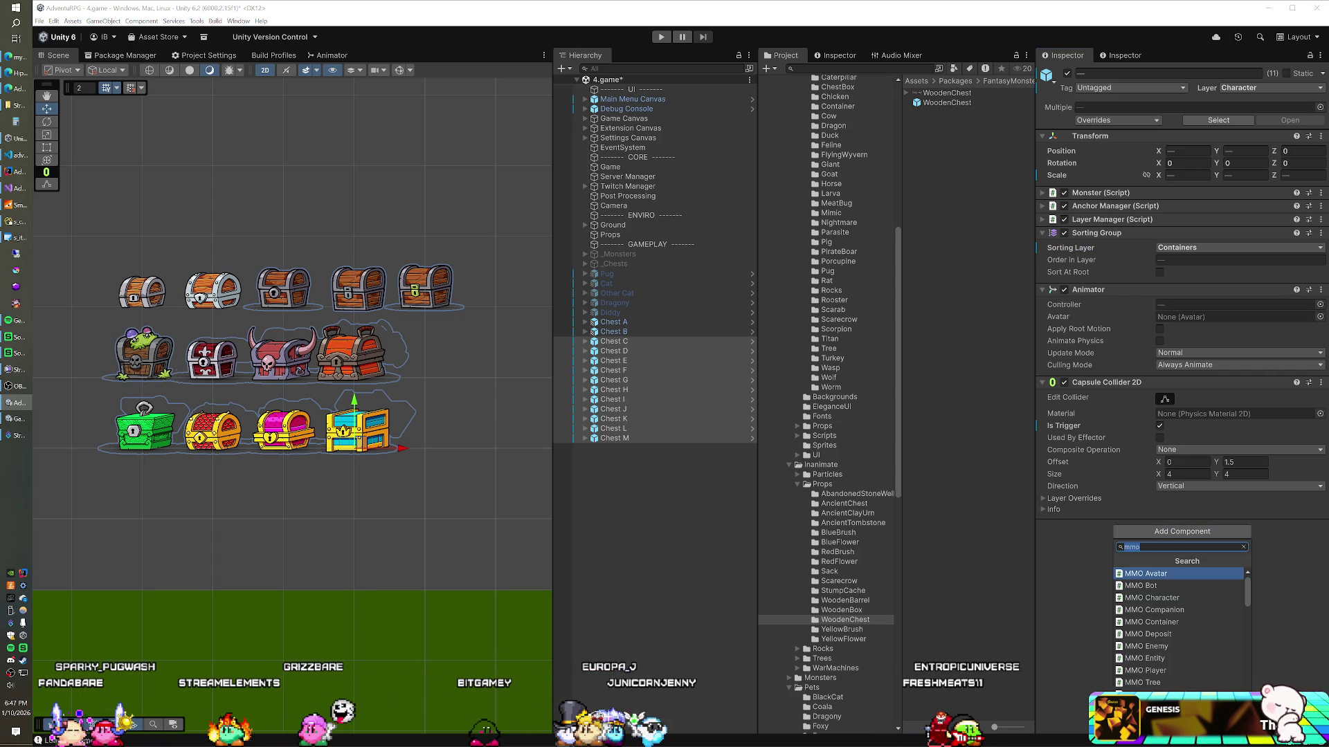
left_click(1168, 623)
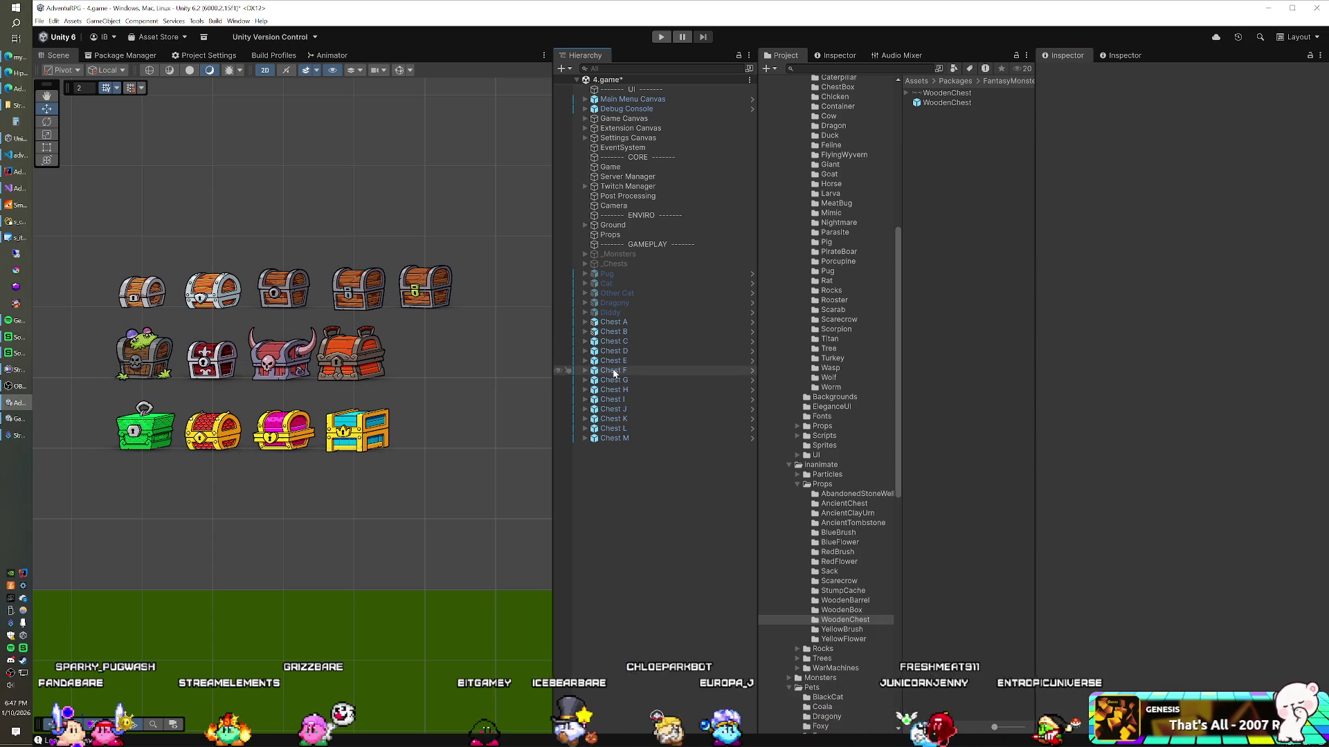
Check which animator controller Chests F, H, D and C use by pinging each asset
left_click(615, 372)
left_click(616, 391)
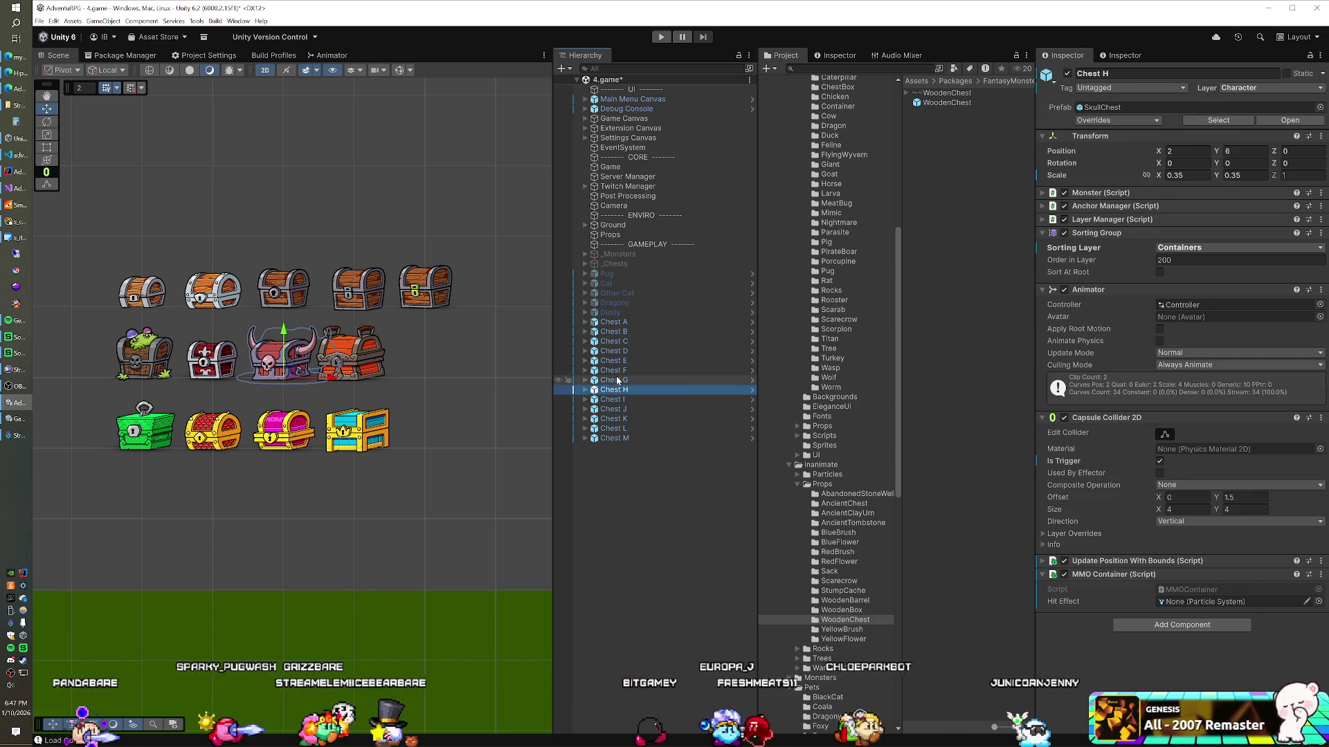
left_click(361, 281)
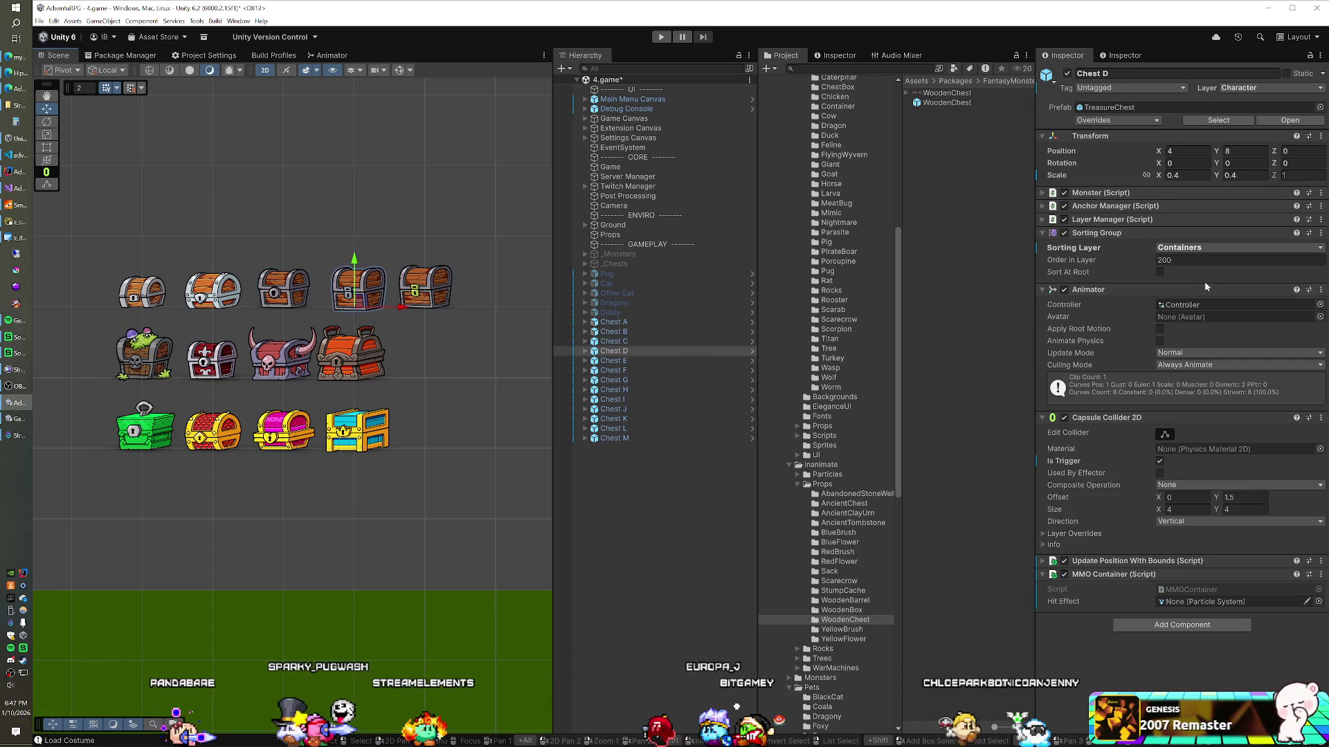
left_click(1202, 305)
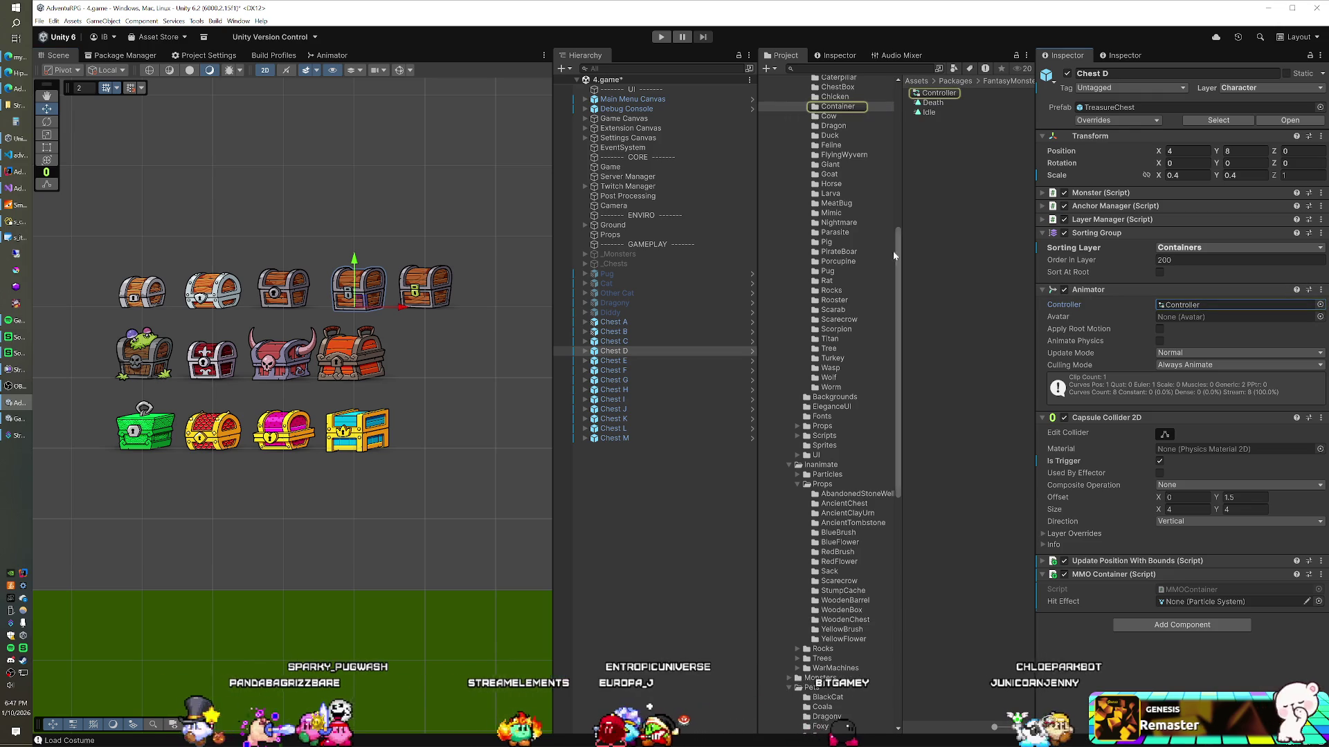
scroll(860, 256, "up", 3)
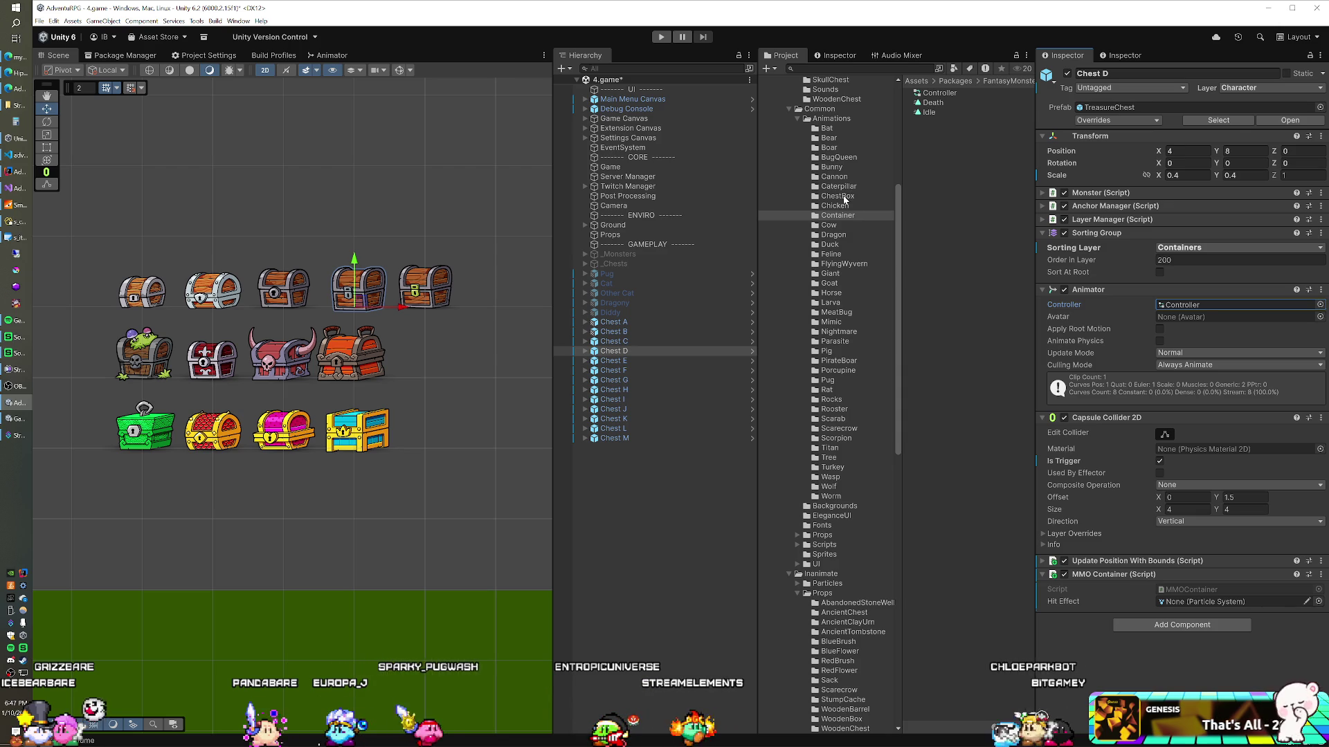
left_click(618, 341)
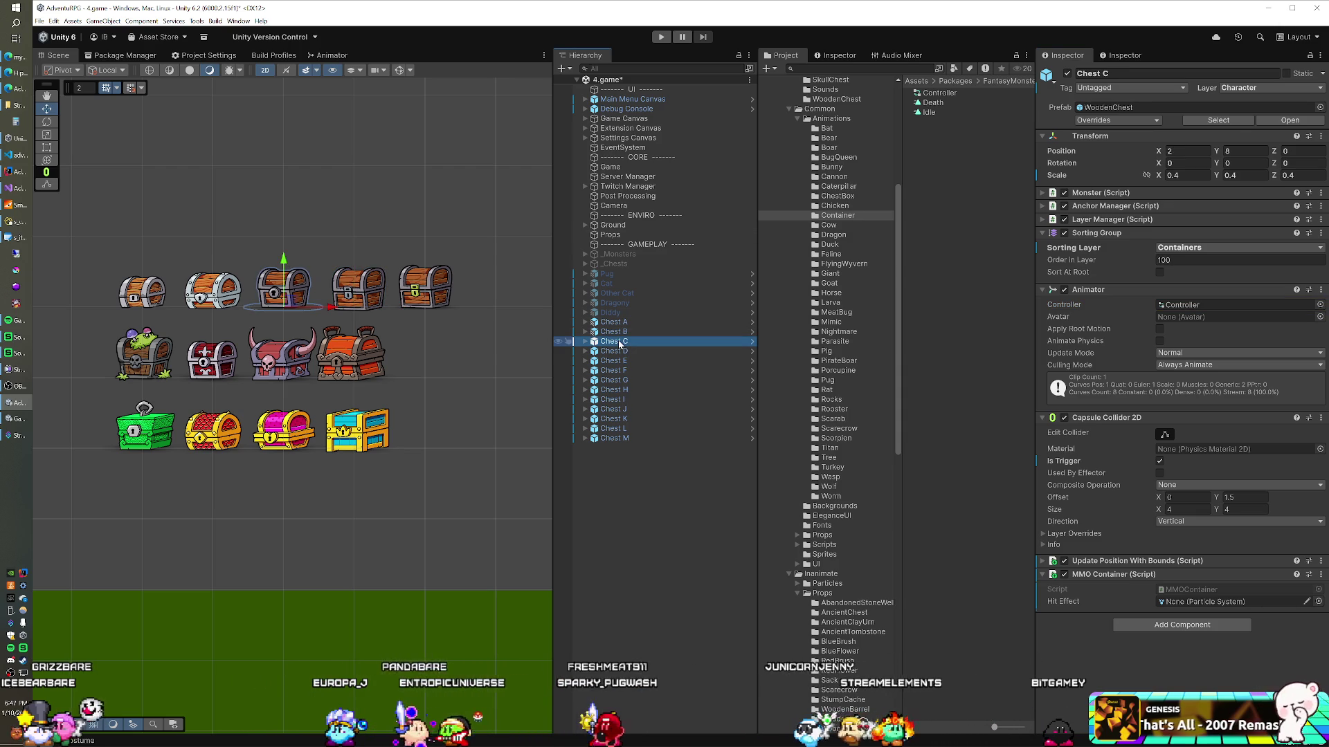
left_click(1082, 306)
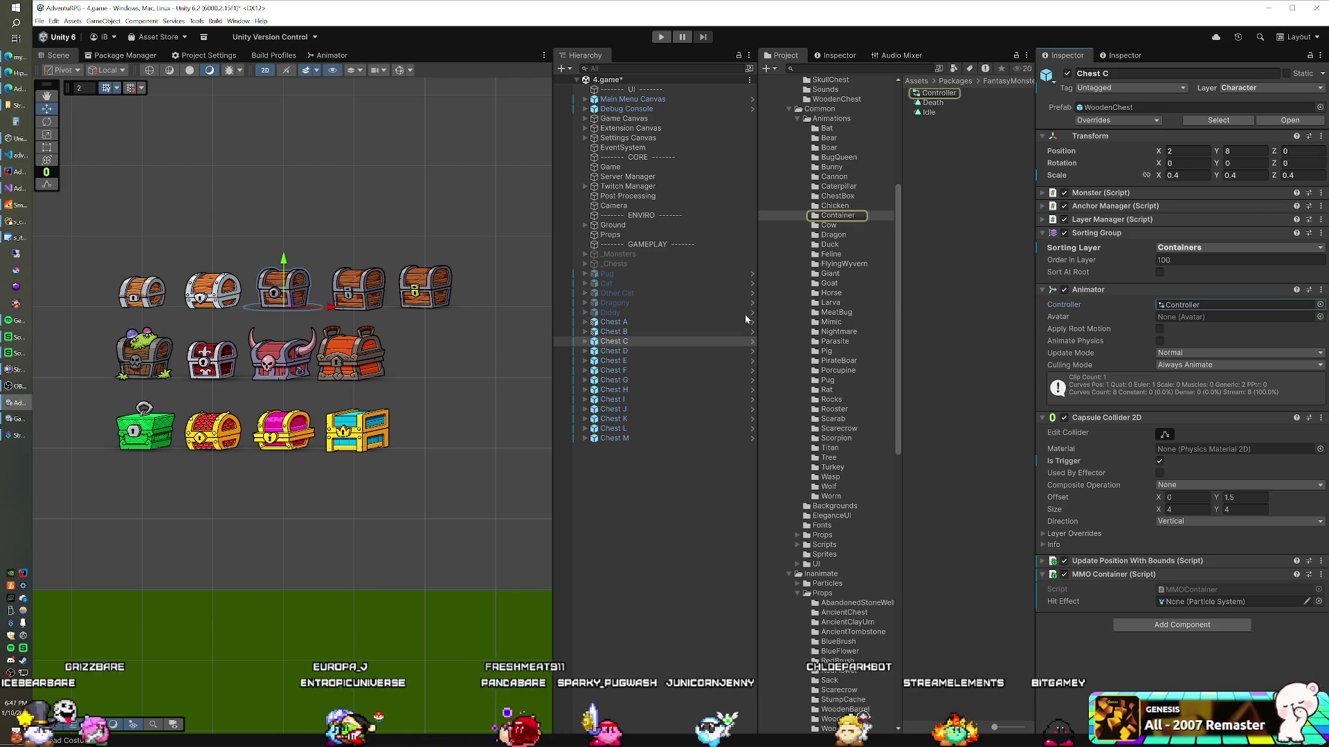
left_click(626, 343)
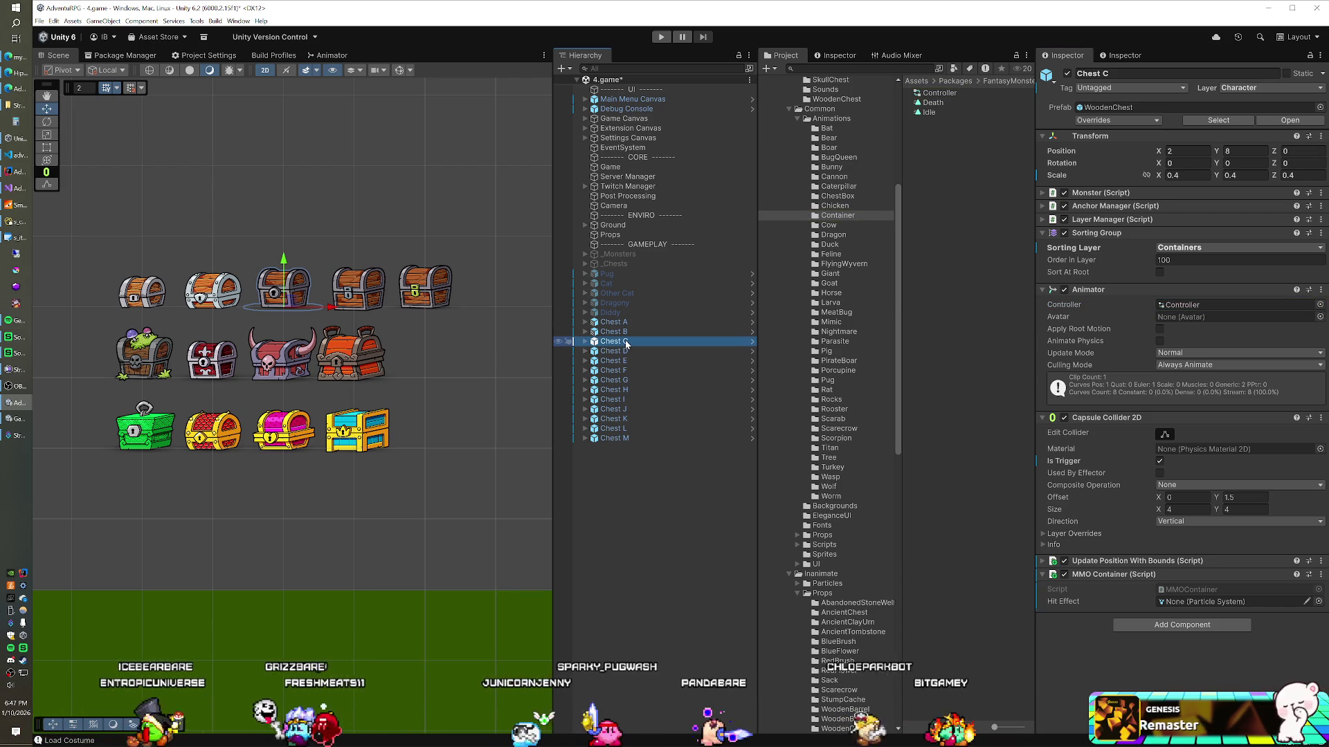
Step through Chests C, D and E, comparing their animator controller assets
key("Down")
key("Down")
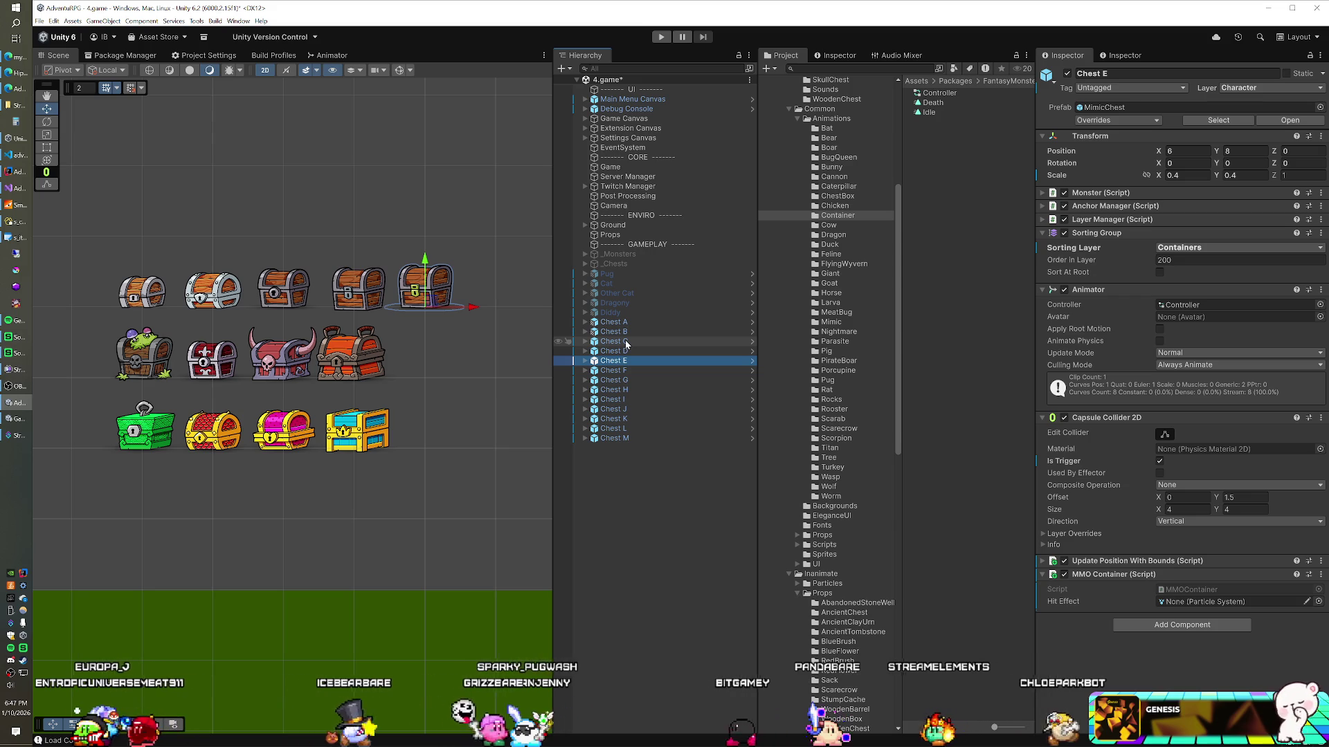
key("Up")
key("Up")
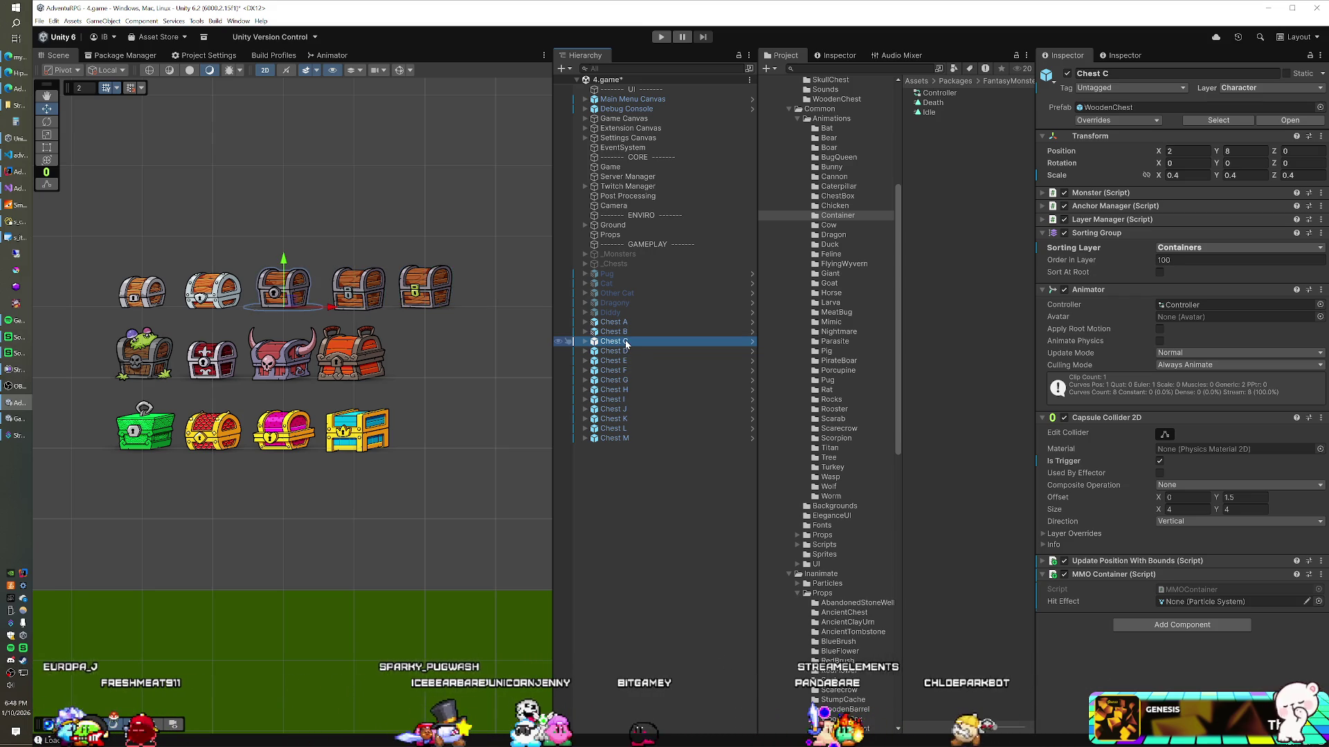
key("Down")
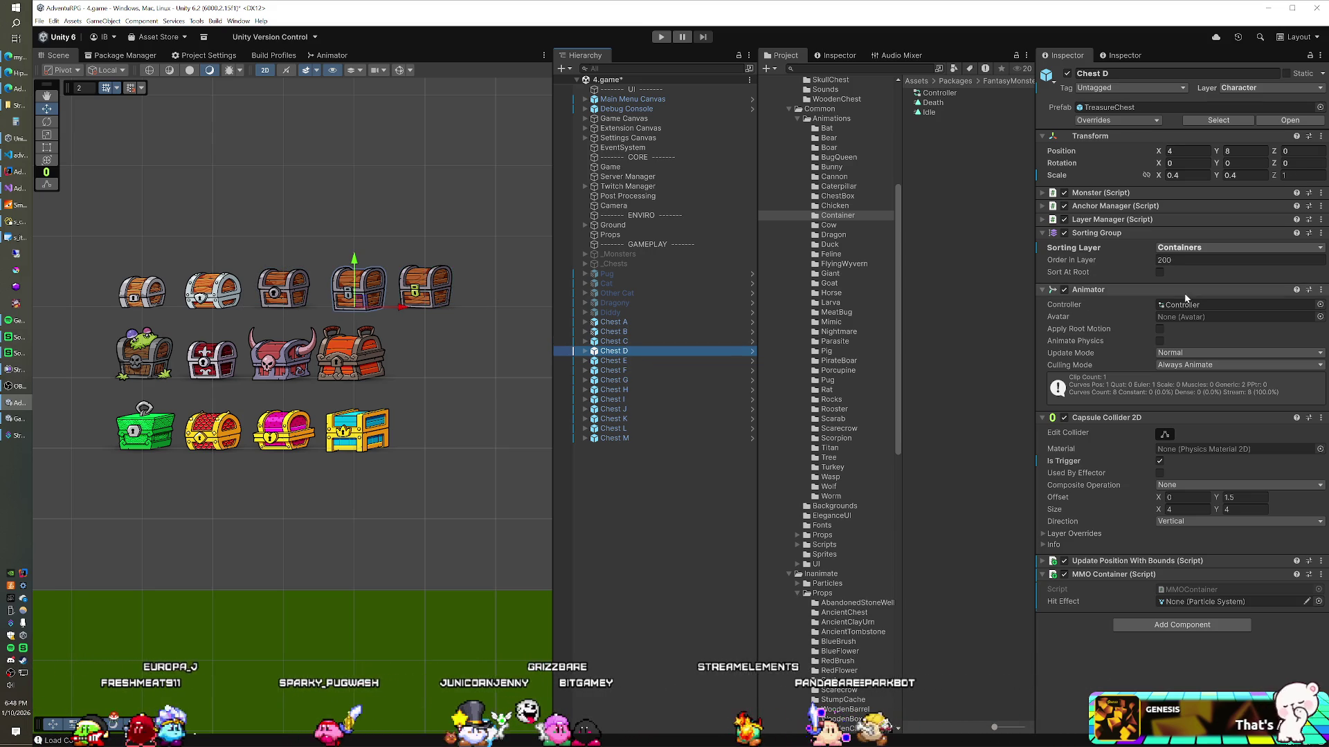
left_click(1182, 304)
left_click(650, 360)
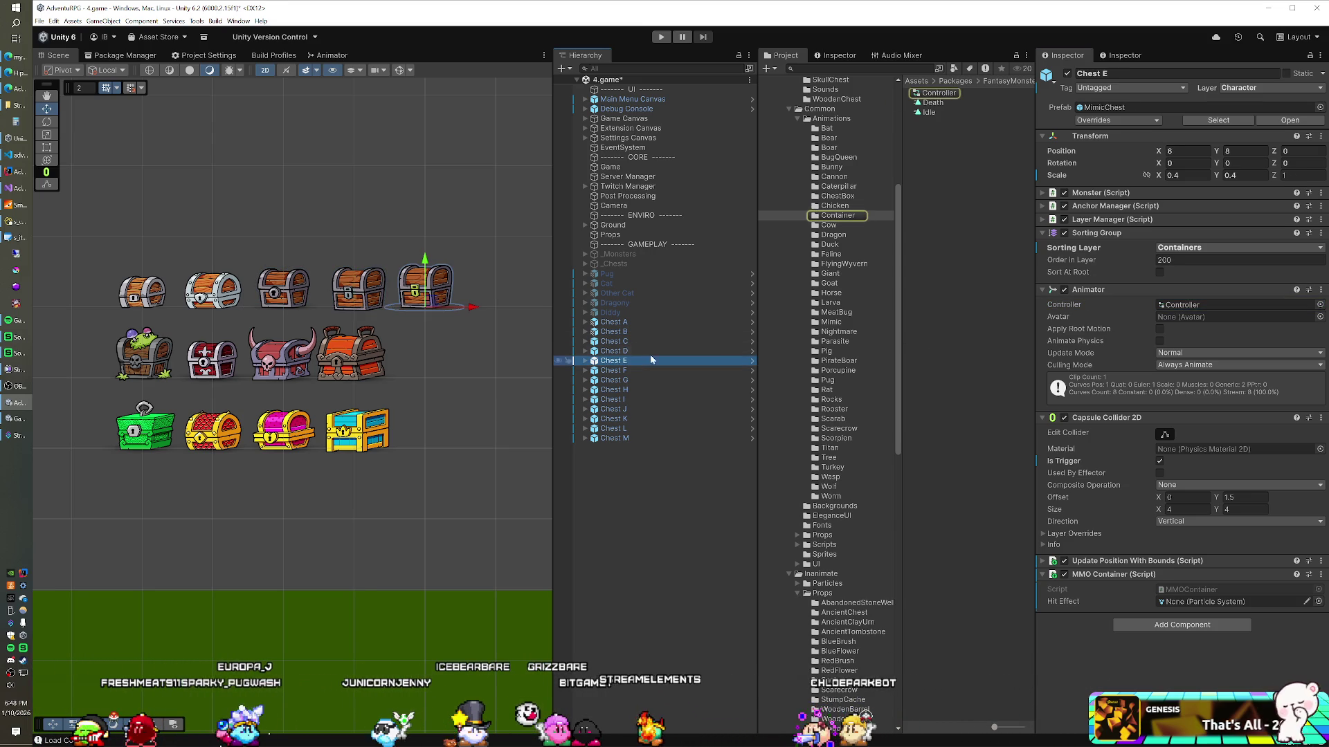
left_click(1172, 308)
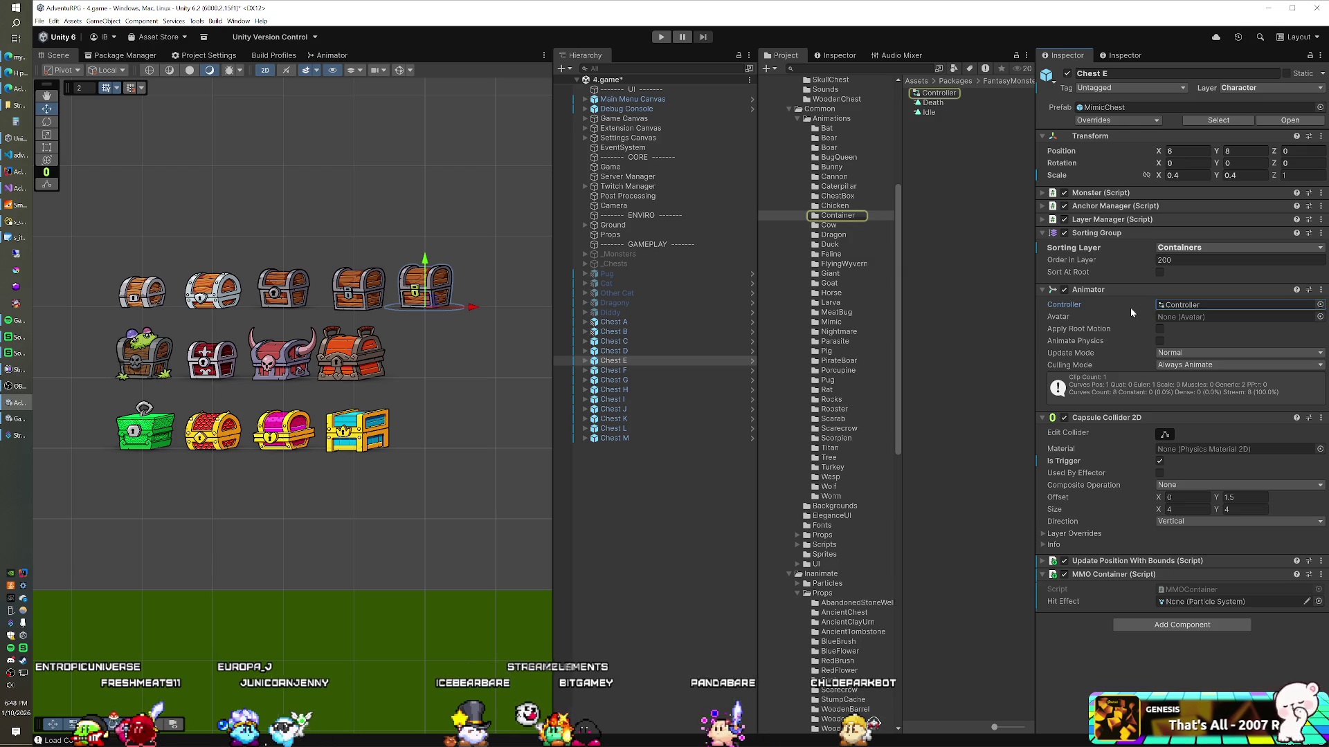
left_click(632, 352)
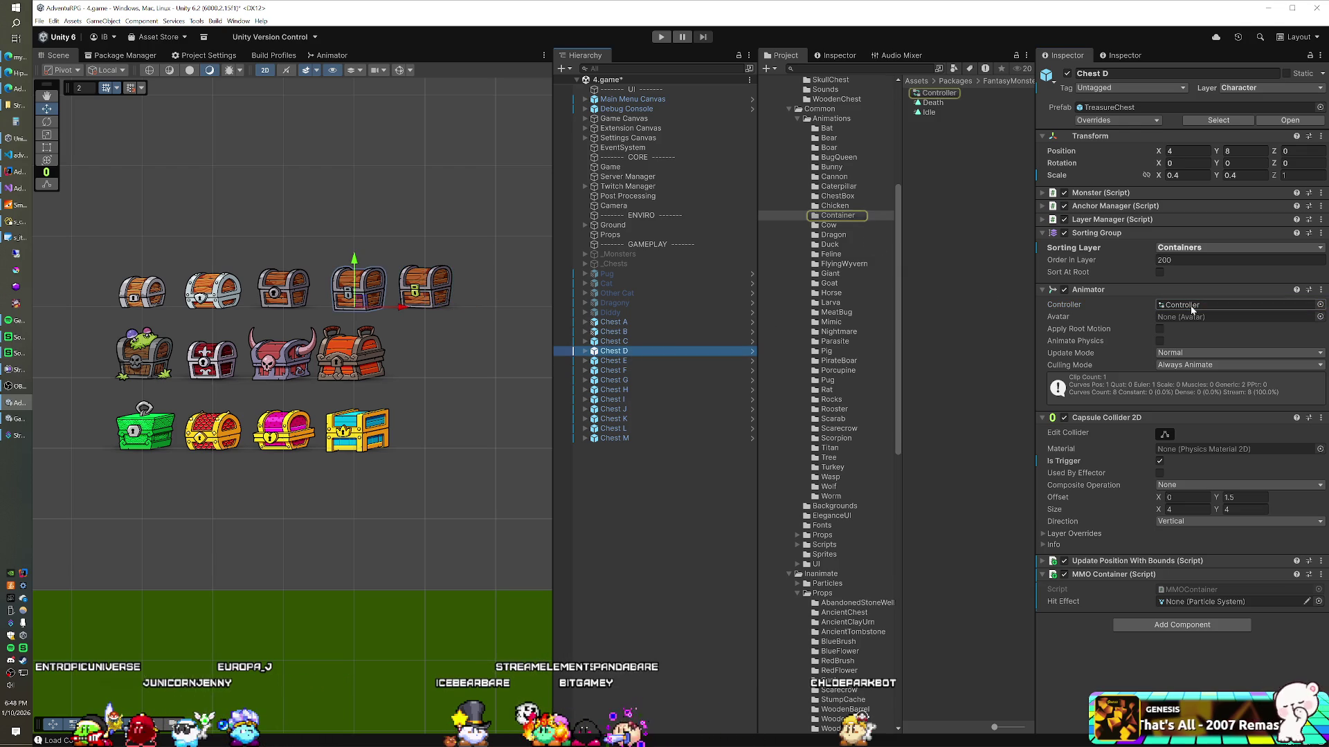
Check Chests E, F and G's controllers, then select Chests C through F together
left_click(630, 342)
left_click(629, 360)
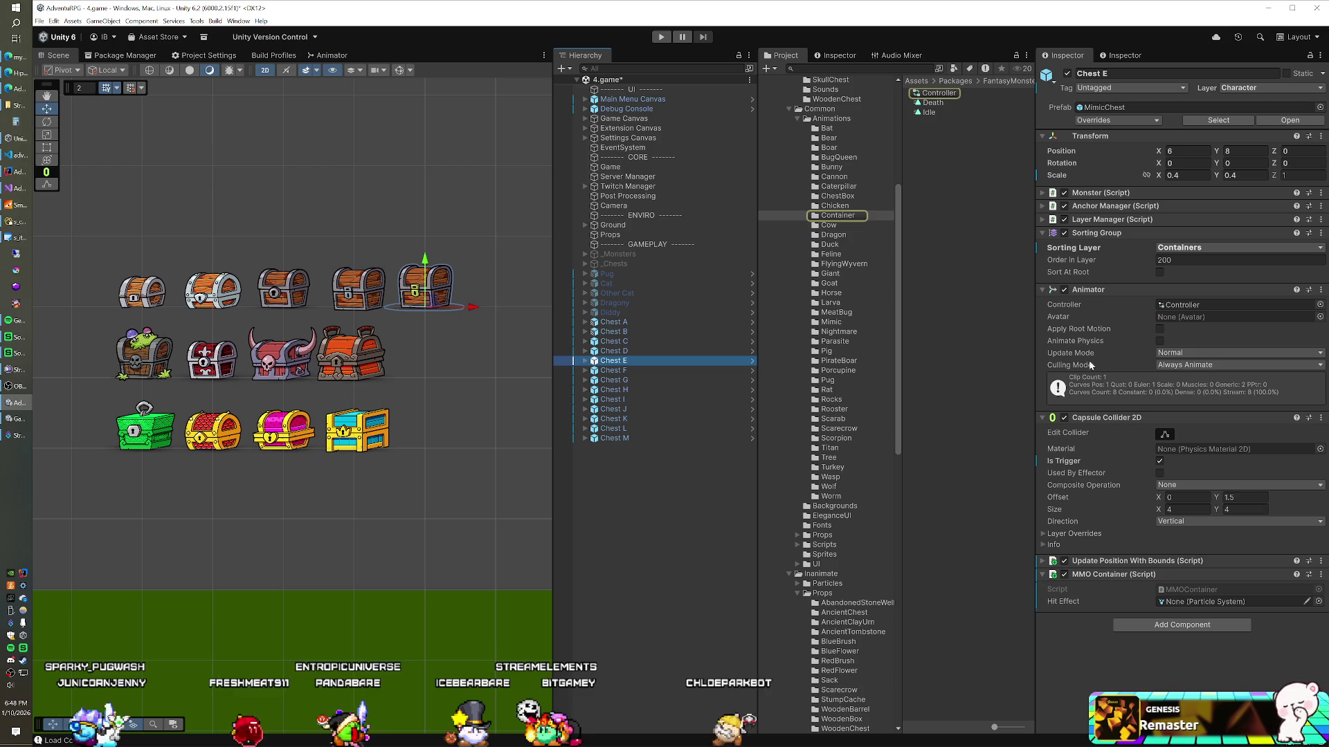
left_click(650, 372)
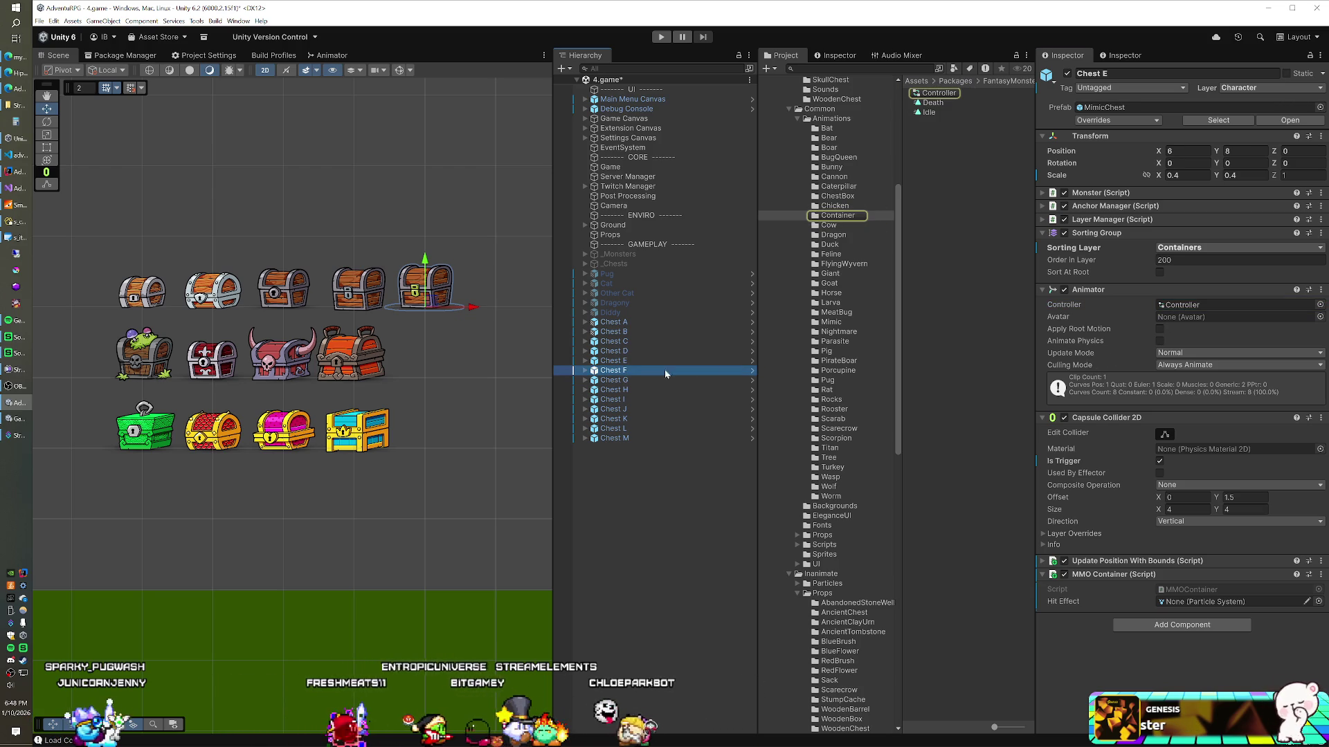
left_click(1202, 304)
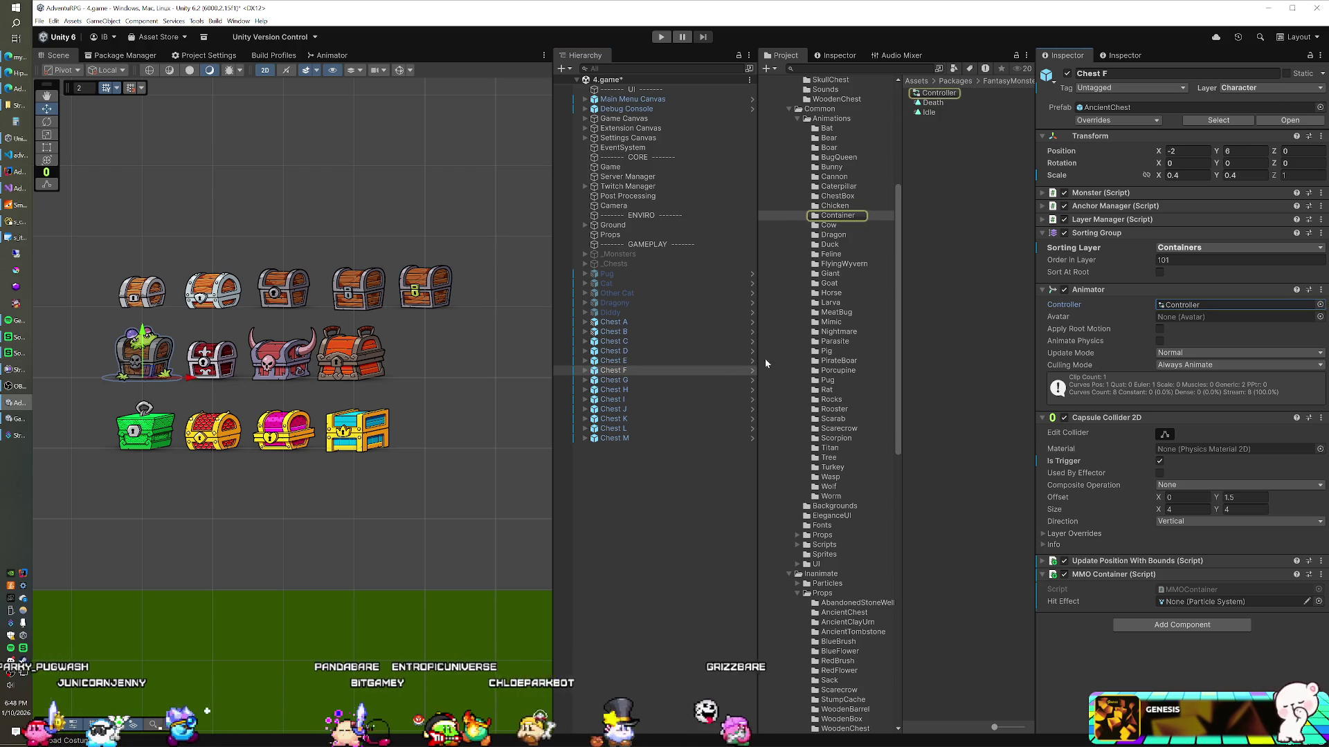
left_click(671, 379)
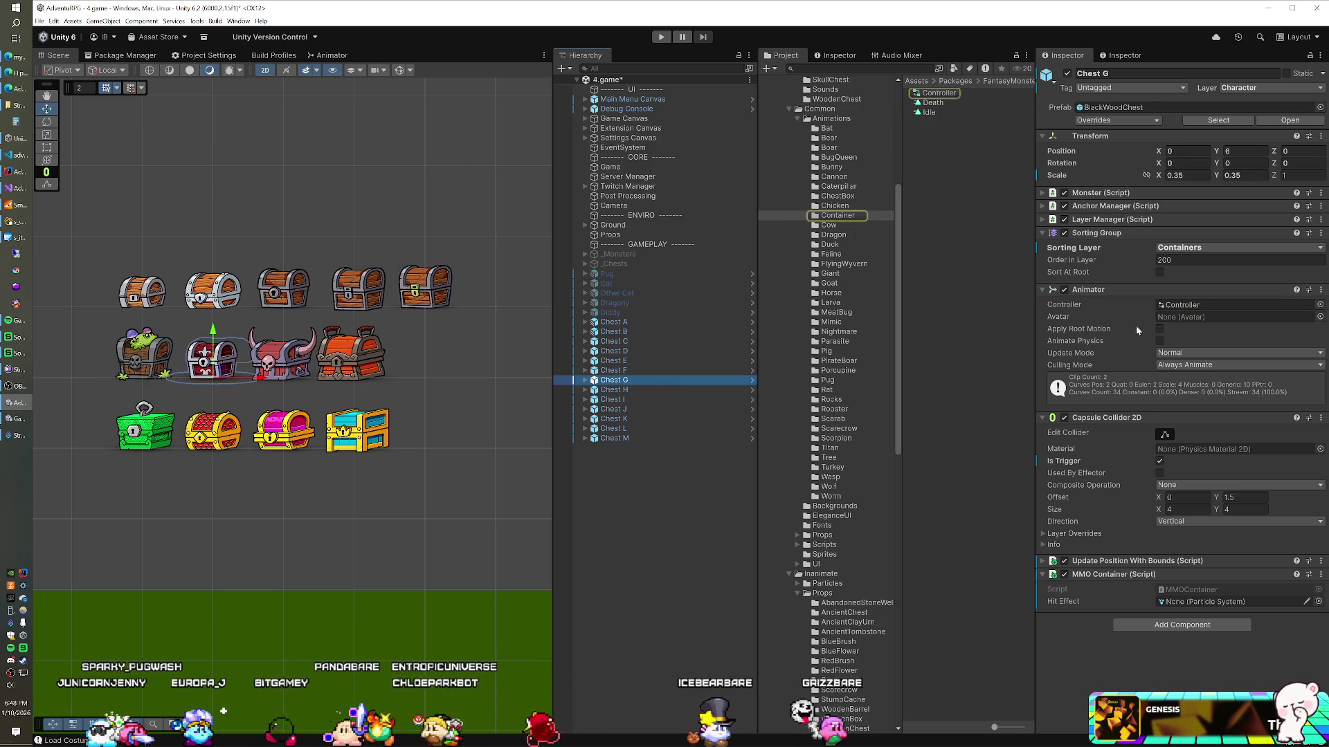
left_click(1207, 304)
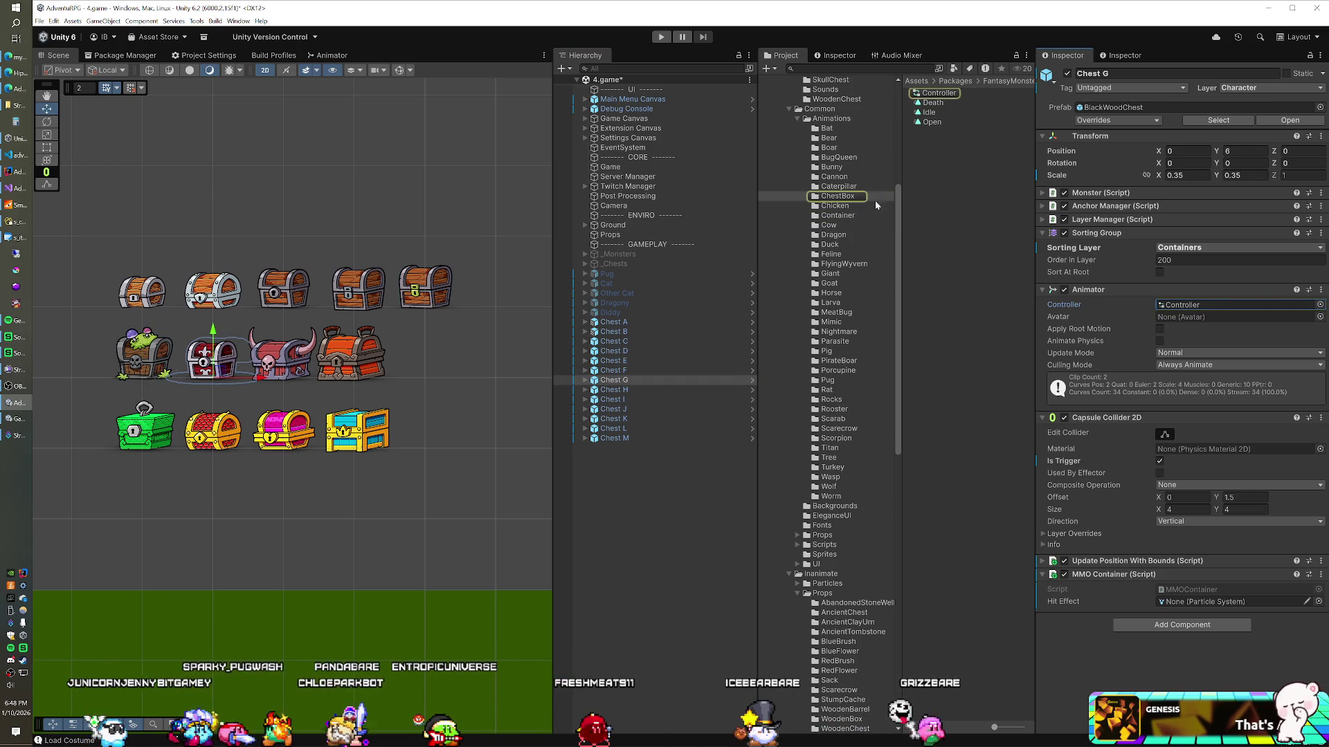
left_click(632, 369)
left_click(634, 342, "shift")
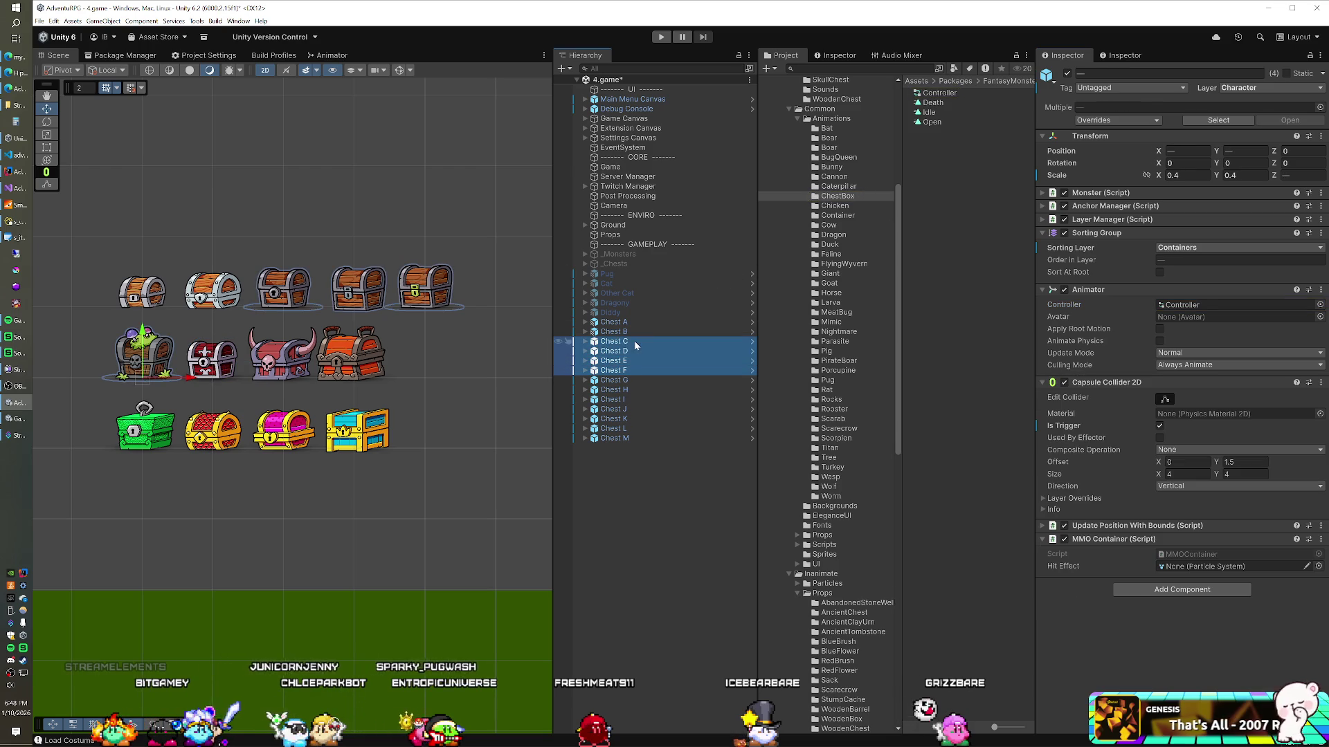
Assign the Container animator controller to Chests C–F
left_click(1321, 305)
type("NTA")
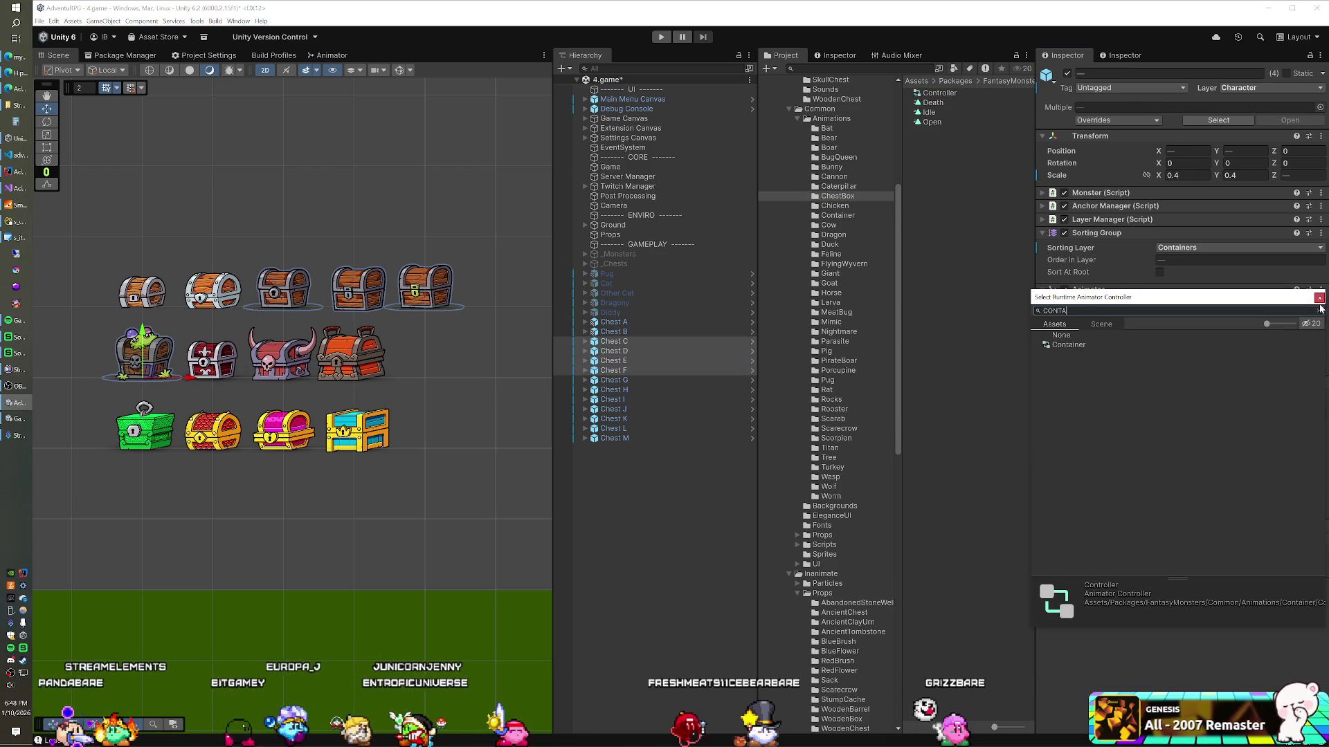
double_click(1097, 344)
Assign the Chest Box animator controller to Chests G through M
left_click(614, 380)
left_click(623, 438, "shift")
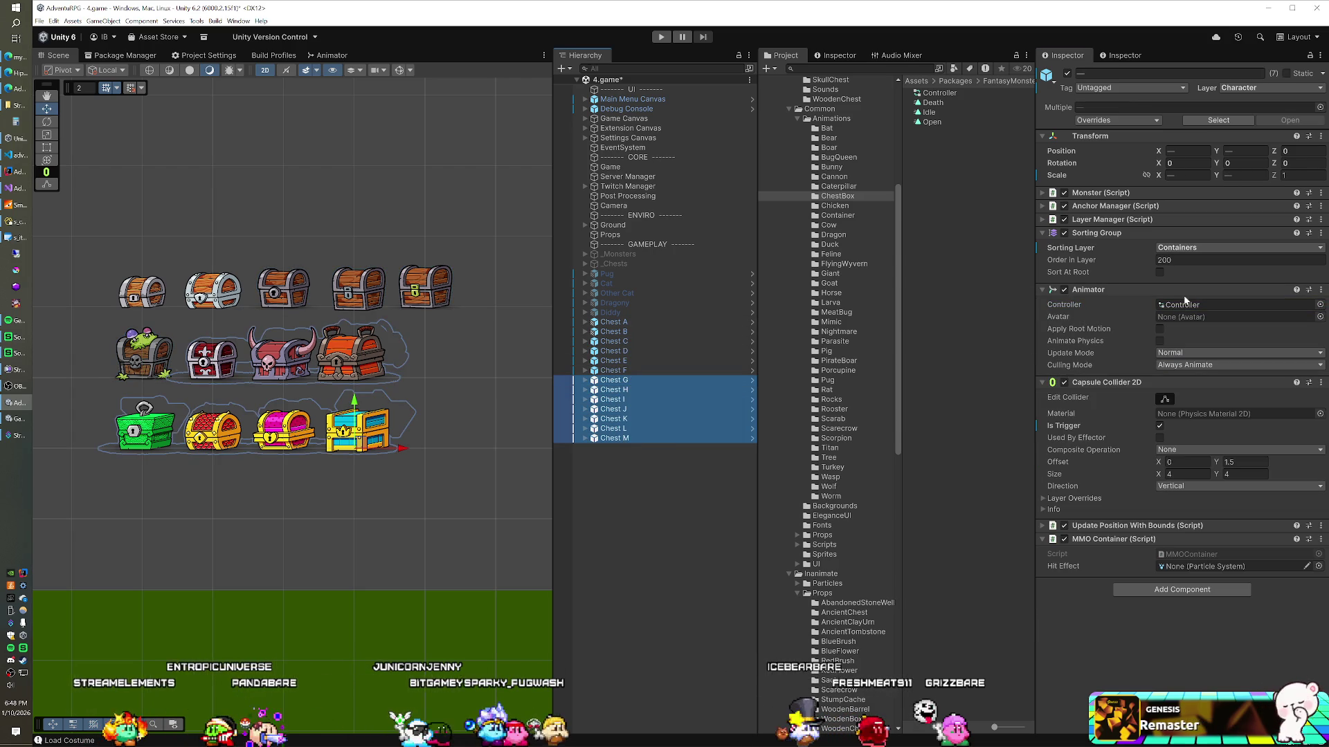
left_click(1320, 305)
type("CHES")
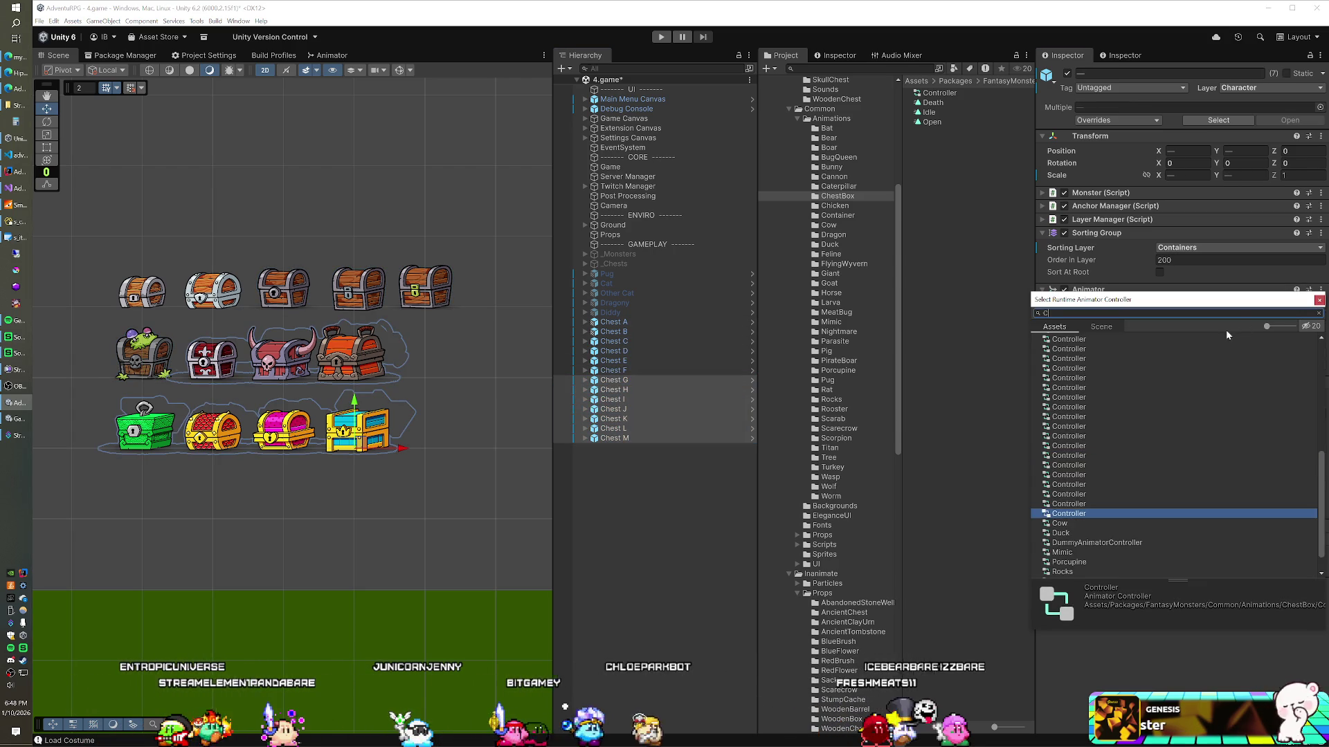
double_click(1095, 350)
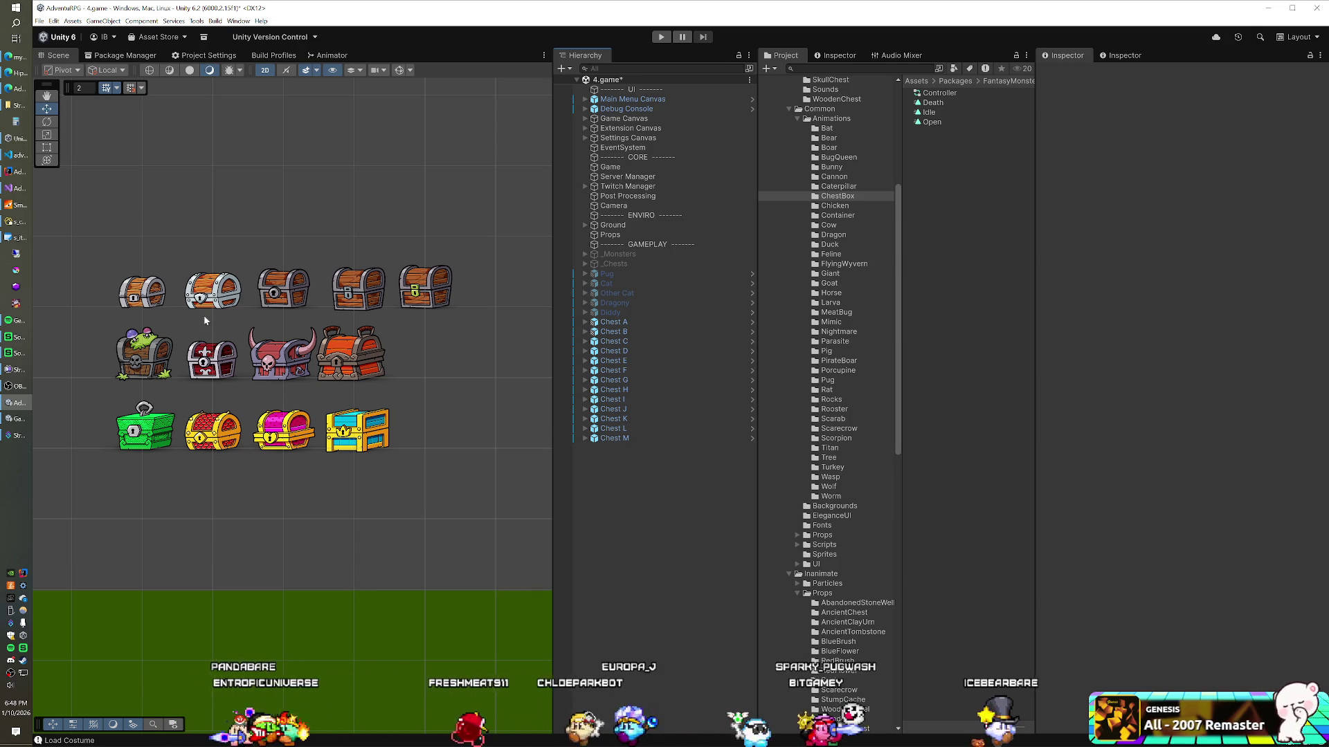
left_click(618, 342)
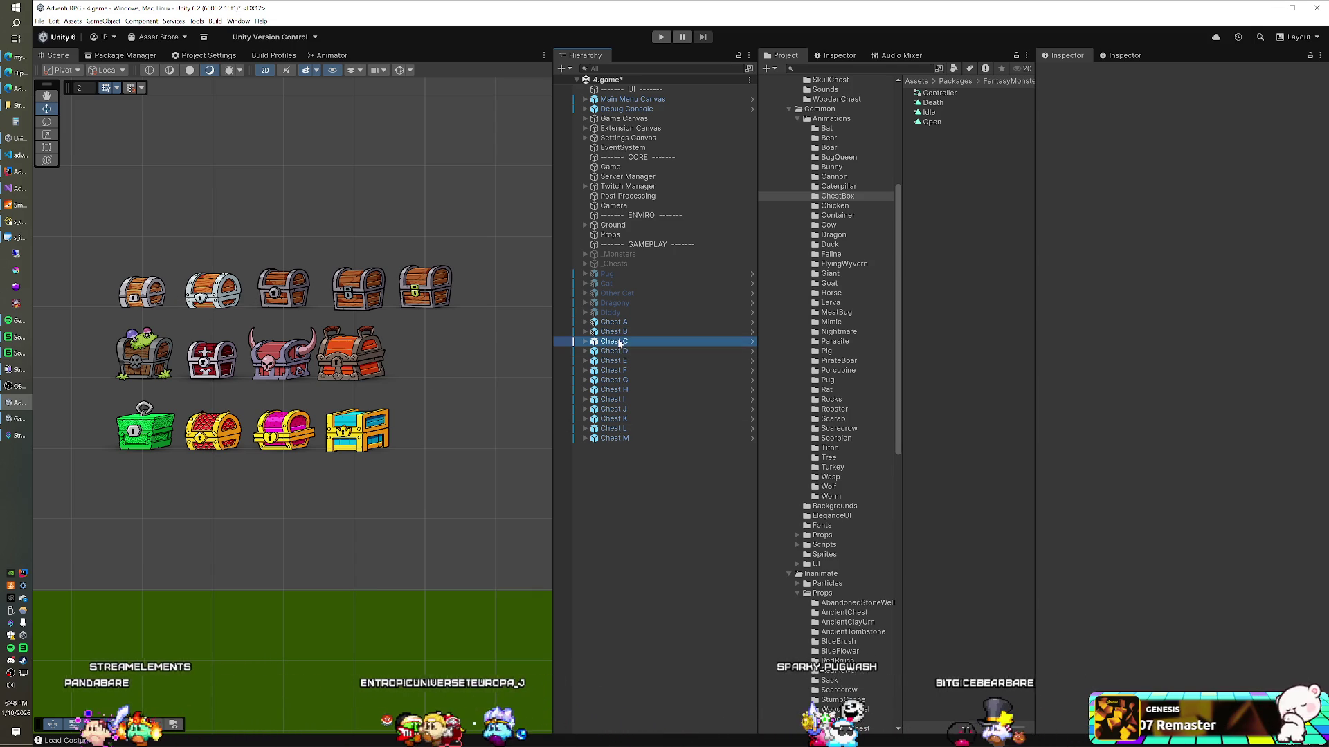
Drag Chests C–M into Assets/Prefabs/Containers and create them as prefab variants
left_click(614, 438, "shift")
scroll(856, 311, "up", 10)
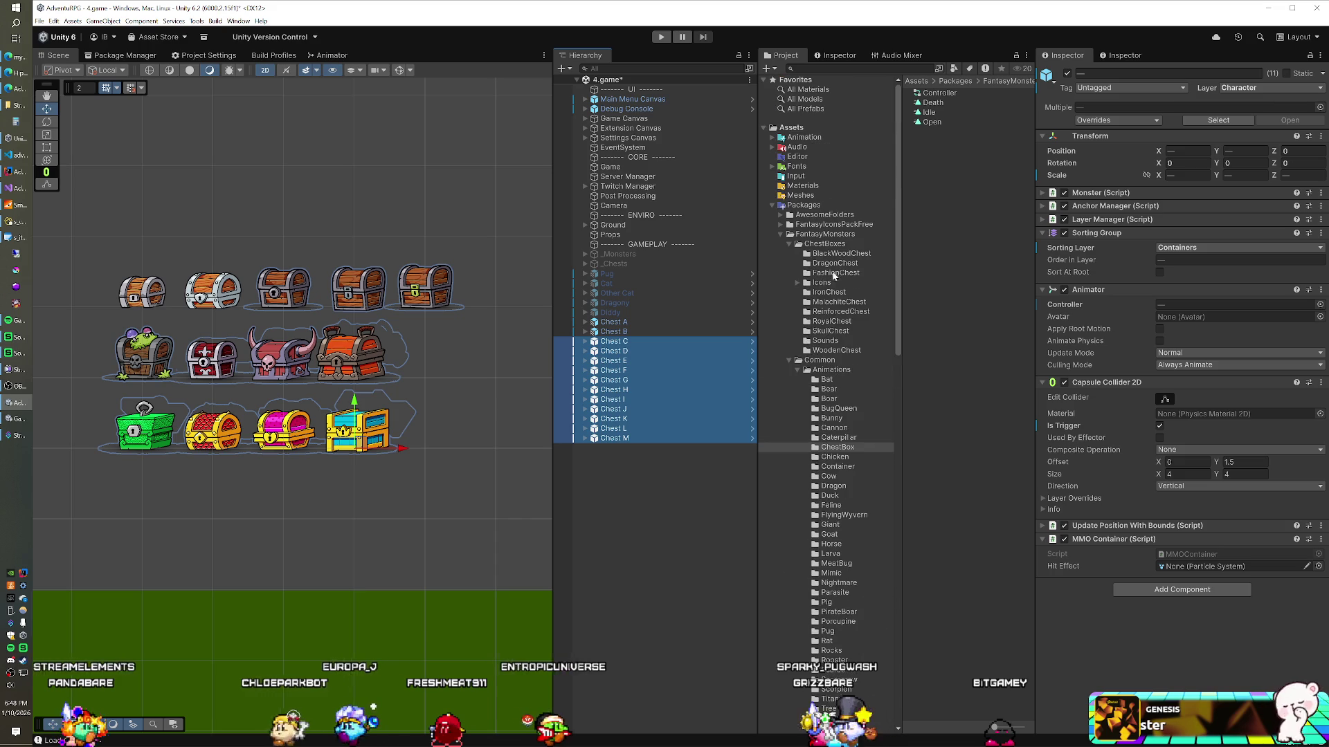
left_click(772, 205)
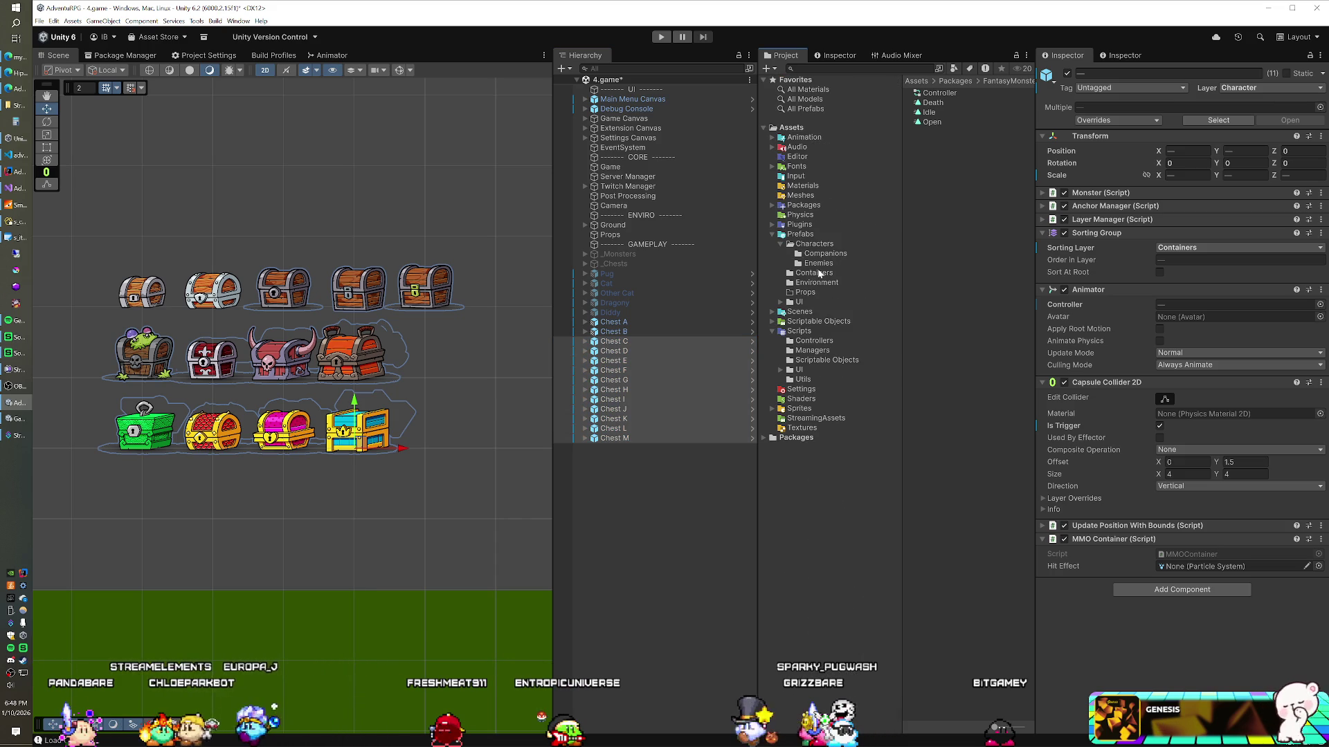
left_click(817, 274)
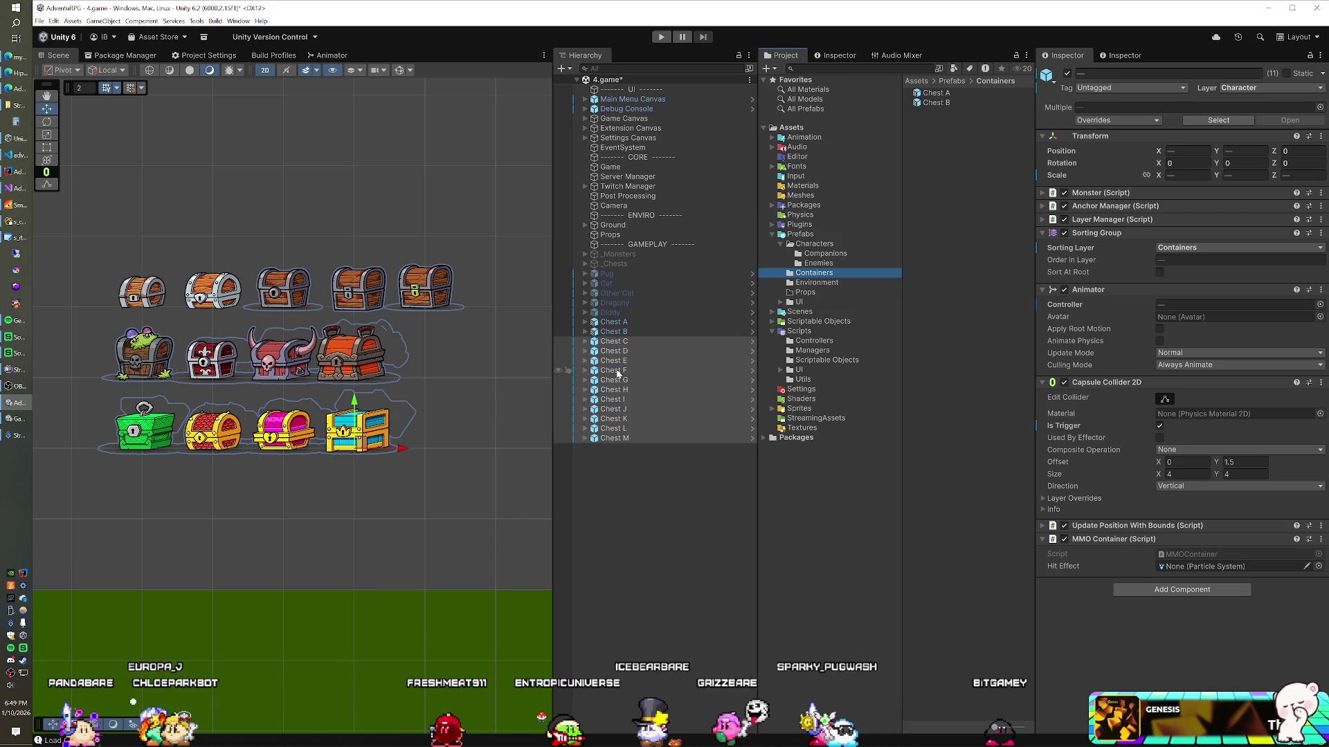
left_click_drag(951, 335, 953, 318)
left_click(699, 391)
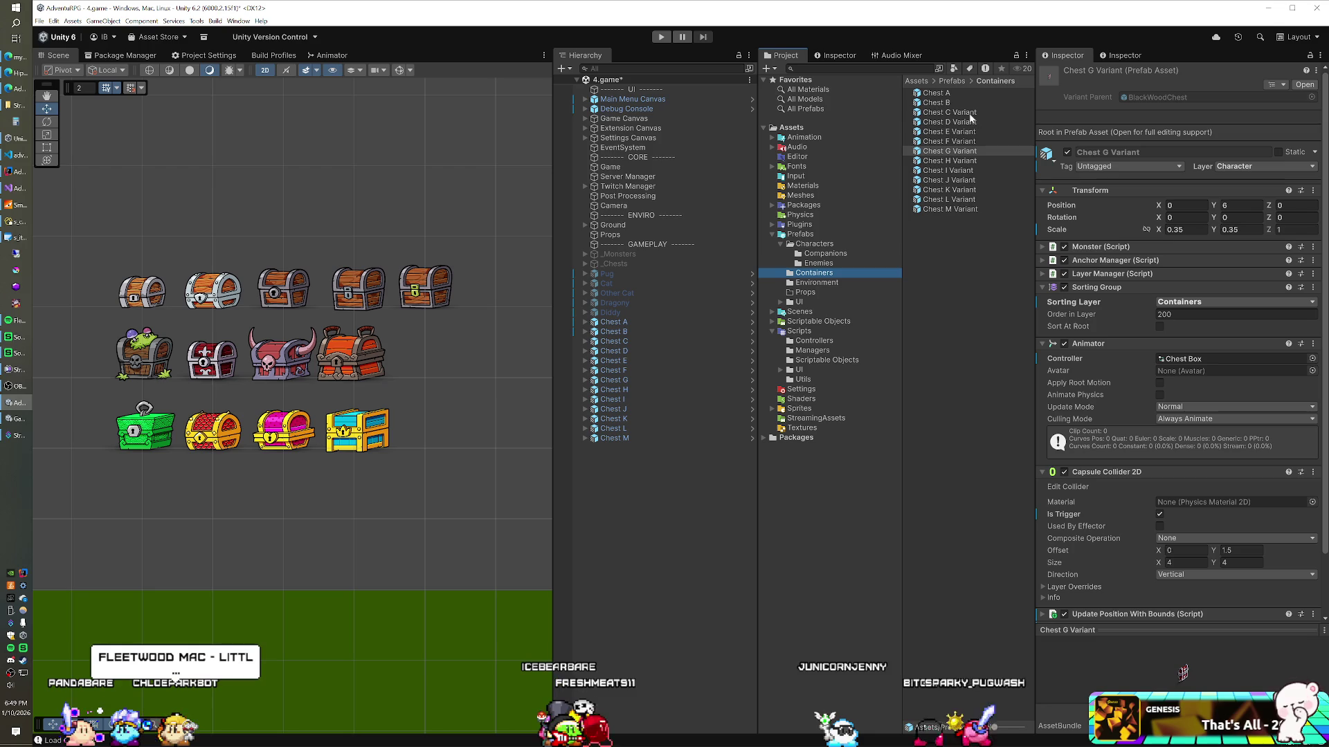
Rename the Chest C–F Variant prefabs to Chest C, Chest D, Chest E and Chest F
left_click(967, 113)
left_click(968, 113)
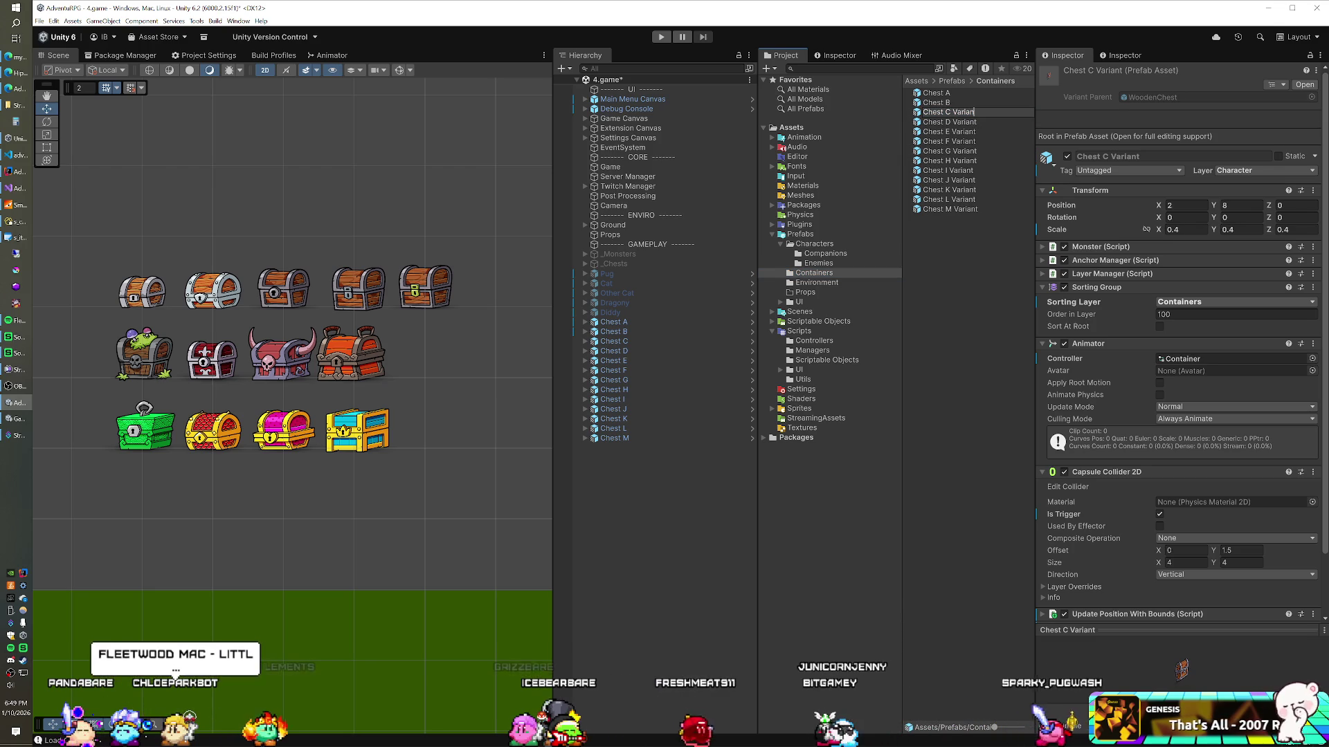
key("BackSpace")
key("BackSpace")
key("BackSpace")
key("Return")
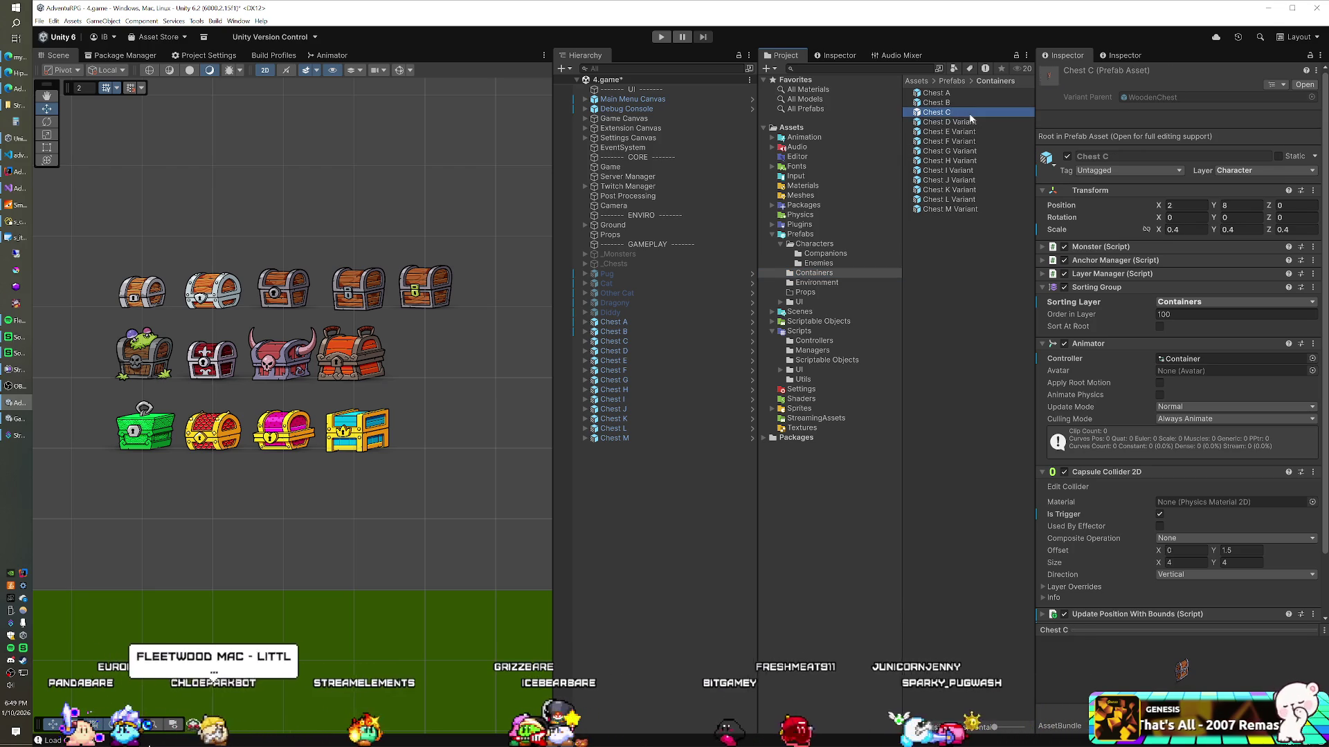
left_click(970, 120)
left_click(969, 121)
key("BackSpace")
key("BackSpace")
key("BackSpace")
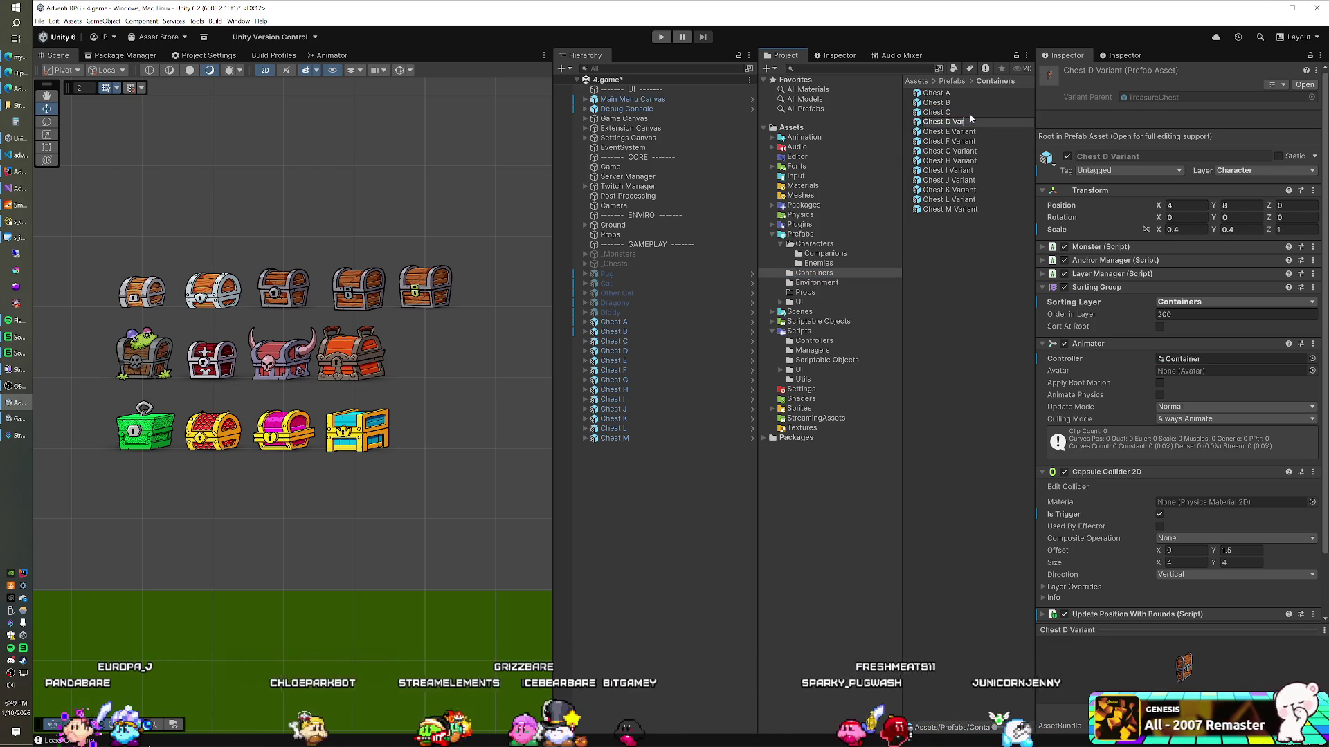
key("BackSpace")
key("BackSpace")
key("BackSpace")
key("Return")
key("Down")
key("F2")
key("End")
key("BackSpace")
key("BackSpace")
key("Return")
key("Down")
key("F2")
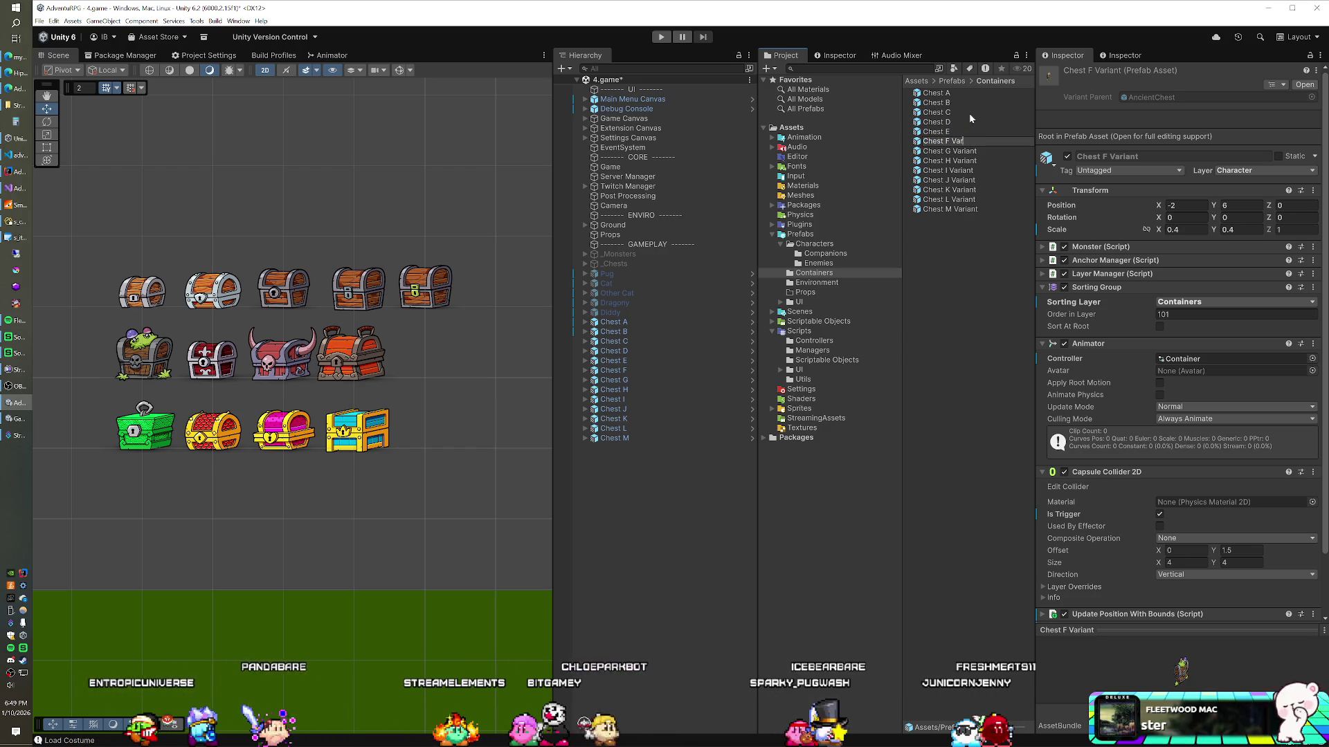
key("BackSpace")
key("BackSpace")
key("Return")
key("Down")
Rename the Chest G, H and I Variant prefabs to Chest G, Chest H and Chest I
key("F2")
key("End")
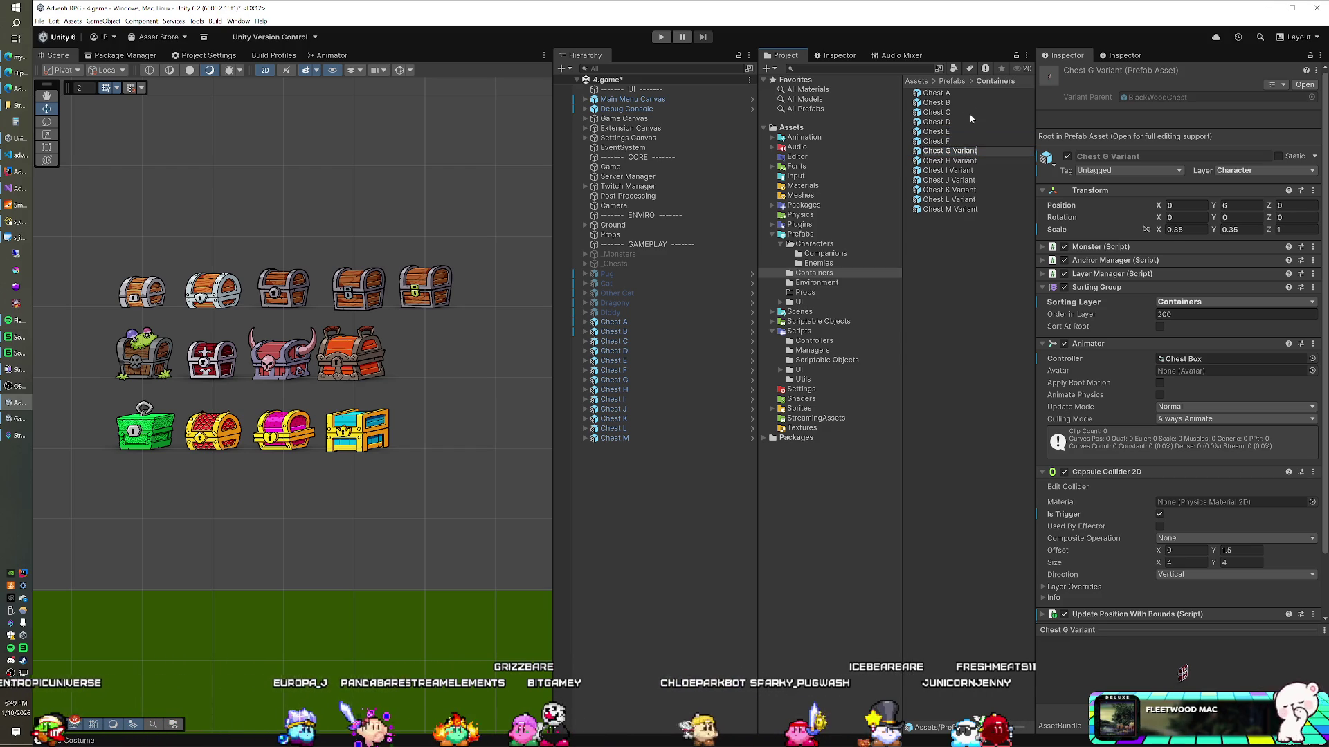
key("Return")
key("Down")
key("F2")
key("End")
key("BackSpace")
key("BackSpace")
key("BackSpace")
key("BackSpace")
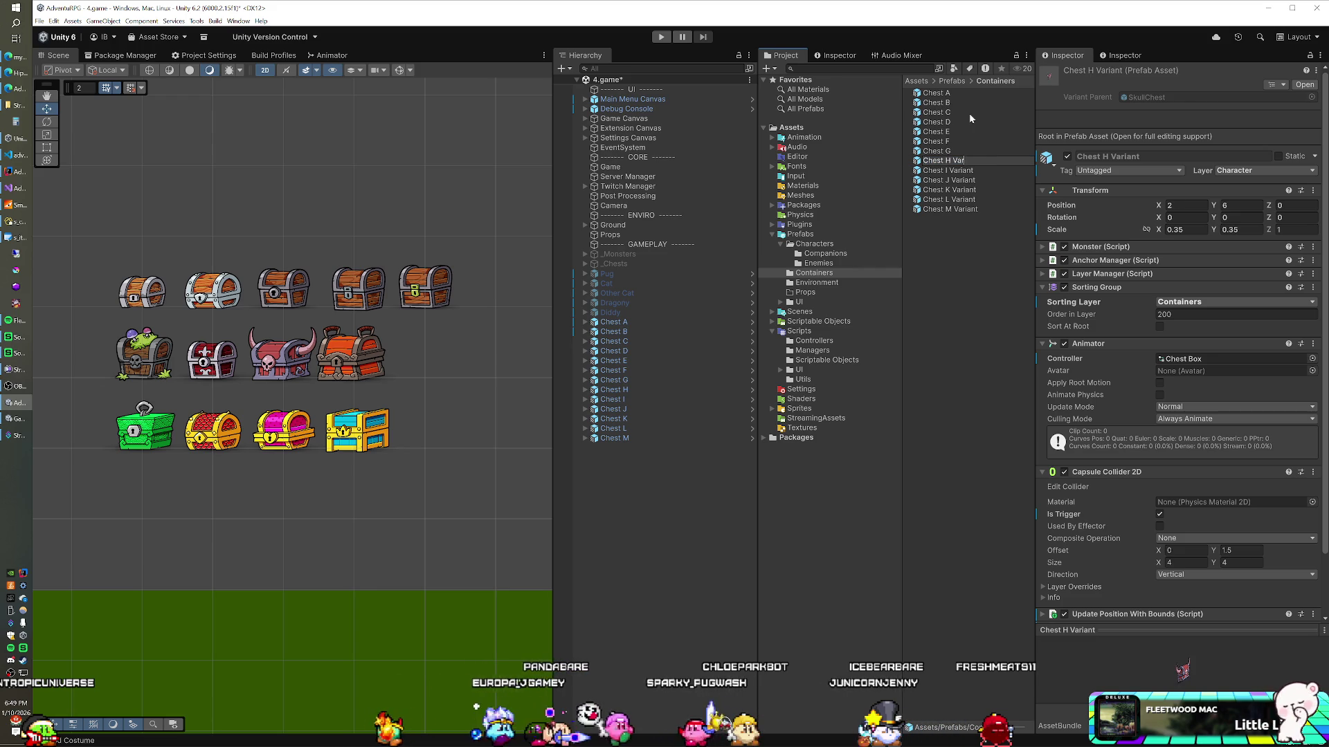
key("Return")
key("F2")
key("End")
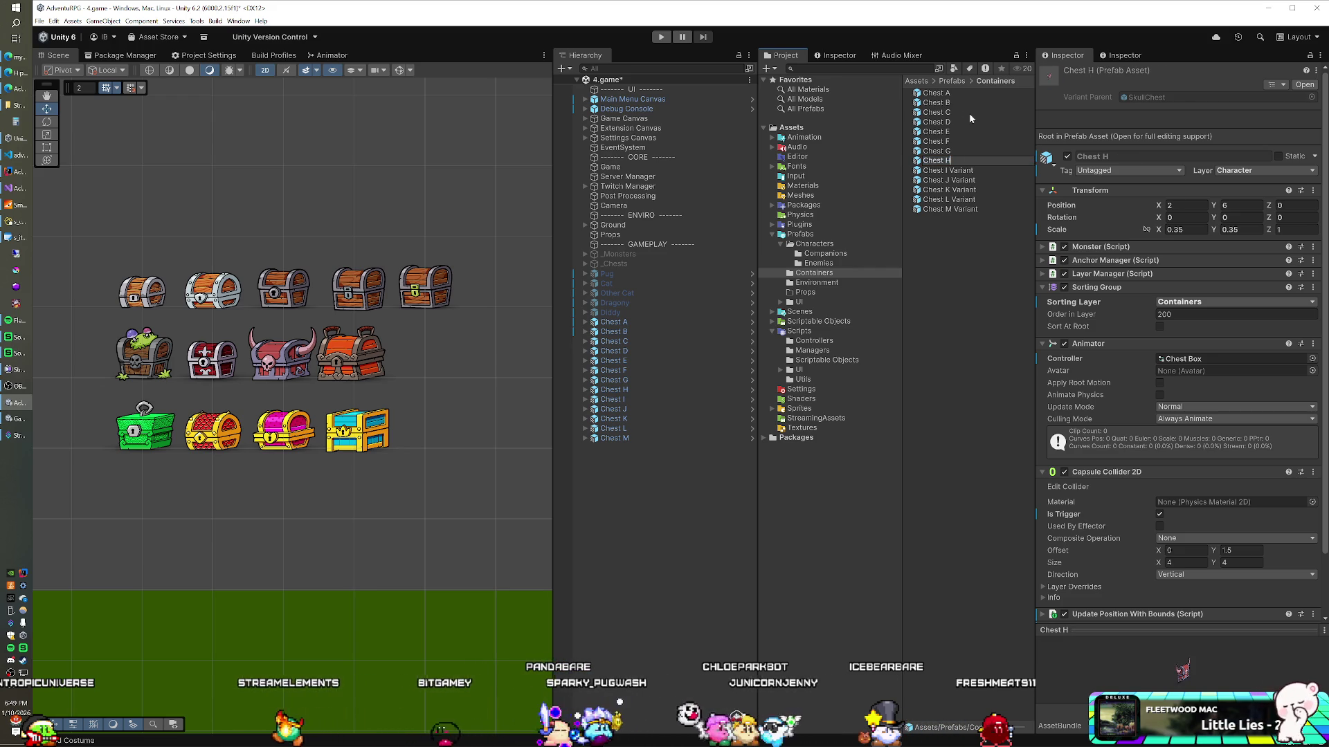
key("Return")
key("Down")
key("F2")
key("End")
key("BackSpace")
key("BackSpace")
Rename the Chest J–M Variant prefabs to Chest J, Chest K, Chest L and Chest M
key("BackSpace")
key("BackSpace")
key("BackSpace")
key("Return")
key("Down")
key("F2")
key("End")
key("BackSpace")
key("BackSpace")
key("BackSpace")
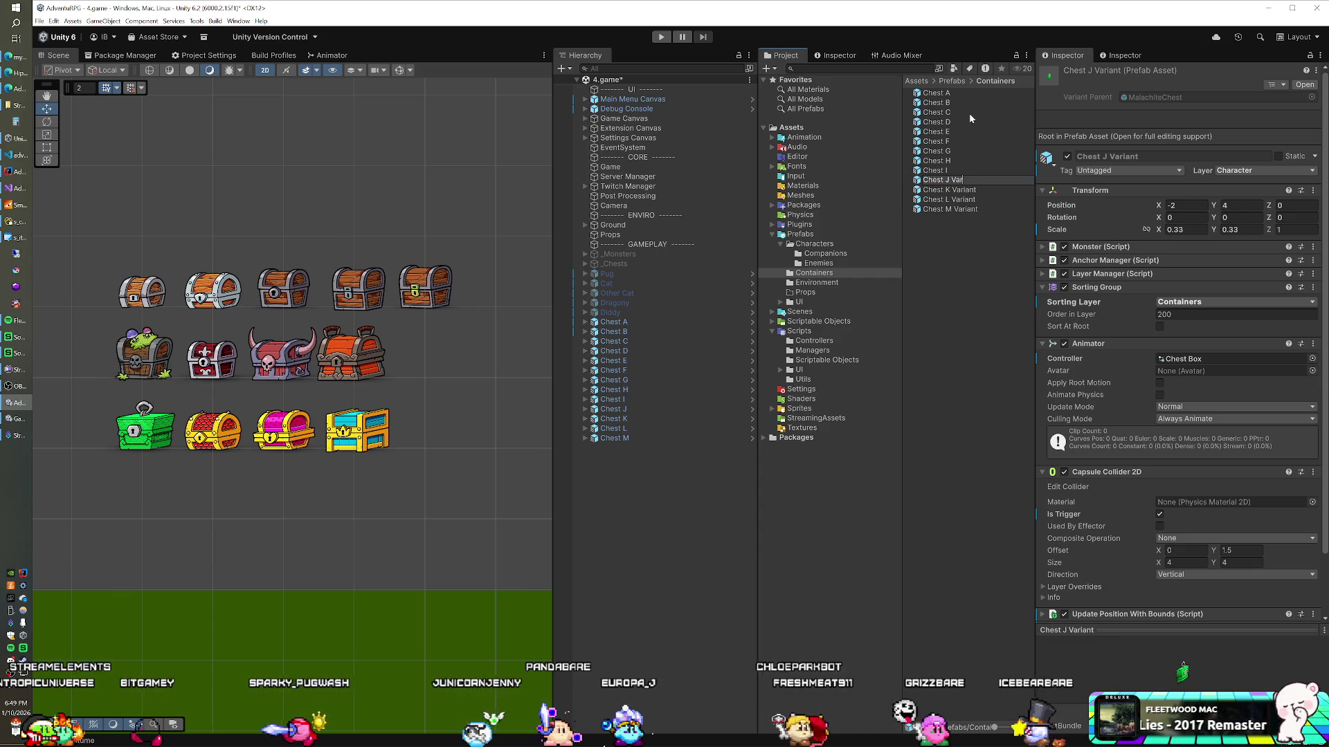
key("Return")
key("Down")
key("F2")
key("End")
key("BackSpace")
key("BackSpace")
key("BackSpace")
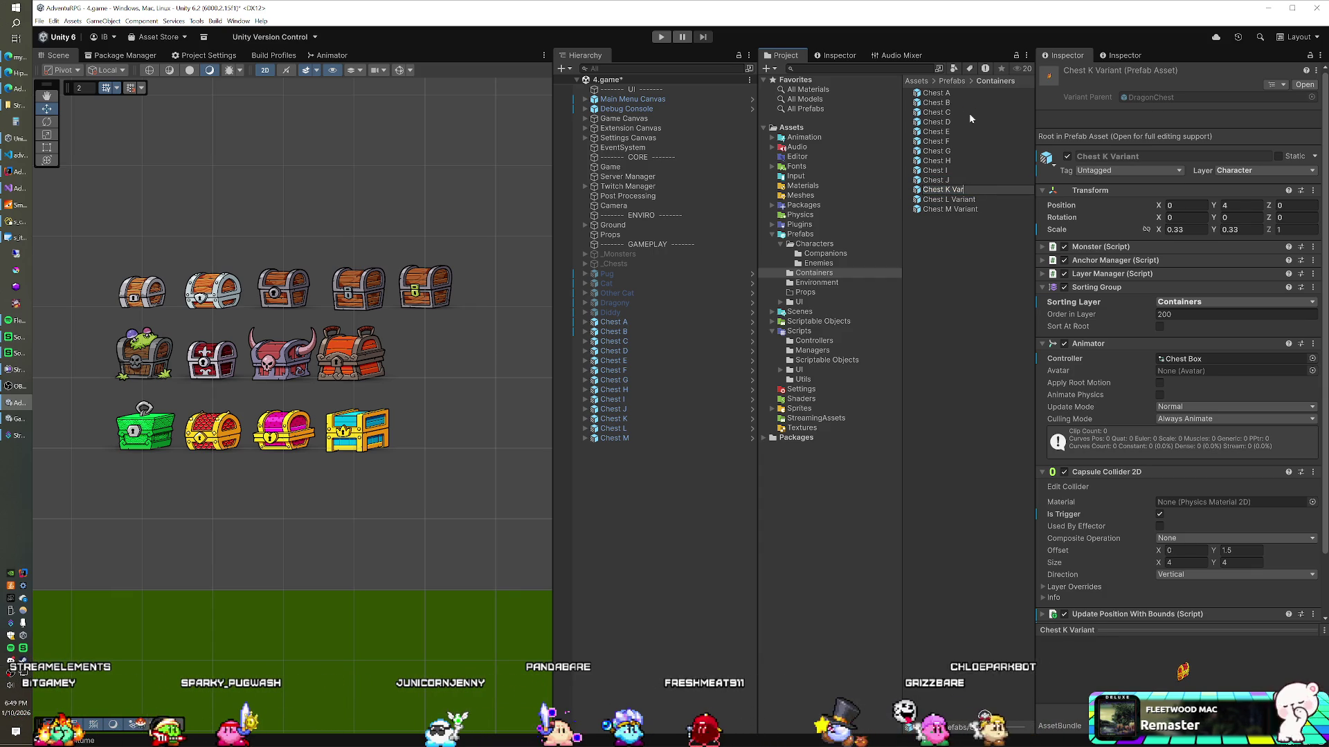
key("Return")
key("Down")
key("F2")
key("End")
key("BackSpace")
key("BackSpace")
key("BackSpace")
key("BackSpace")
key("BackSpace")
key("BackSpace")
key("Return")
key("Down")
key("F2")
key("End")
key("BackSpace")
key("BackSpace")
key("BackSpace")
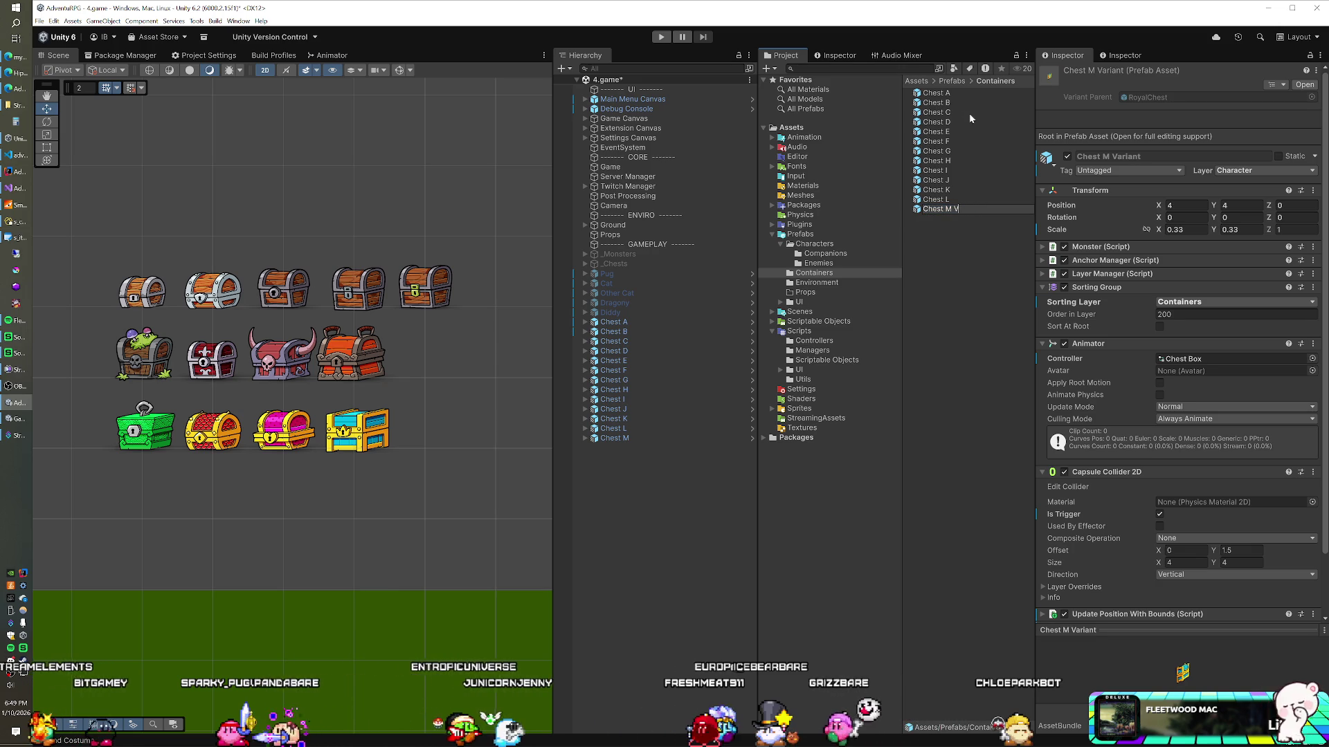
key("Return")
With Game's Inspector locked, add the Chest C–M prefabs to its Container Prefabs list
left_click(611, 166)
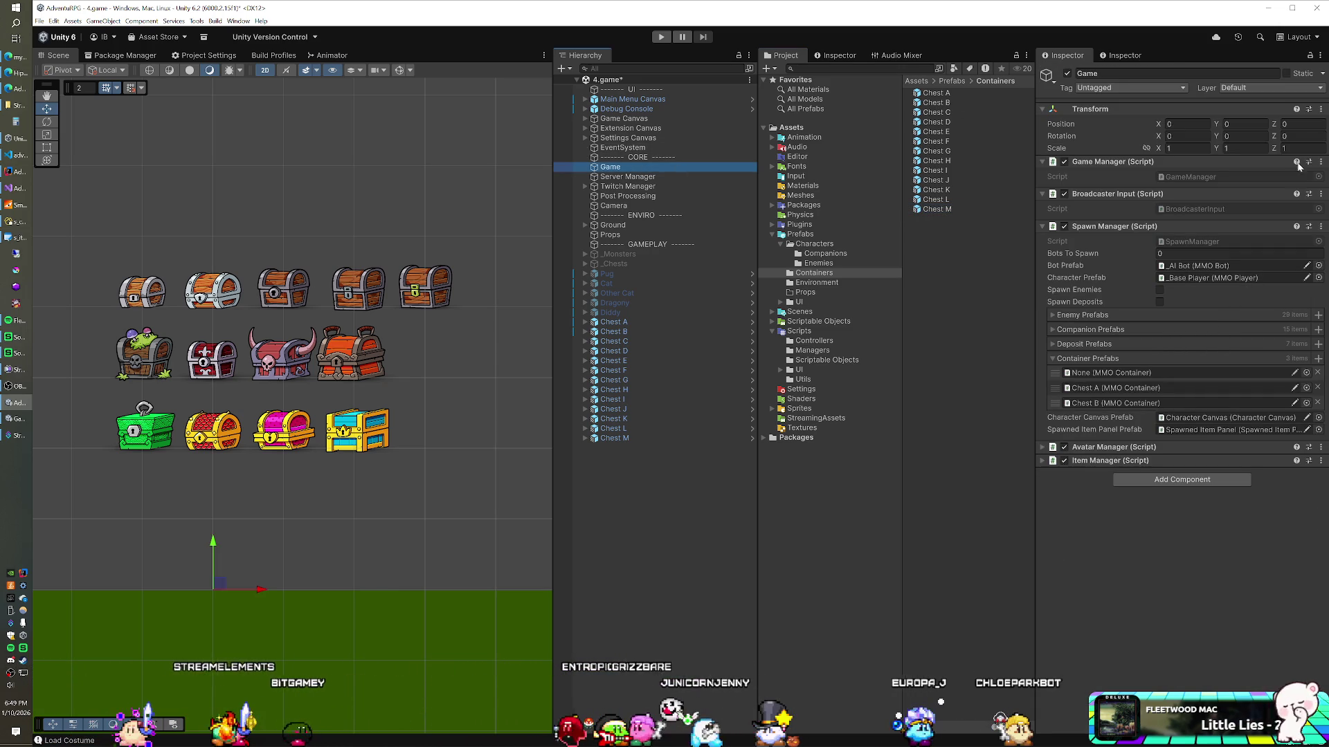
left_click(1308, 58)
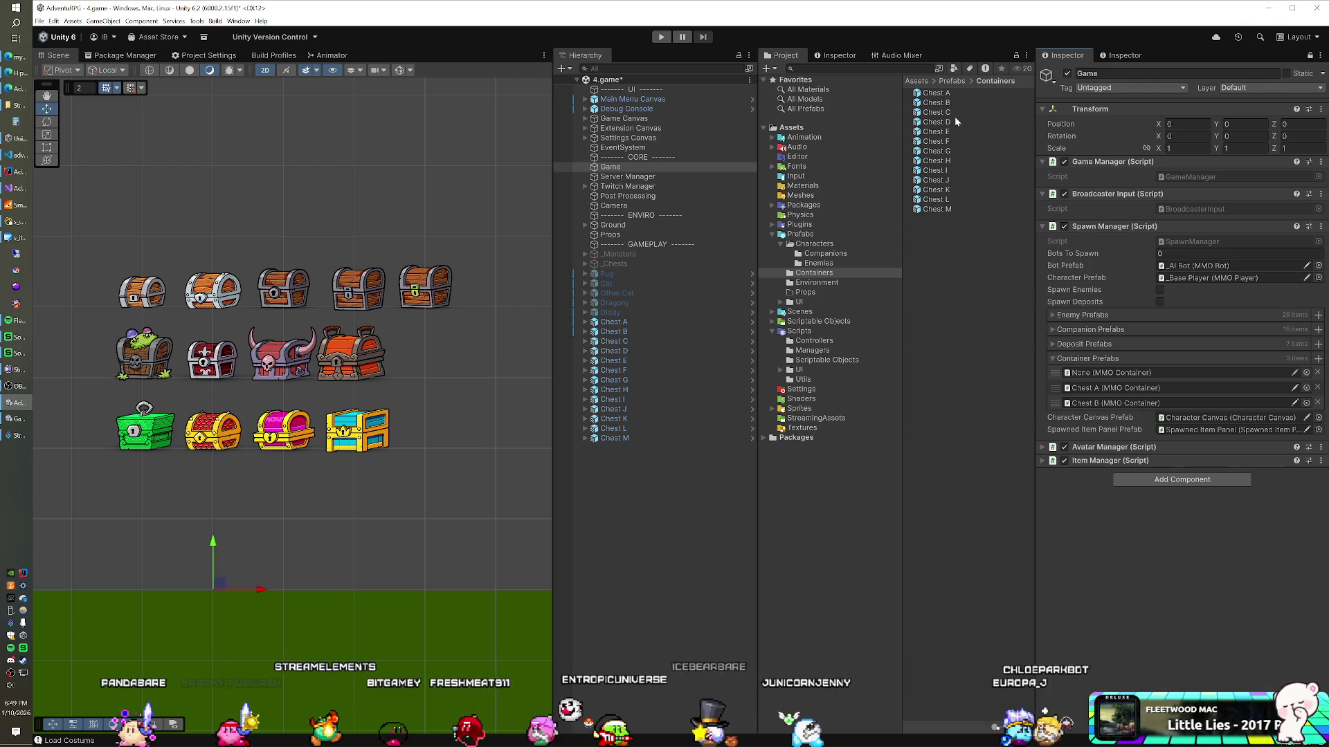
left_click(937, 112)
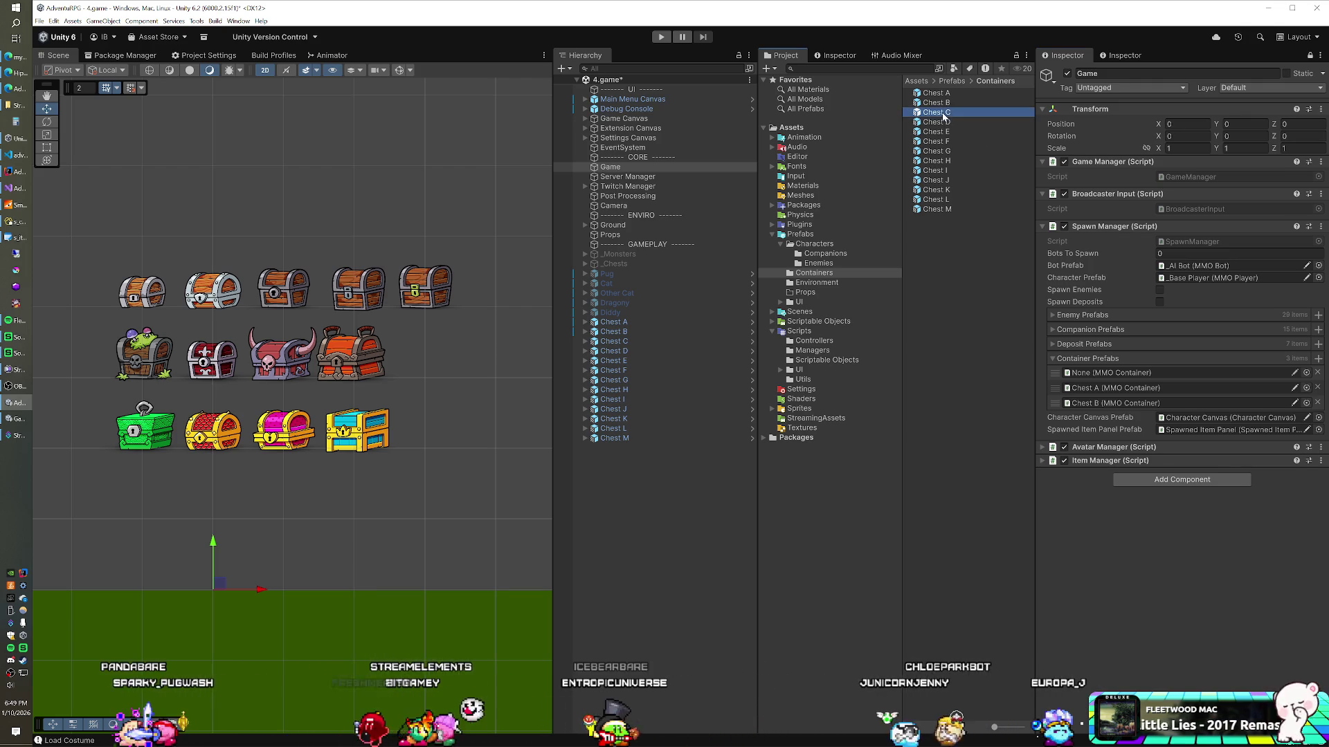
left_click(937, 209, "shift")
left_click_drag(936, 182, 1092, 360)
Delete the placed Chest A through Chest M objects from the scene
left_click(641, 322)
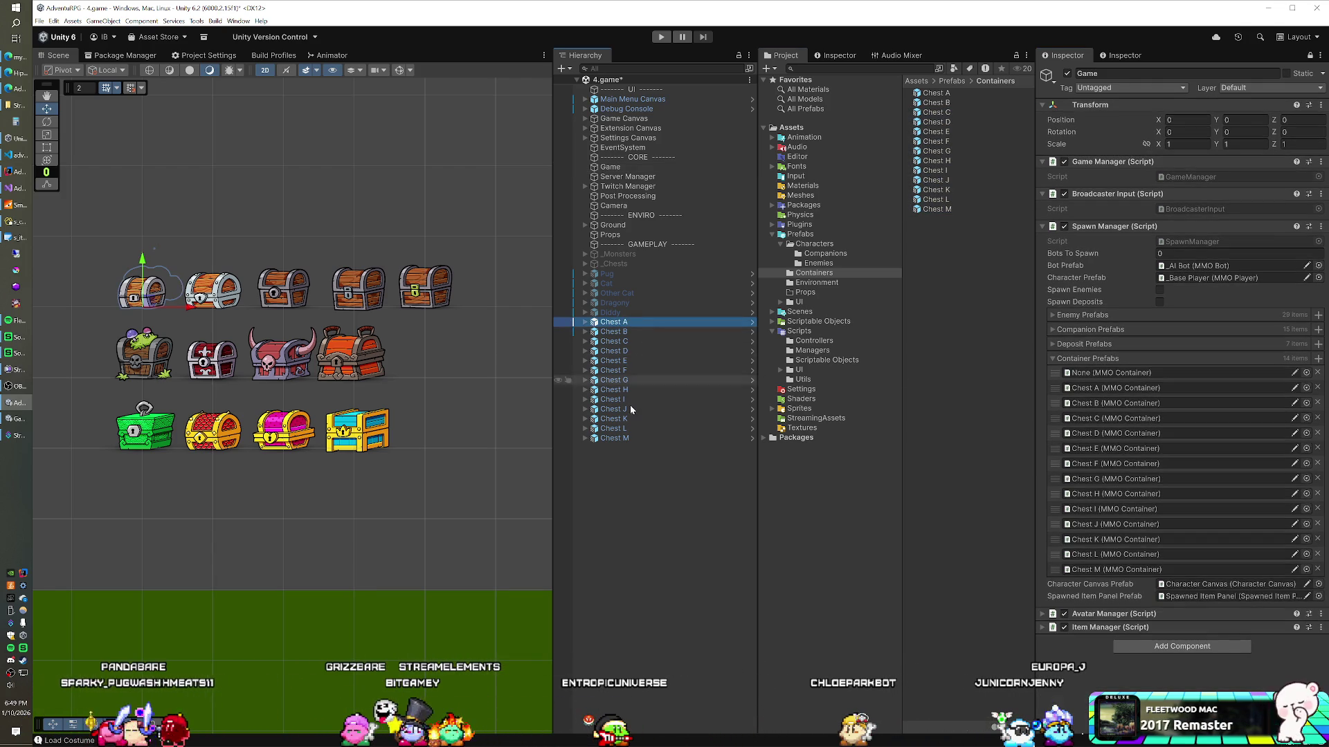
left_click(616, 439, "shift")
key("Delete")
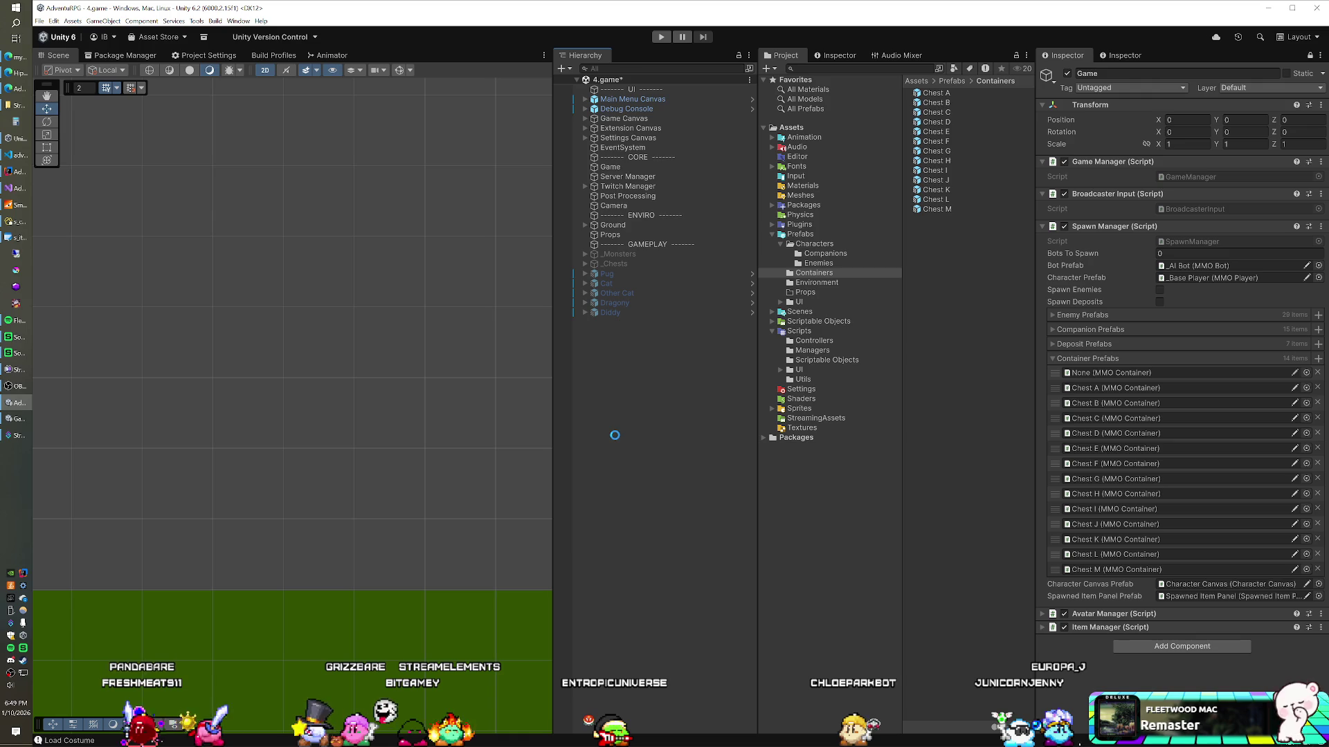
left_click(17, 172)
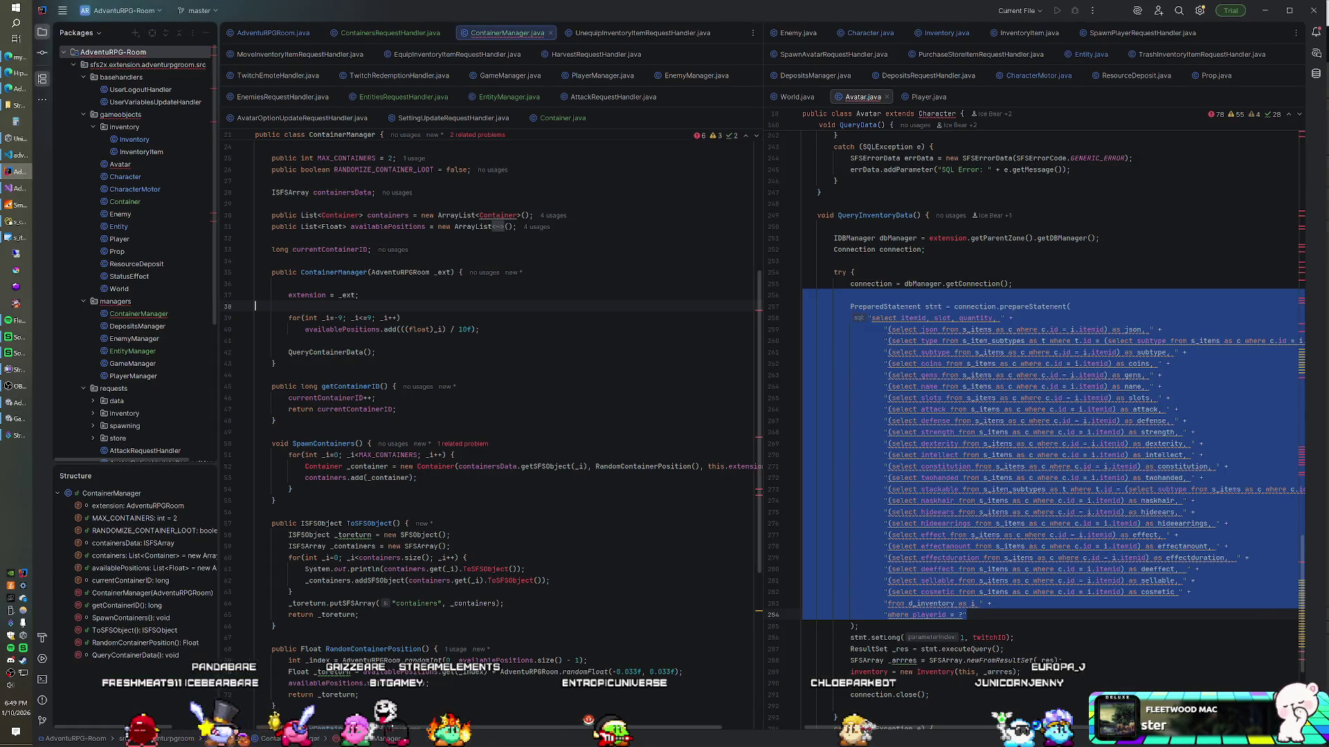
Change MAX_CONTAINERS from 2 to 6 in ContainerManager.java
left_click(890, 341)
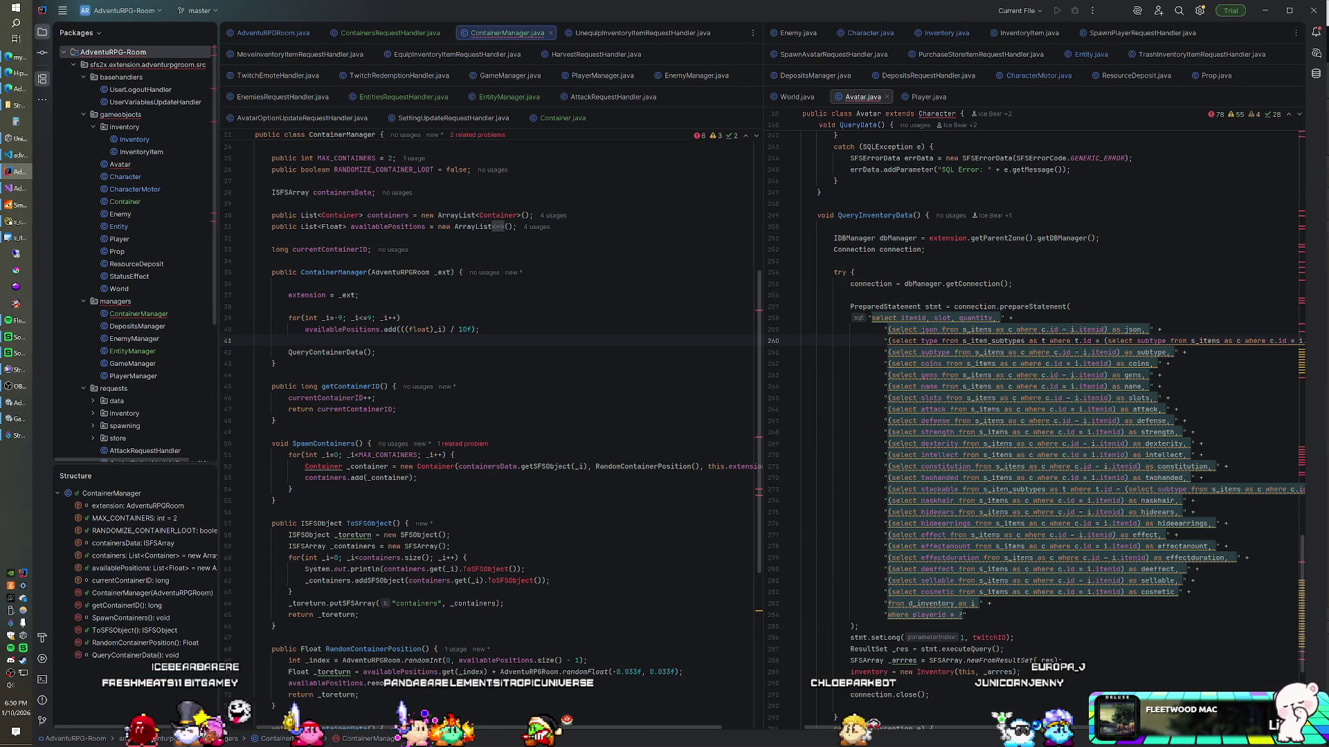
scroll(485, 429, "up", 3)
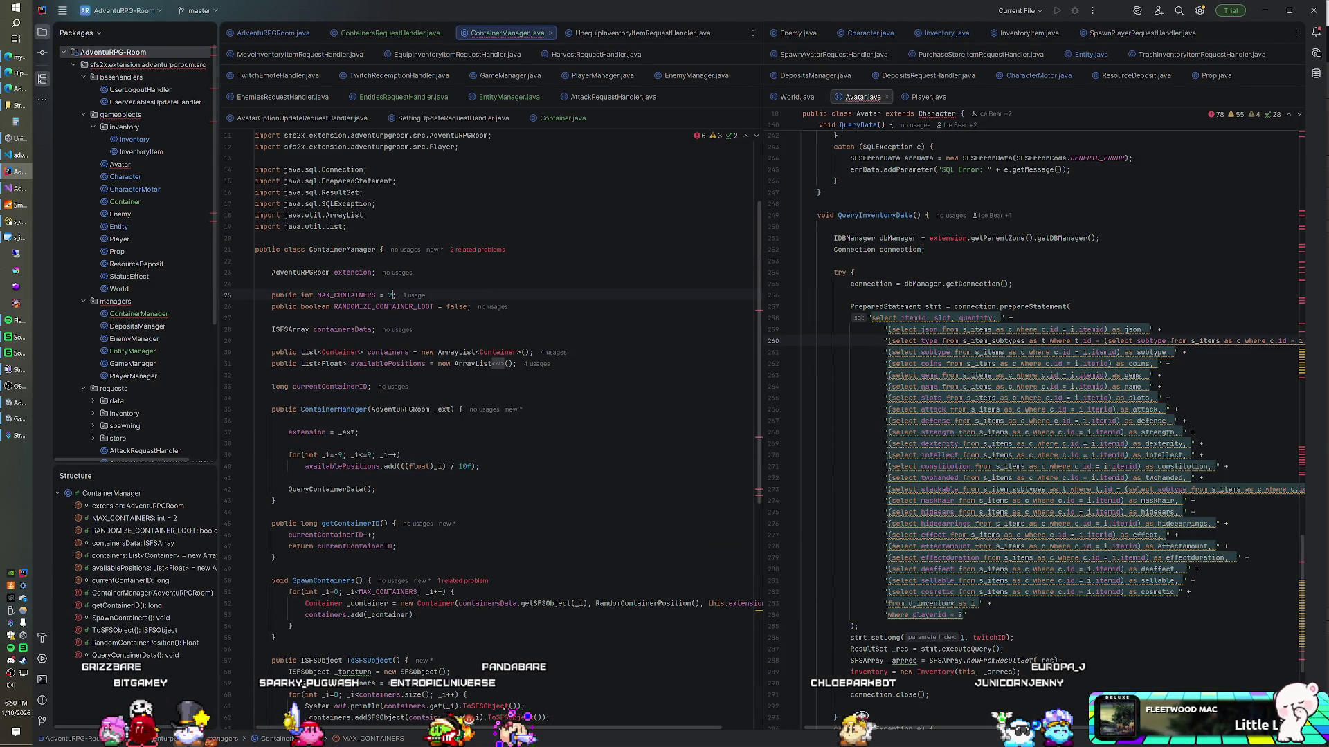
key("BackSpace")
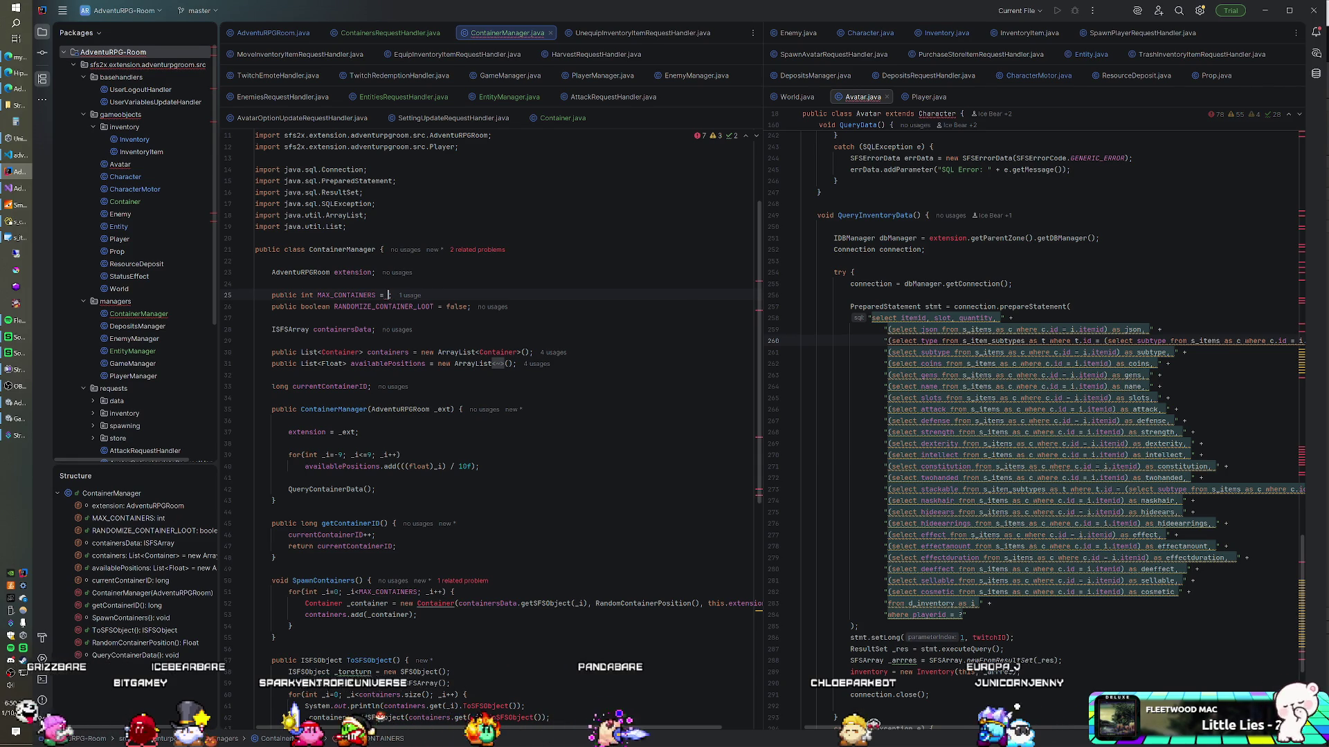
type("6")
scroll(485, 416, "down", 3)
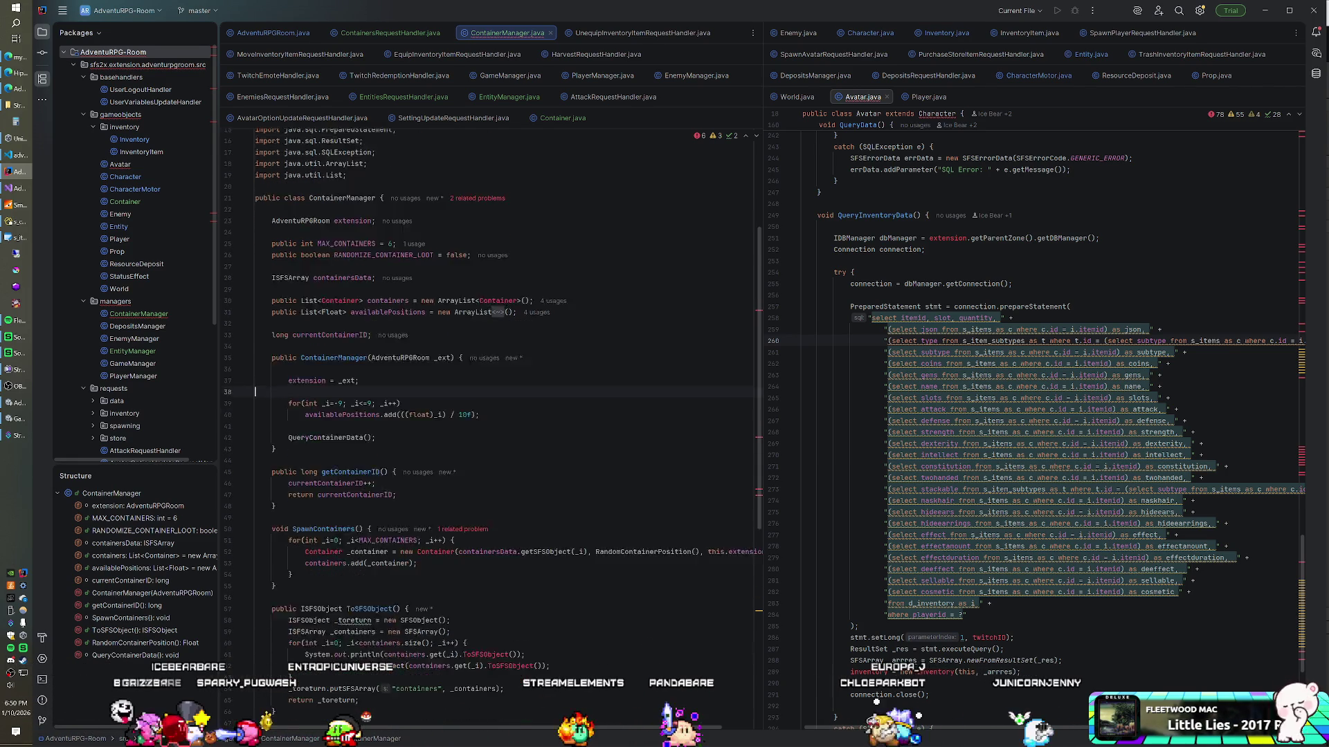
Replace _i in getSFSObject(_i) with AdventuRPGRoom.randomInt(0, 12)
left_click(415, 340)
left_click(574, 500)
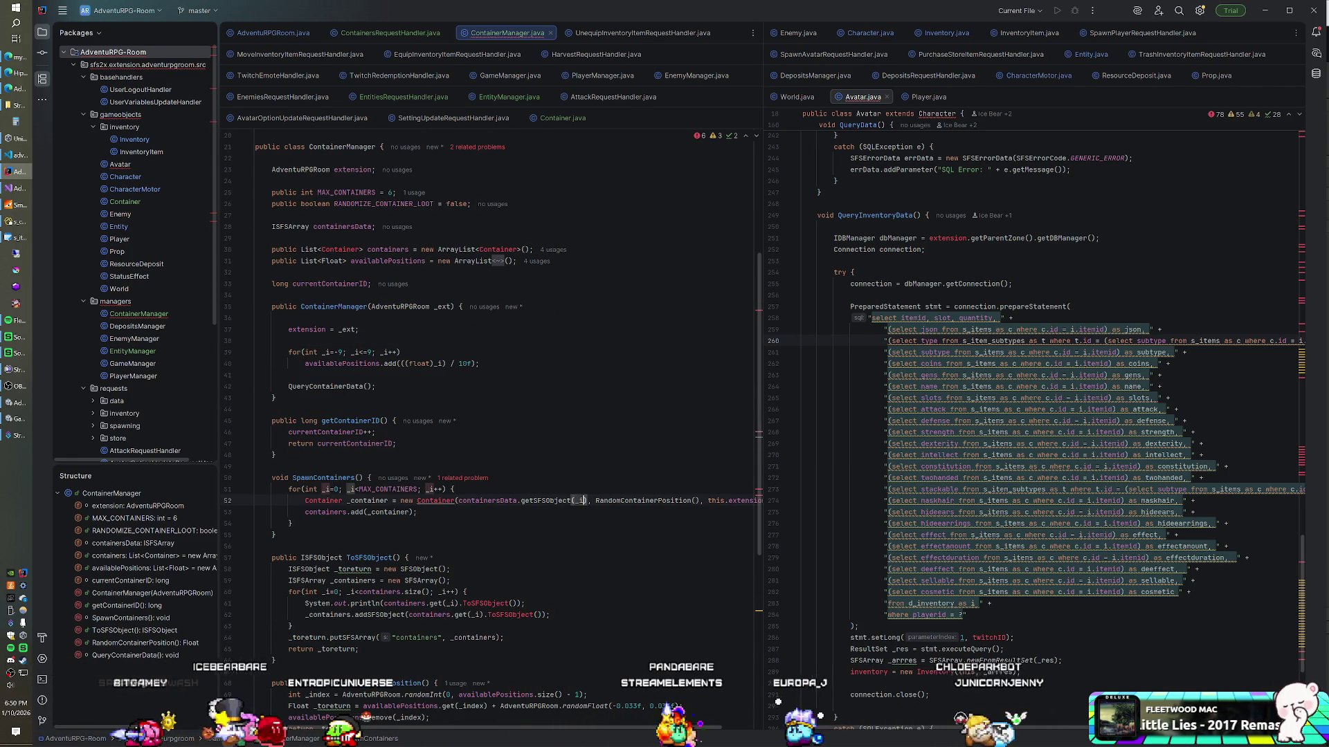
type("aD")
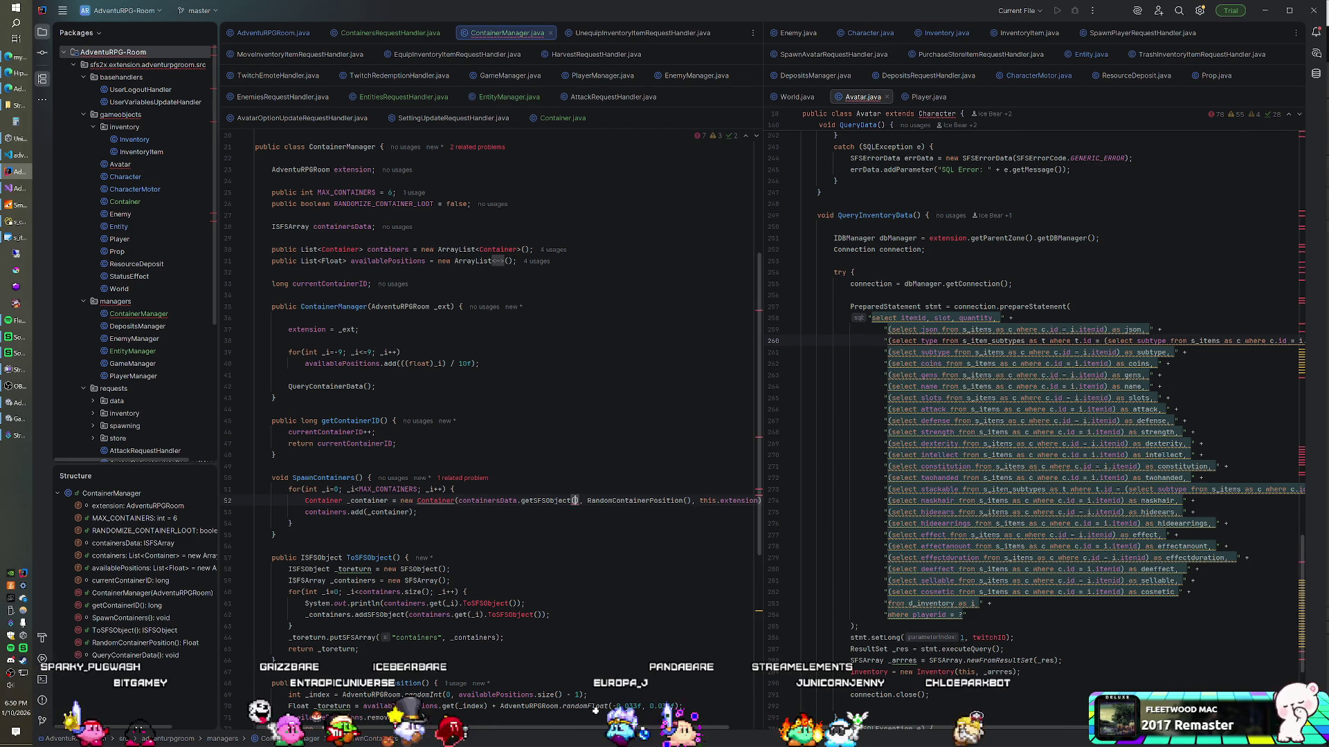
key("BackSpace")
key("BackSpace")
type("Ad")
key("Return")
type(".")
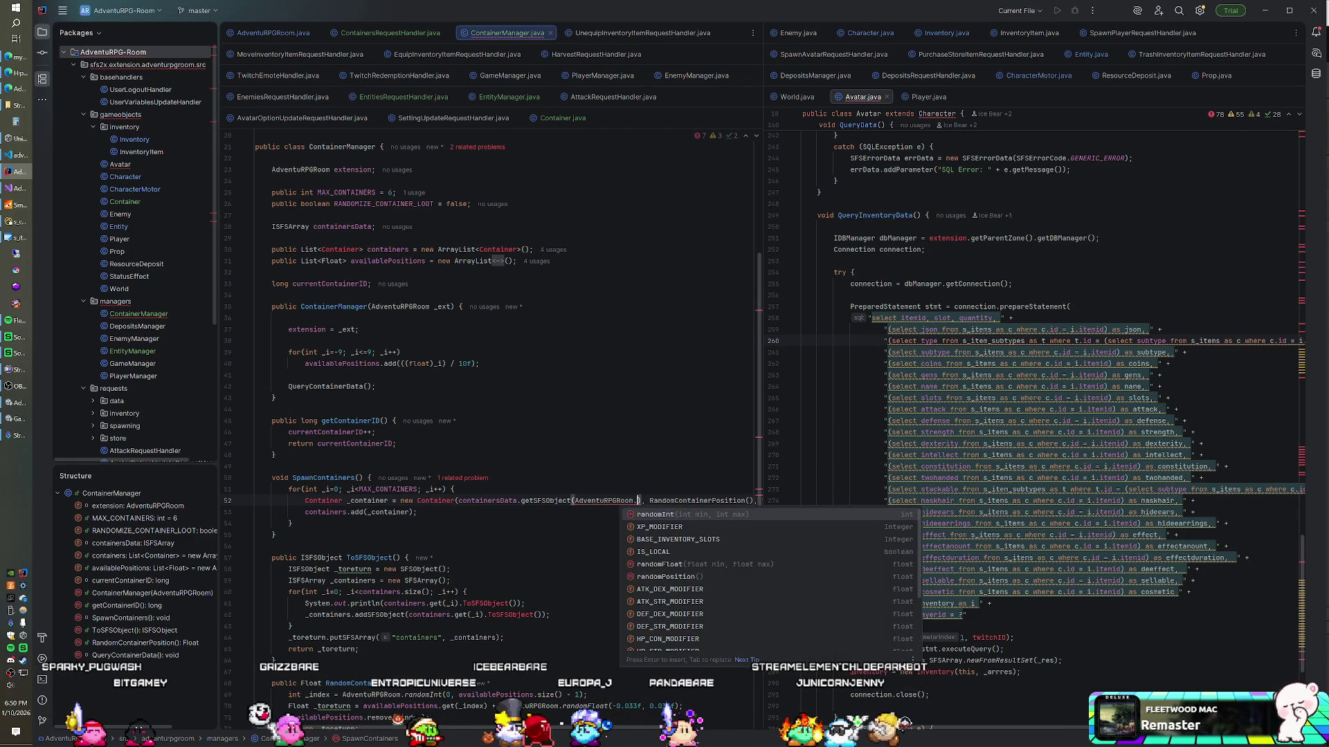
key("Return")
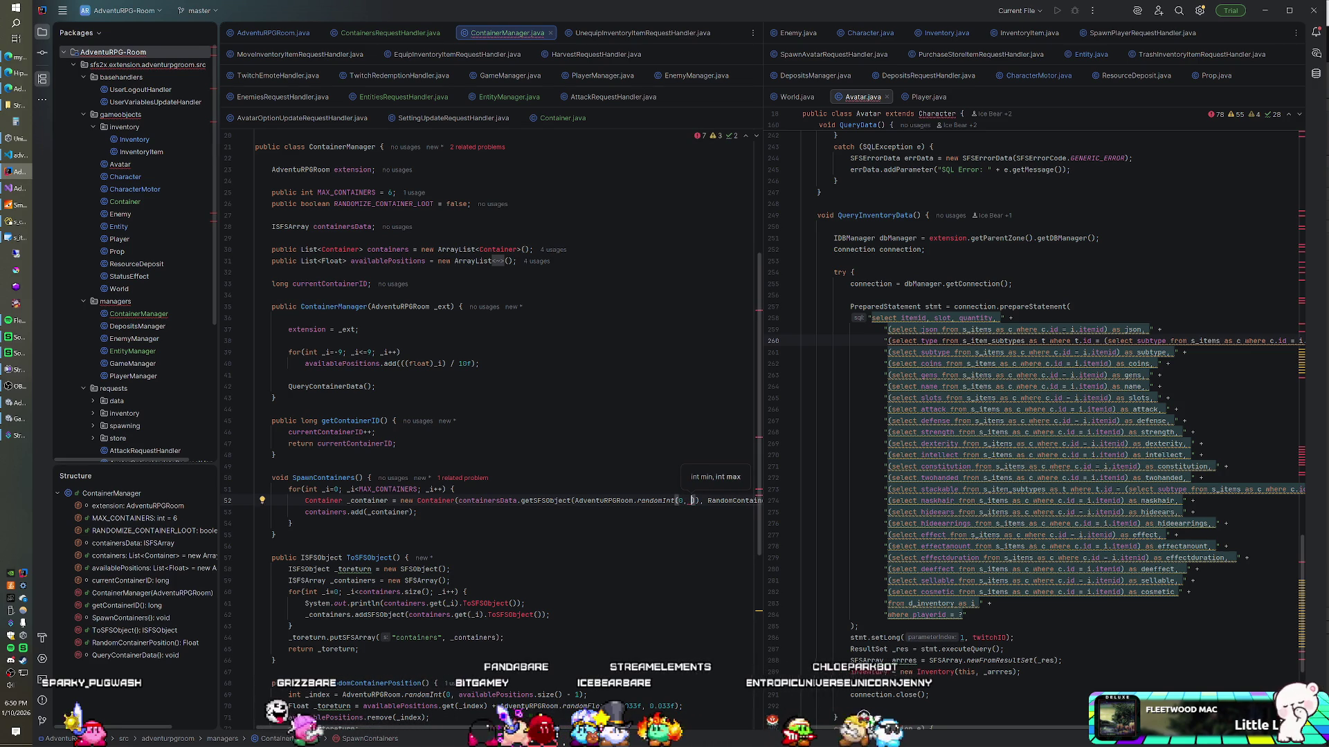
type("2")
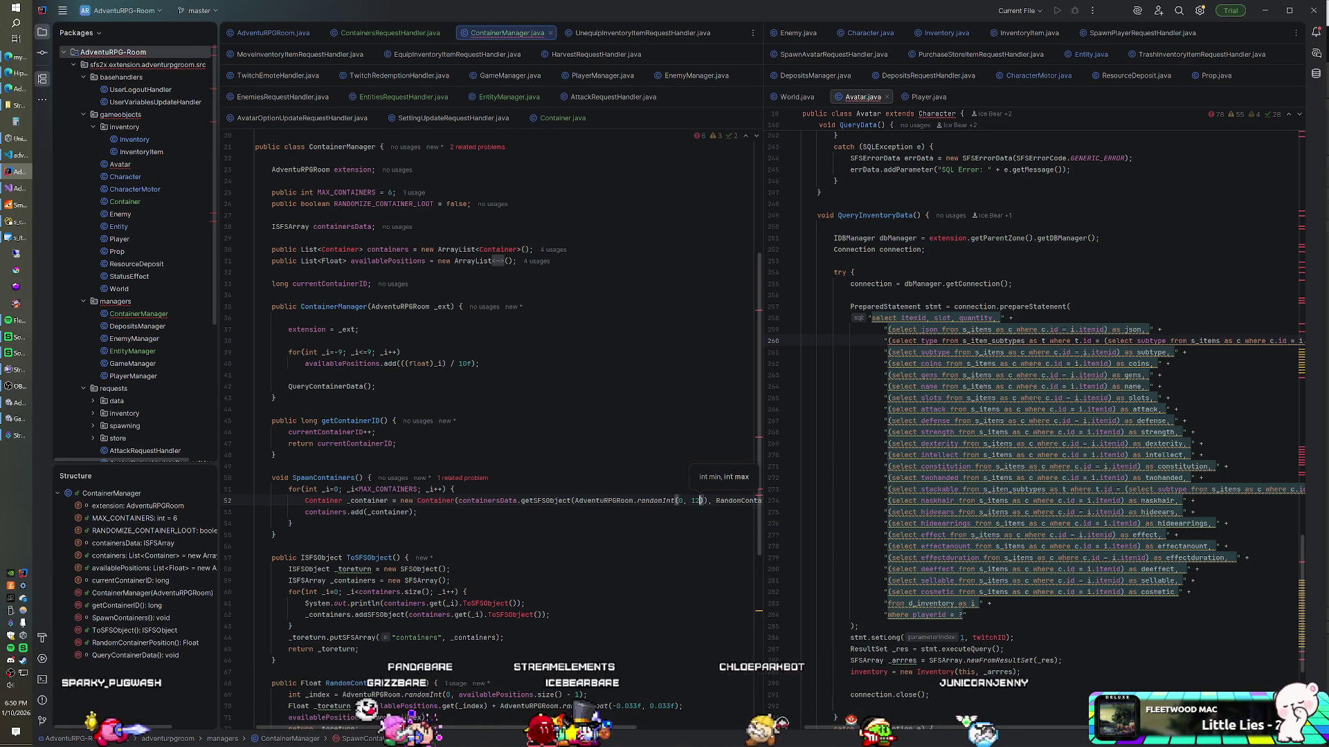
left_click(375, 432)
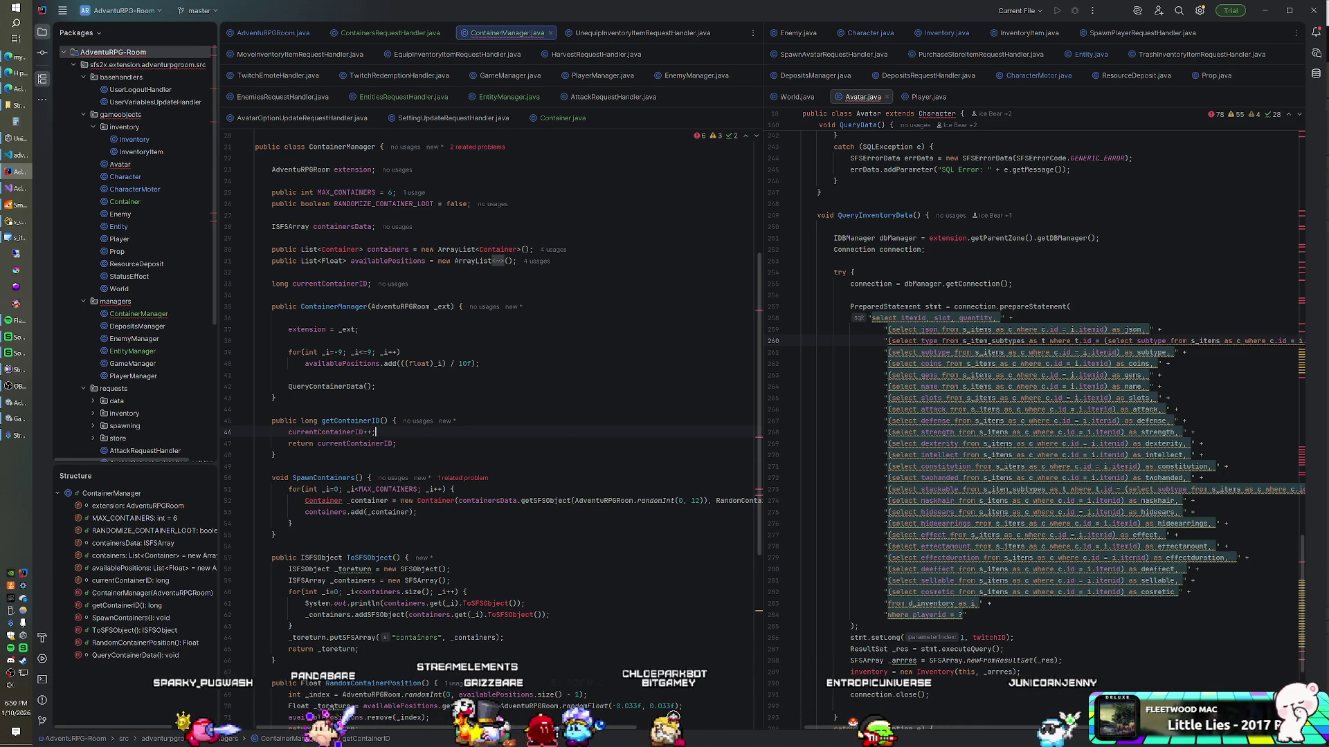
Rebuild AdventuRPG-Room, shut down the SmartFoxServer 2X console, and press Play in Unity
right_click(126, 58)
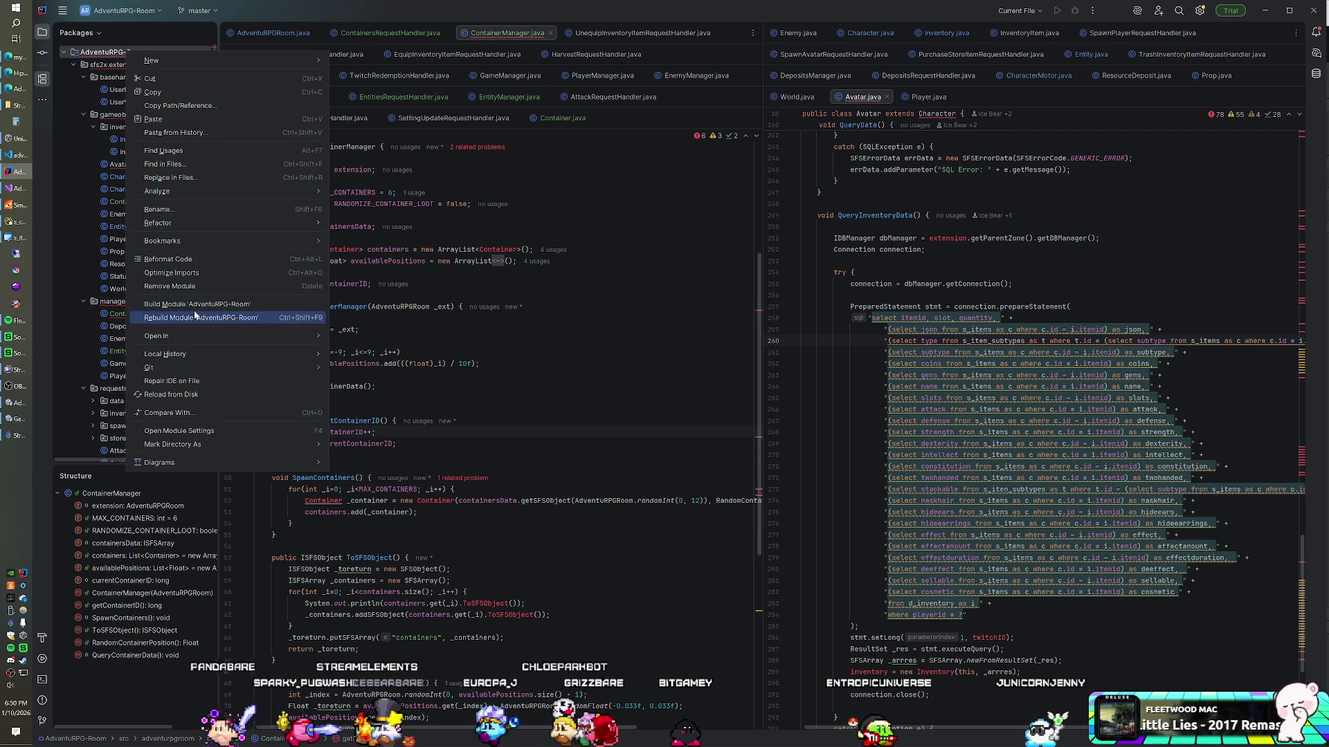
key("Escape")
left_click(20, 206)
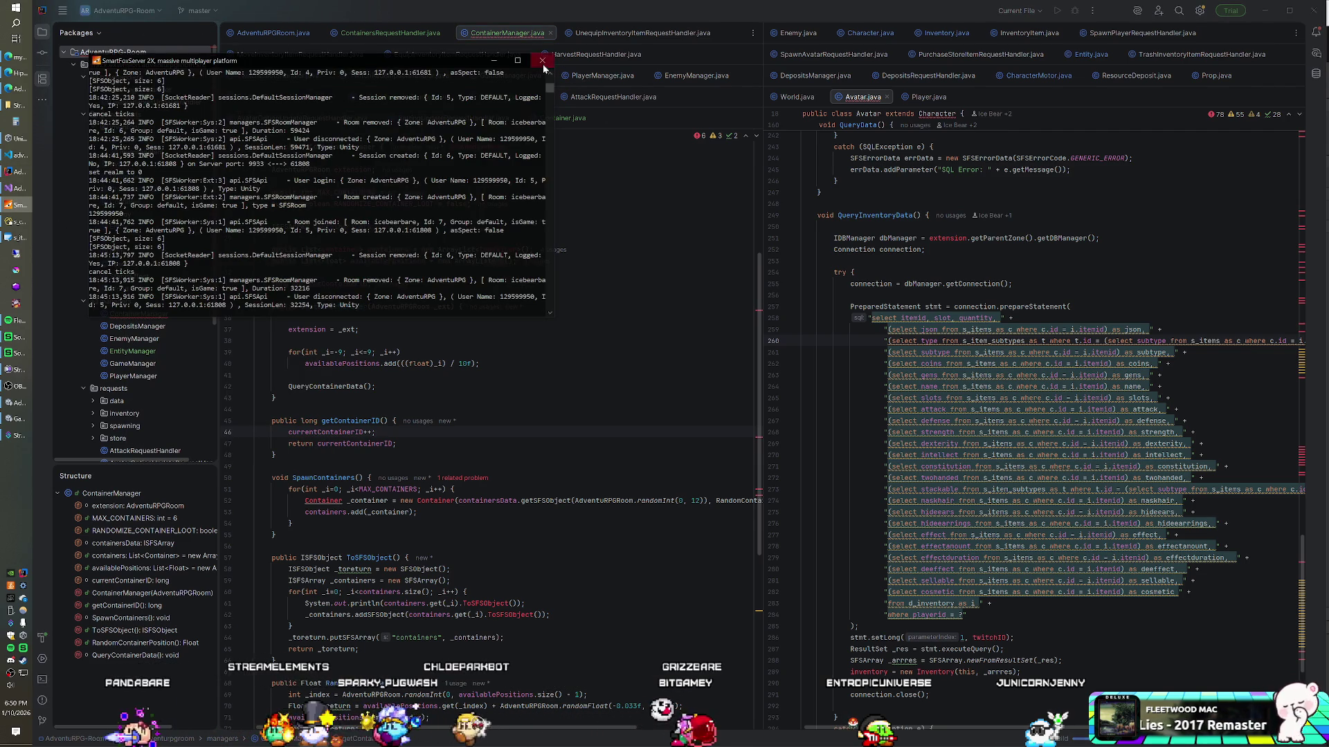
left_click(543, 62)
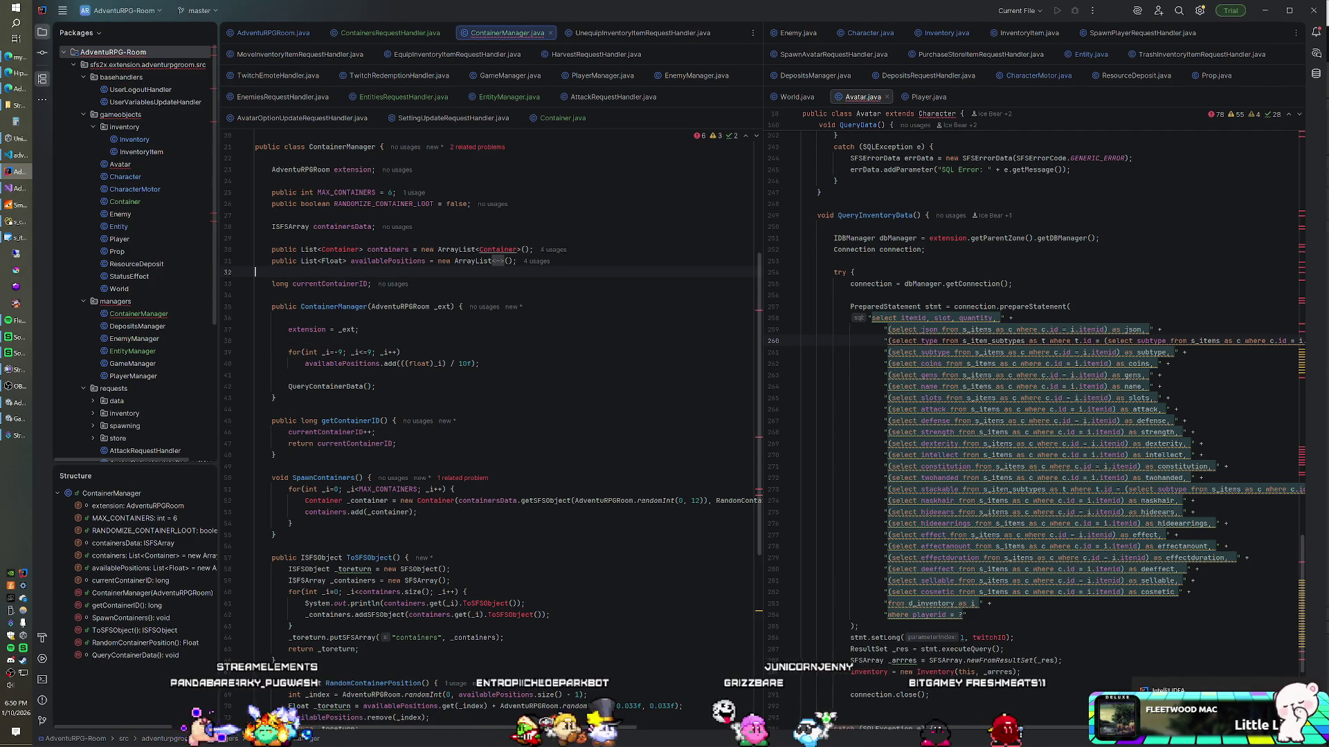
left_click(15, 419)
left_click(493, 594)
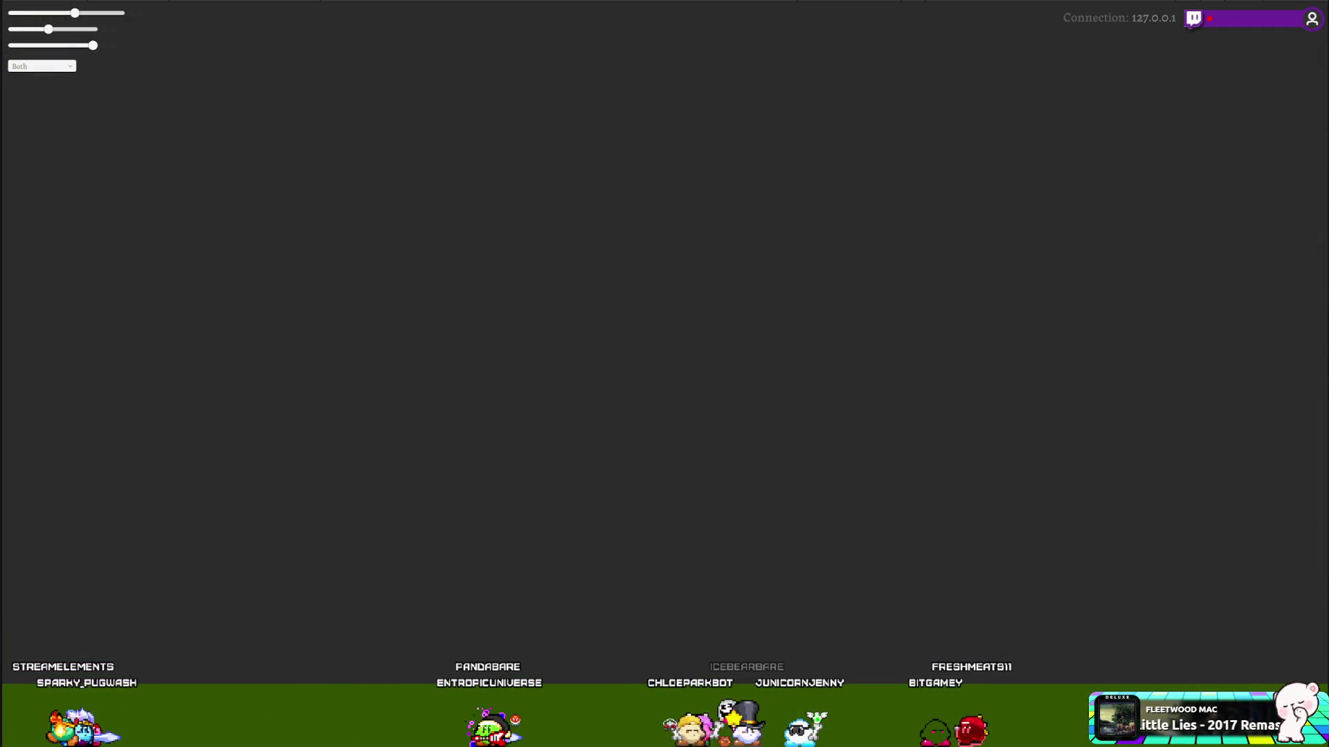
Restart Play mode so the player character and chests spawn in the game view
key("alt+Tab")
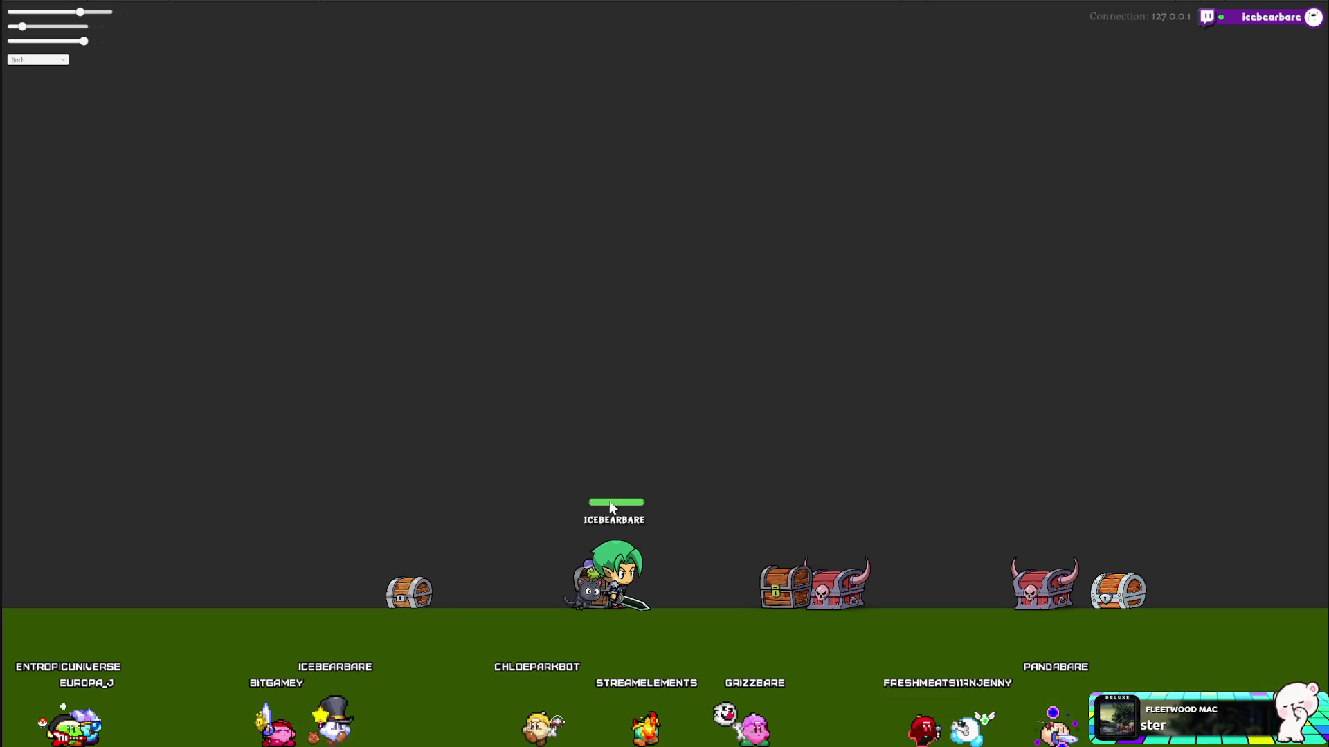
Reload the game twice with F5 to compare the randomly spawned chest mixes
key("F5")
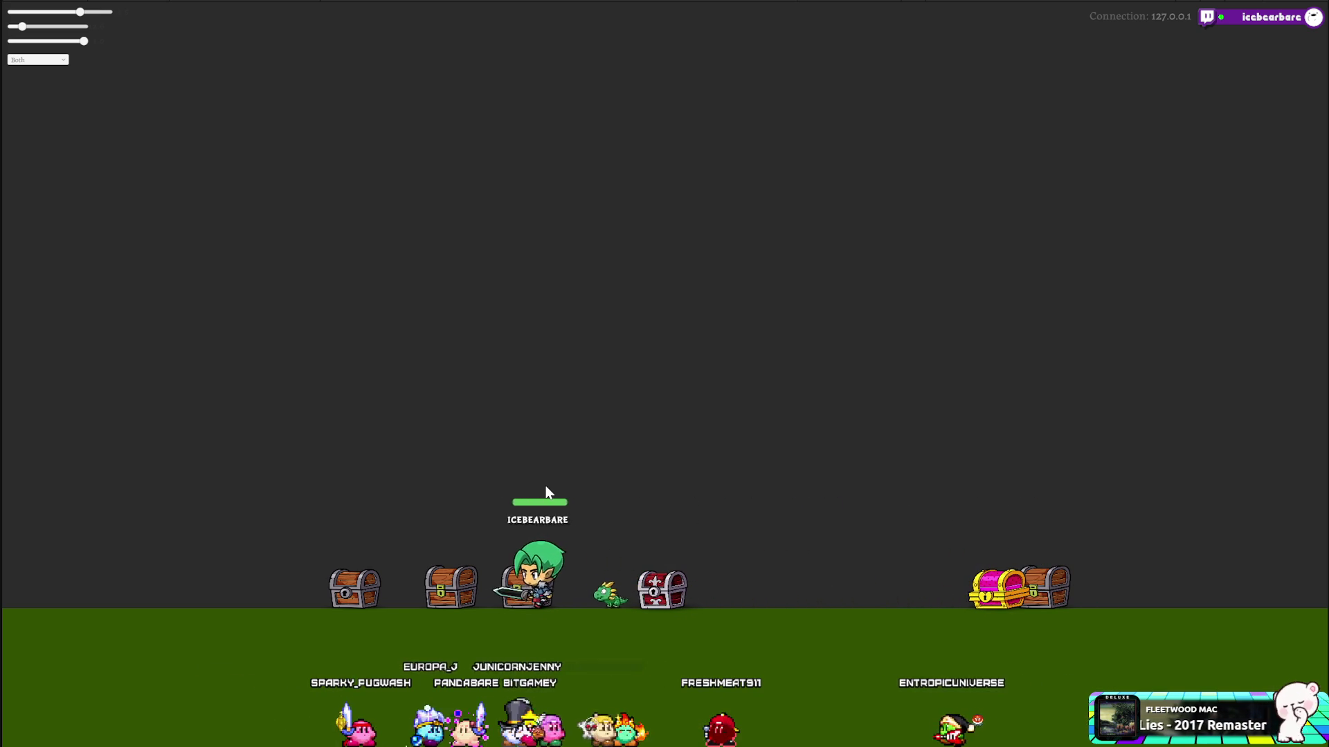
key("F5")
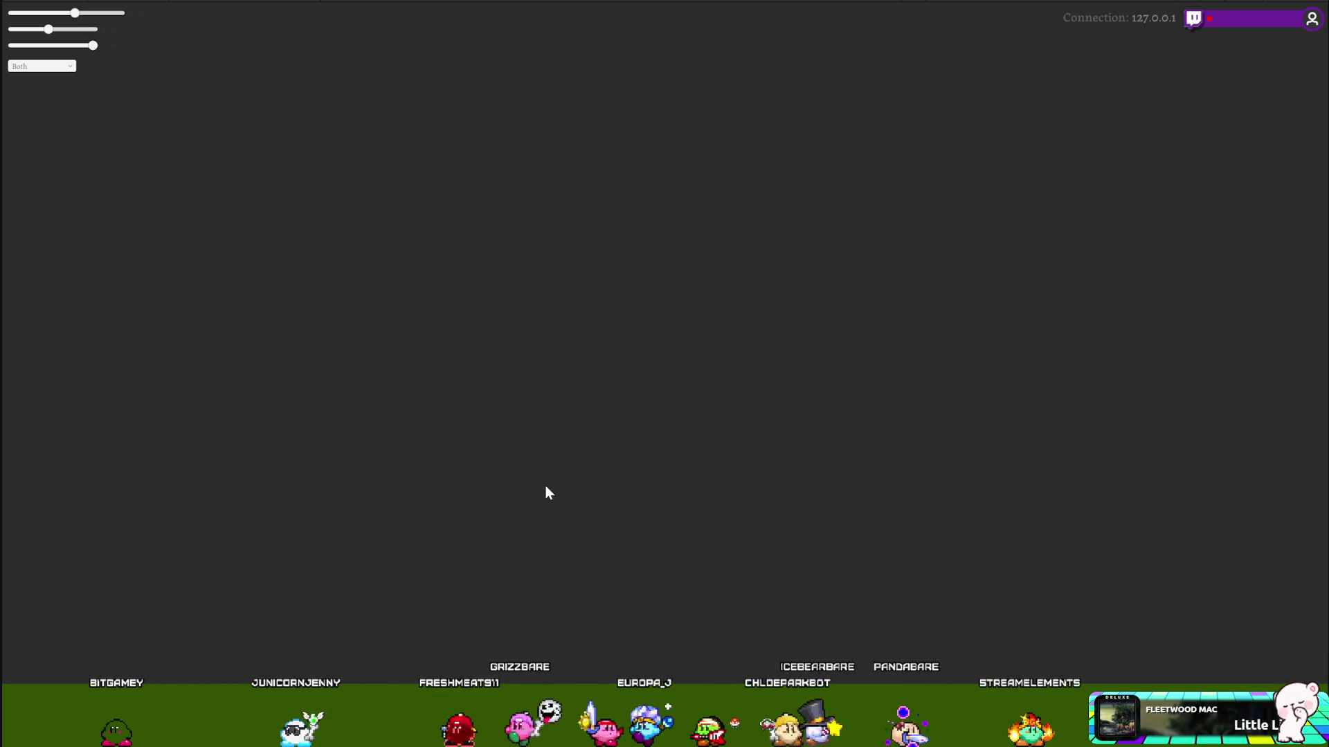
Reload the game scene once more against the local server at 127.0.0.1
key("ctrl+minus")
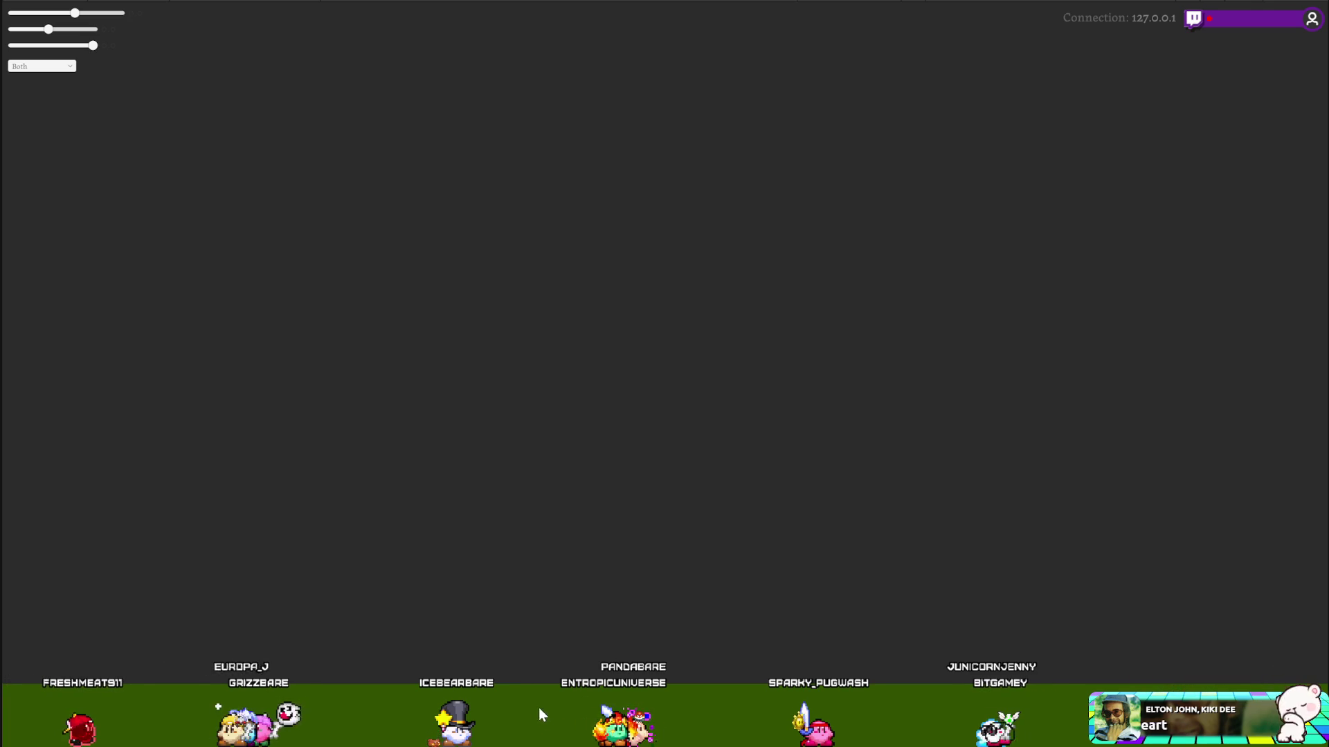
Stop the running game and scroll the Project window to the FantasyMonsters ChestBoxes assets
key("ctrl+p")
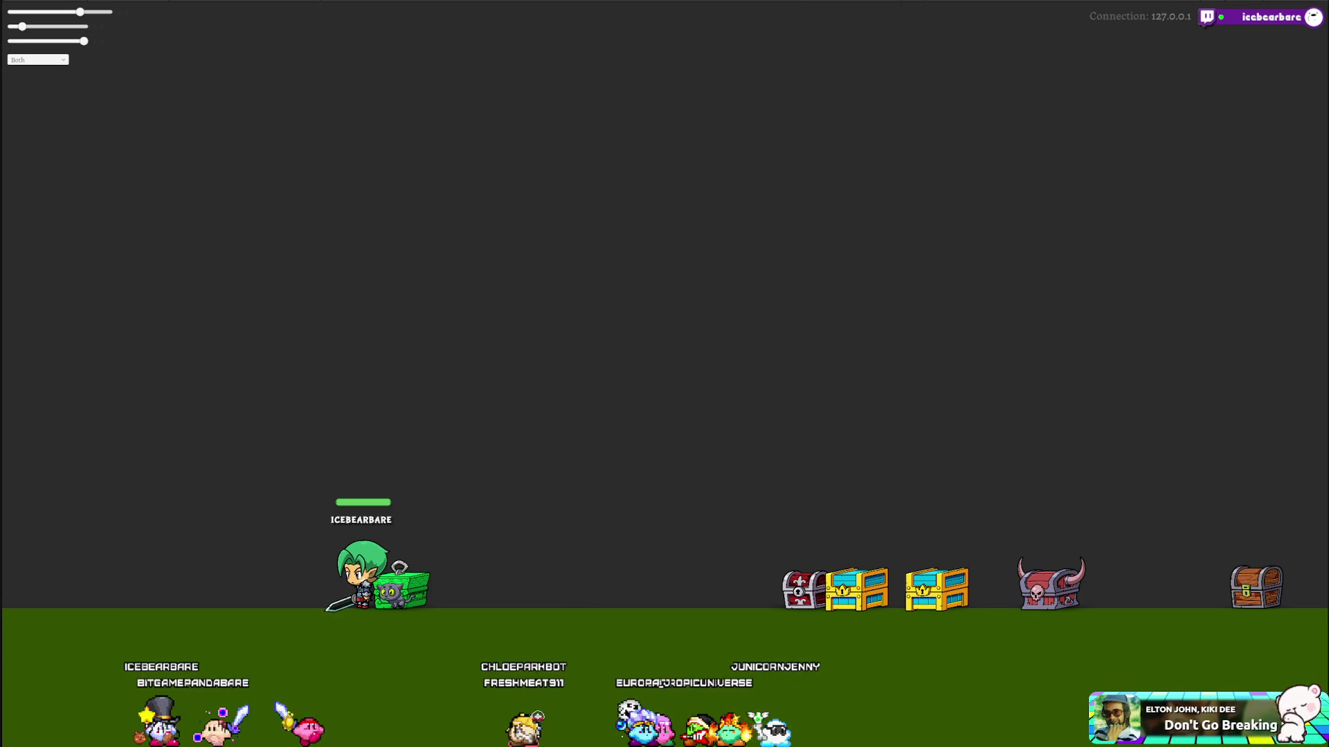
key("alt+Tab")
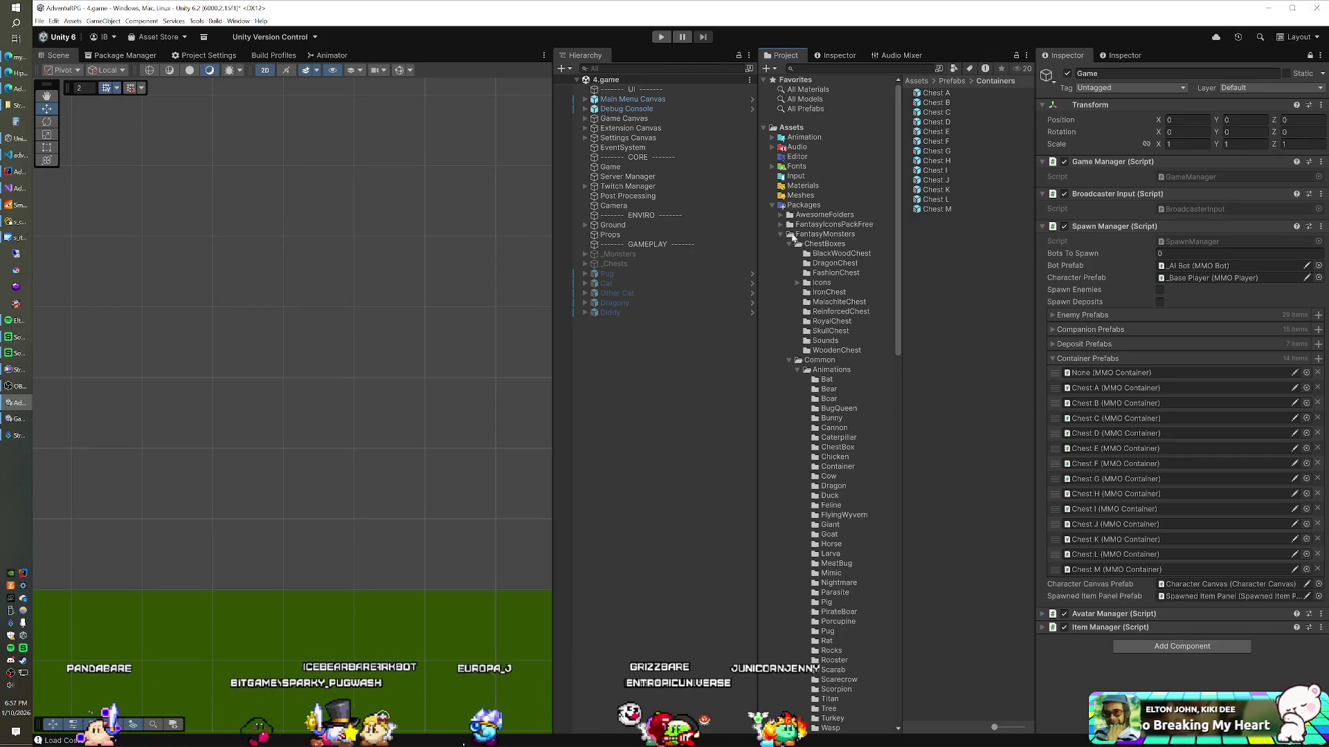
scroll(821, 258, "down", 5)
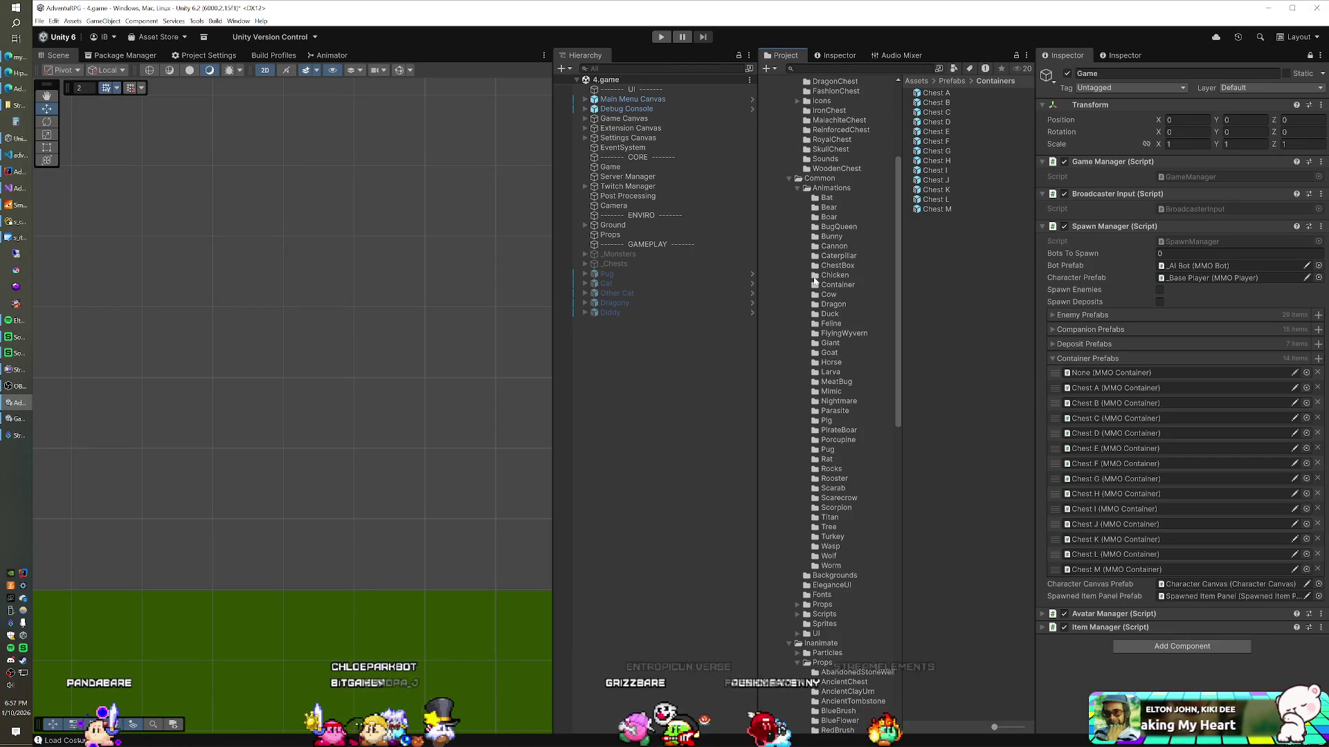
Show the Mimic animation assets and collapse the Common monster folder
left_click(831, 391)
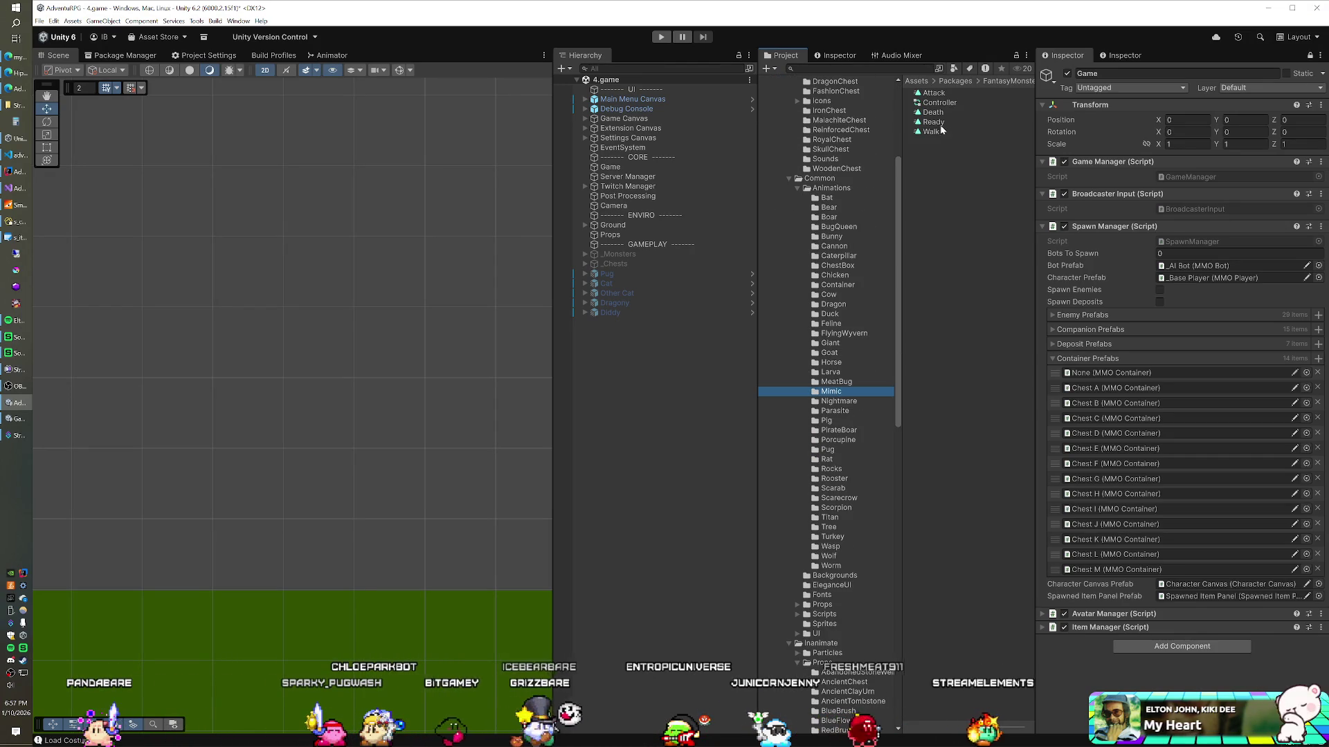
left_click(789, 178)
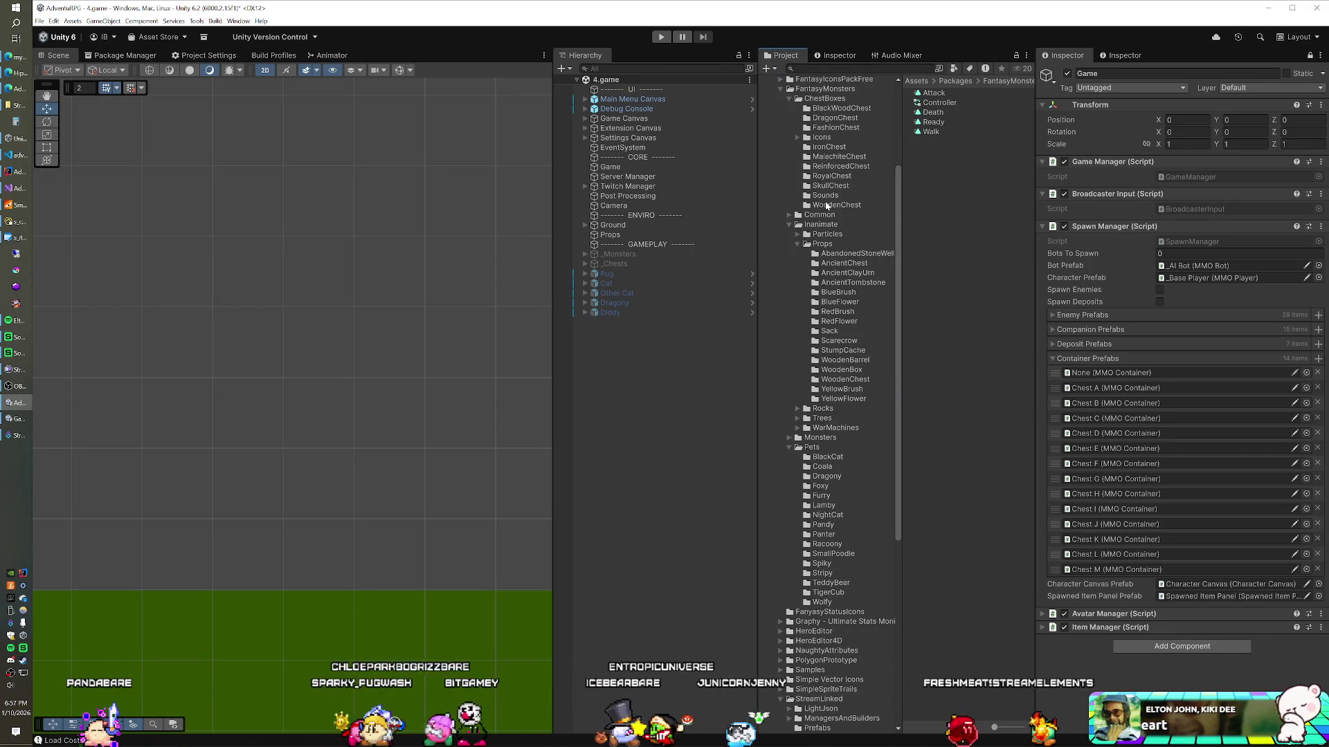
scroll(826, 205, "up", 2)
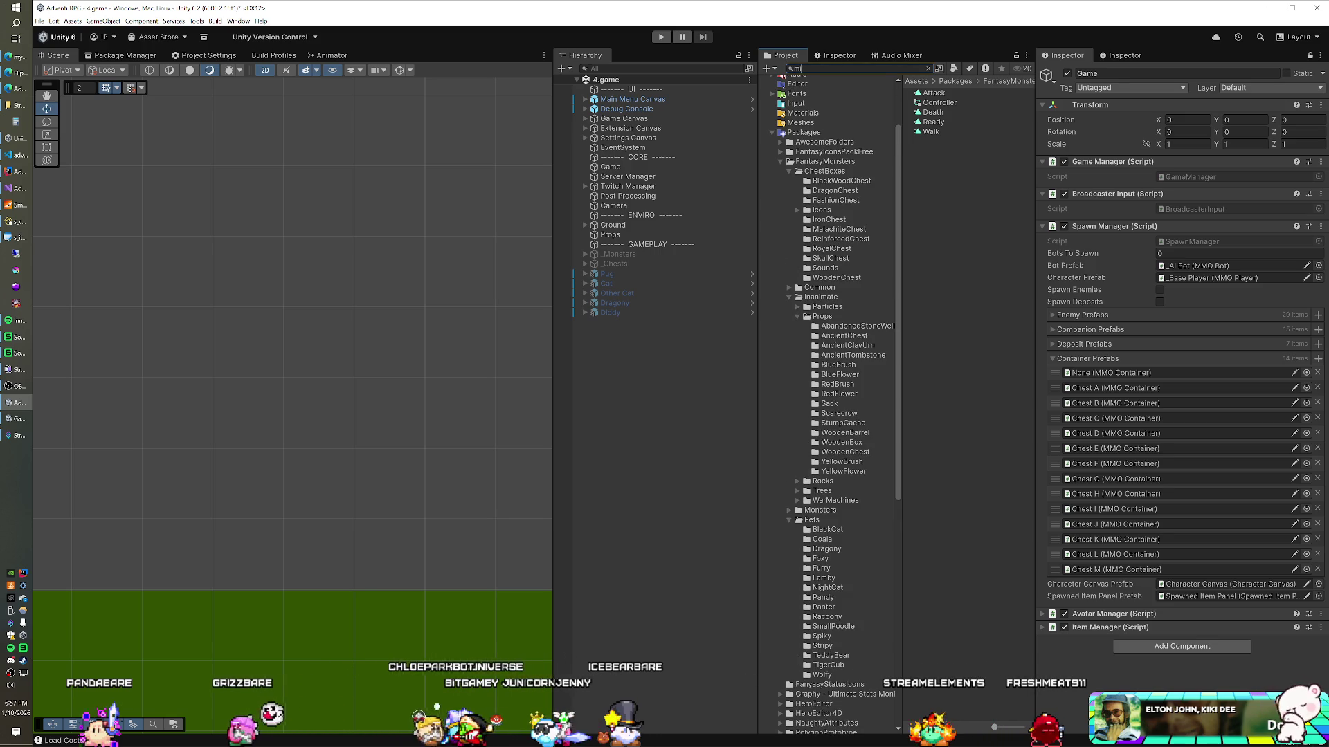
Search the project for 'mimic t:prefab' and select the MimicChest and Mimic prefabs
type("mic t:prefab")
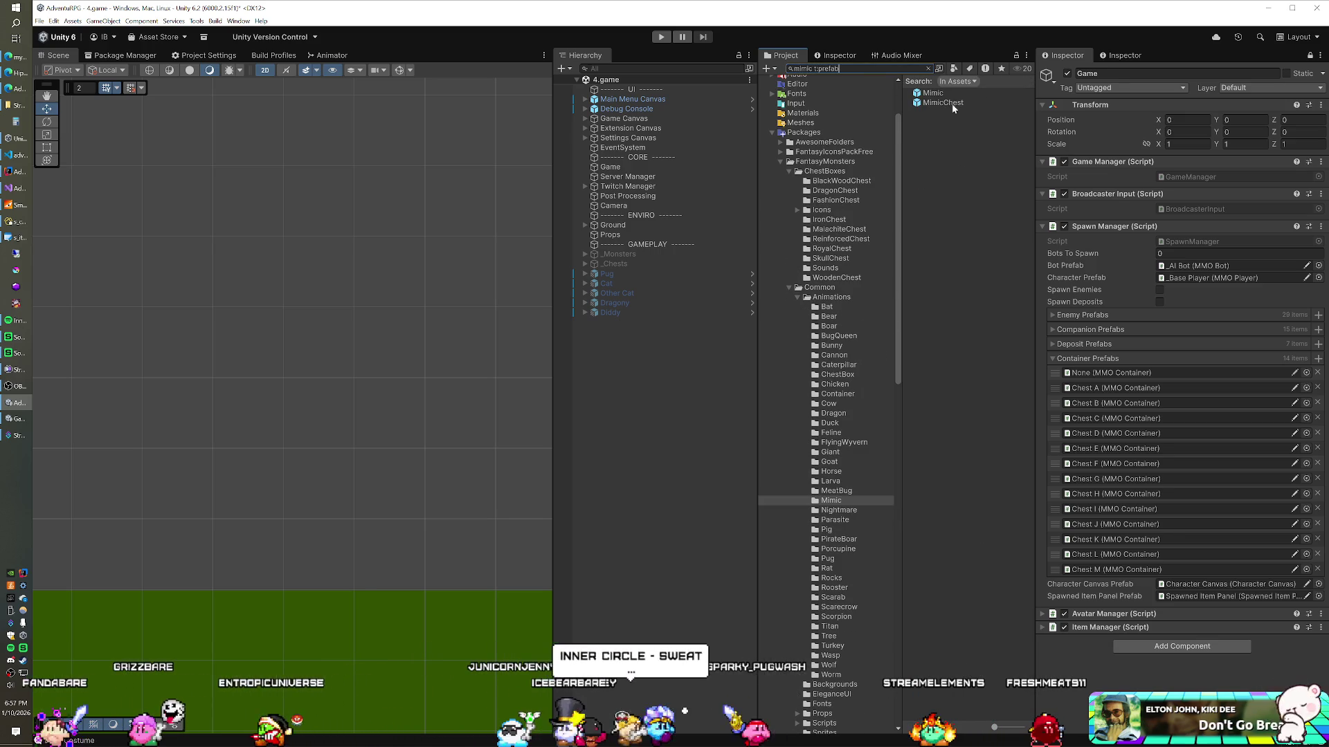
left_click(949, 104)
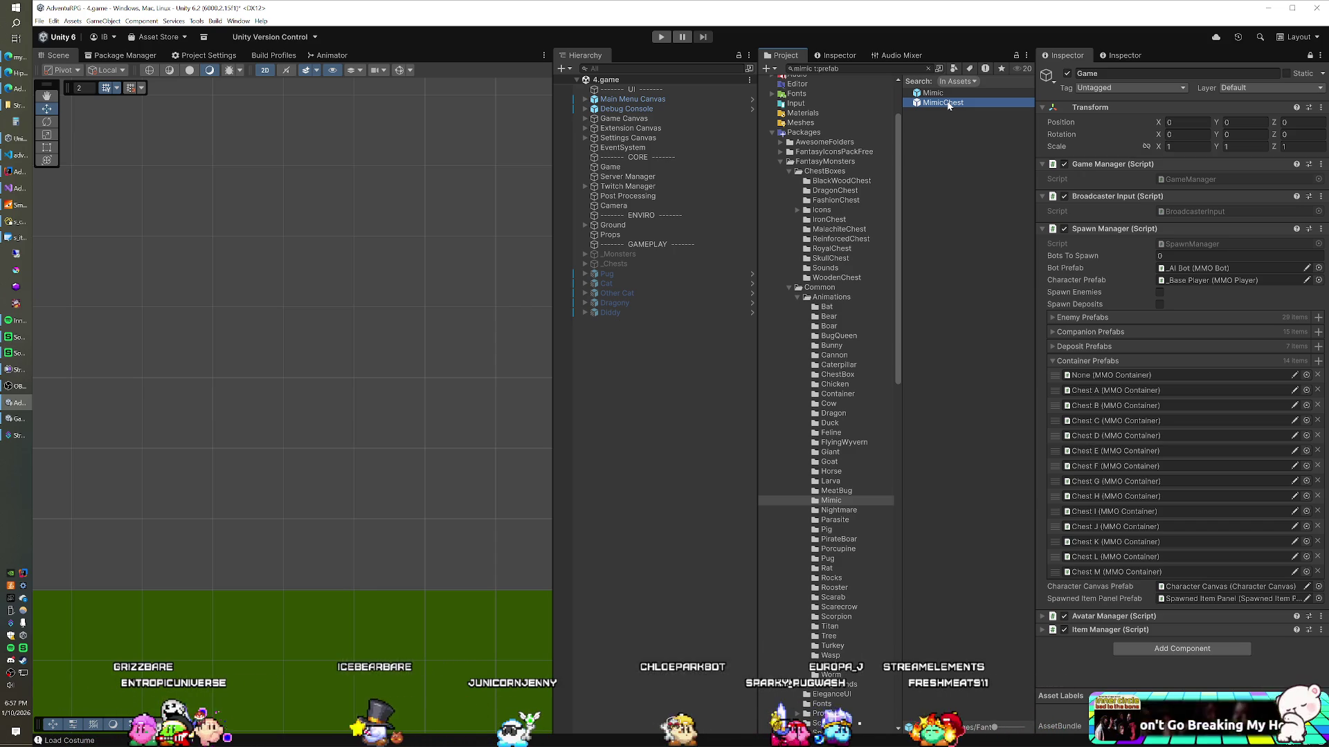
left_click(950, 94)
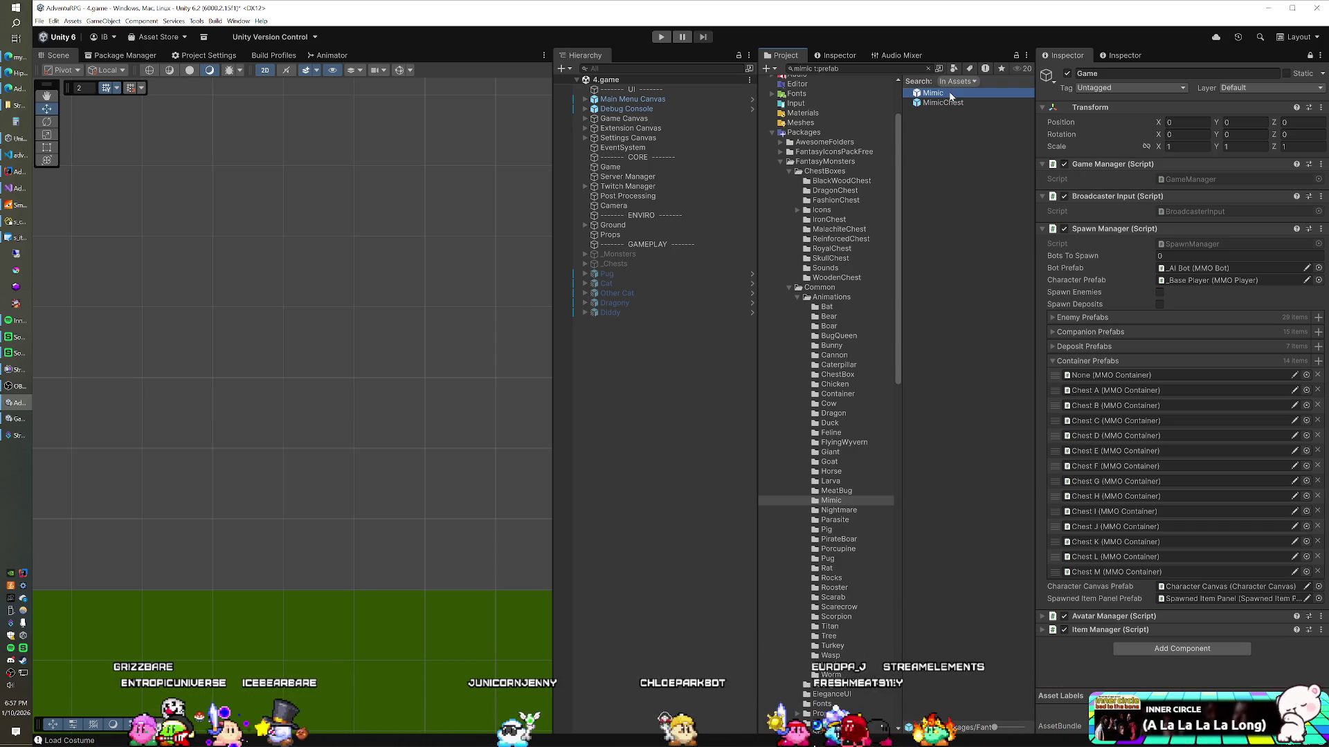
left_click(950, 104)
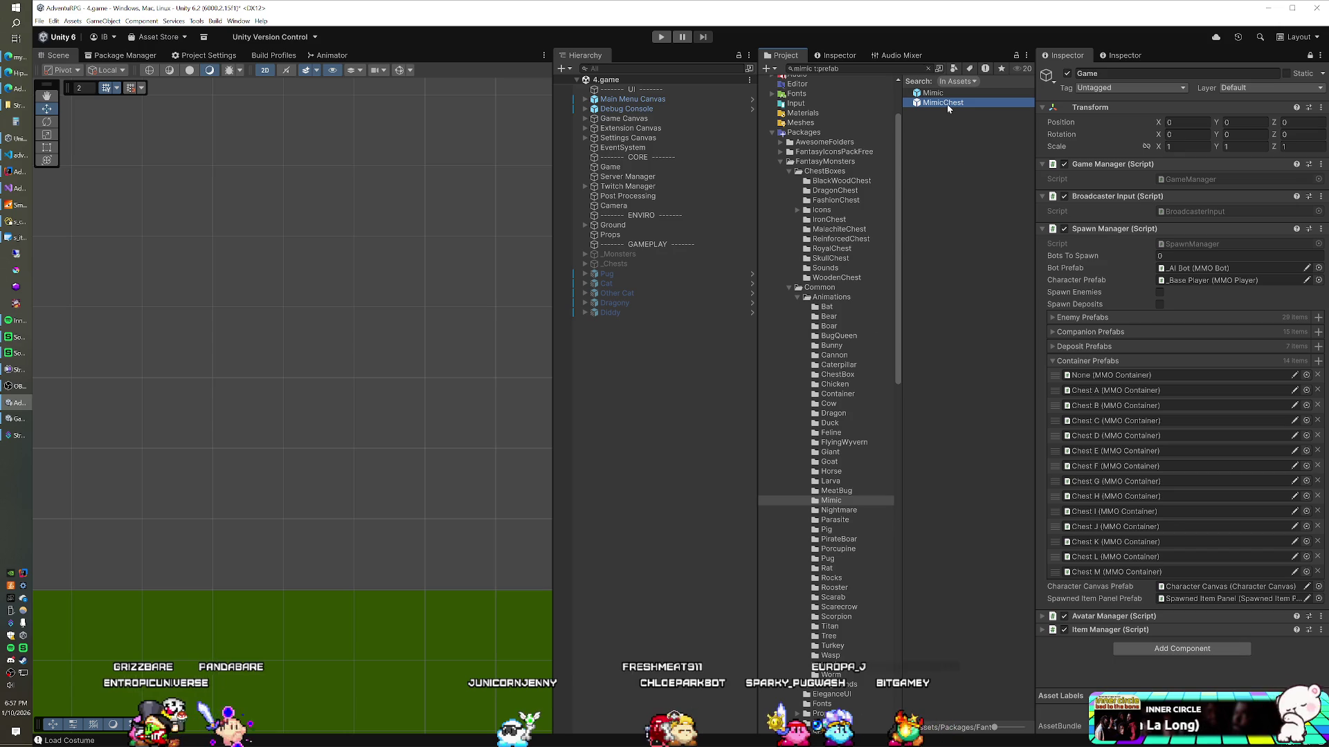
Place Mimic and MimicChest in the scene to preview them, then undo both
mouse_move(934, 94)
left_mouse_down()
mouse_move(762, 207)
mouse_move(623, 325)
mouse_move(628, 376)
left_mouse_up()
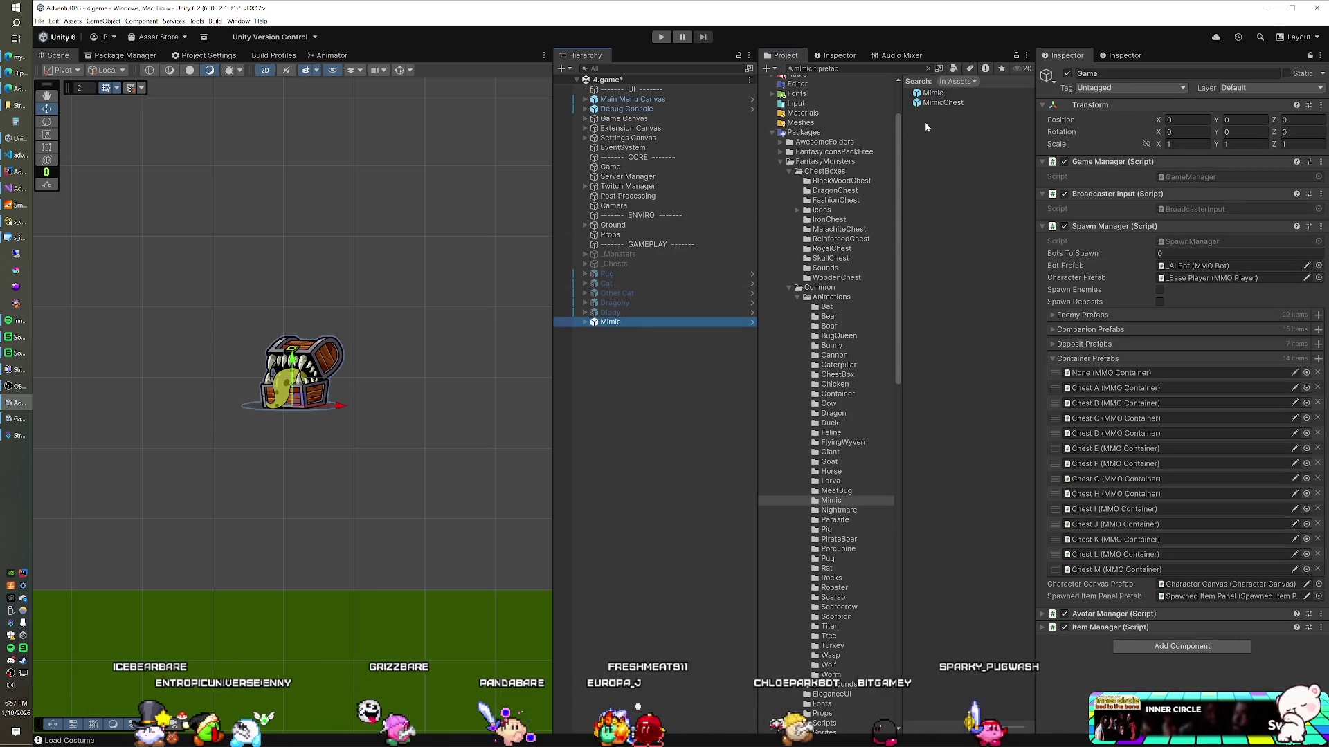
left_click_drag(931, 103, 638, 385)
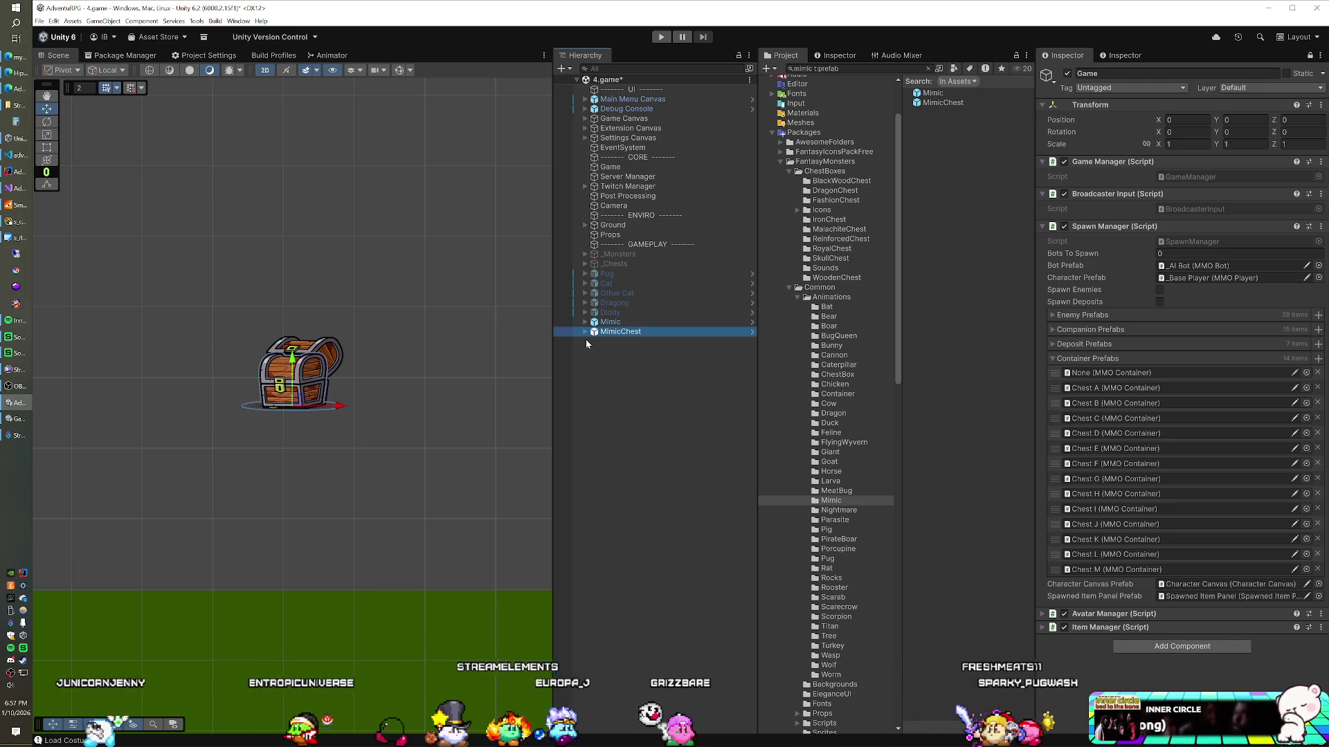
key("ctrl+z")
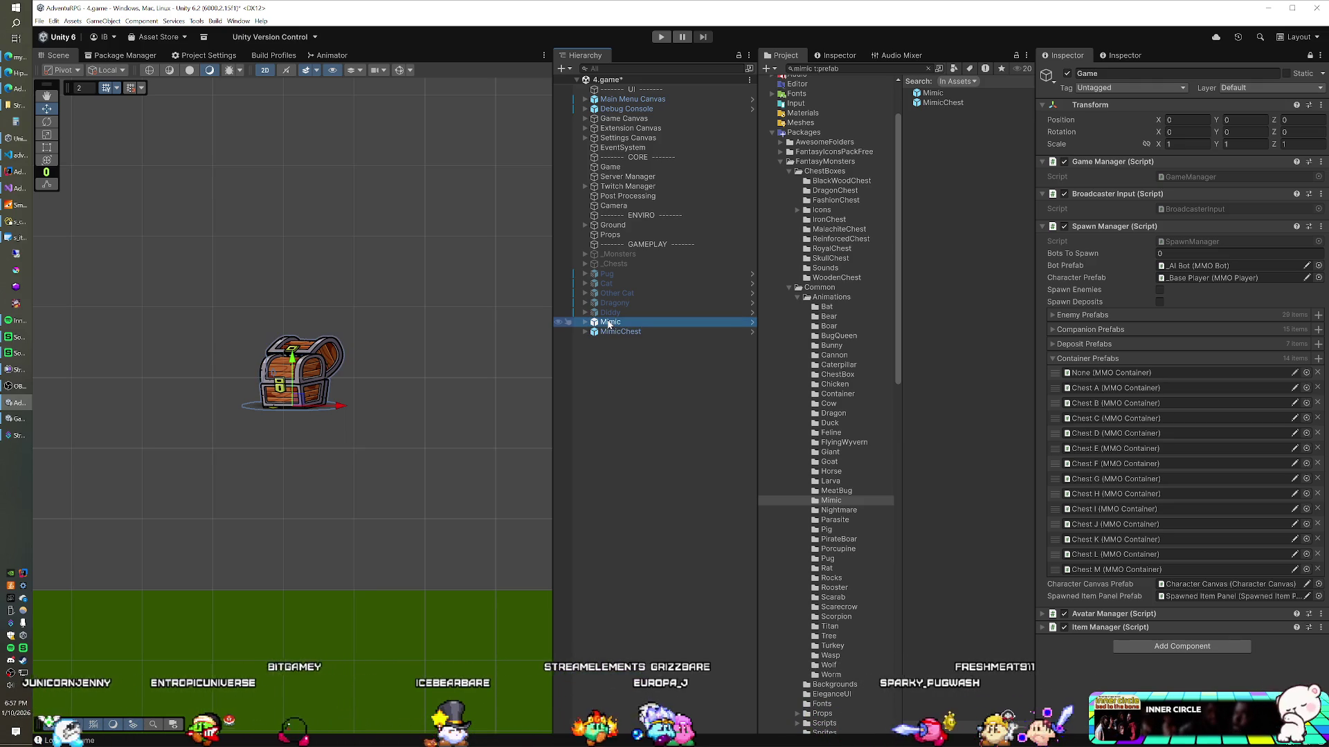
key("ctrl+z")
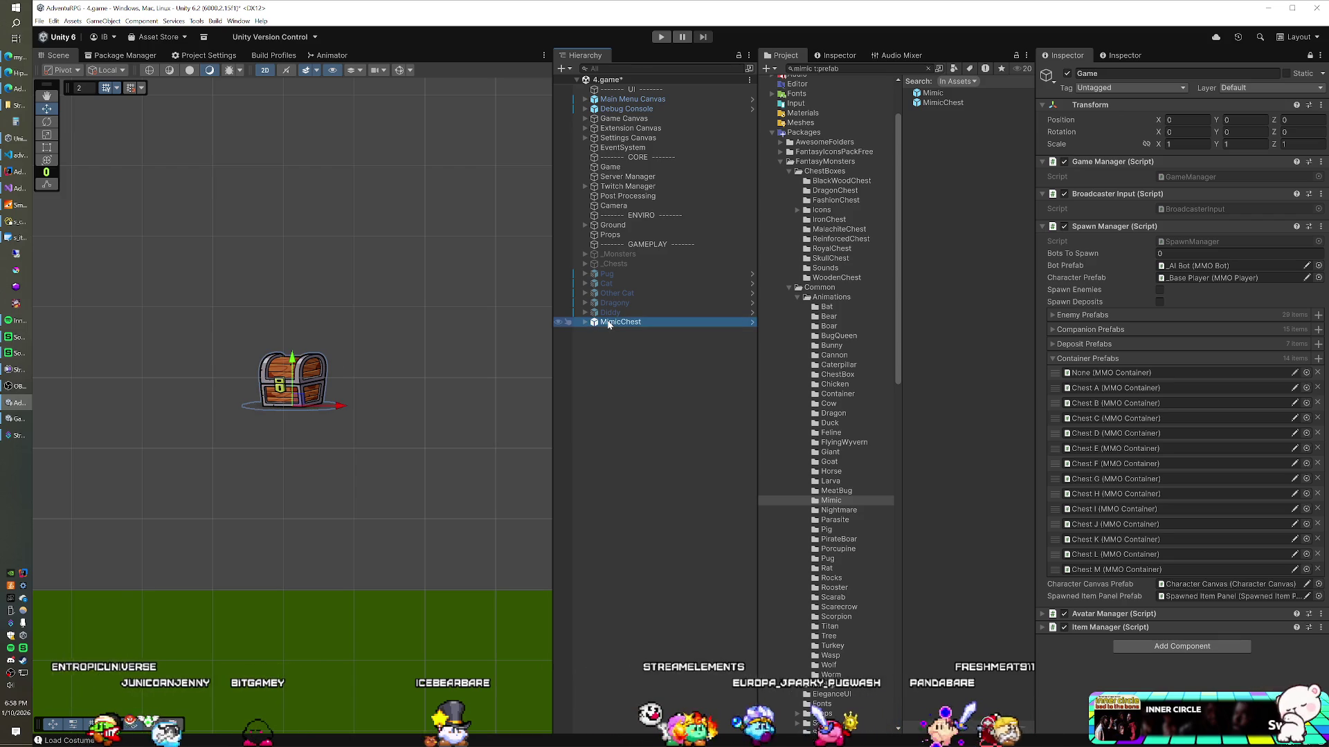
key("ctrl+z")
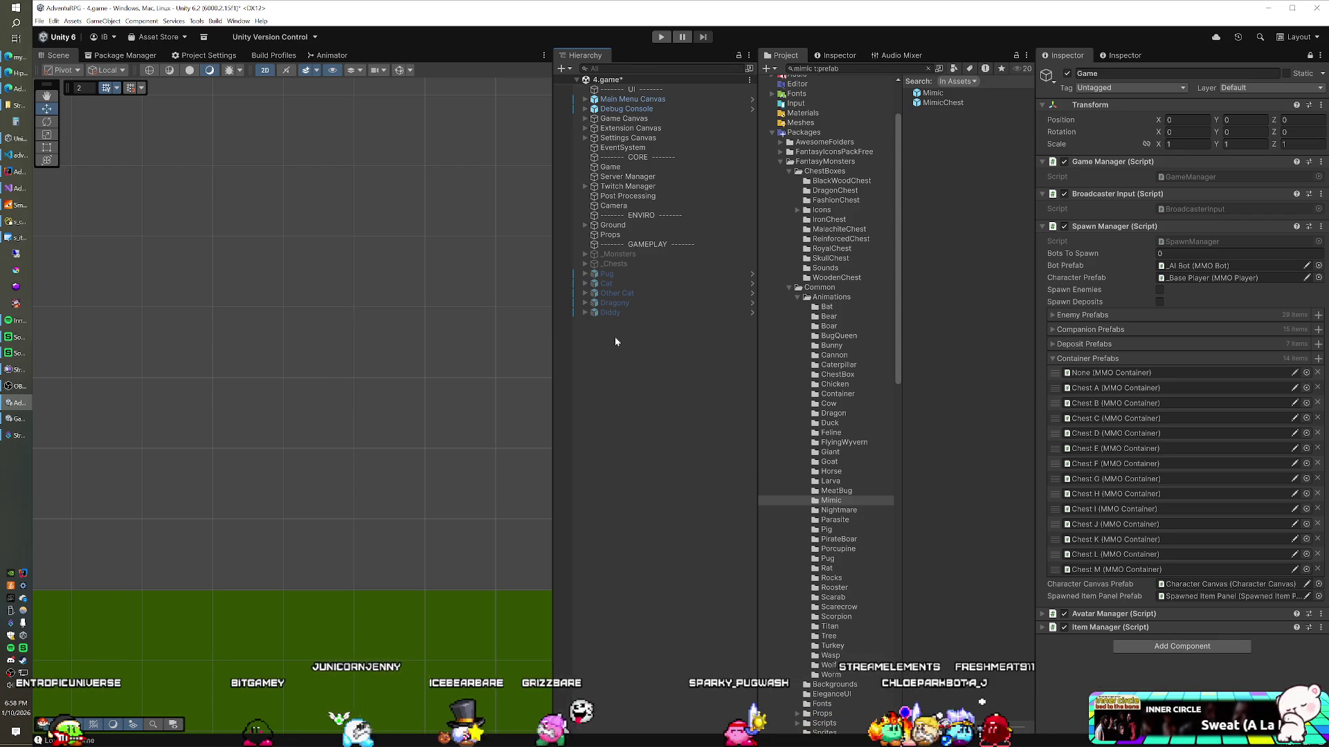
Open changelog.txt in Visual Studio, then switch to the IntelliJ server project
left_click(31, 188)
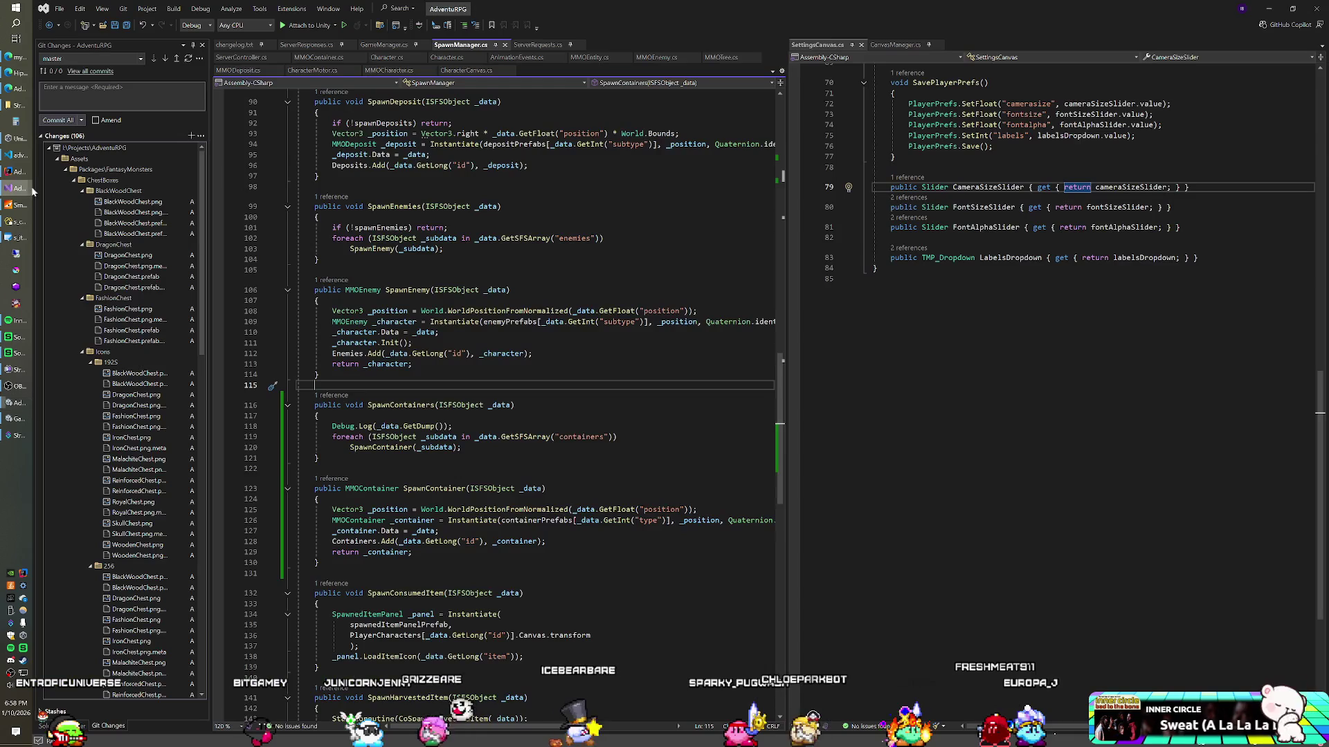
left_click(240, 47)
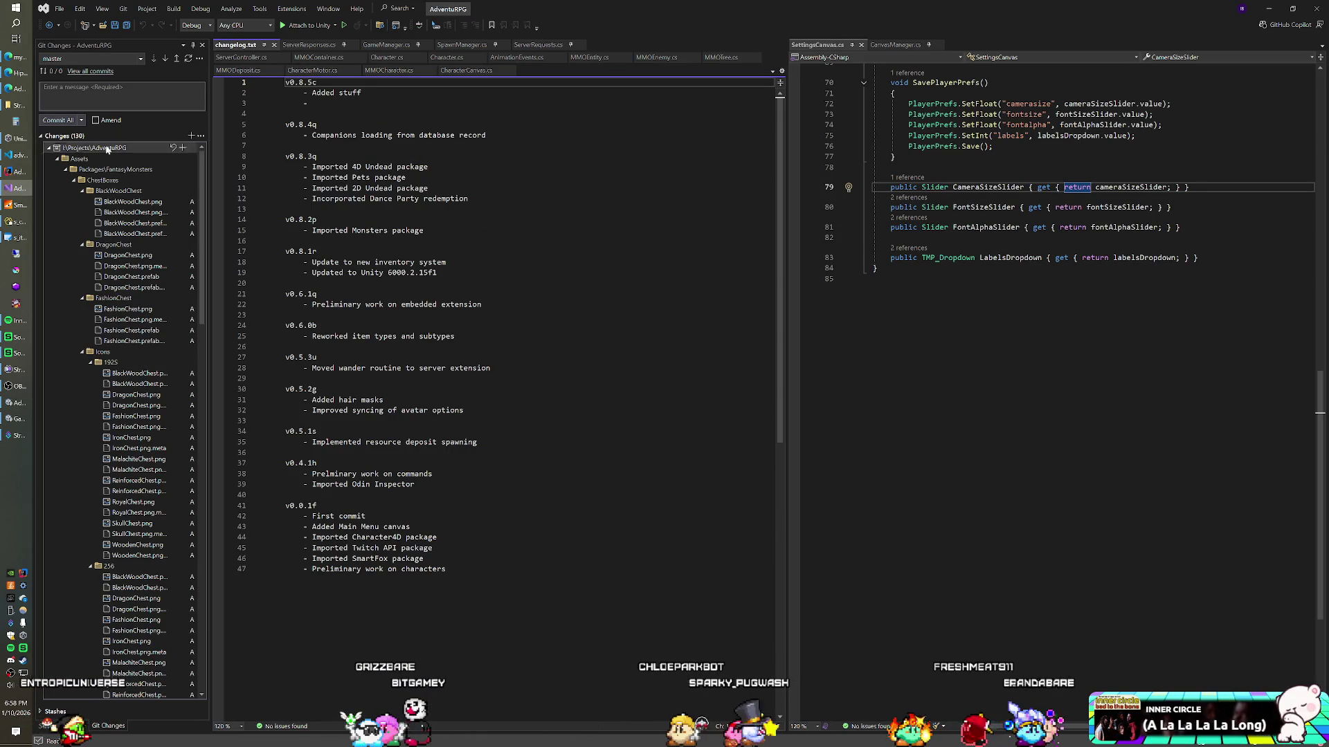
key("alt+Tab")
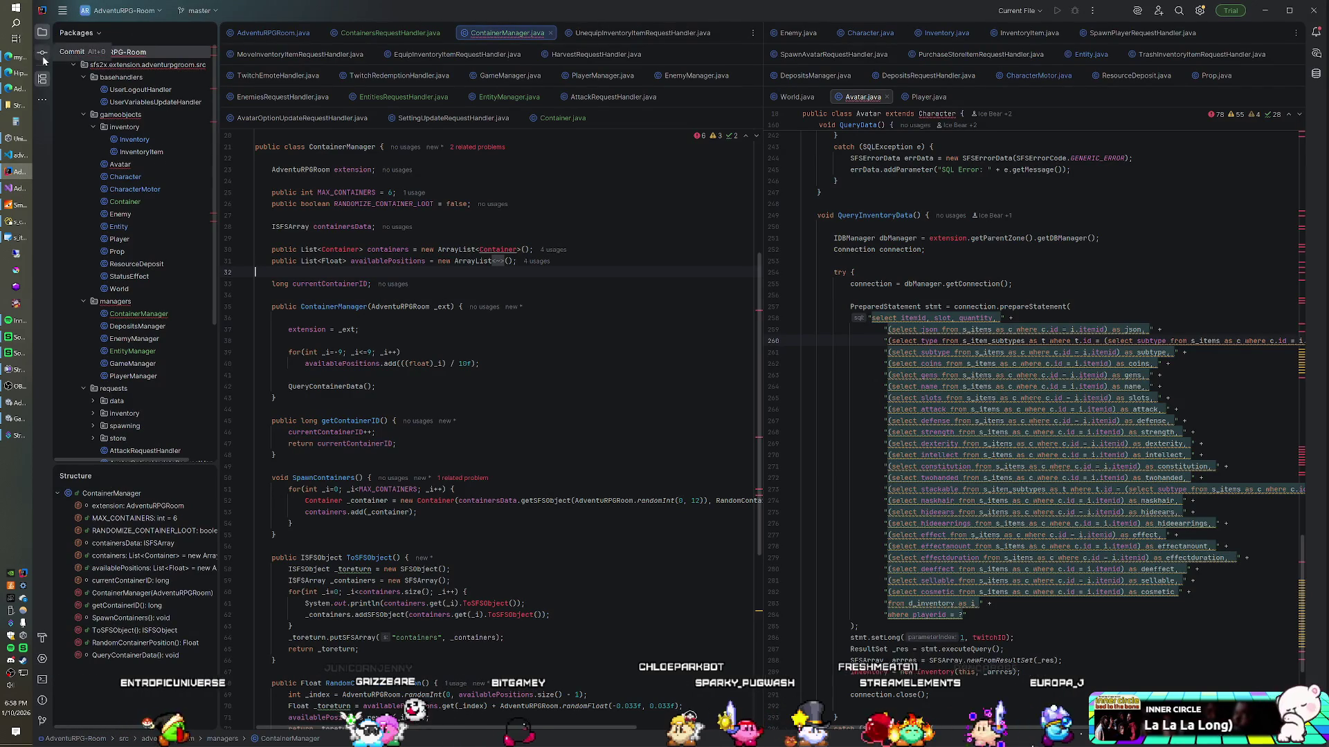
Commit server changes, including the unversioned files, despite warnings, and push to origin/master
left_click(42, 54)
left_click(114, 272)
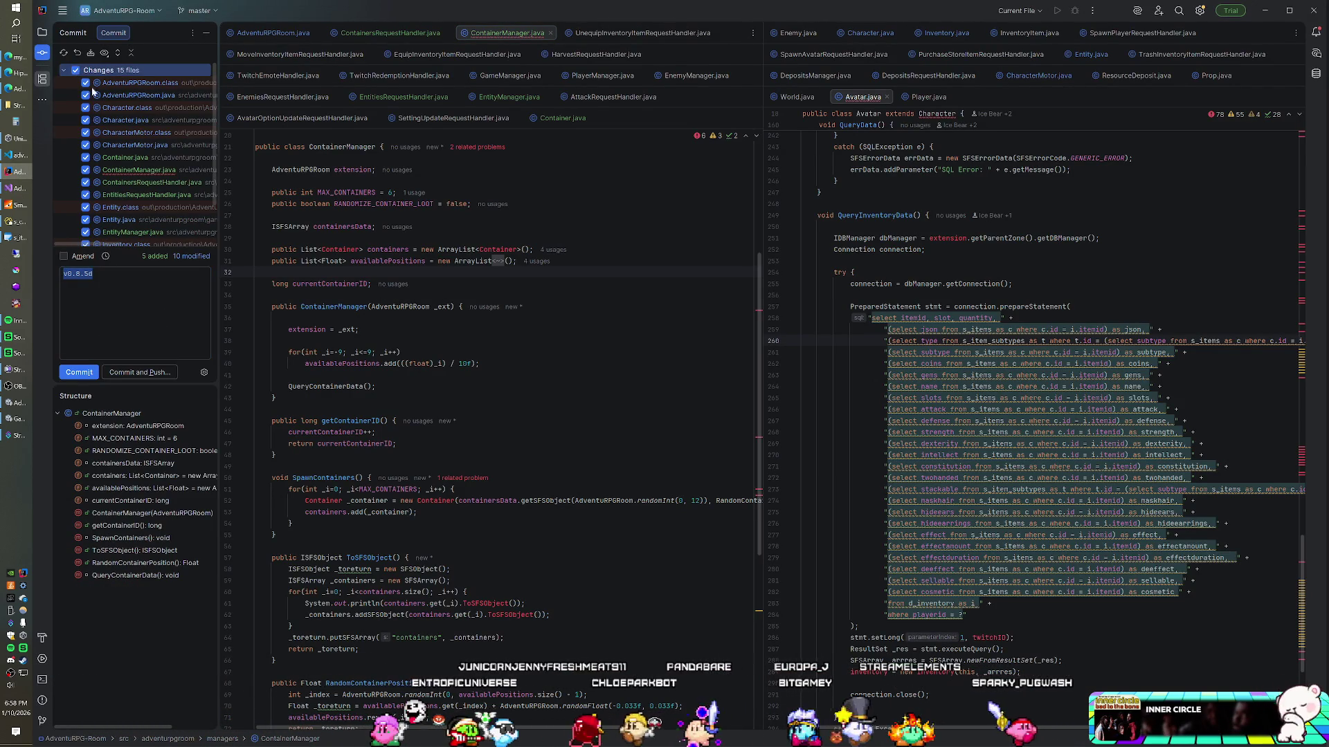
scroll(135, 206, "down", 3)
left_click(75, 220)
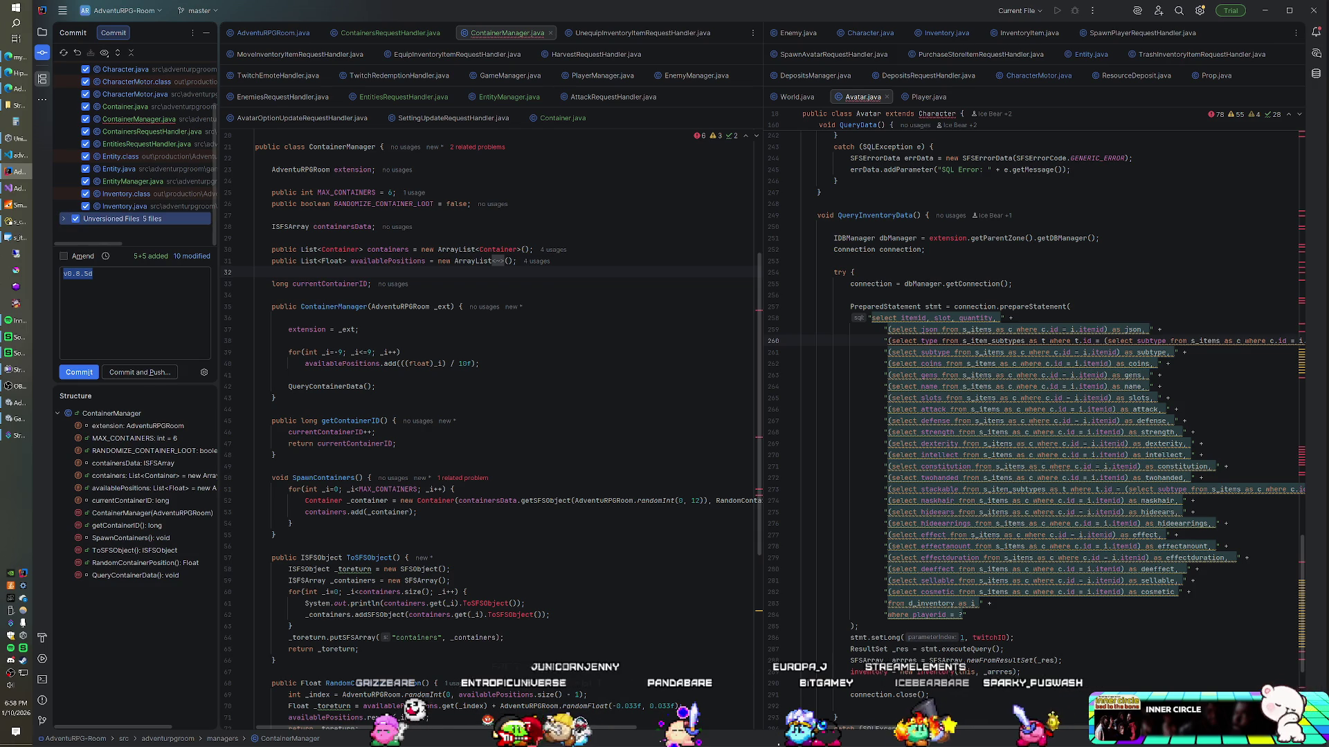
left_click(138, 373)
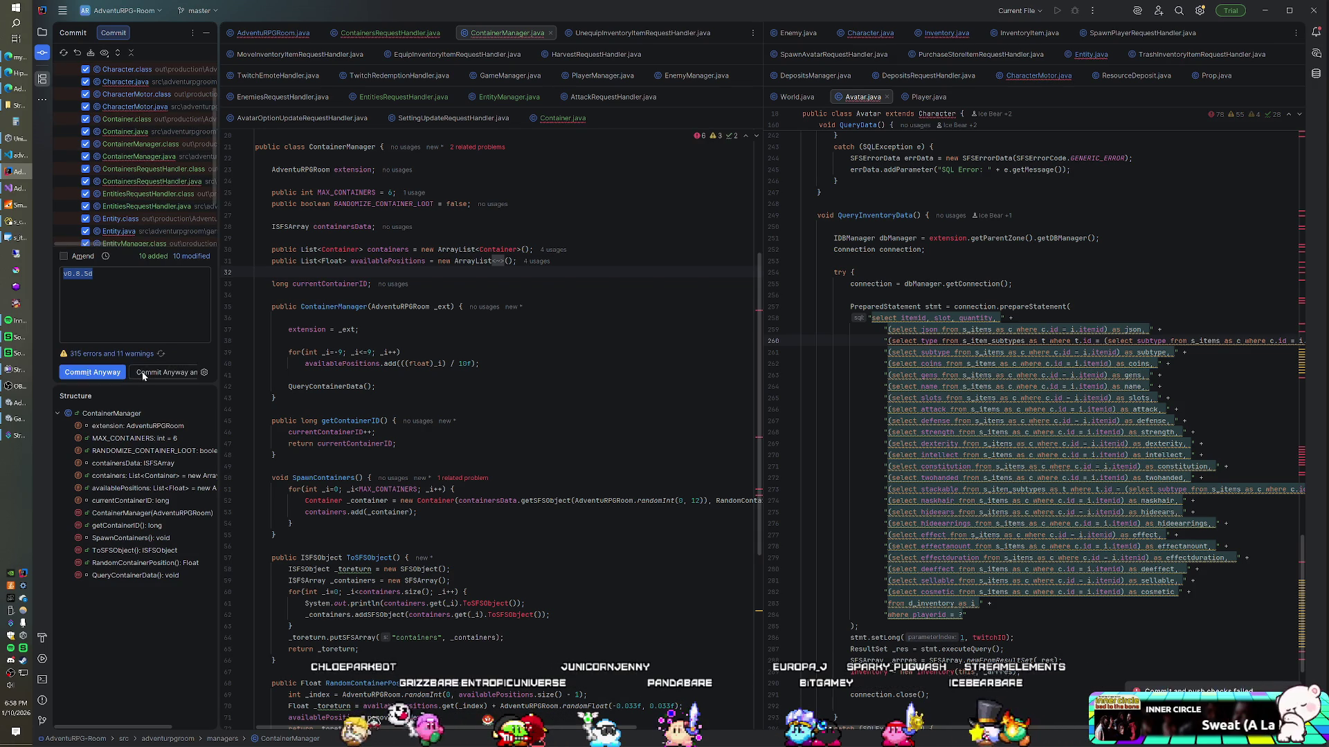
left_click(144, 374)
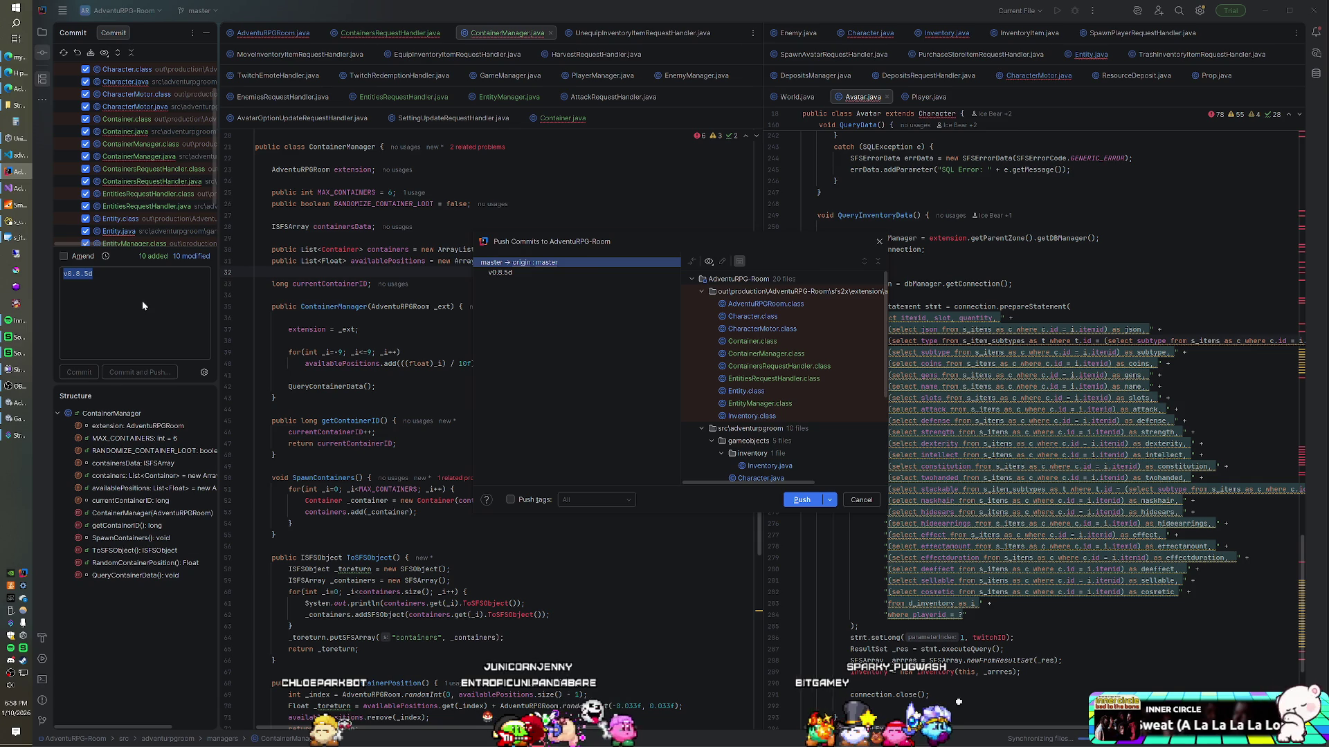
left_click(798, 499)
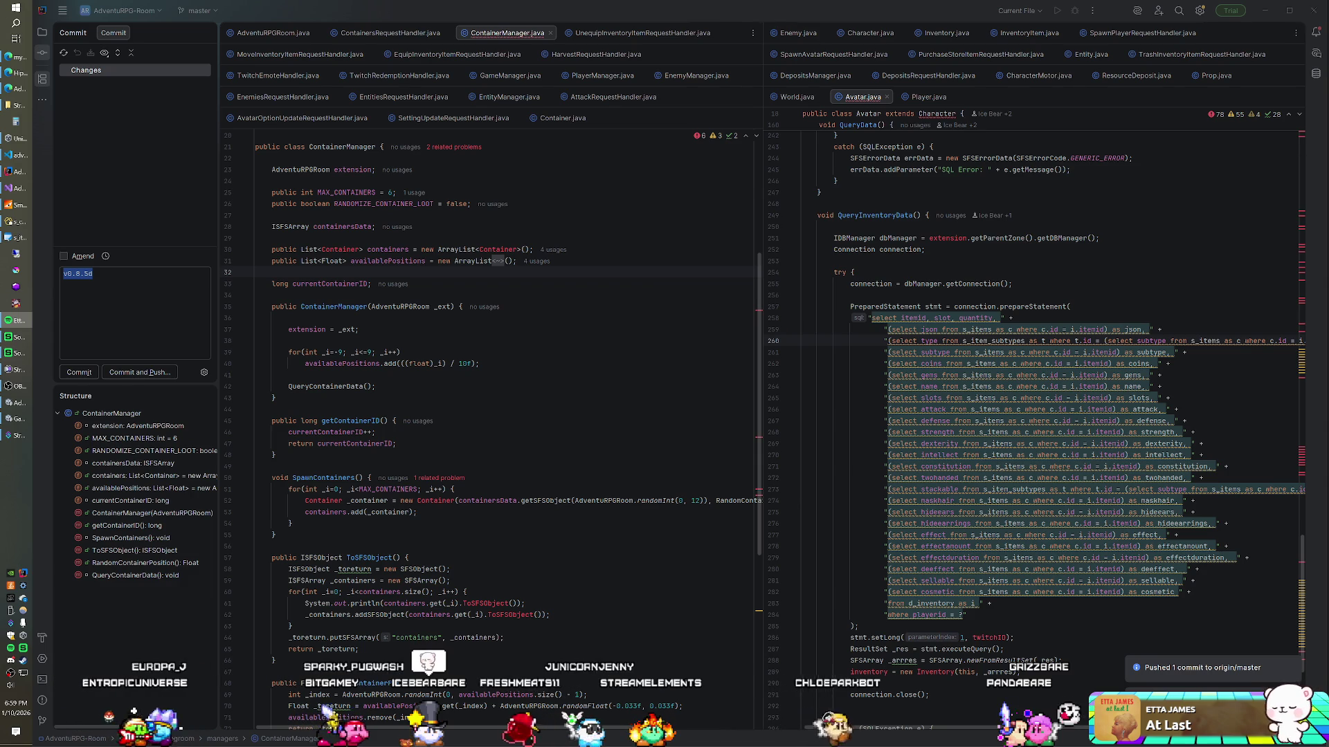
Dismiss the Windows notification panel and go to the client repo in Visual Studio
left_click(325, 330)
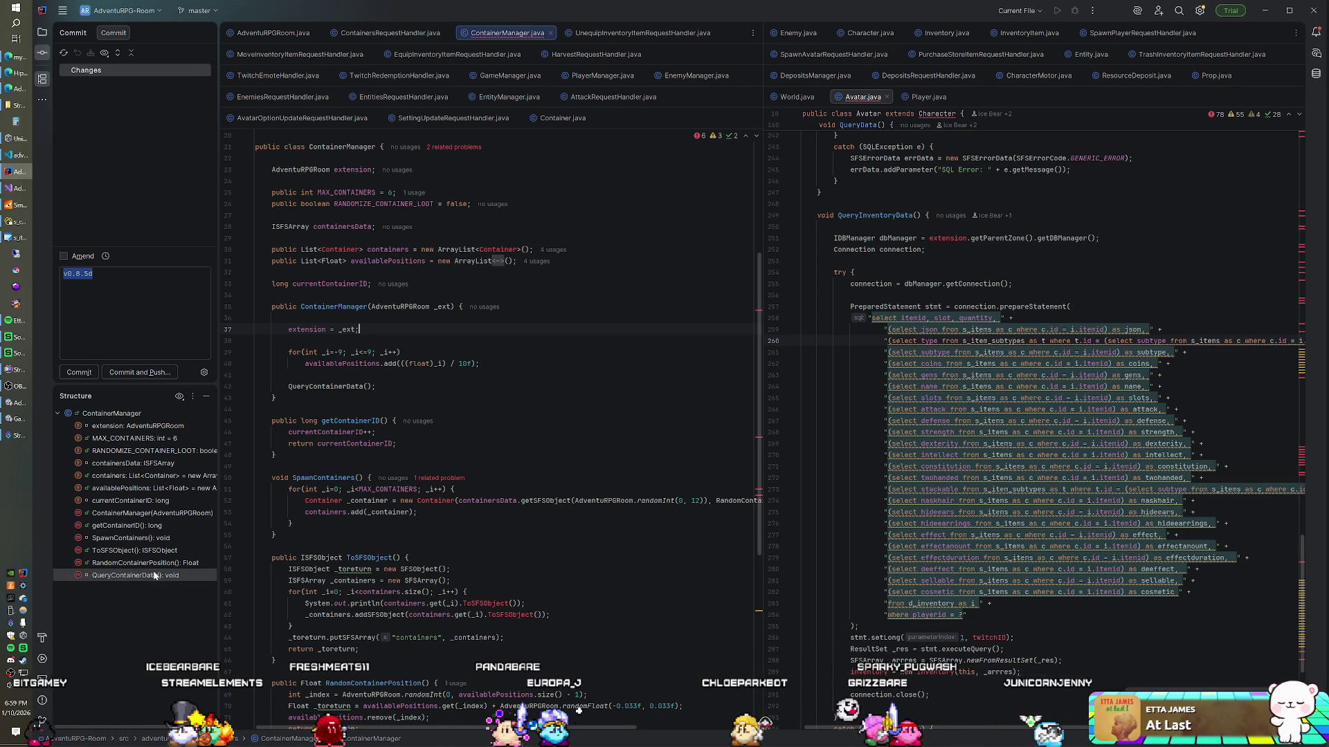
key("super+a")
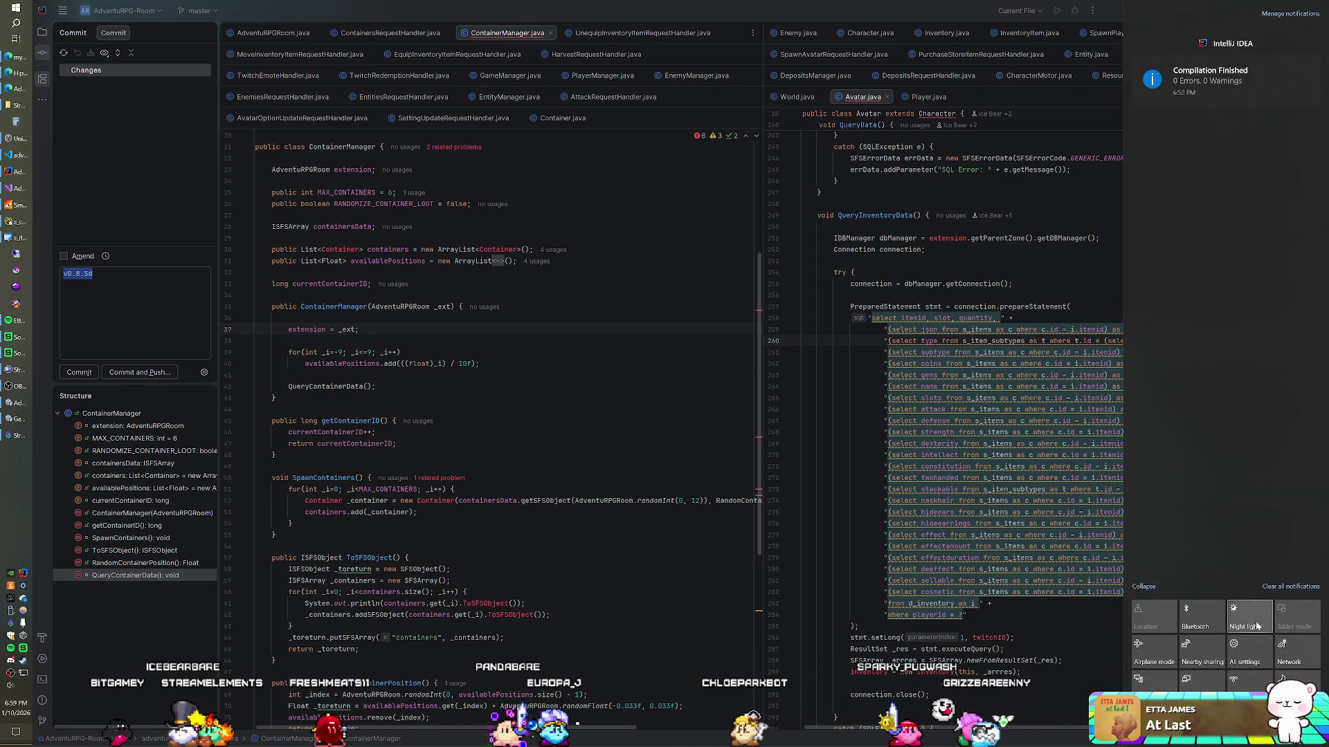
left_click(255, 375)
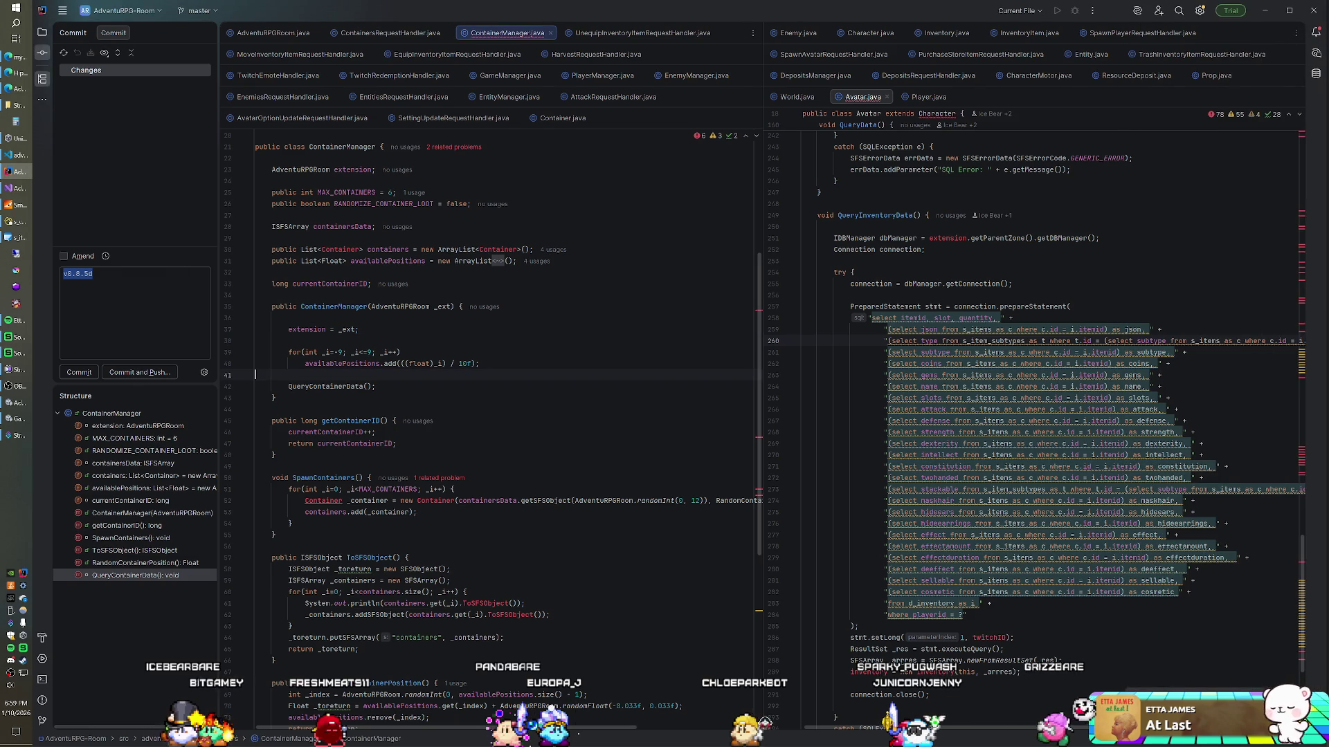
left_click(30, 188)
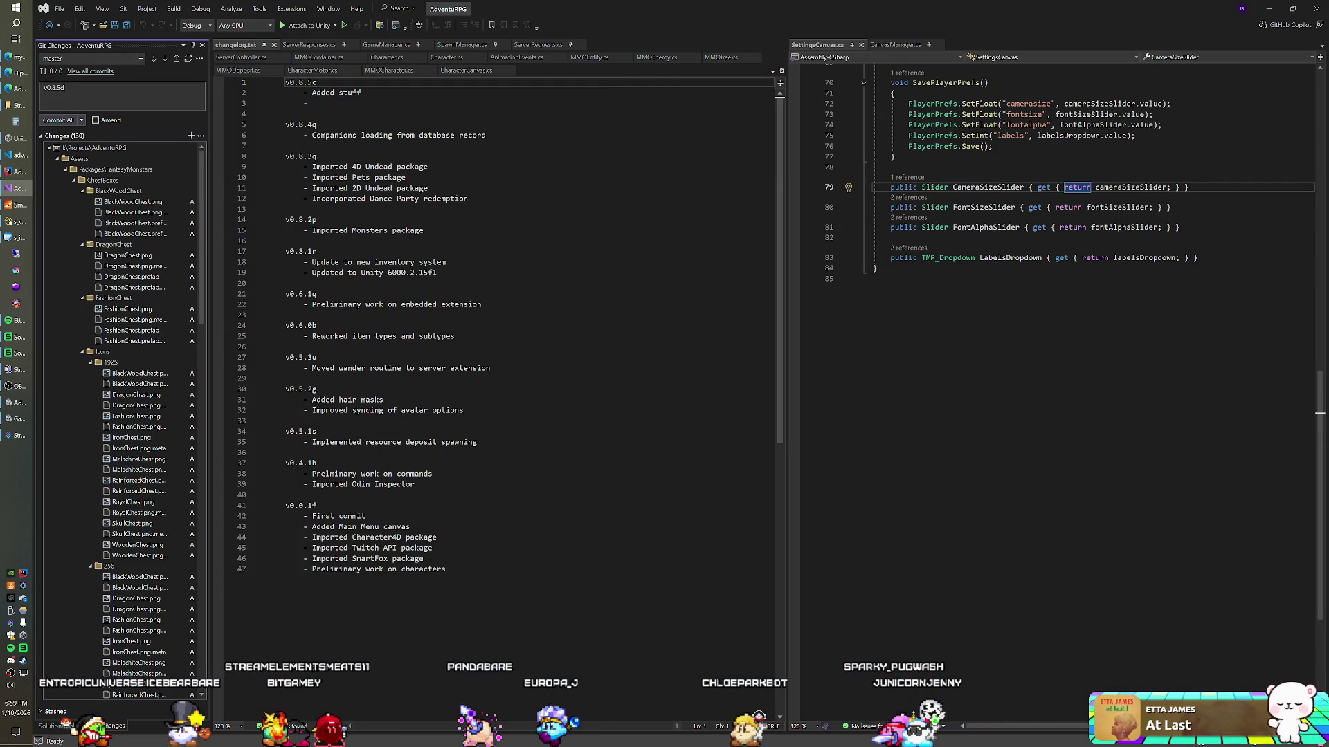
Commit and push the client changes as v0.8.5d, then bring up Navicat's s_containers table
left_click(58, 121)
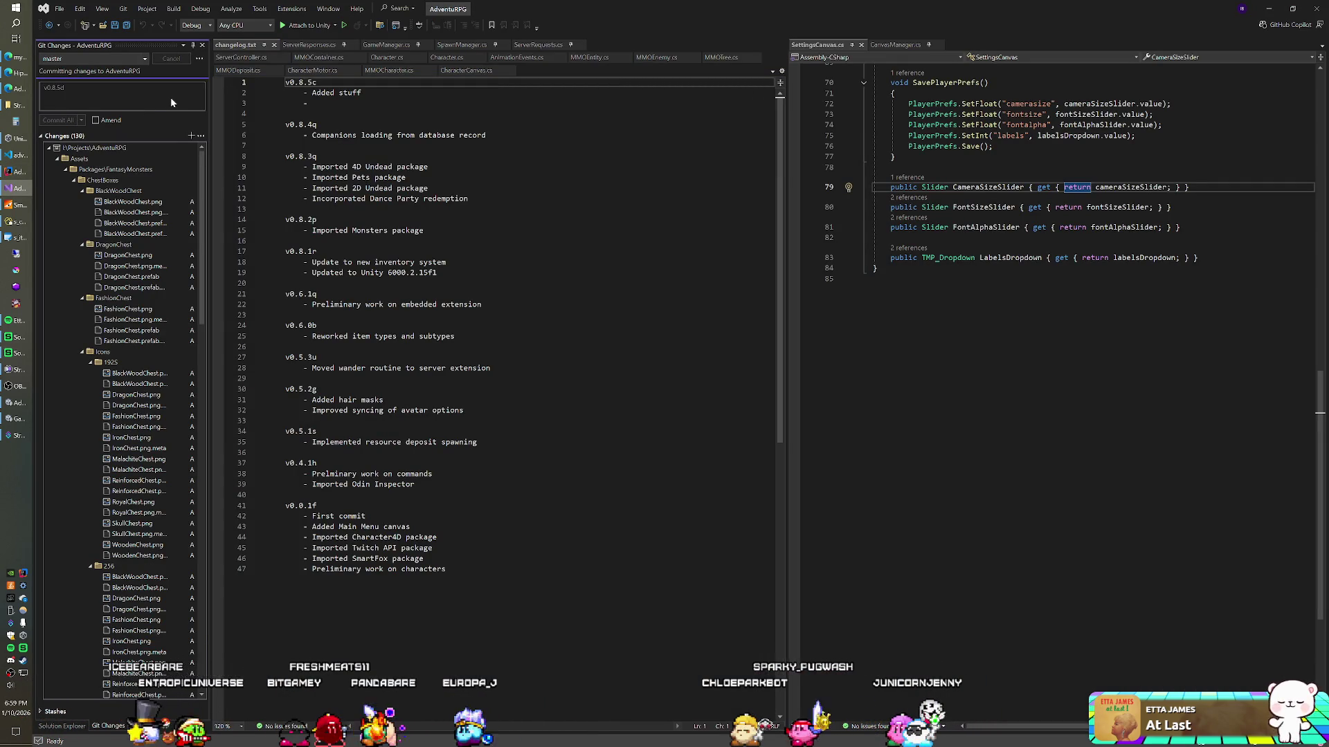
left_click(176, 75)
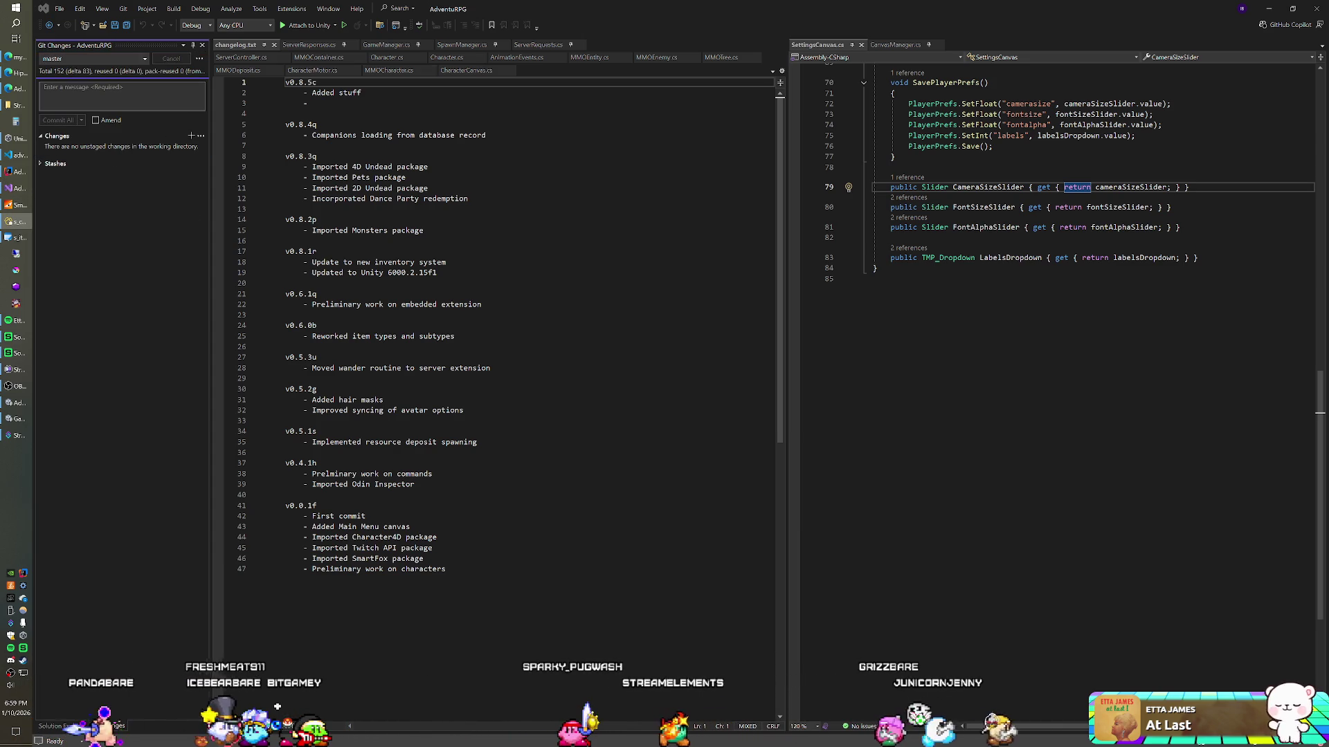
key("alt+Tab")
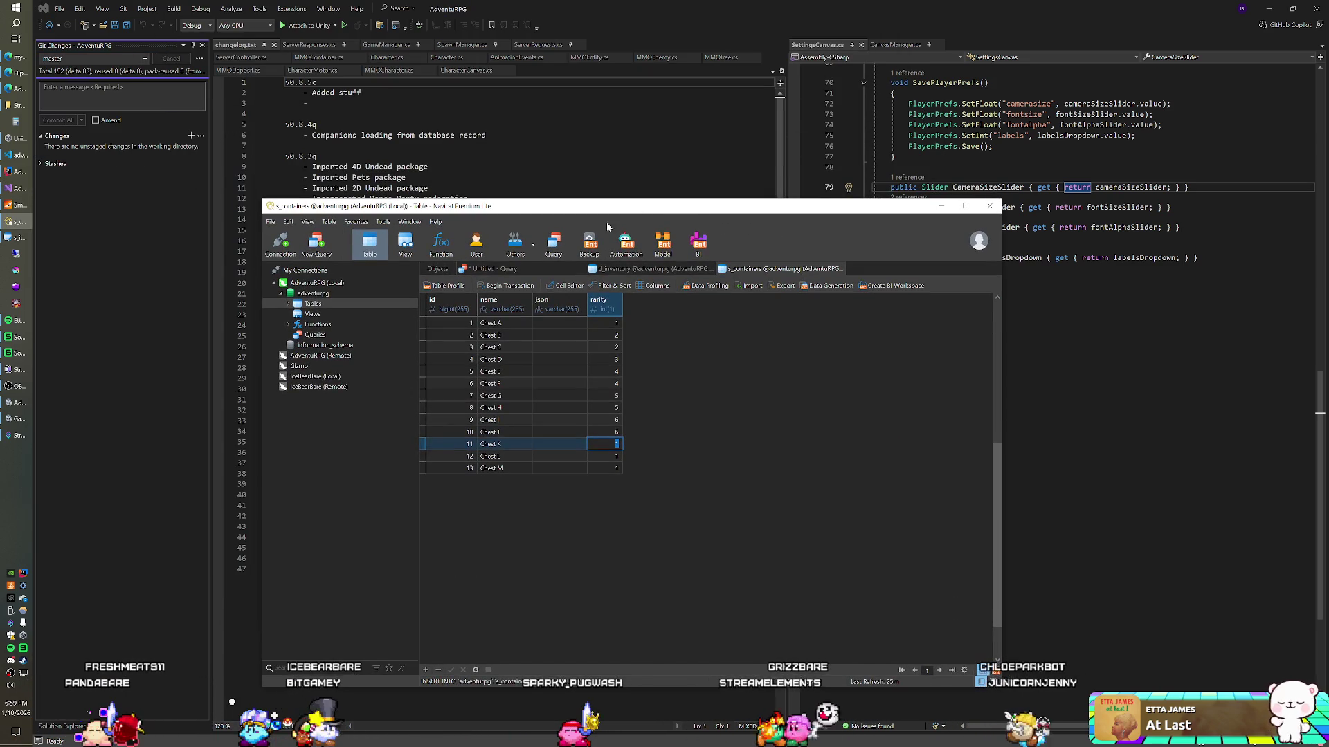
Dump adventurpg's structure and data to adventurpg.sql, then move to the web project in VS Code
right_click(328, 283)
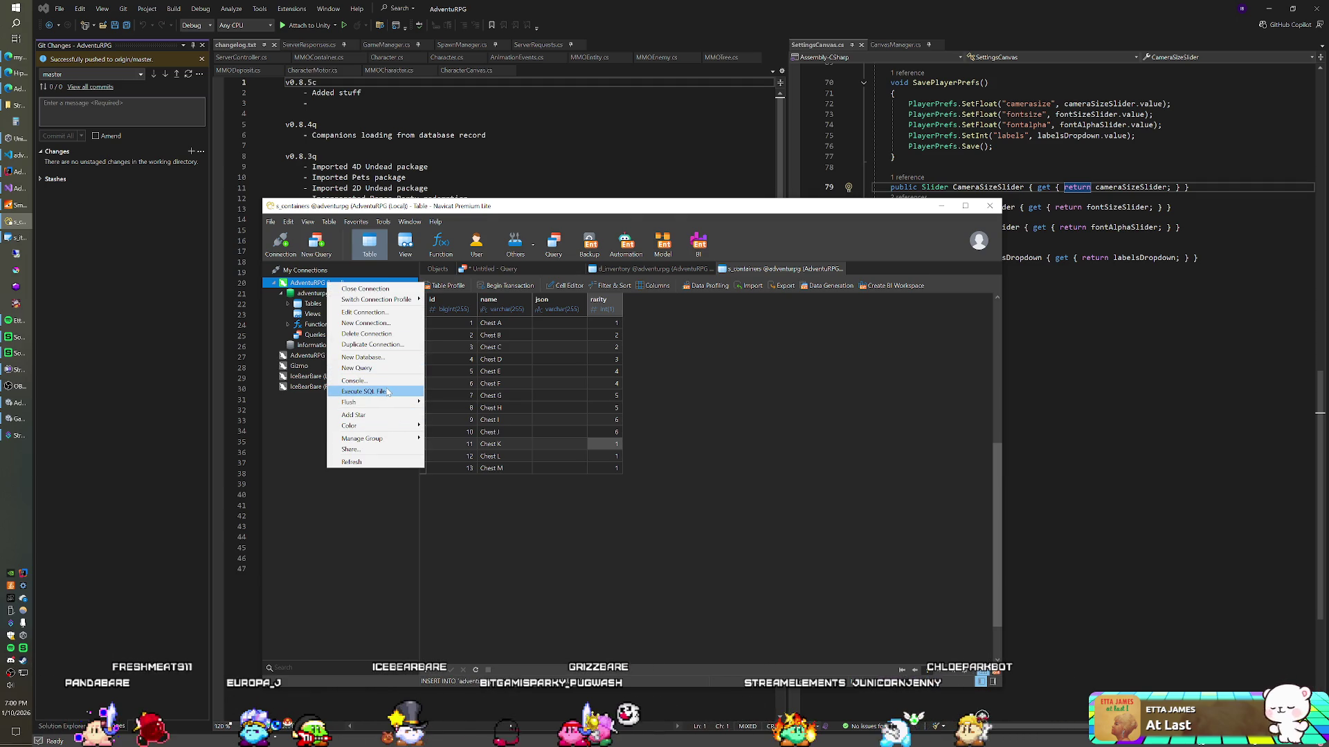
left_click(312, 293)
right_click(312, 294)
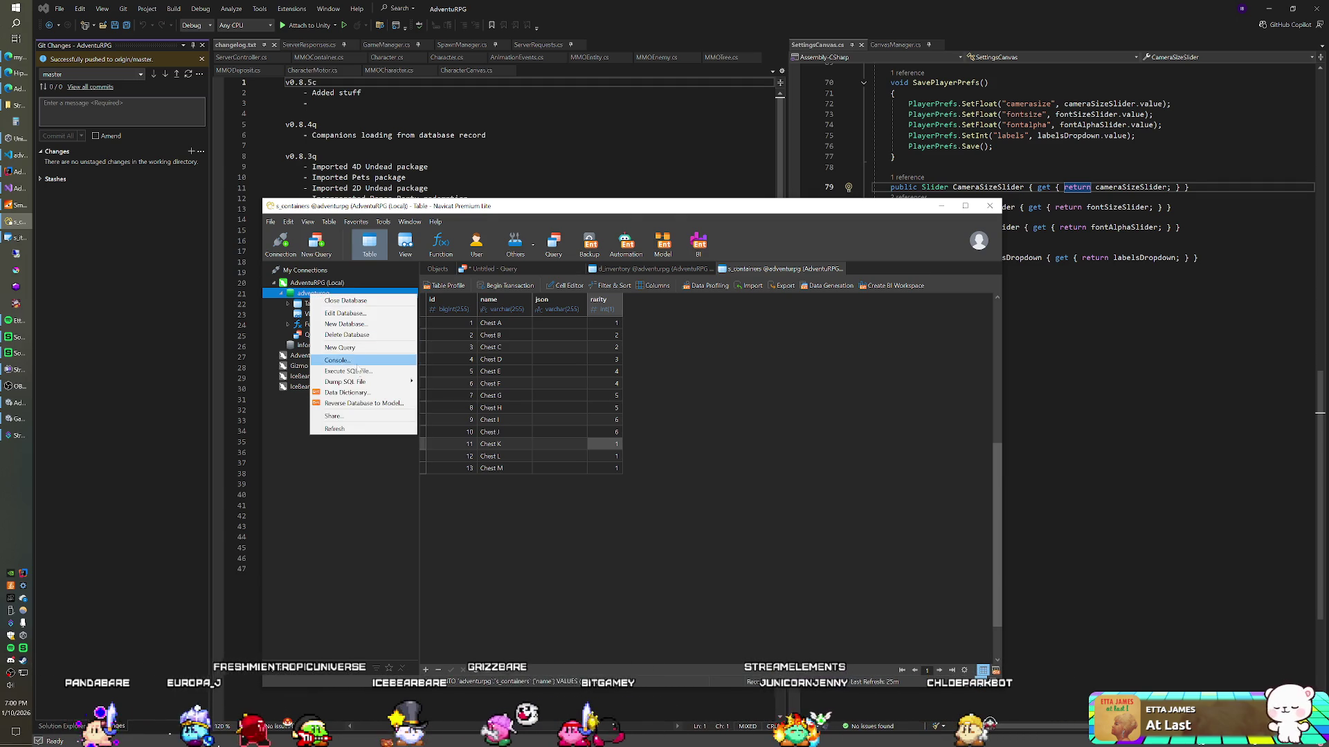
mouse_move(360, 382)
left_click(450, 382)
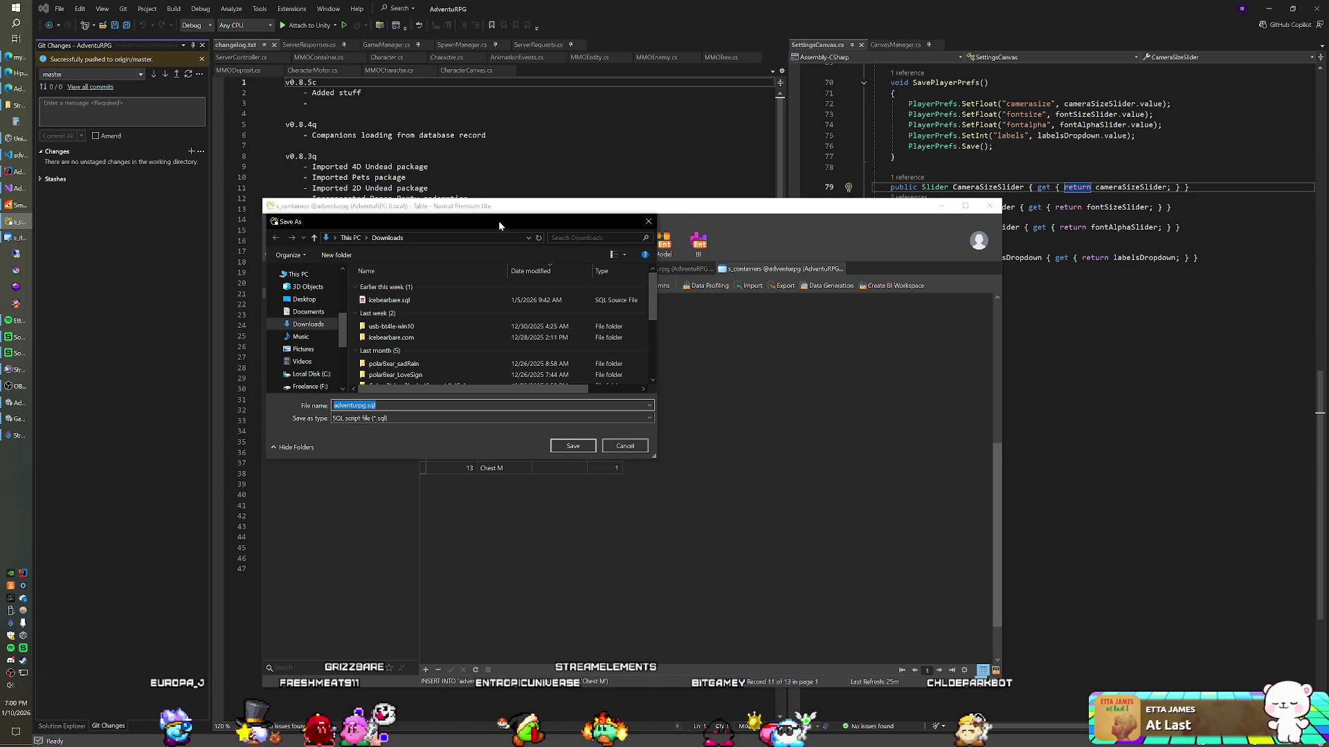
key("Return")
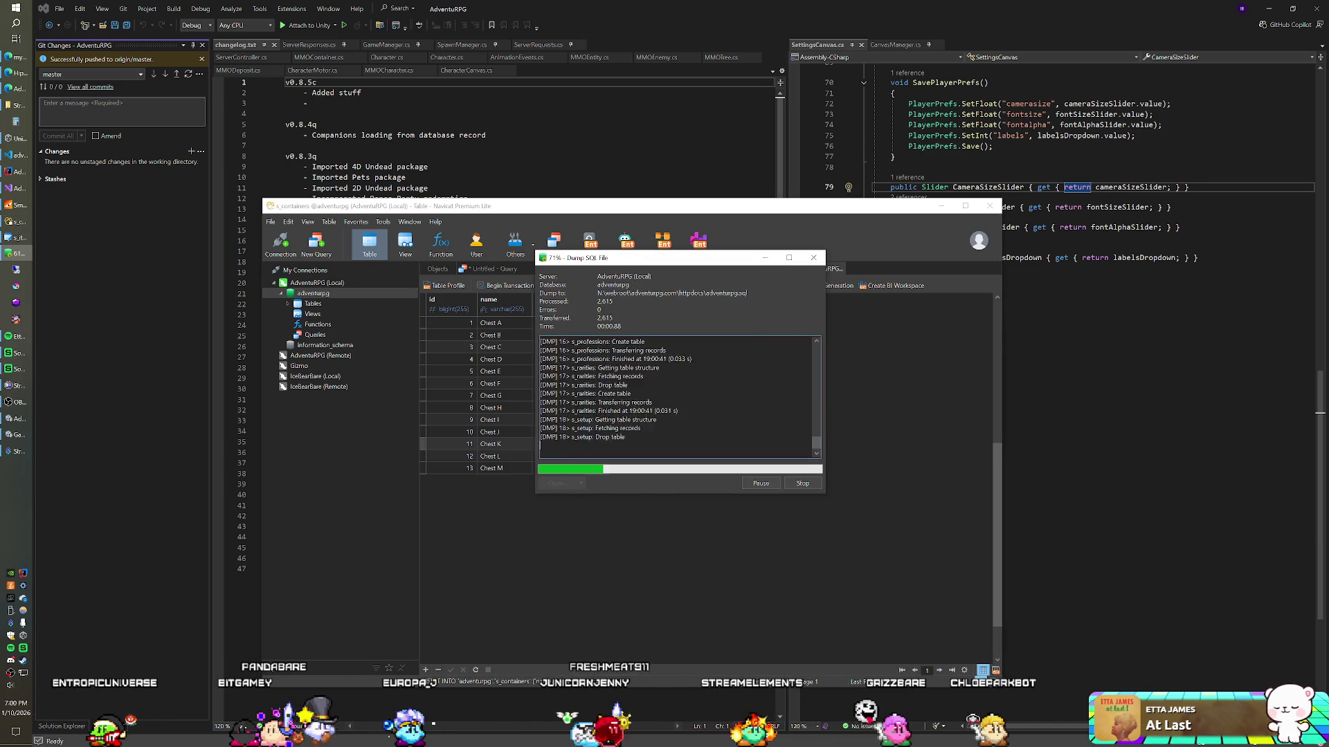
key("Escape")
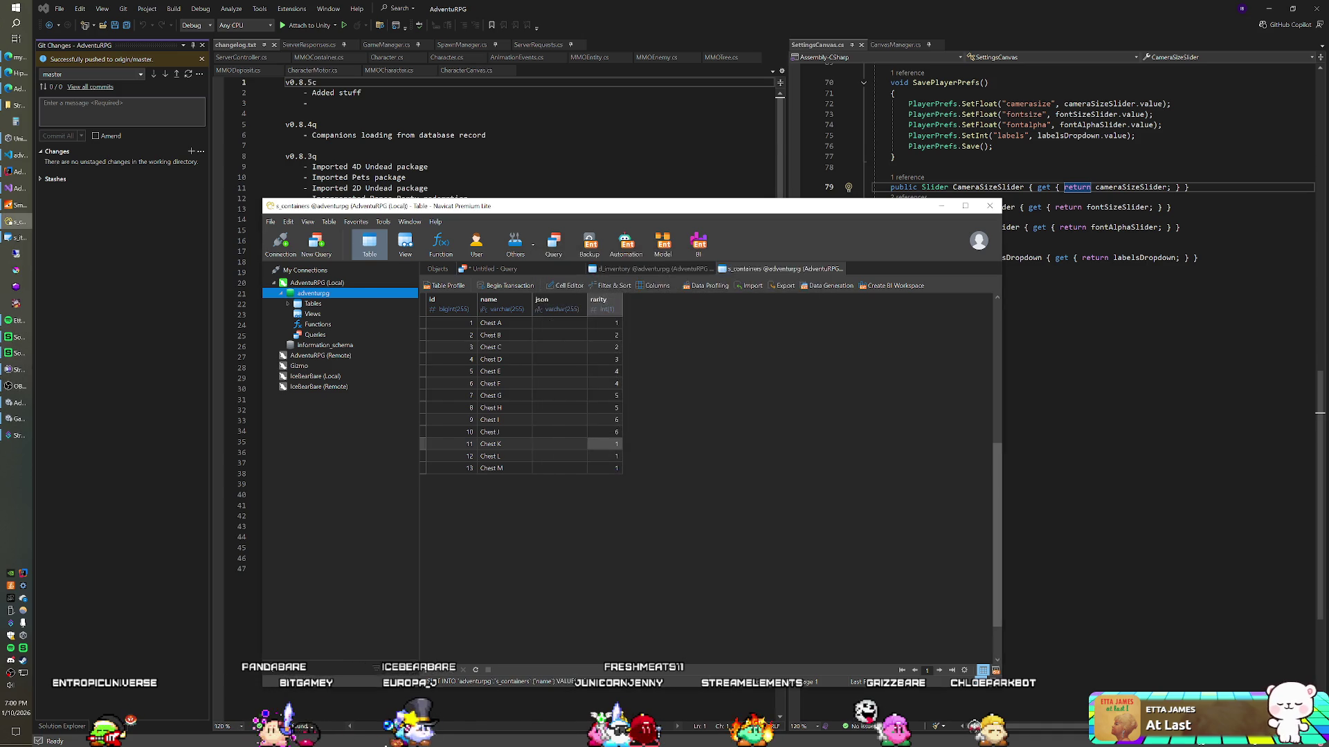
left_click(443, 167)
left_click(17, 157)
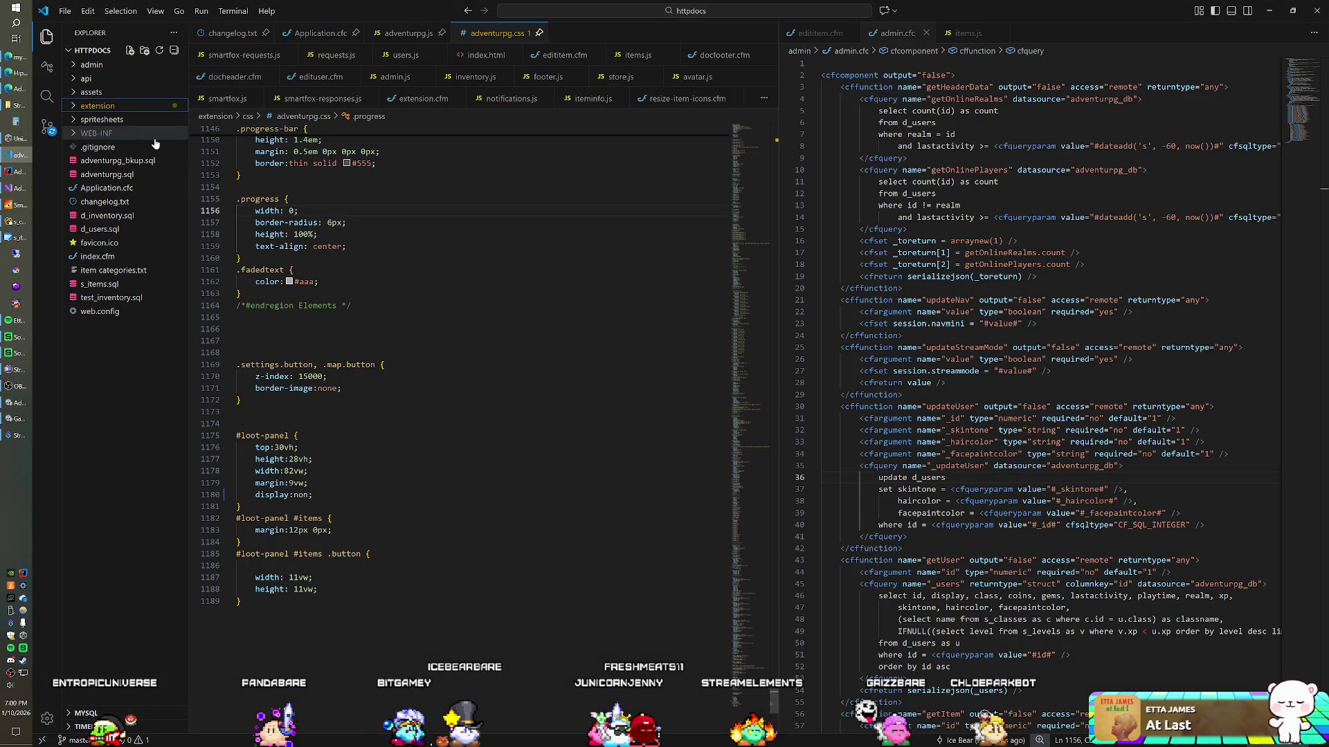
Commit all web repo changes with the message v0.8.5d
left_click(62, 126)
type("v0.8.5d")
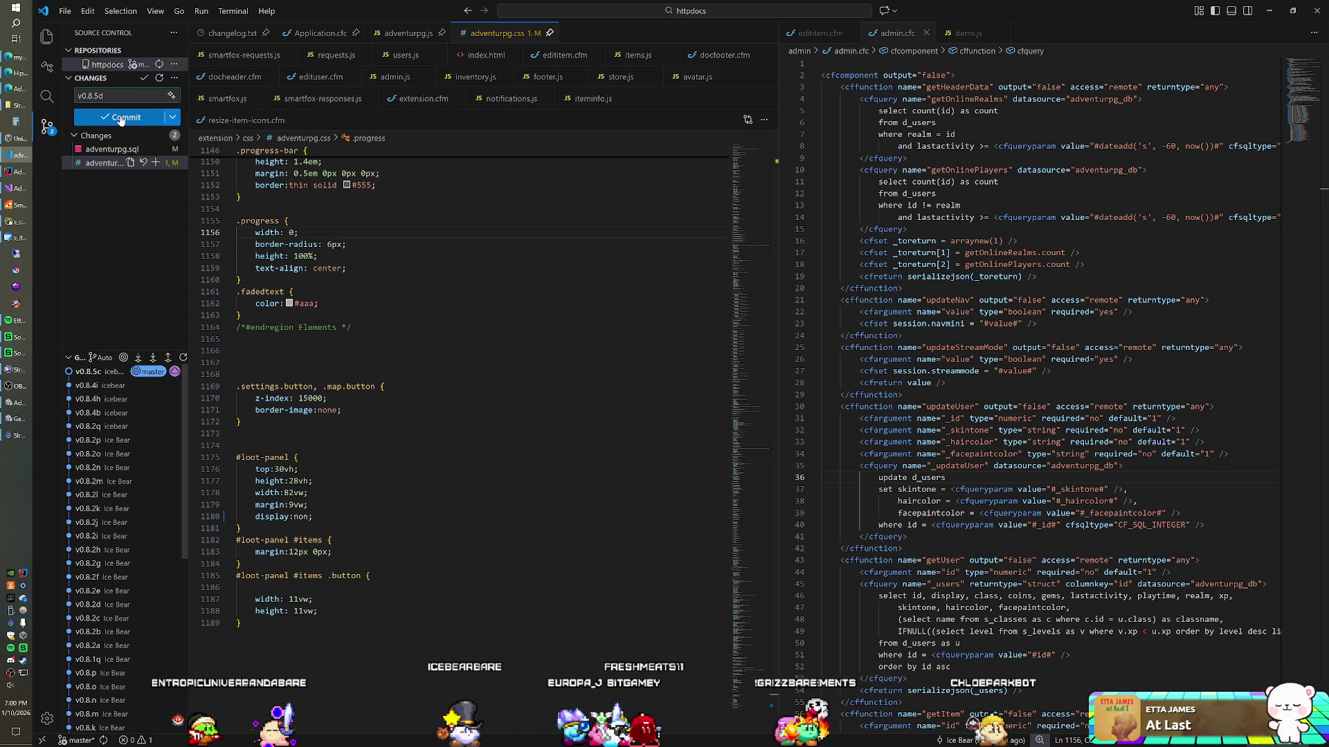
left_click(121, 118)
left_click(641, 388)
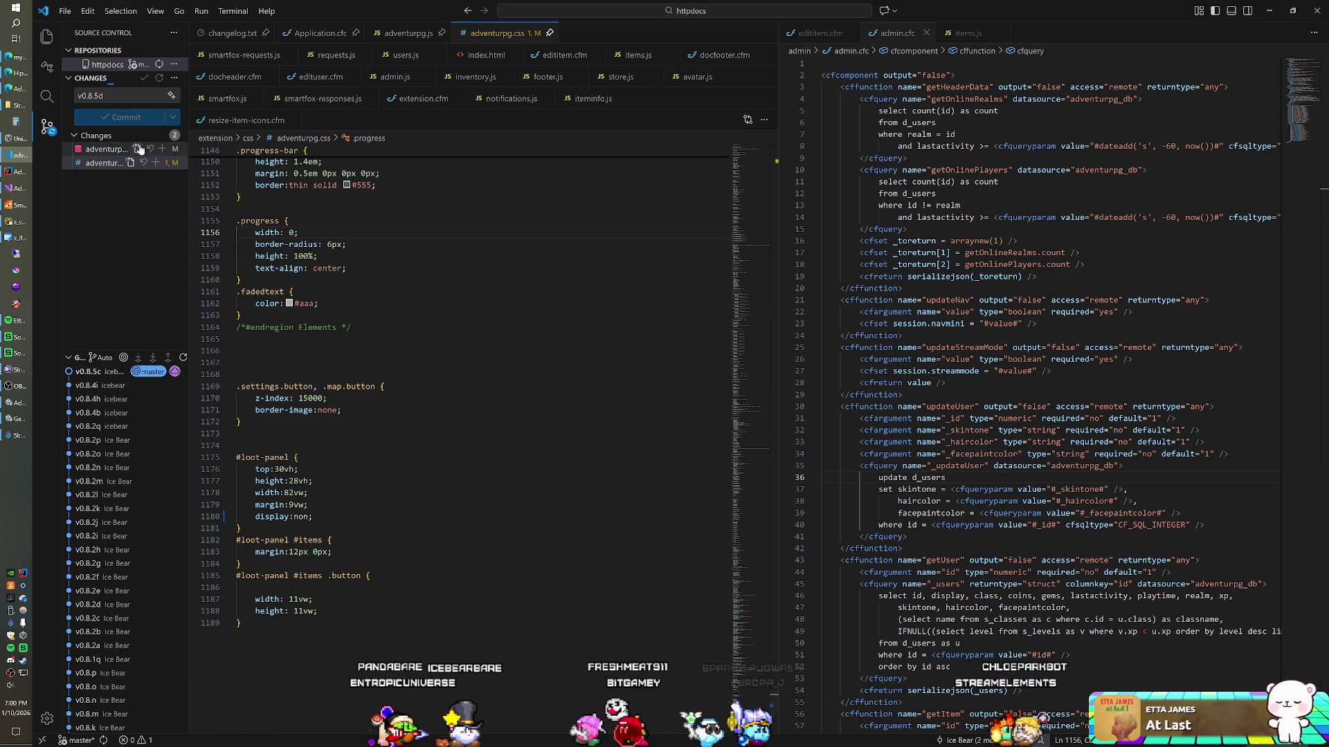
left_click(123, 123)
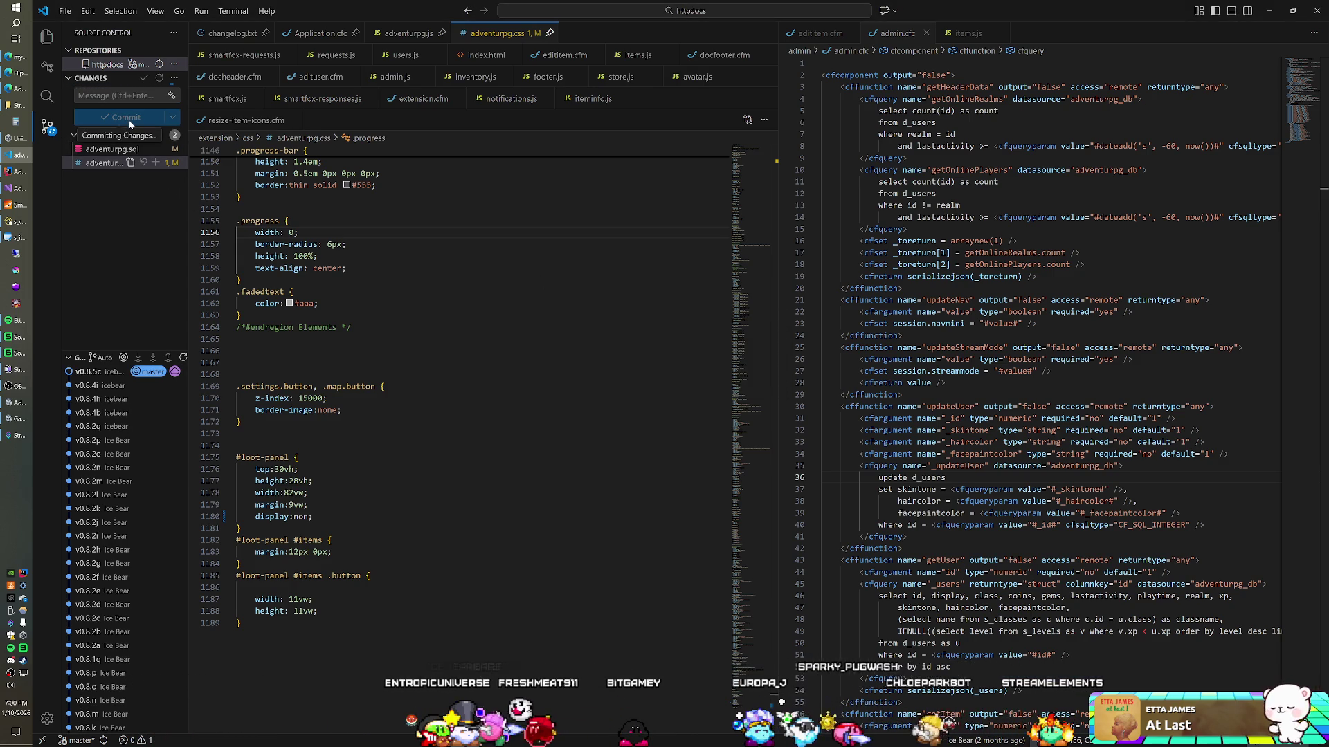
Sync the v0.8.5d commit to origin/master and return to Visual Studio
left_click(130, 119)
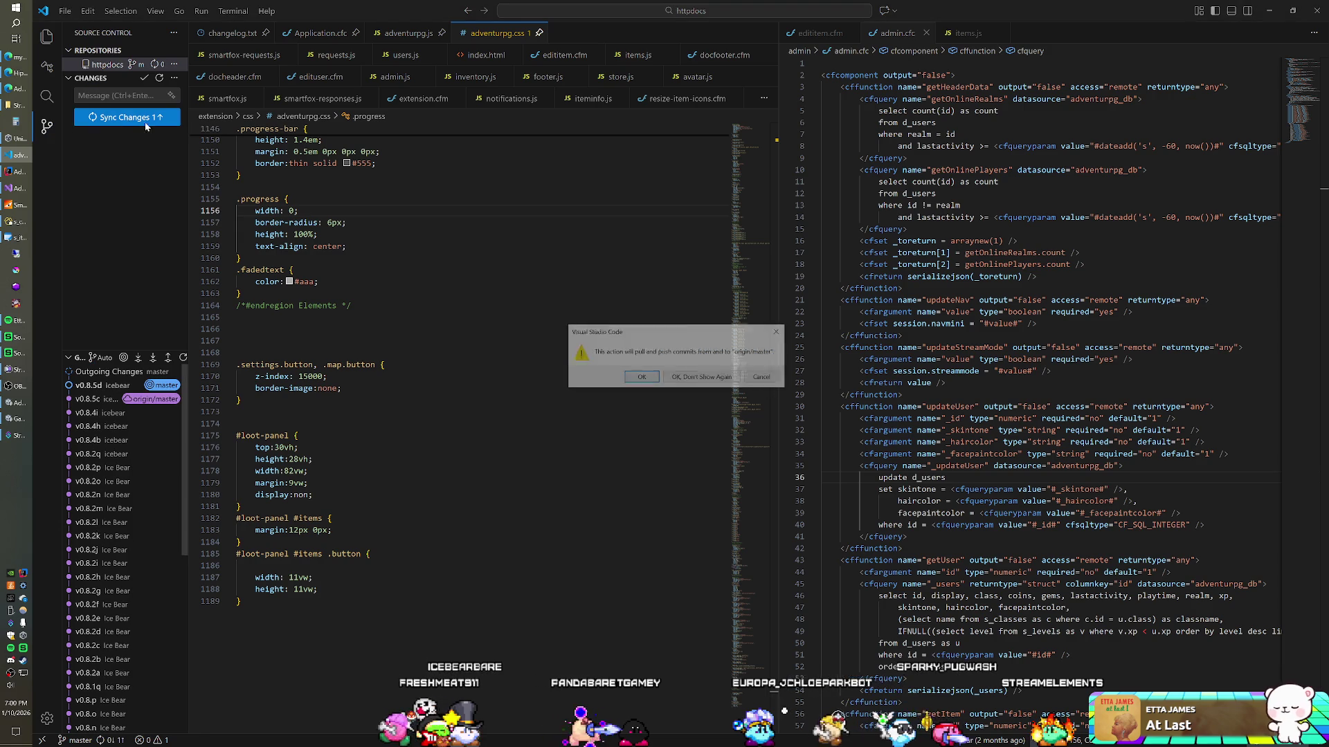
left_click(641, 378)
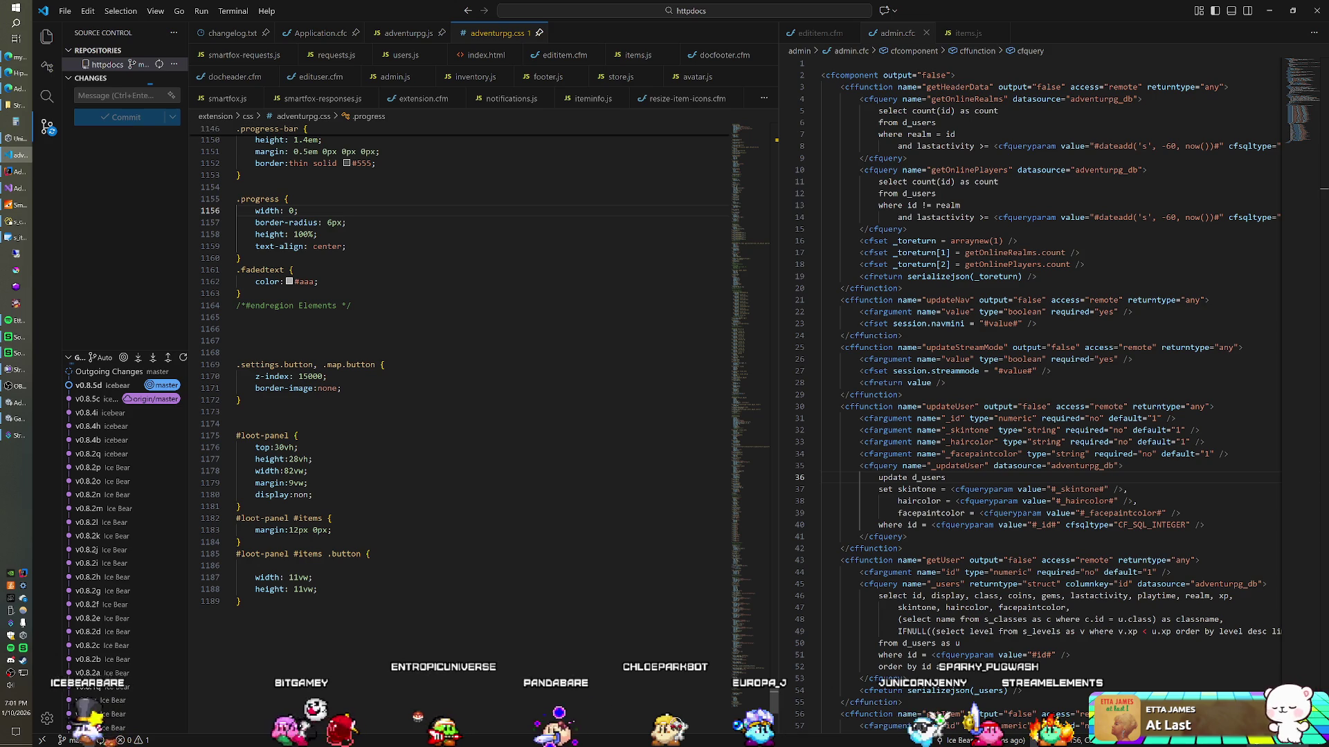
left_click(16, 189)
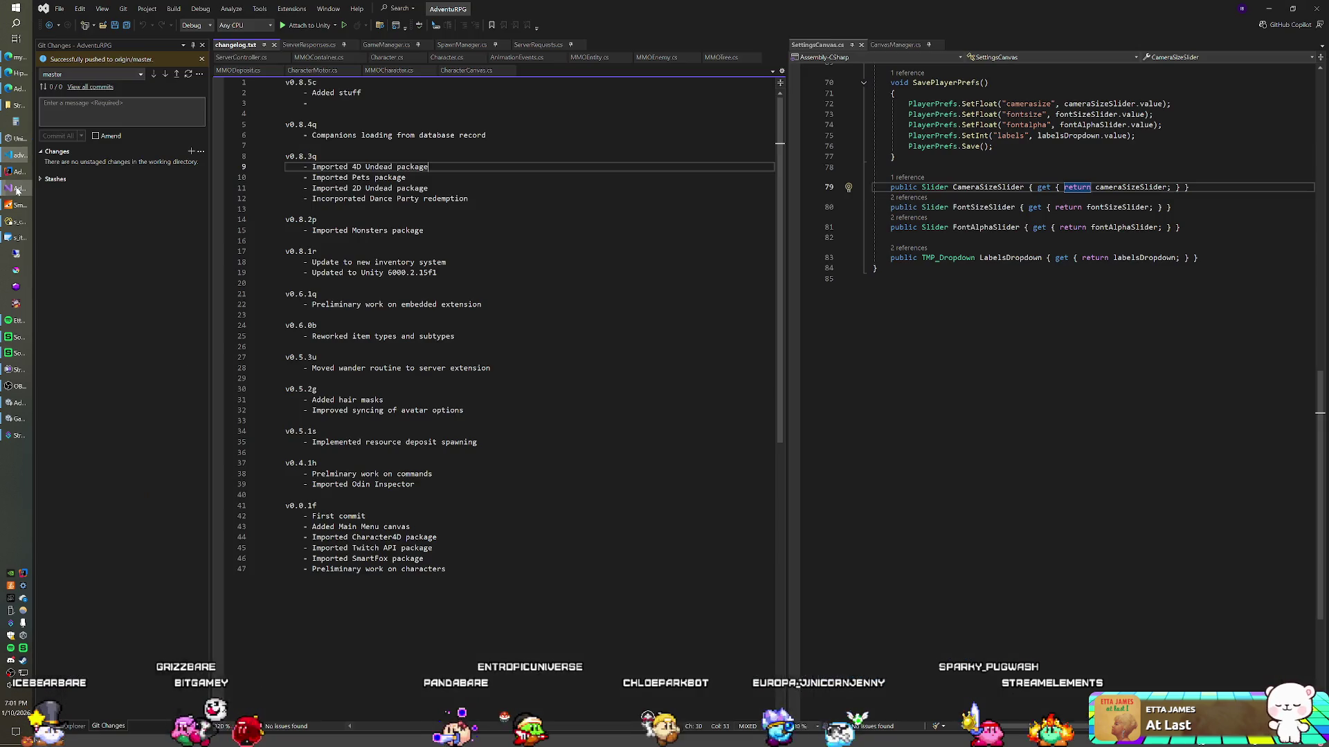
Turn on Spawn Enemies and Spawn Deposits on the Game object's Spawn Manager
left_click(17, 419)
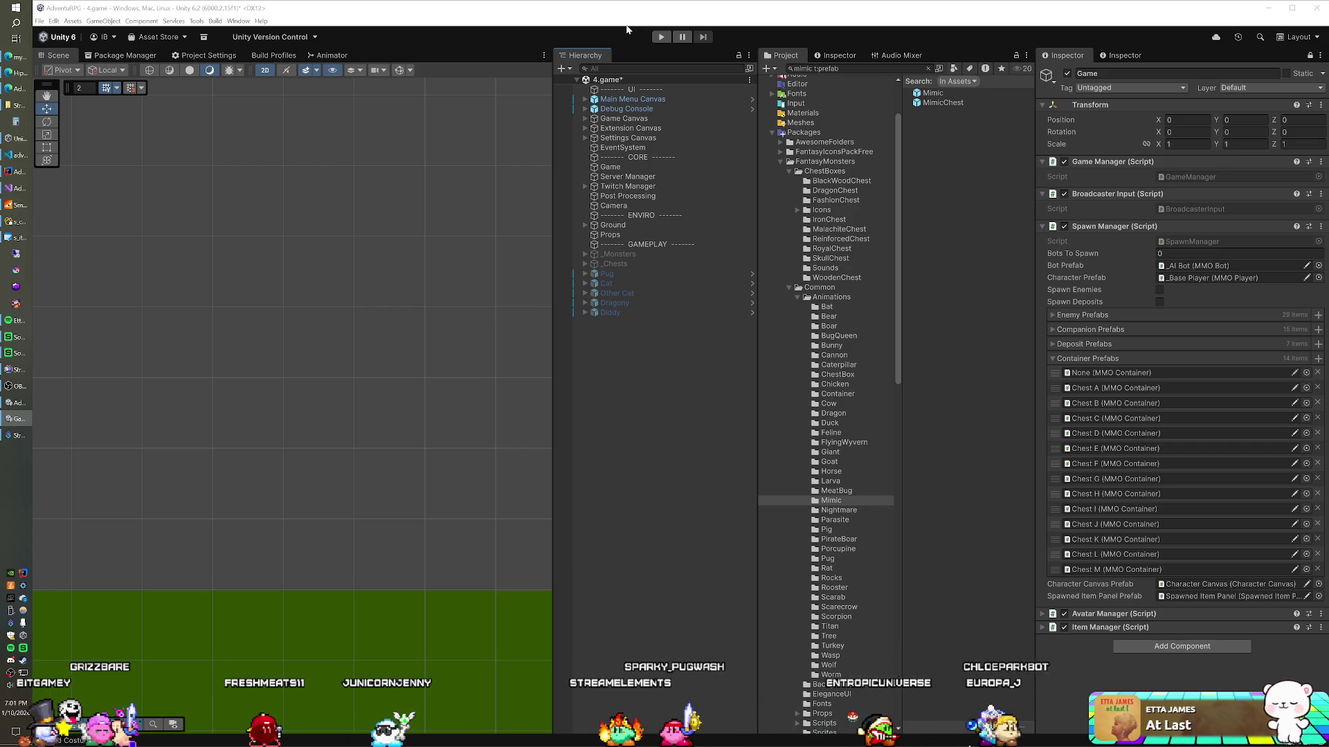
scroll(793, 218, "up", 3)
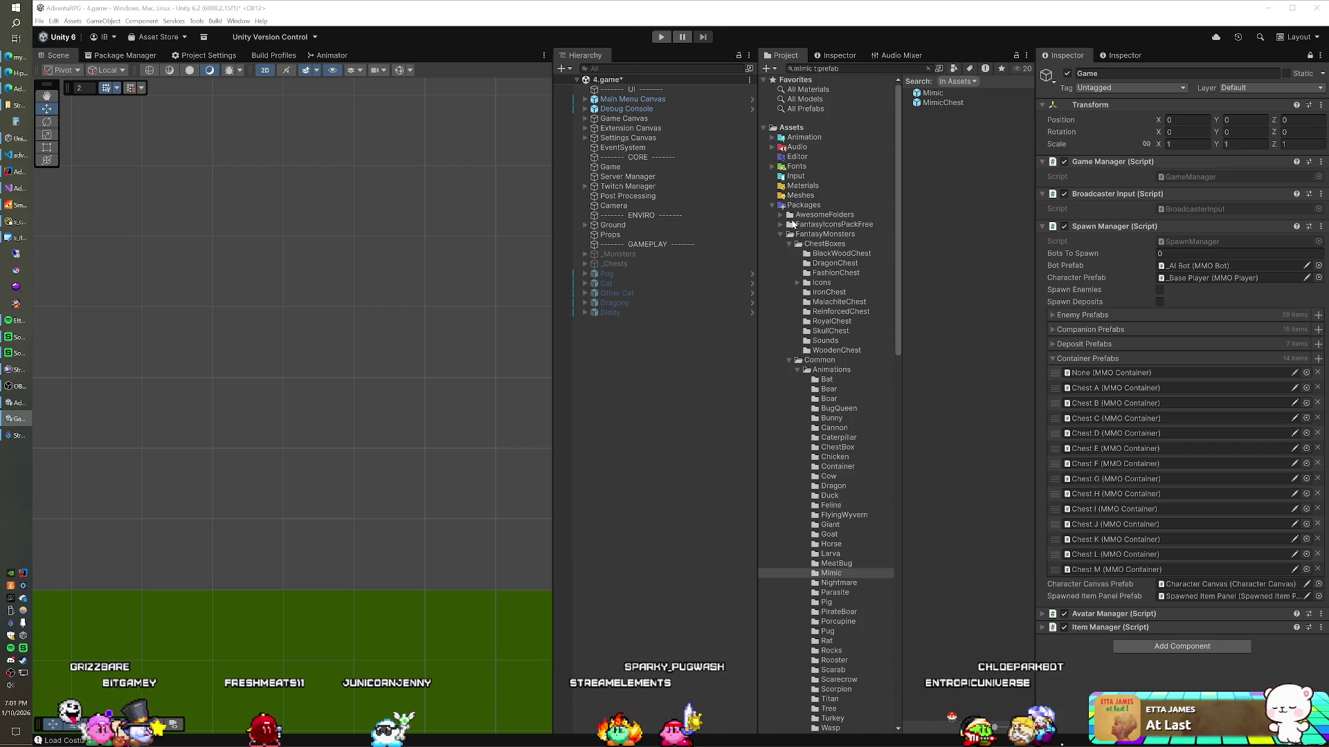
left_click(772, 206)
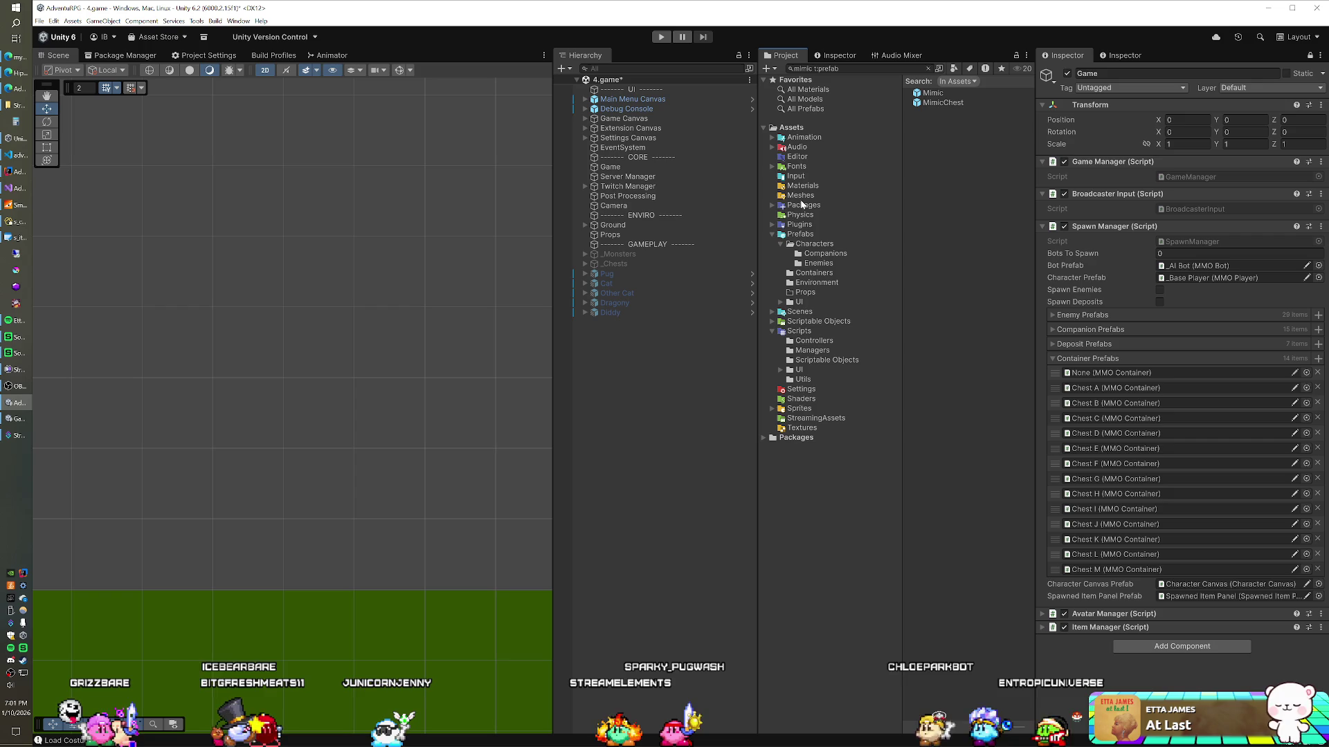
left_click(650, 168)
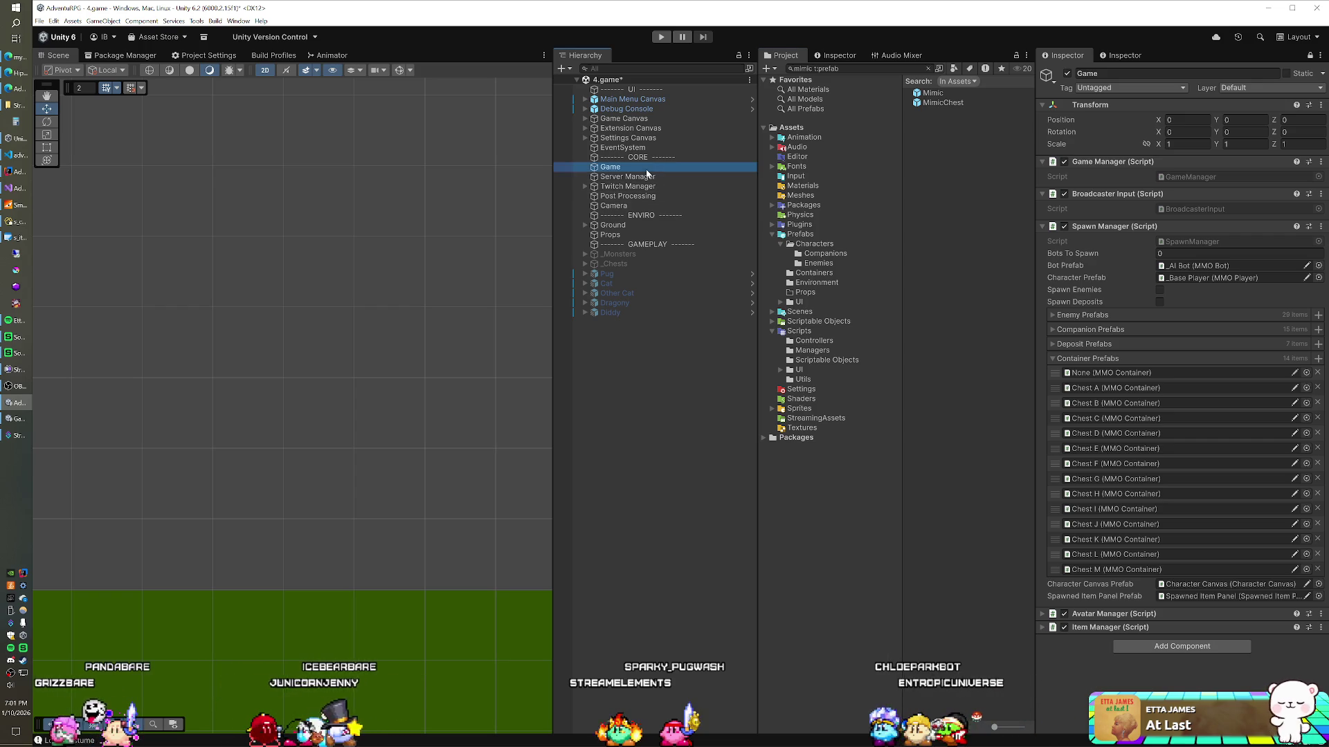
left_click(1160, 289)
left_click(1159, 302)
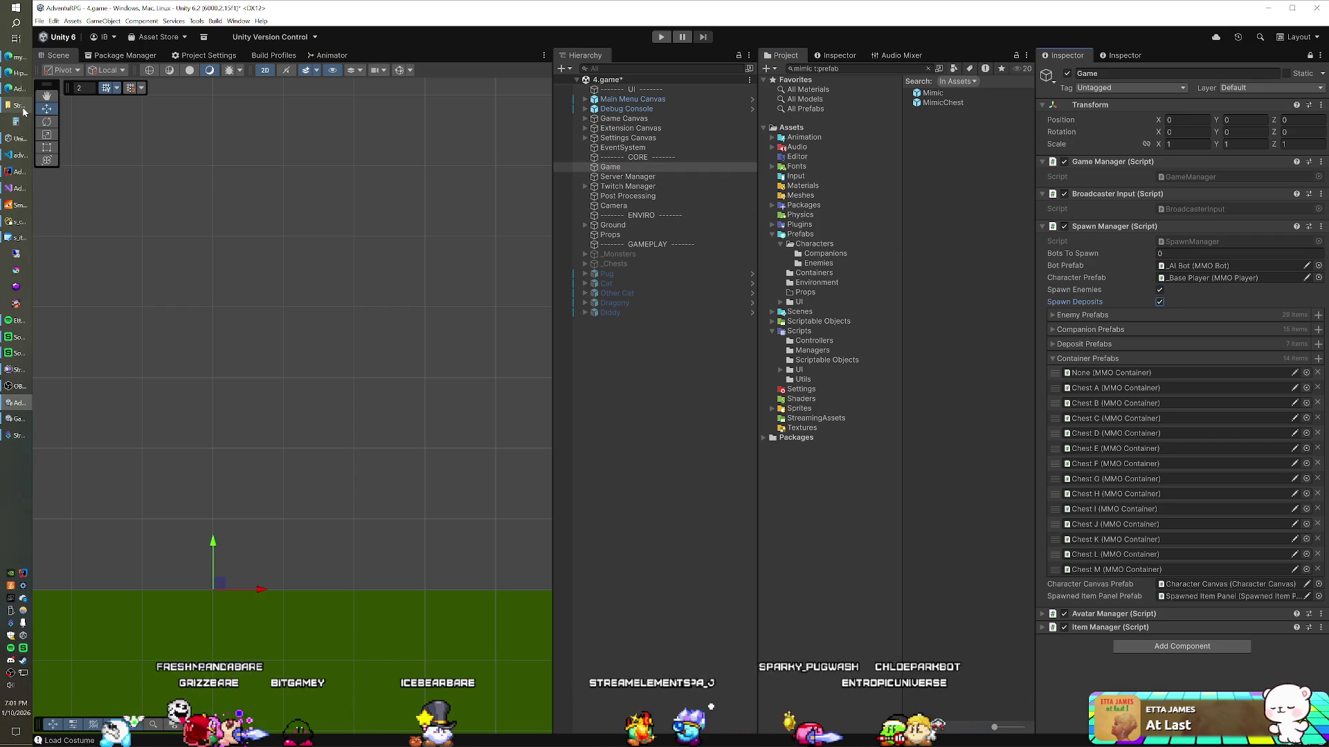
Change MAX_CONTAINERS to 1 in ContainerManager.java
left_click(14, 172)
key("BackSpace")
type("1")
key("Up")
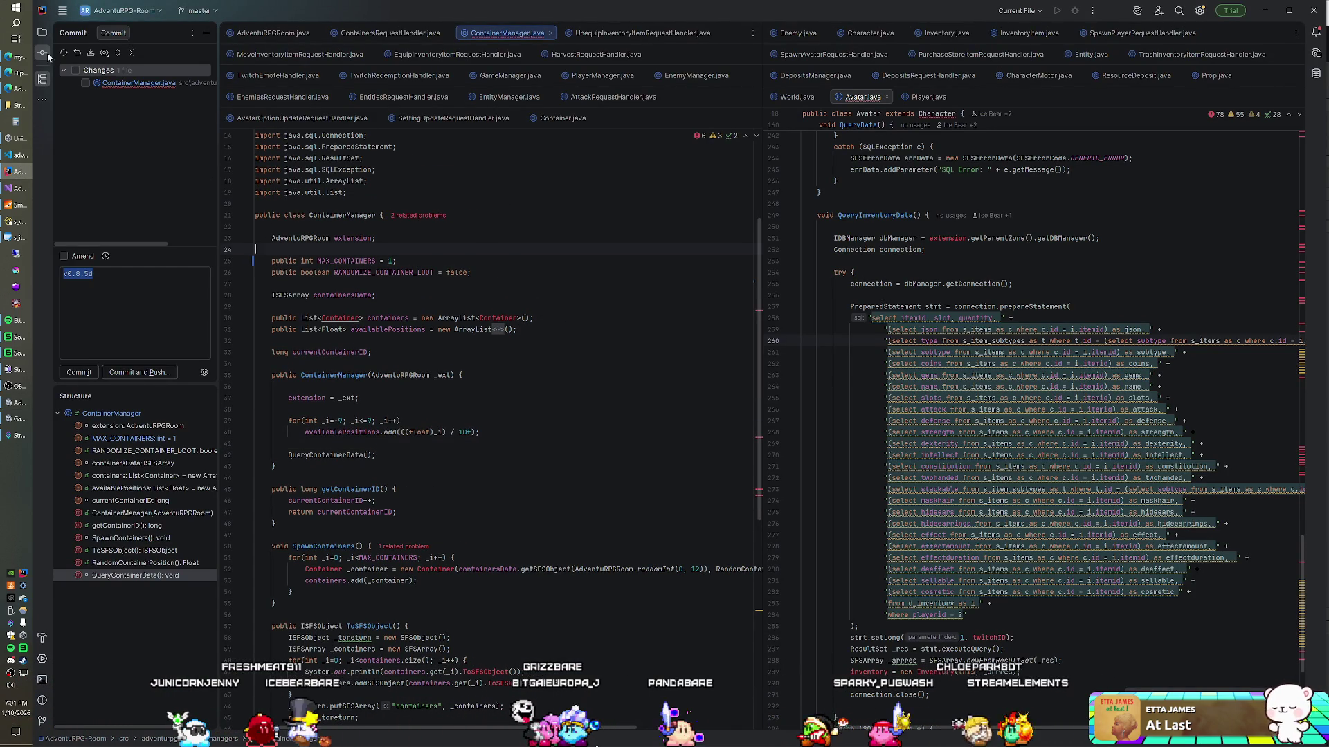
Shut down the running SmartFoxServer console and launch SmartFoxServer 2X again
left_click(43, 33)
right_click(103, 52)
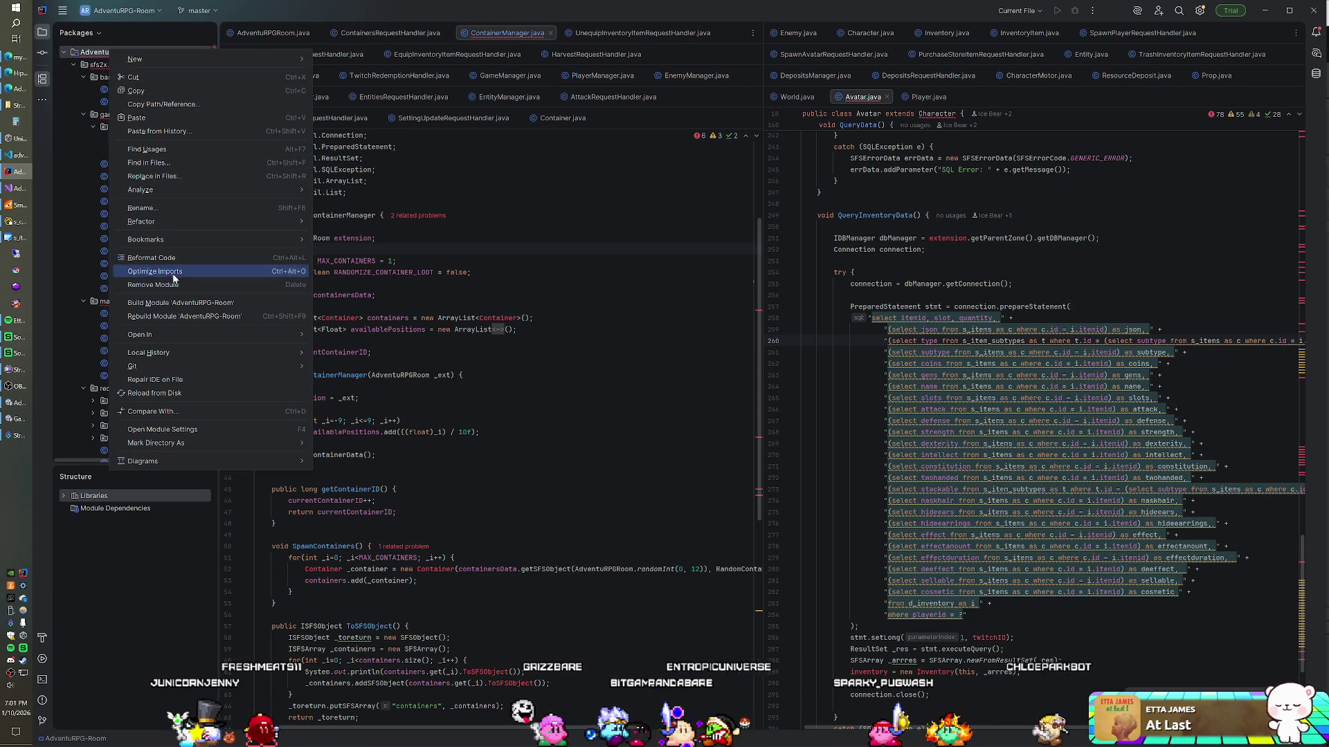
left_click(176, 318)
left_click(14, 221)
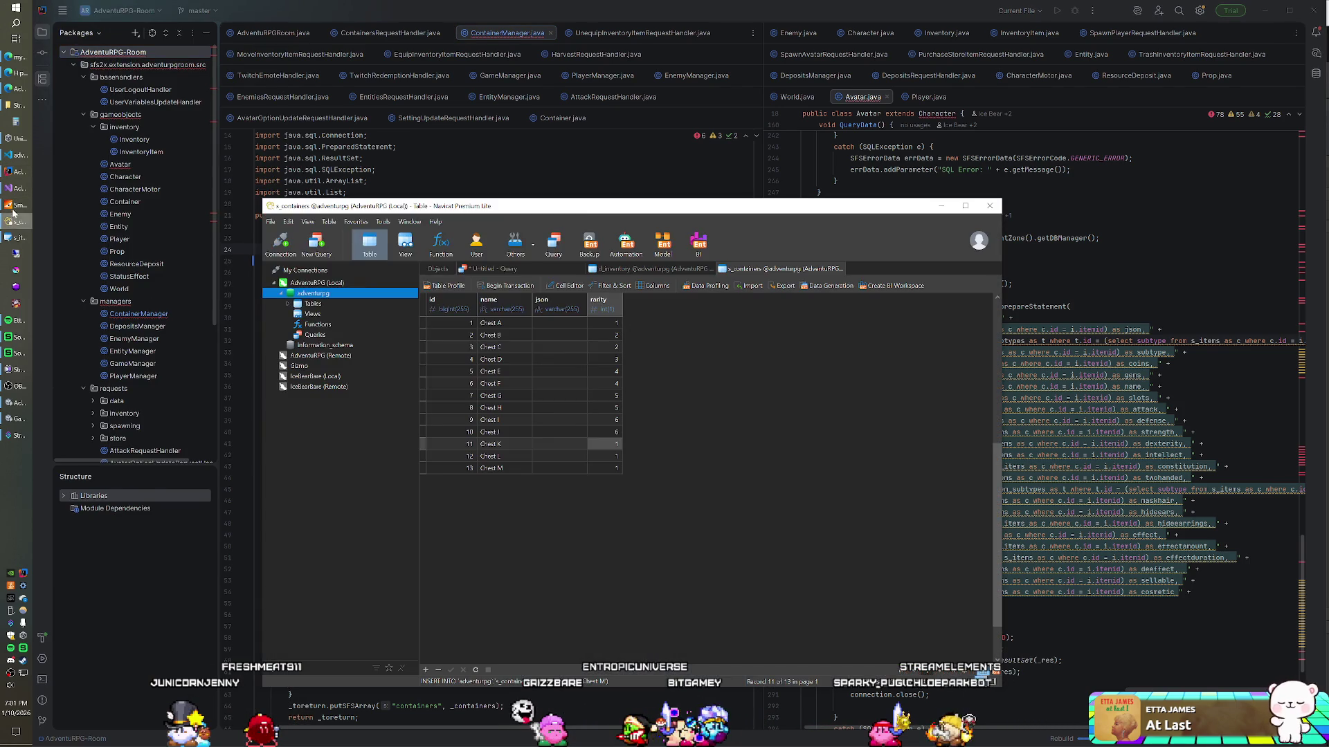
left_click(14, 205)
left_click(569, 86)
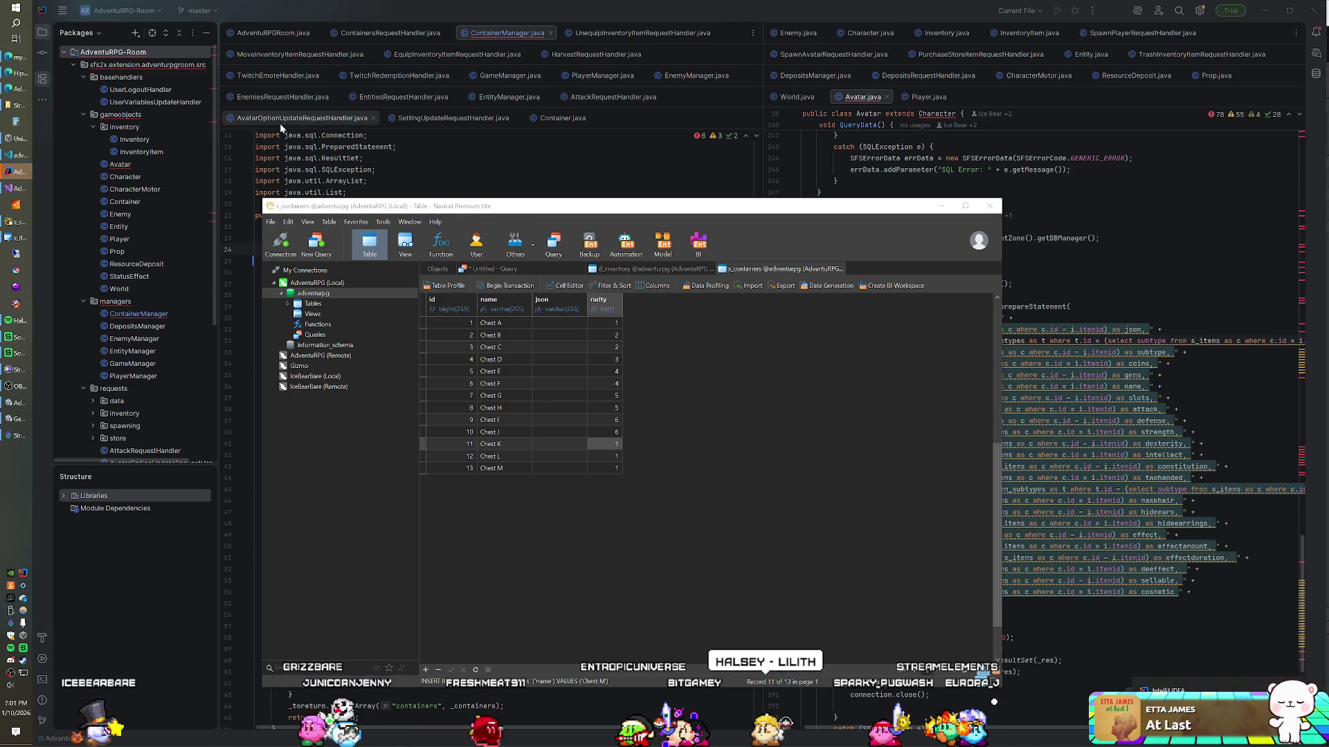
left_click(391, 14)
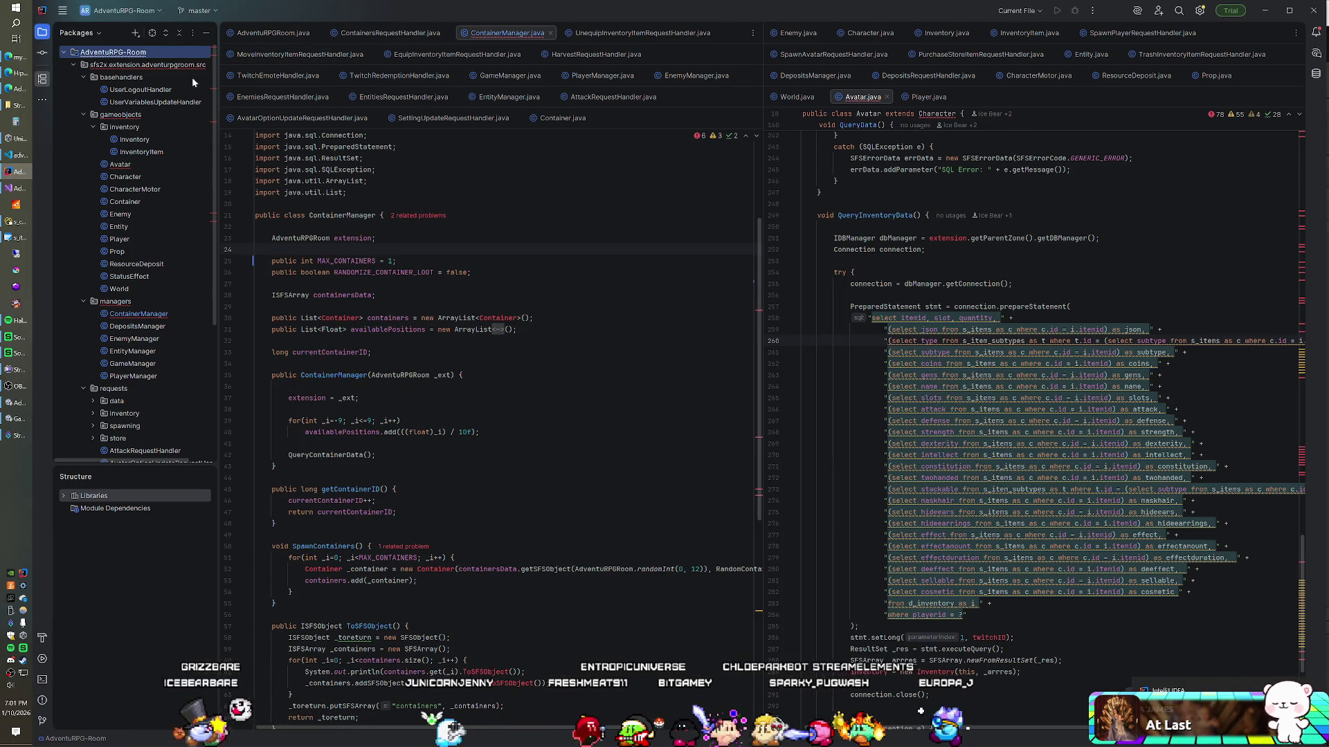
left_click(18, 205)
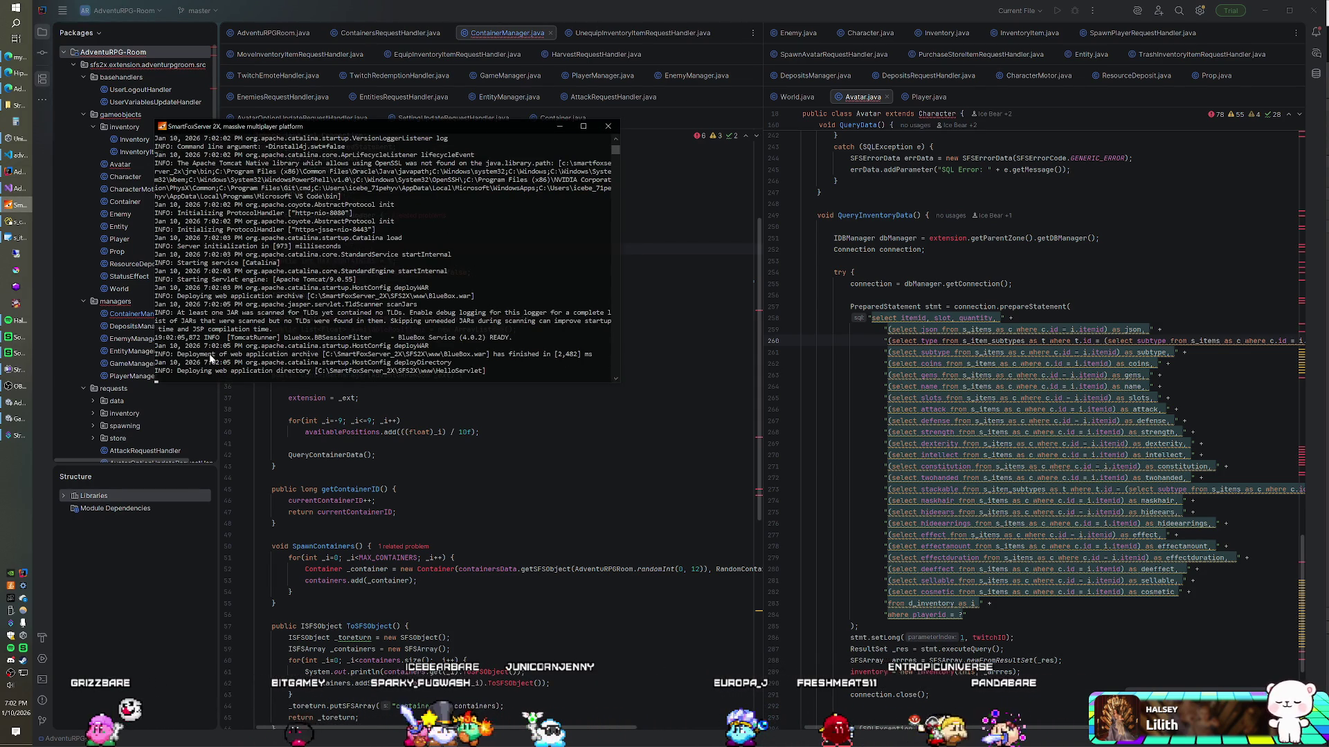
Let SmartFoxServer 2X finish starting up, then return to the Unity editor
left_click(14, 663)
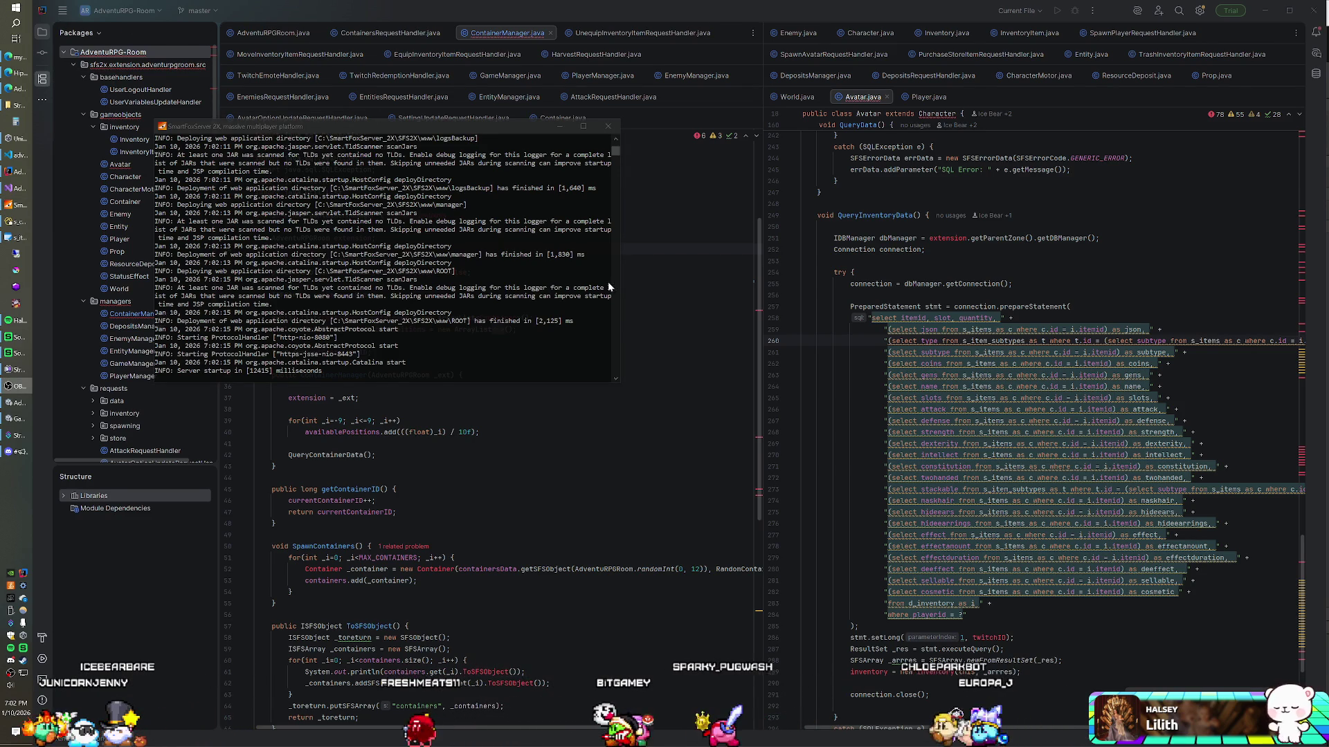
key("alt+Tab")
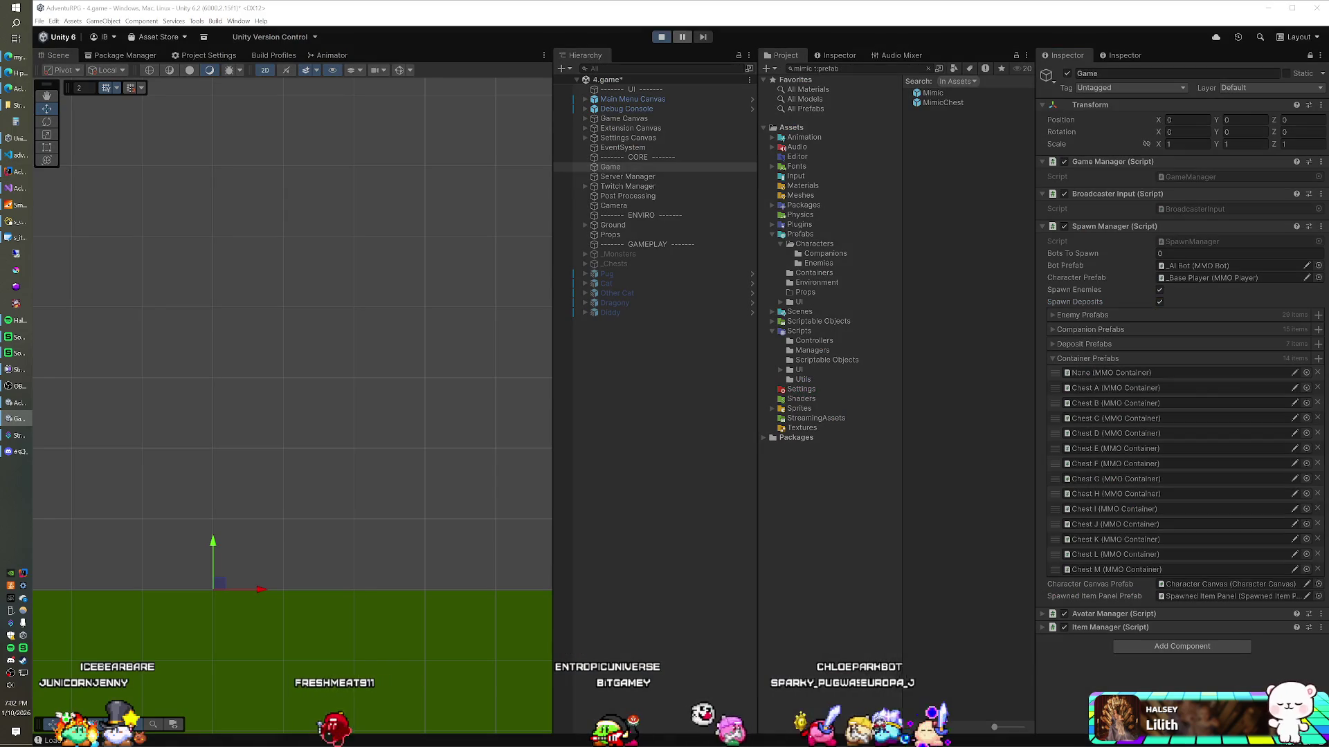
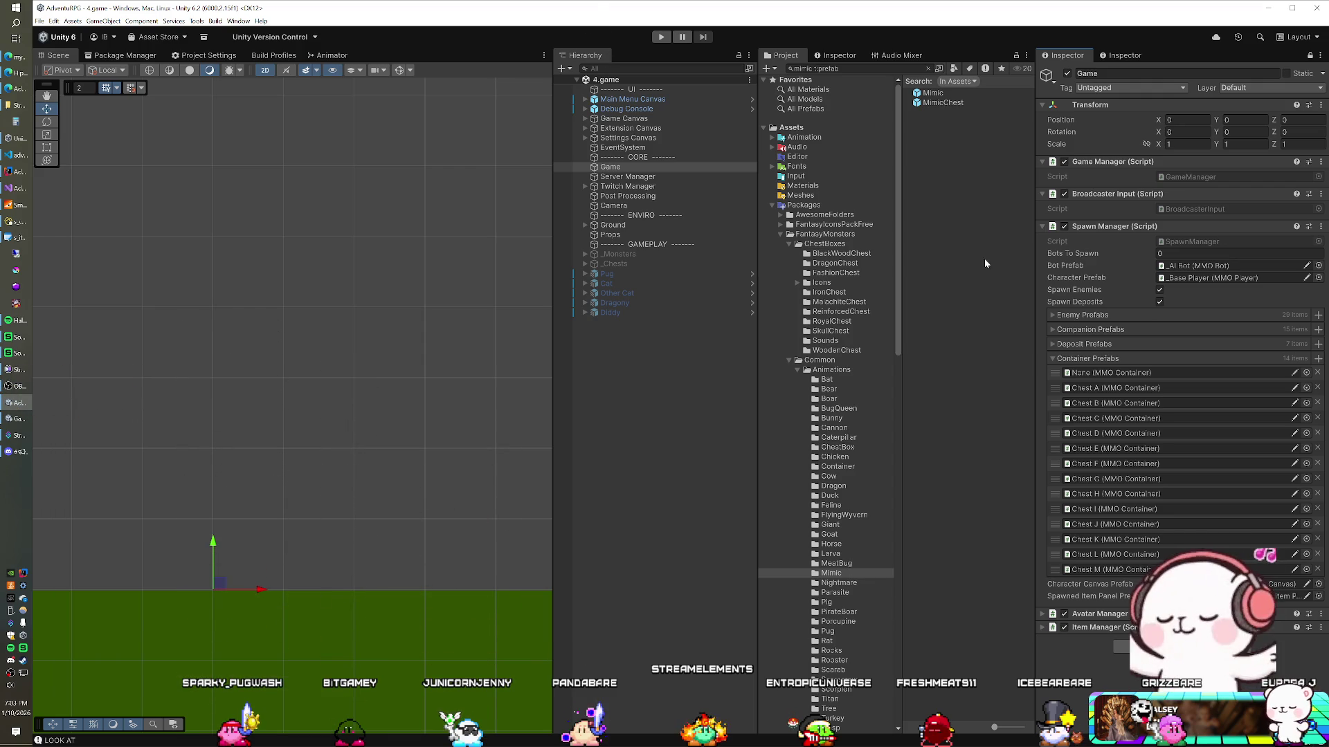
Collapse the Spawn Manager's Container Prefabs list in the Inspector, then leave the Unity editor
left_click(1052, 359)
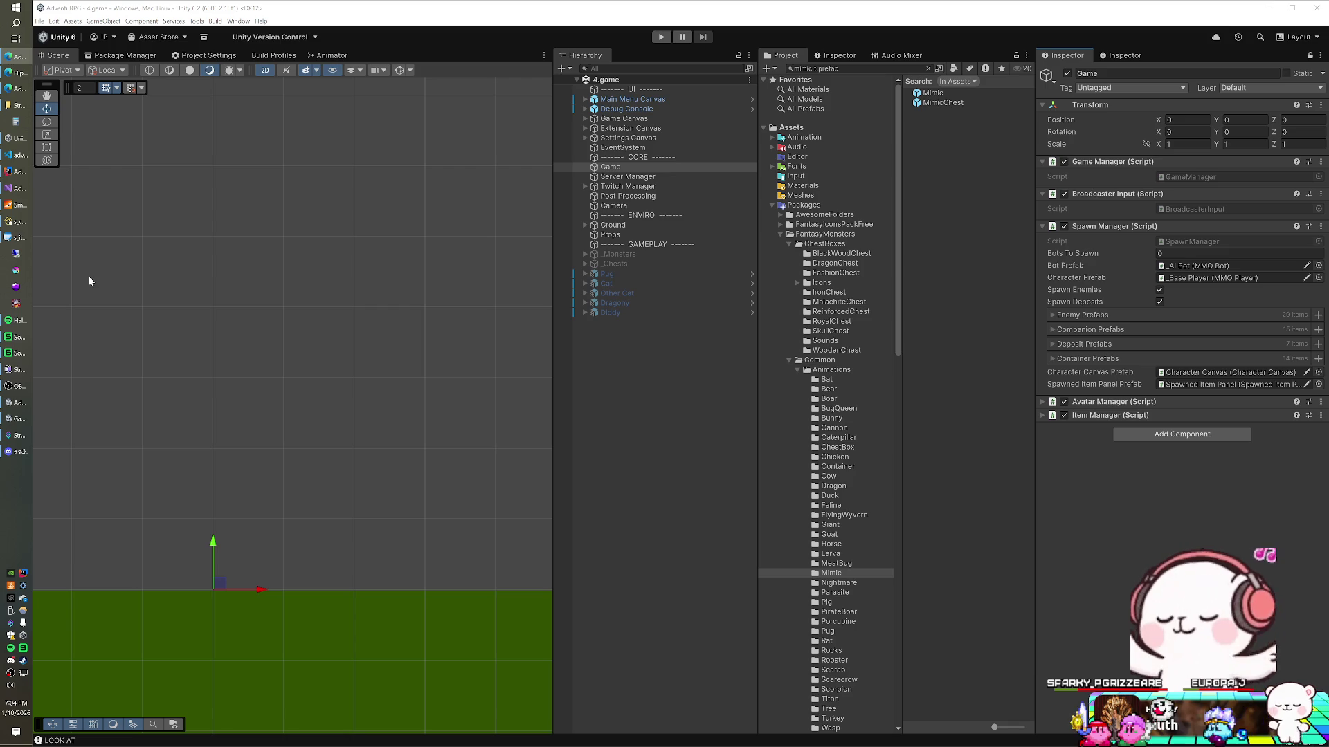
left_click(15, 177)
Bring Visual Studio forward and show Solution Explorer beside changelog.txt, scrolling down the script tree
left_click(15, 193)
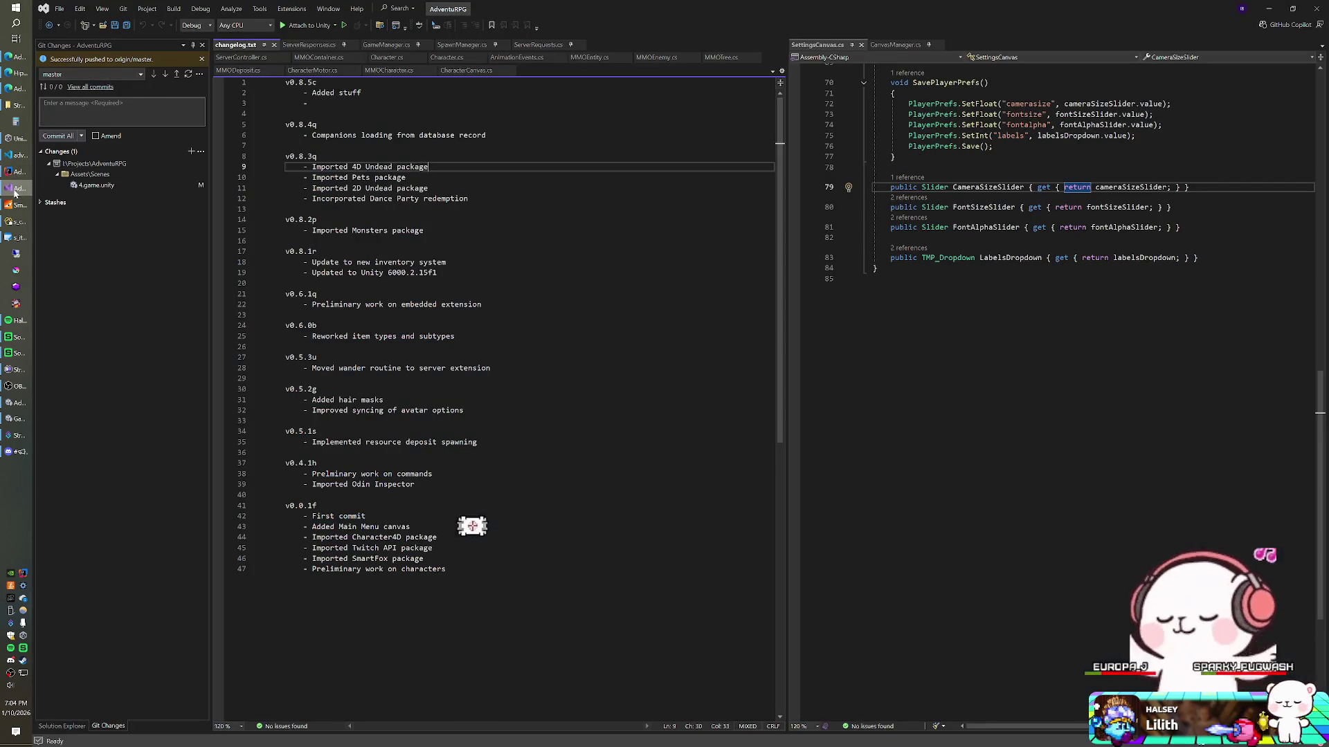
left_click(303, 241)
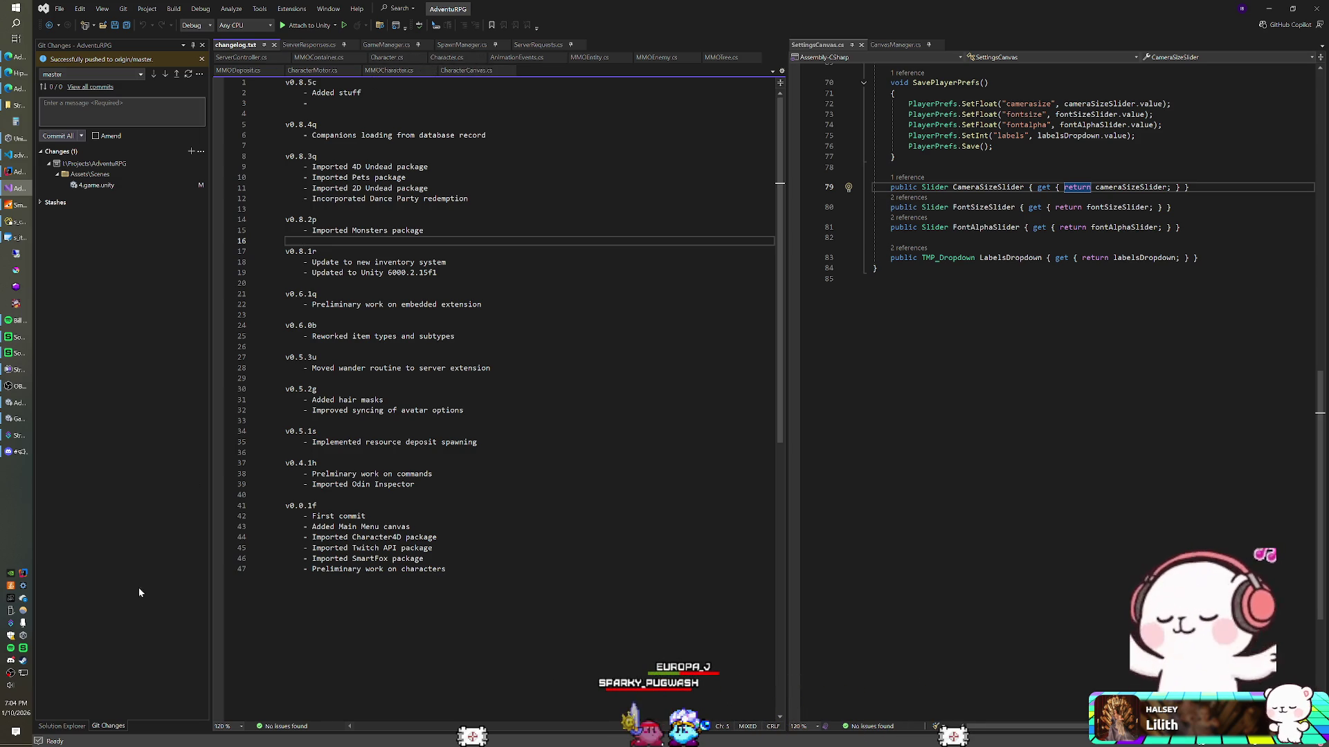
key("ctrl+alt+l")
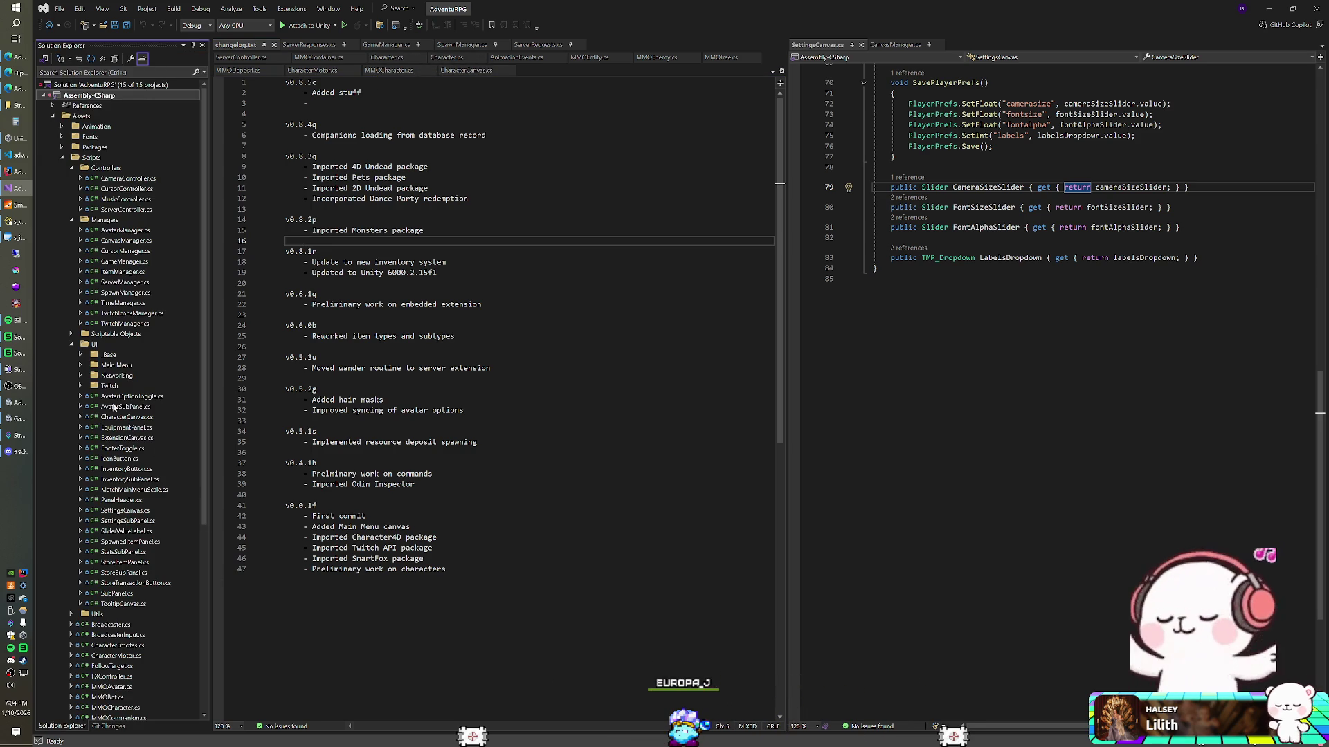
scroll(107, 419, "down", 7)
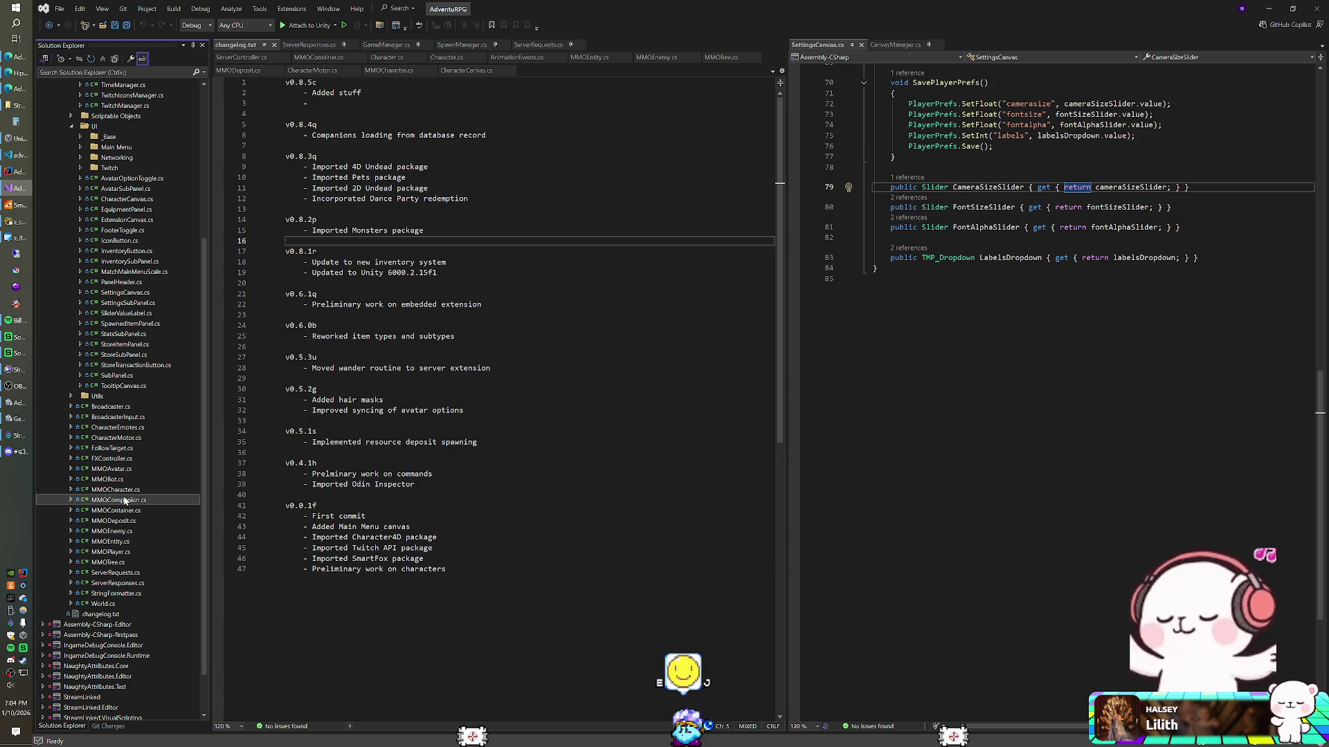
Open MMOCompanion.cs and FollowTarget.cs, review the code down to CoFollow, then return to Unity
double_click(124, 500)
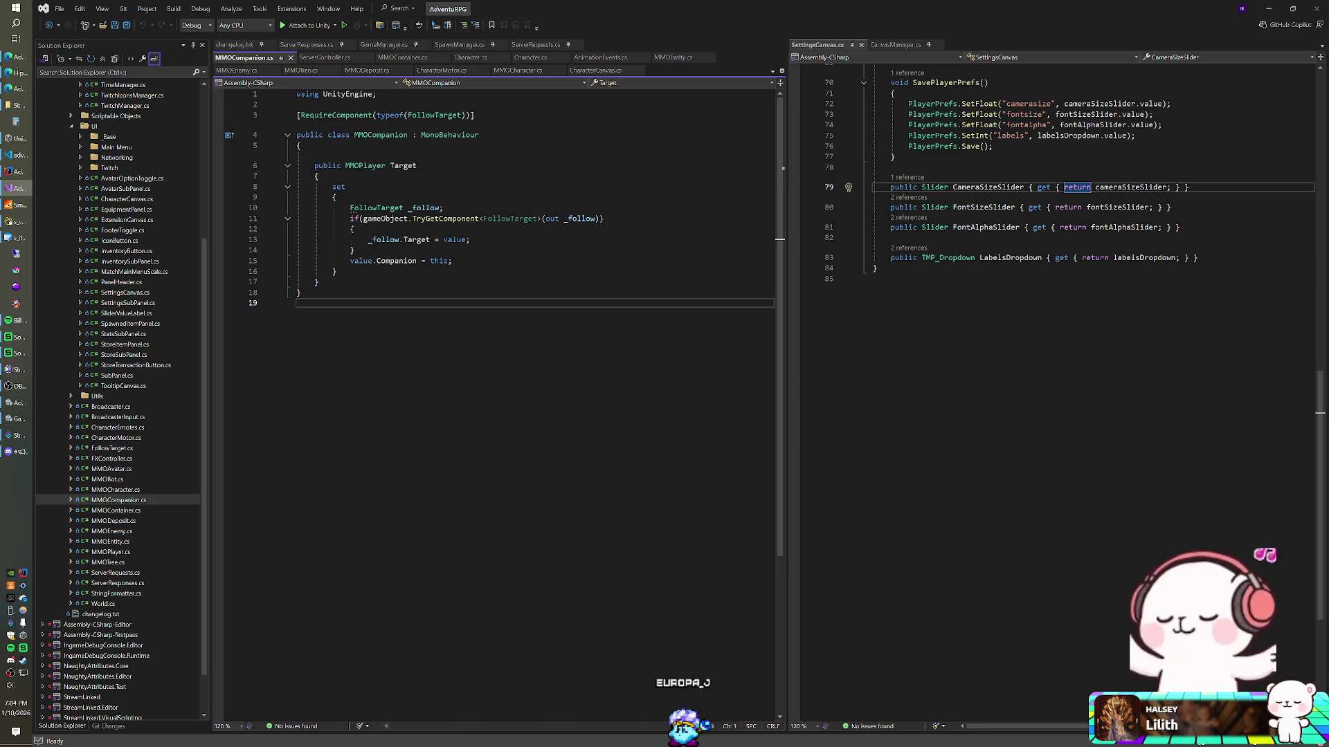
double_click(112, 449)
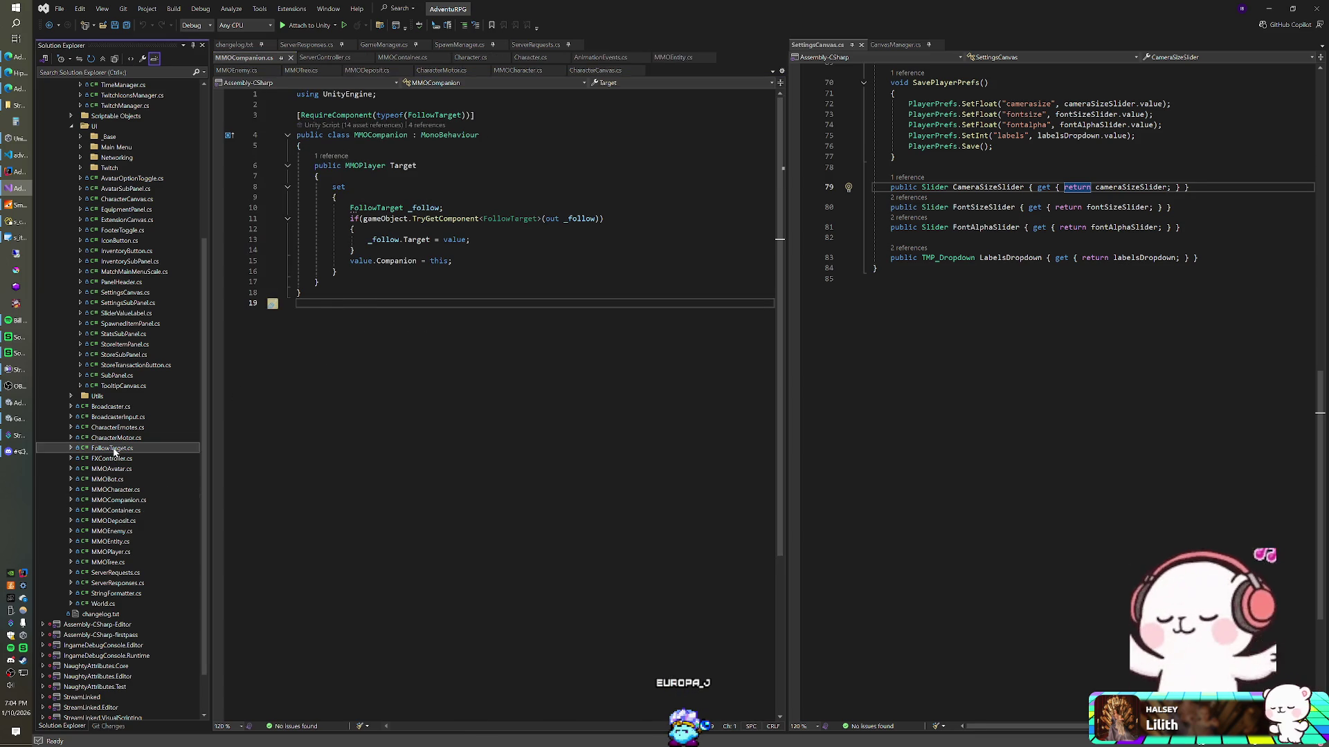
left_click(384, 365)
scroll(379, 346, "down", 1)
scroll(376, 338, "down", 6)
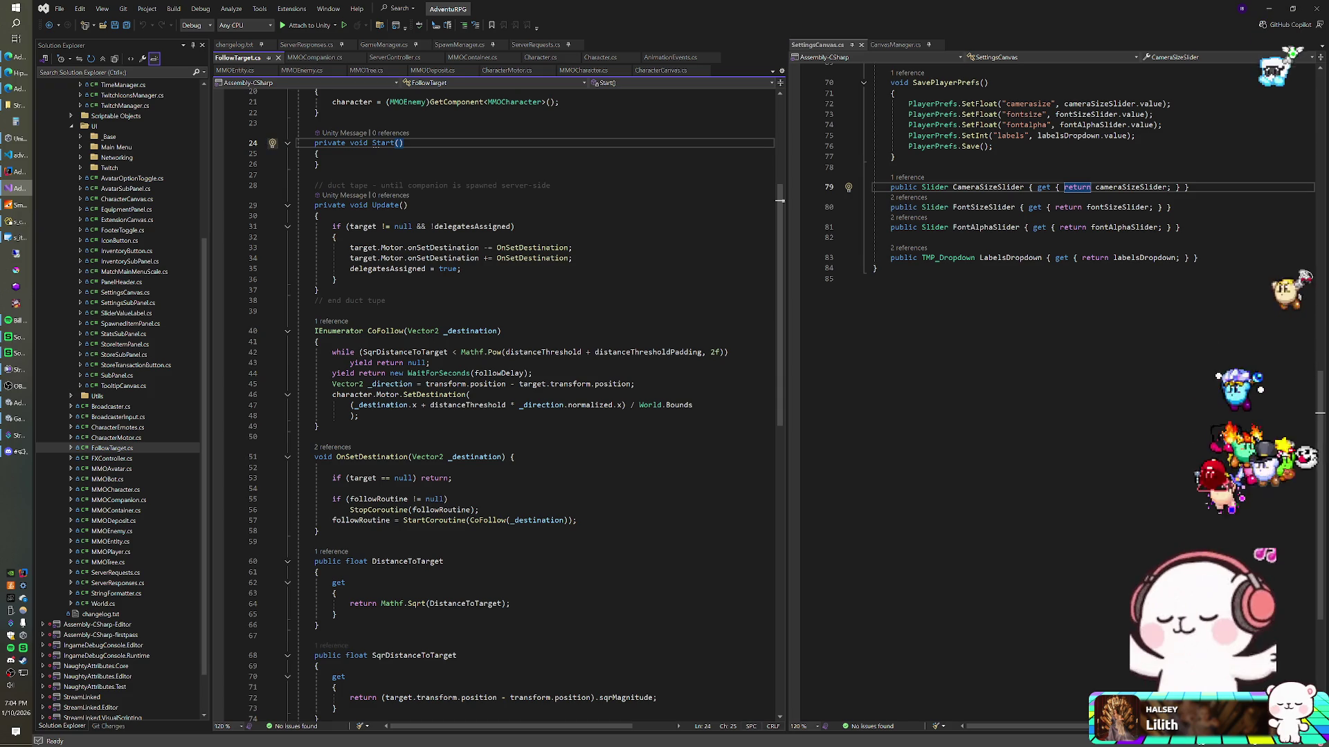
left_click(385, 301)
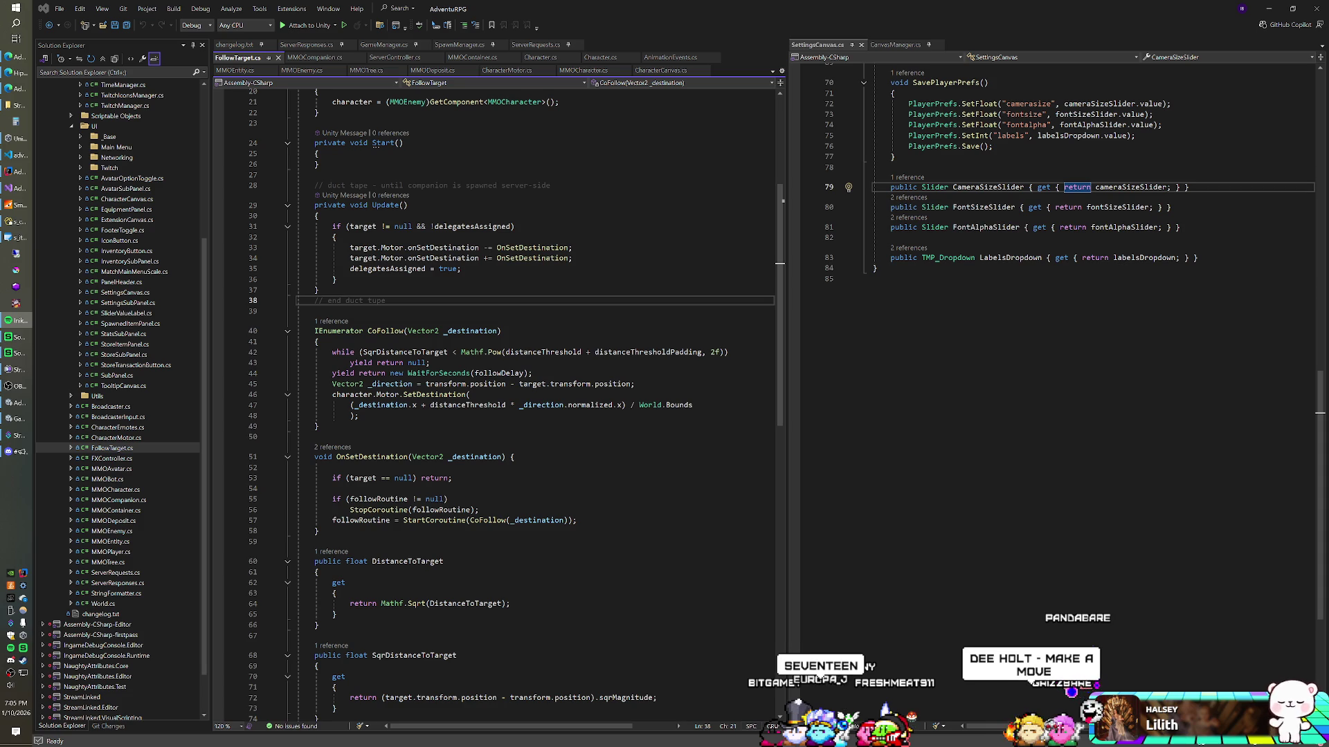
key("alt+Tab")
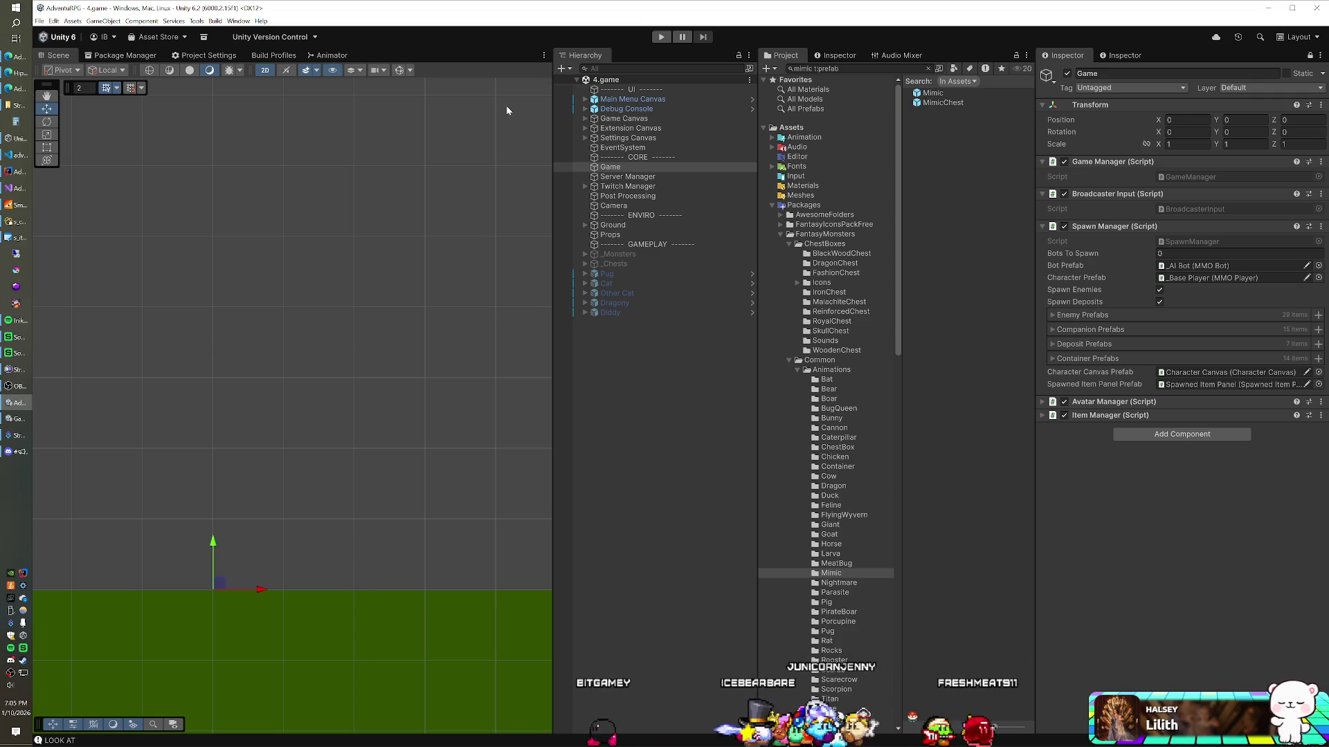
Collapse the Packages folder and start play mode to watch the companion follow its target
left_click(769, 205)
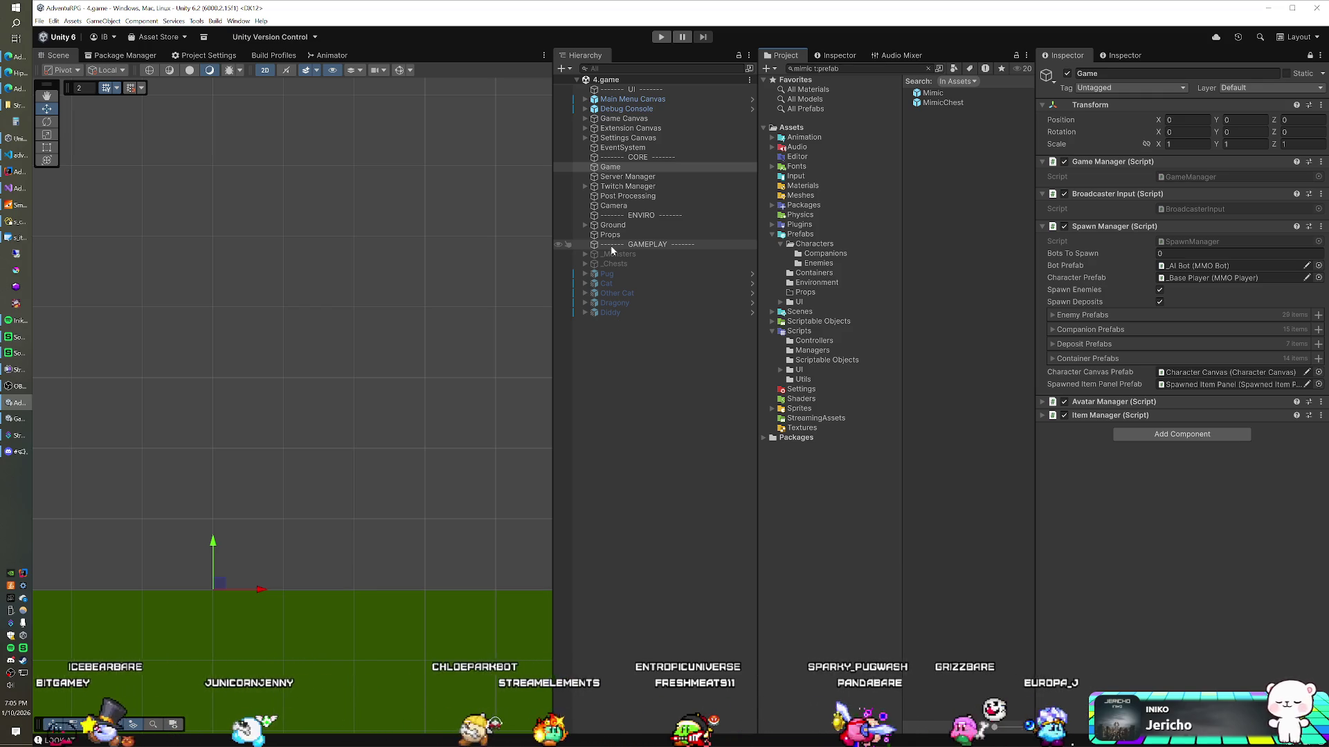
left_click(661, 37)
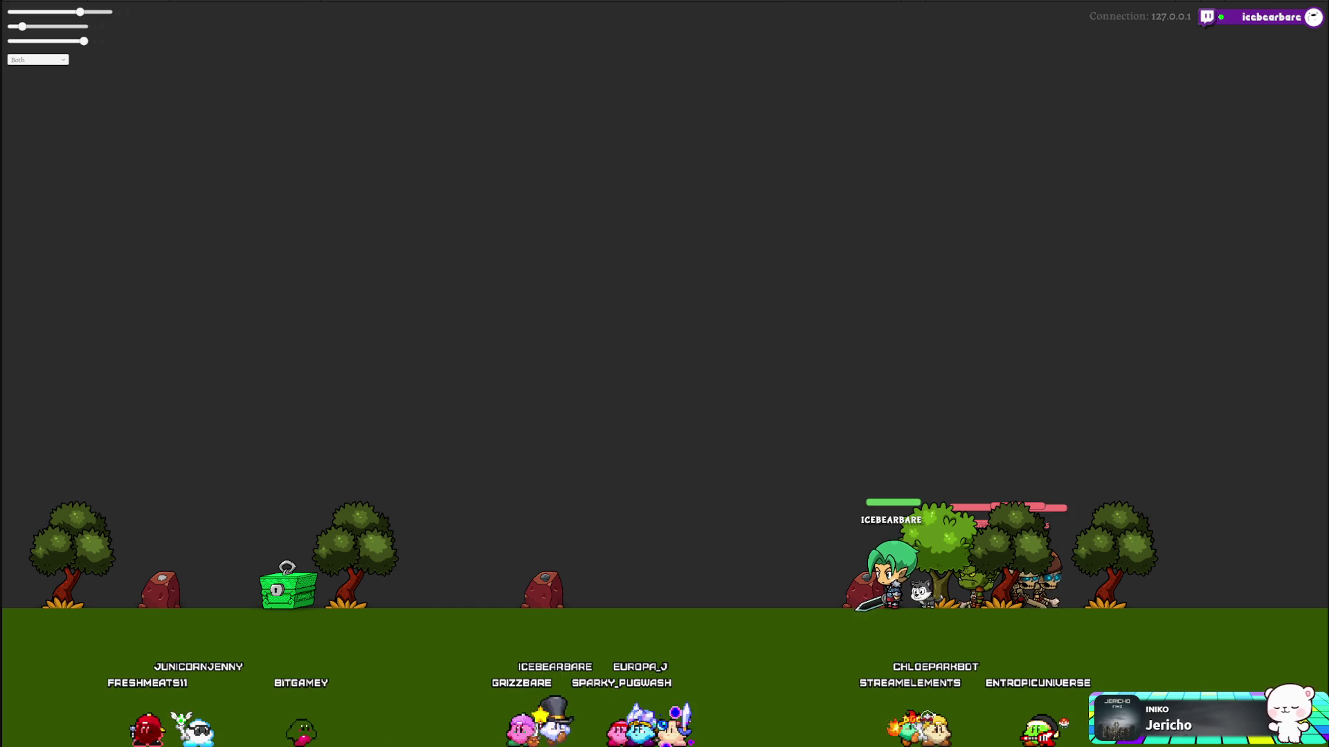
key("alt+Tab")
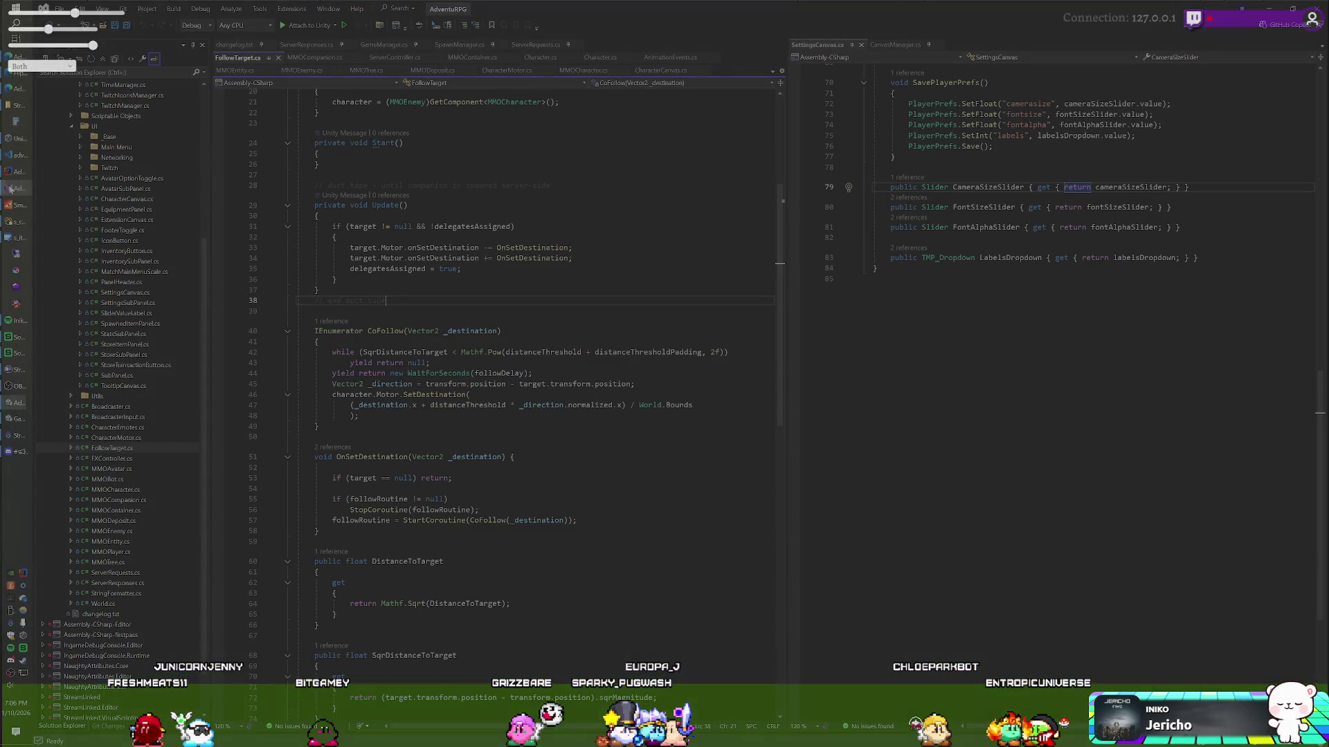
Place the caret in FollowTarget's Update method and scroll through the surrounding code
left_click(317, 289)
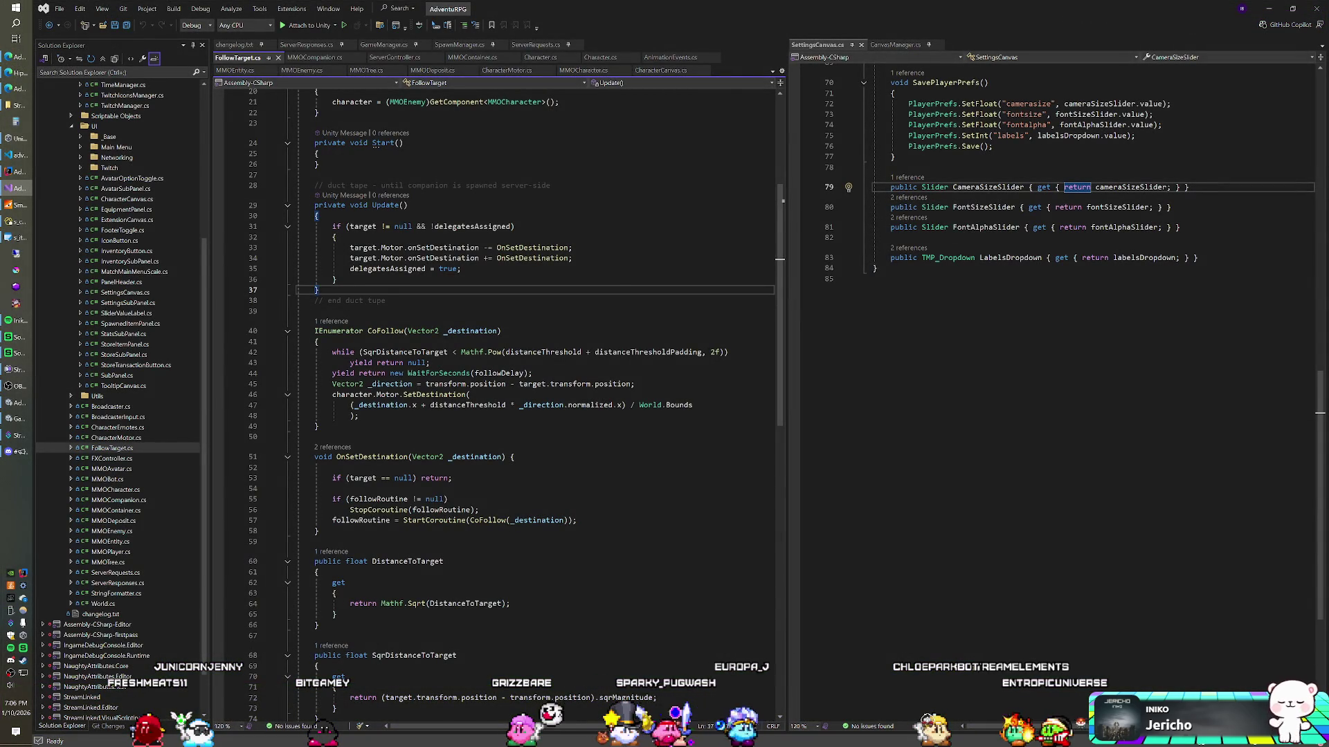
scroll(494, 401, "down", 3)
scroll(494, 401, "up", 4)
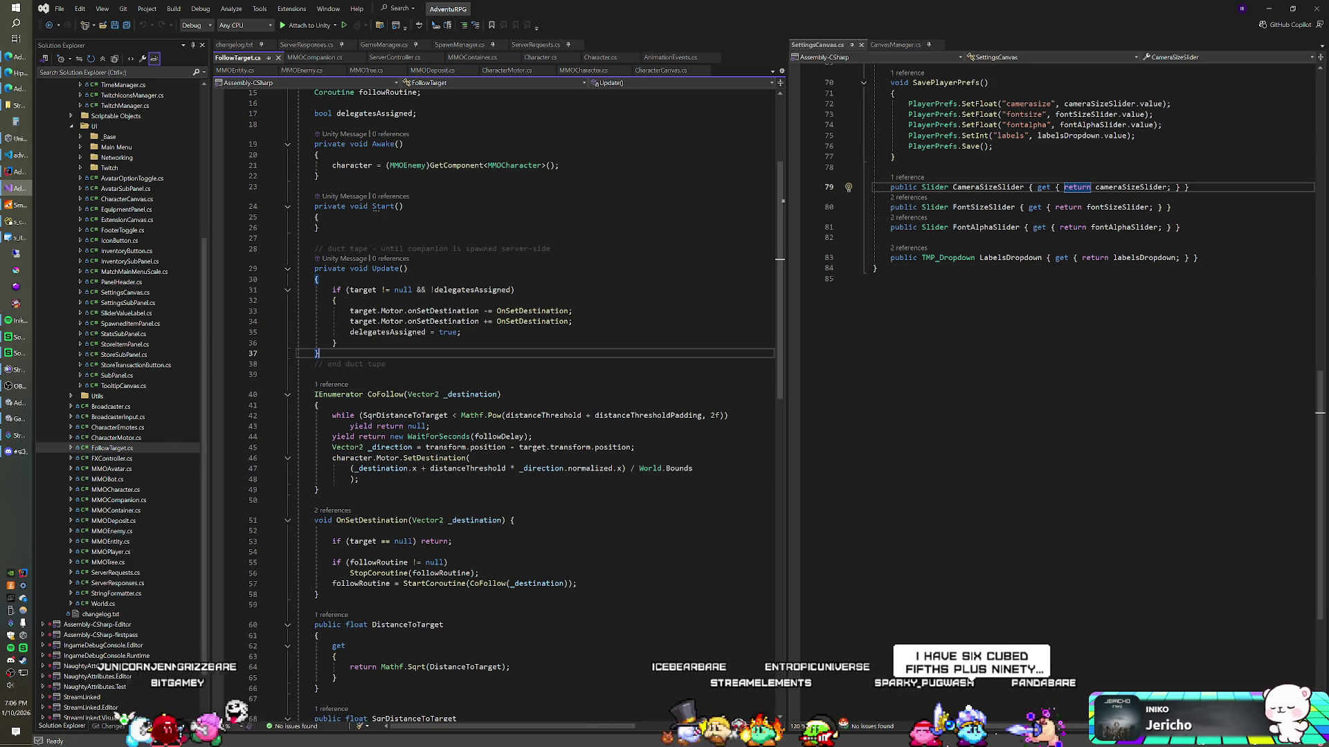
Glance at the pending Git Changes, then return to Solution Explorer and browse the script tree
mouse_move(424, 396)
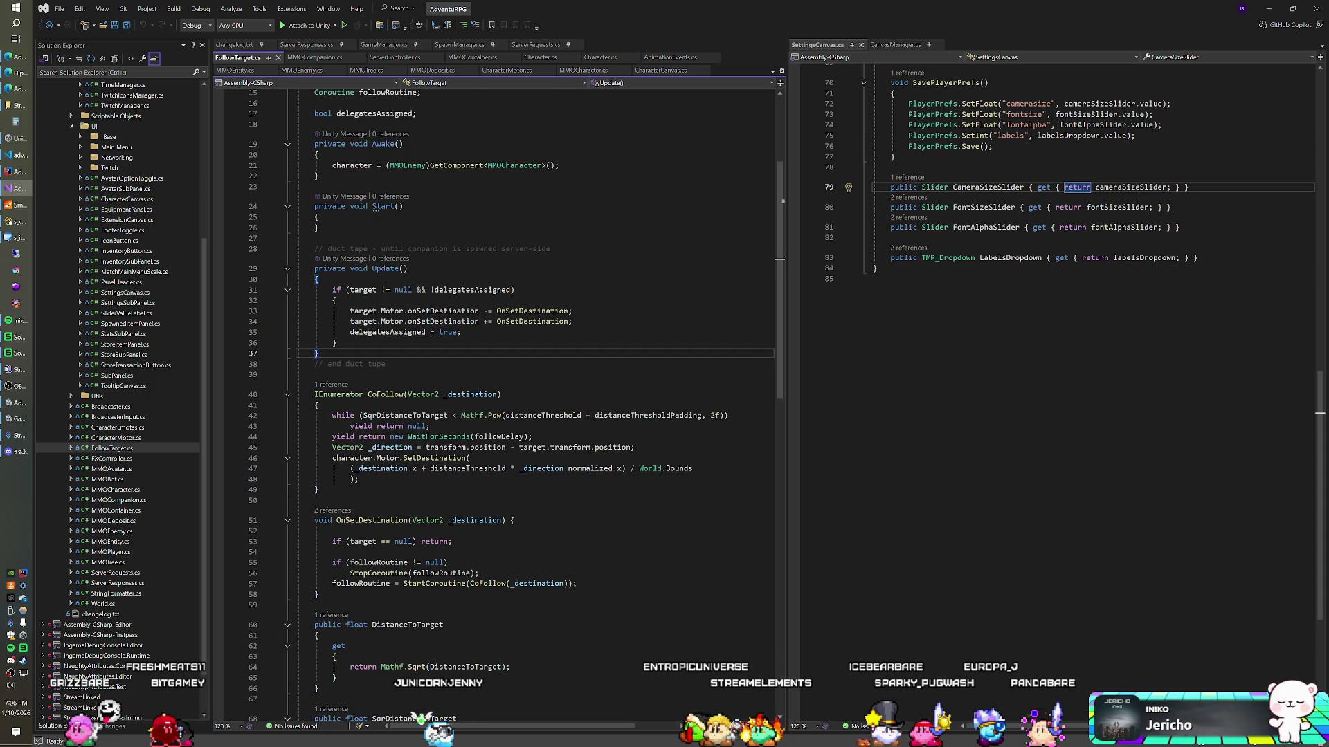
left_click(113, 726)
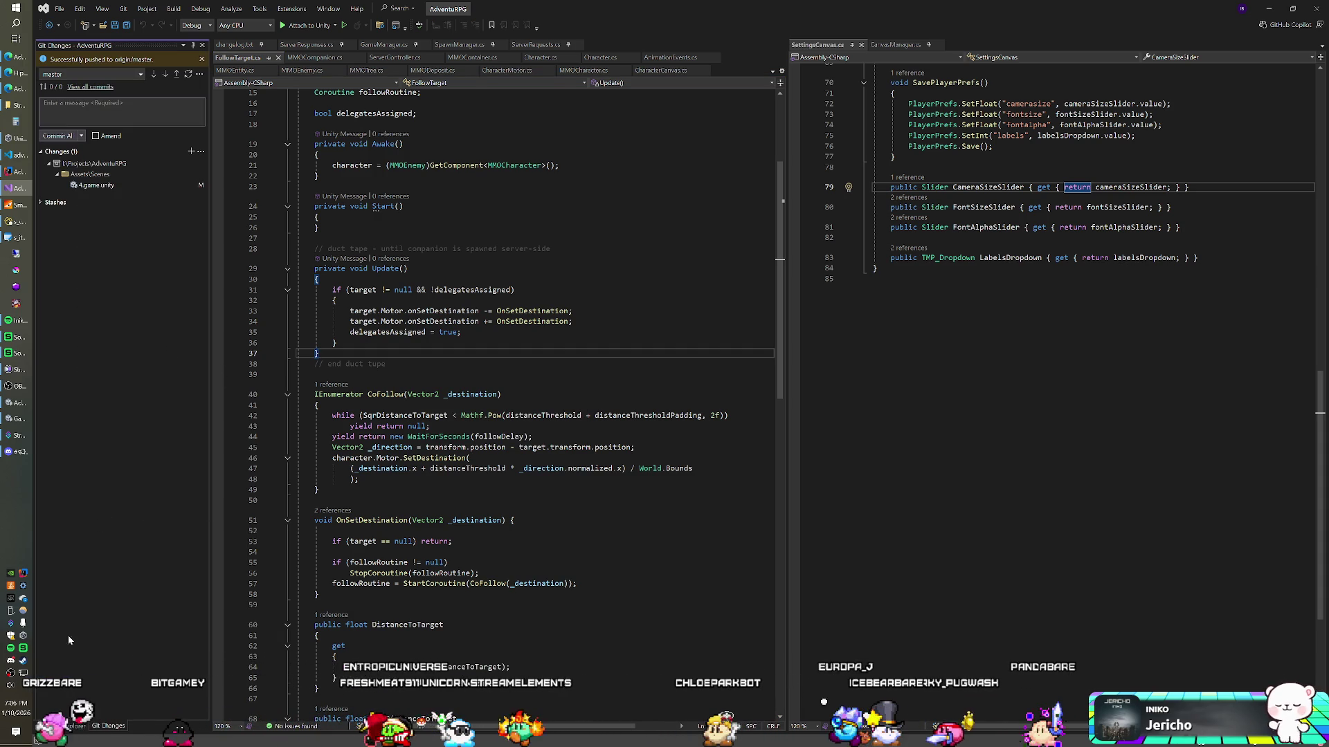
left_click(52, 726)
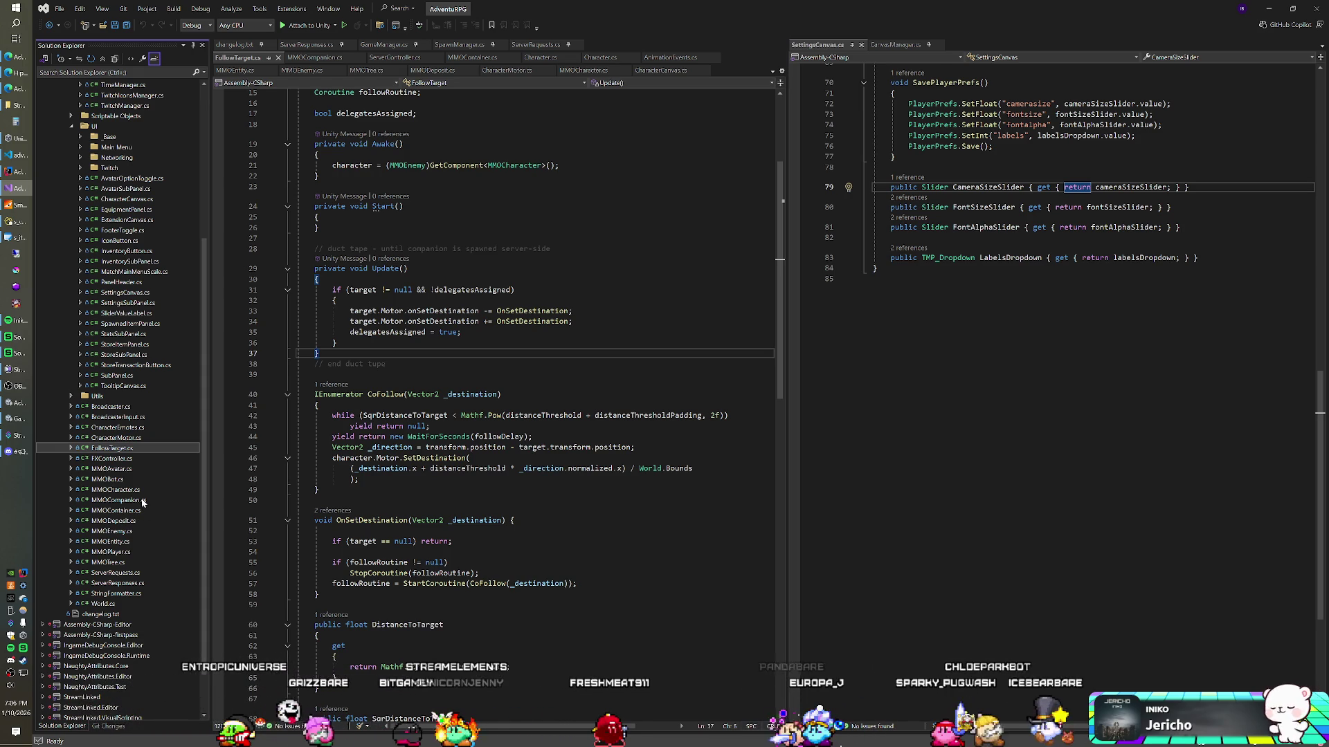
scroll(90, 458, "up", 4)
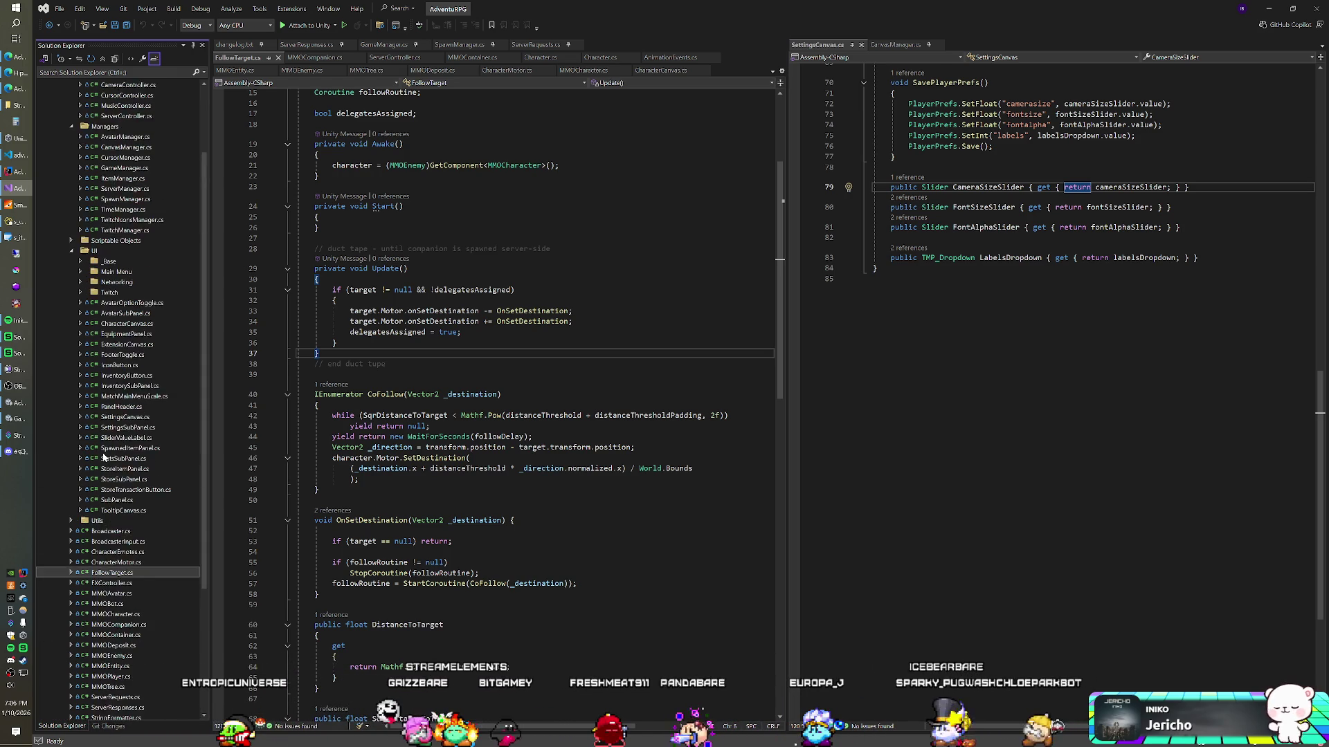
scroll(102, 458, "down", 4)
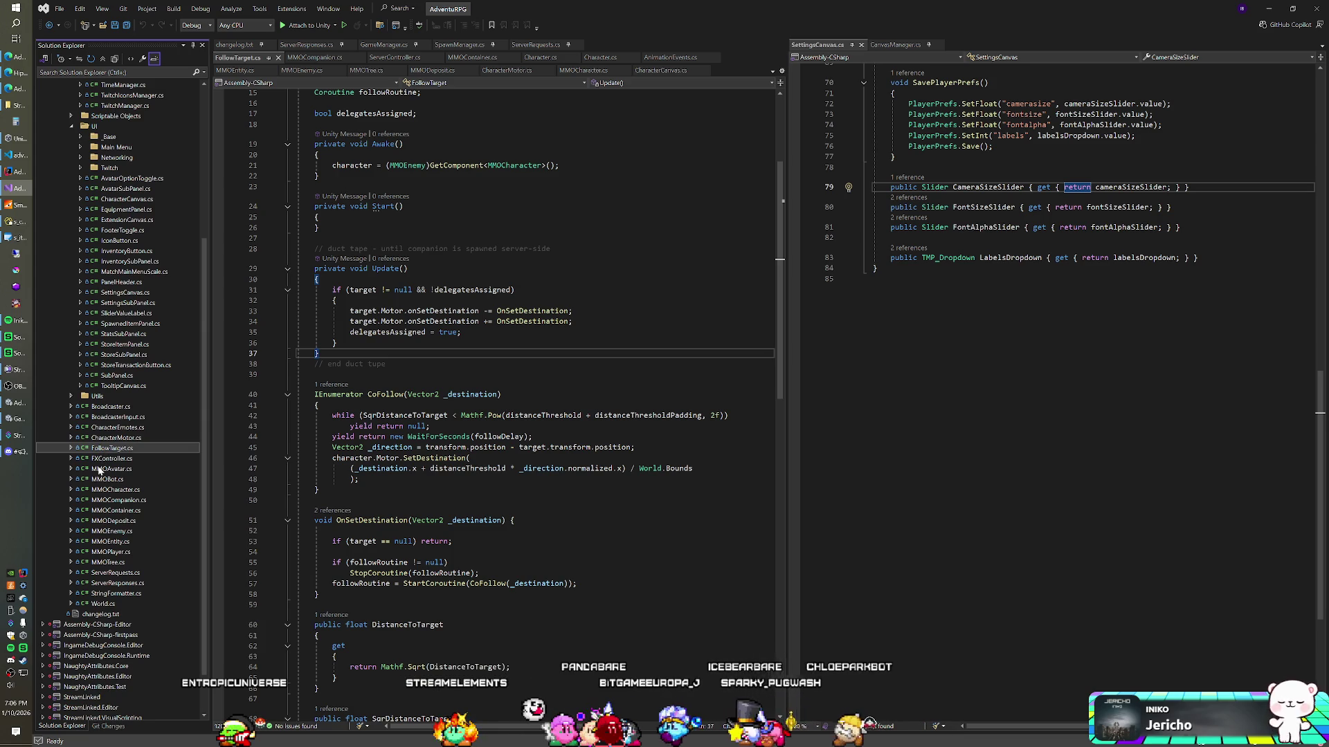
scroll(107, 473, "up", 3)
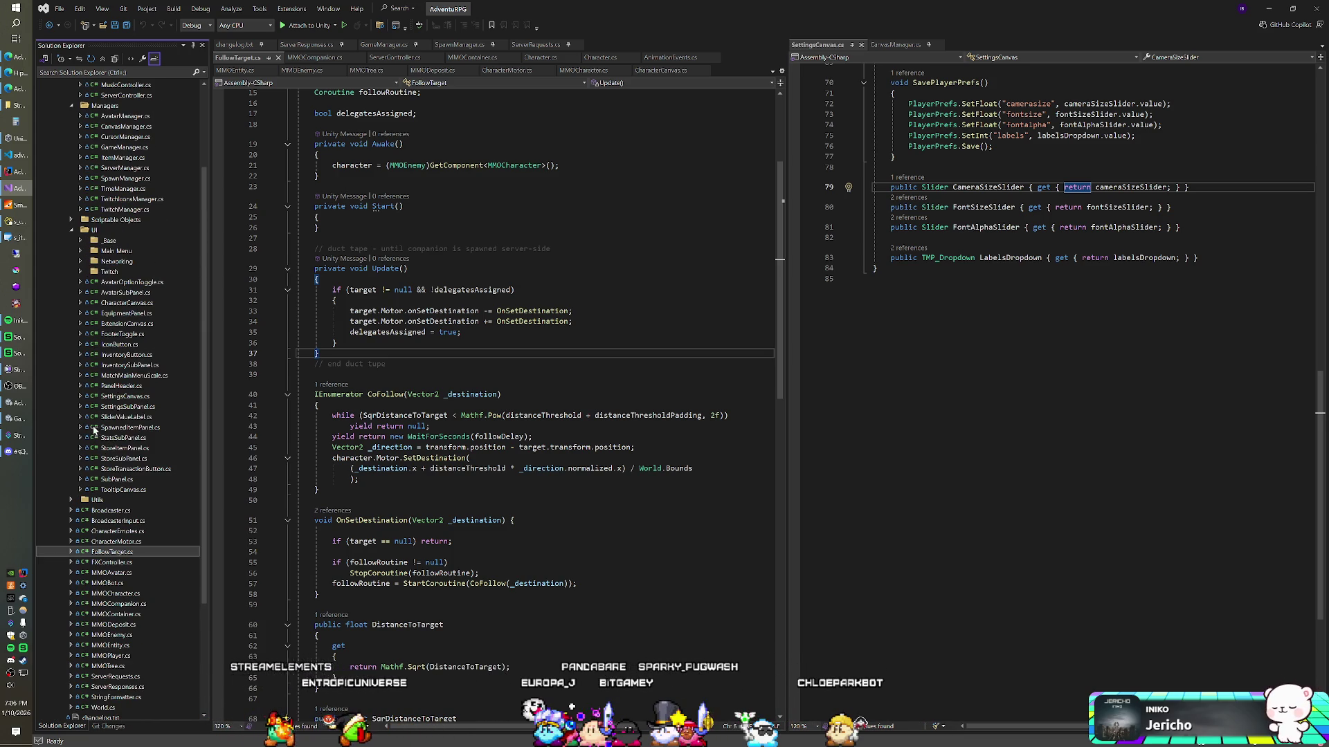
scroll(122, 569, "down", 1)
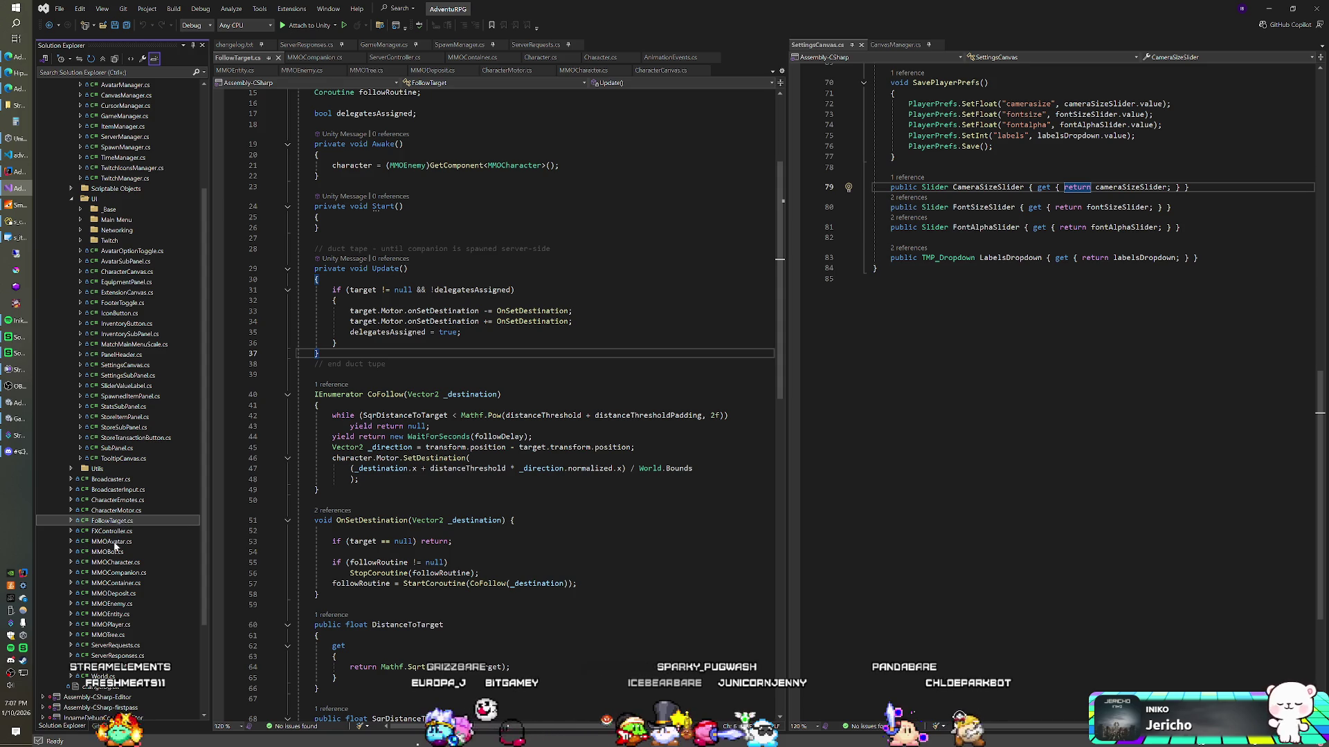
scroll(104, 548, "down", 4)
scroll(115, 547, "up", 5)
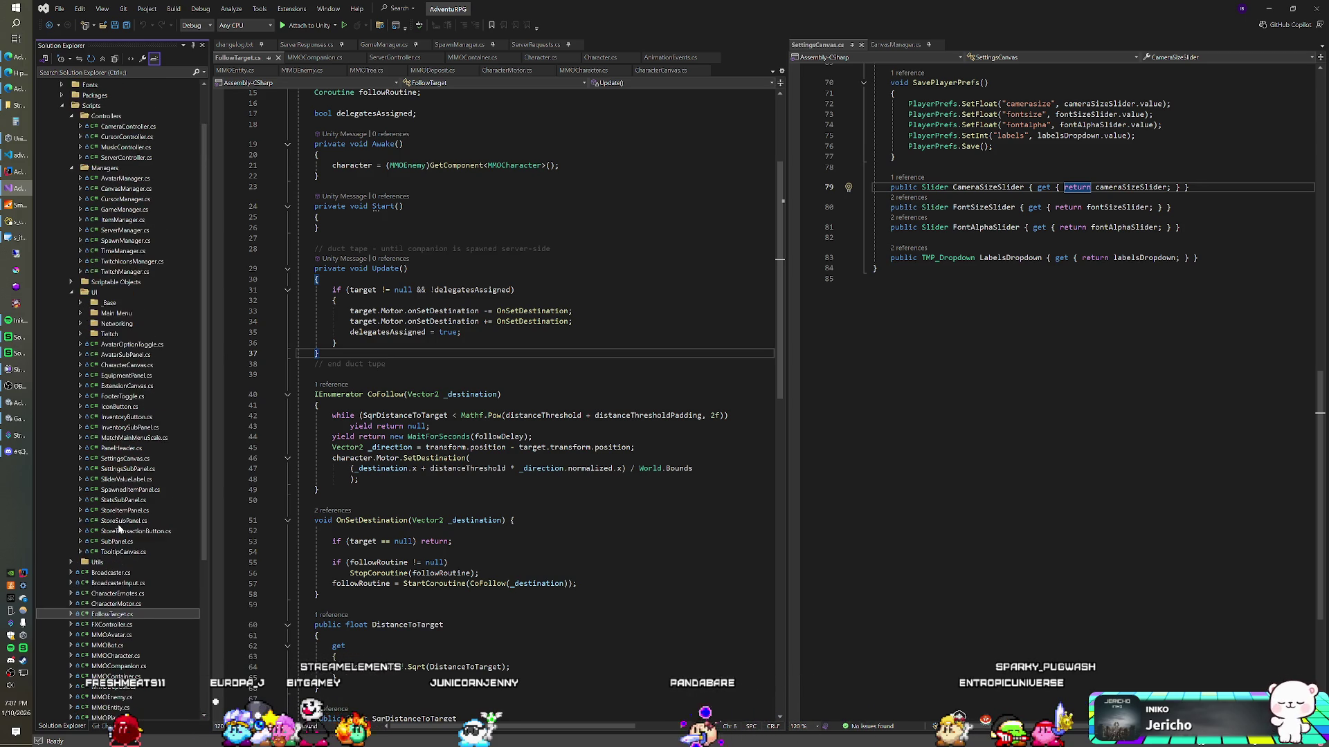
scroll(119, 529, "up", 3)
scroll(119, 529, "up", 1)
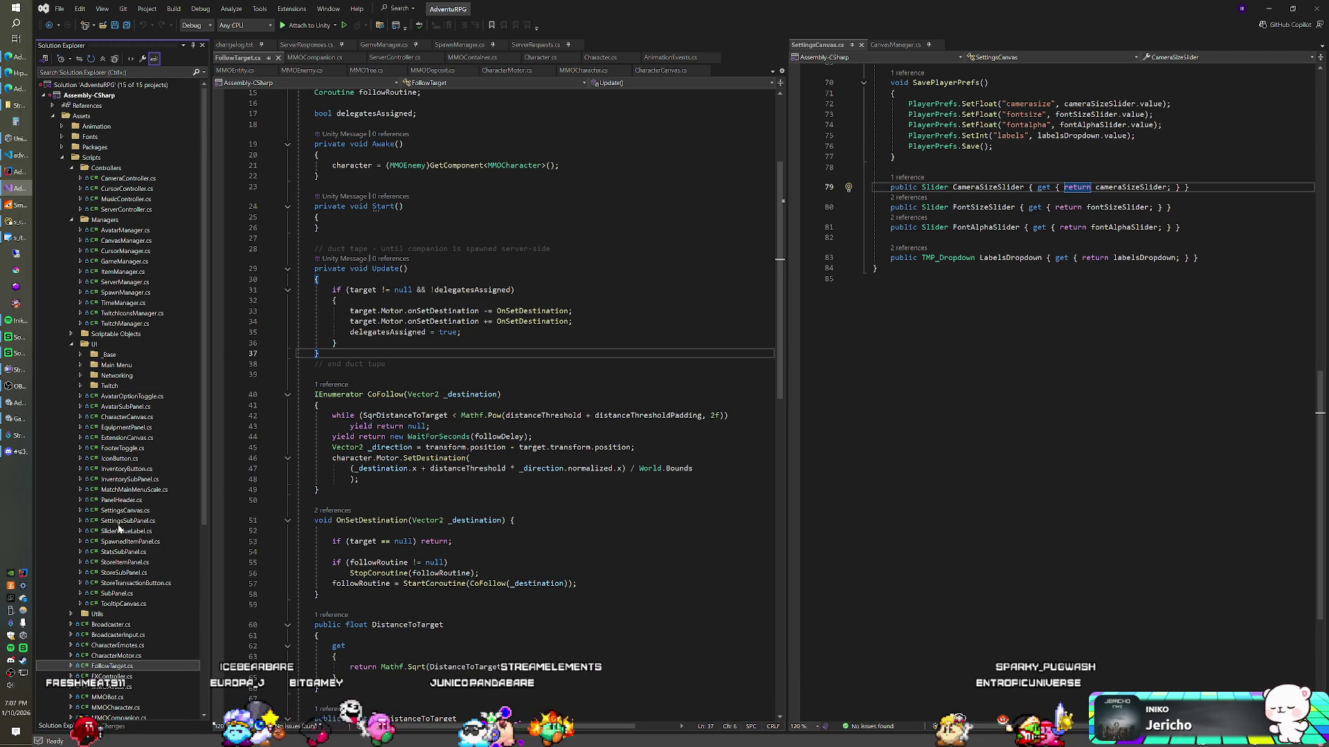
scroll(118, 529, "down", 5)
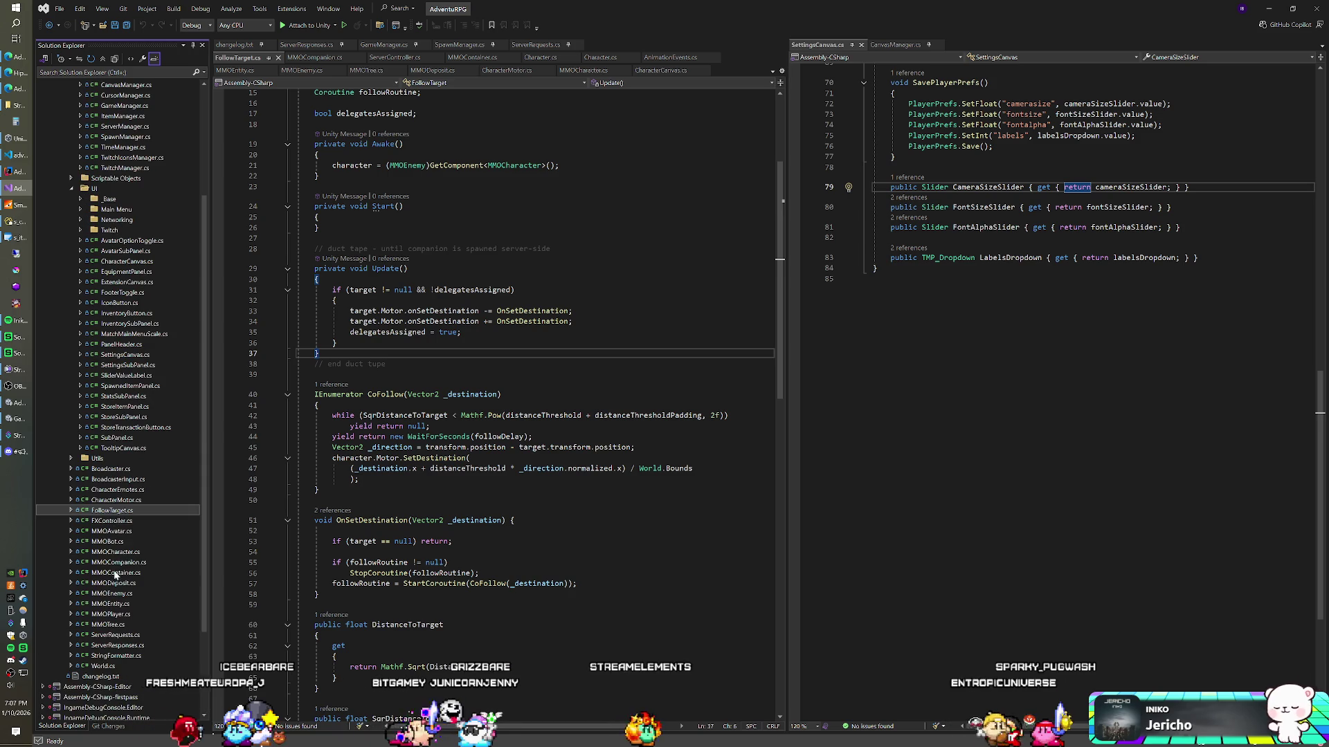
Open MMOPlayer.cs and MMOCharacter.cs, then CharacterMotor.cs, scrolling to its top
double_click(111, 614)
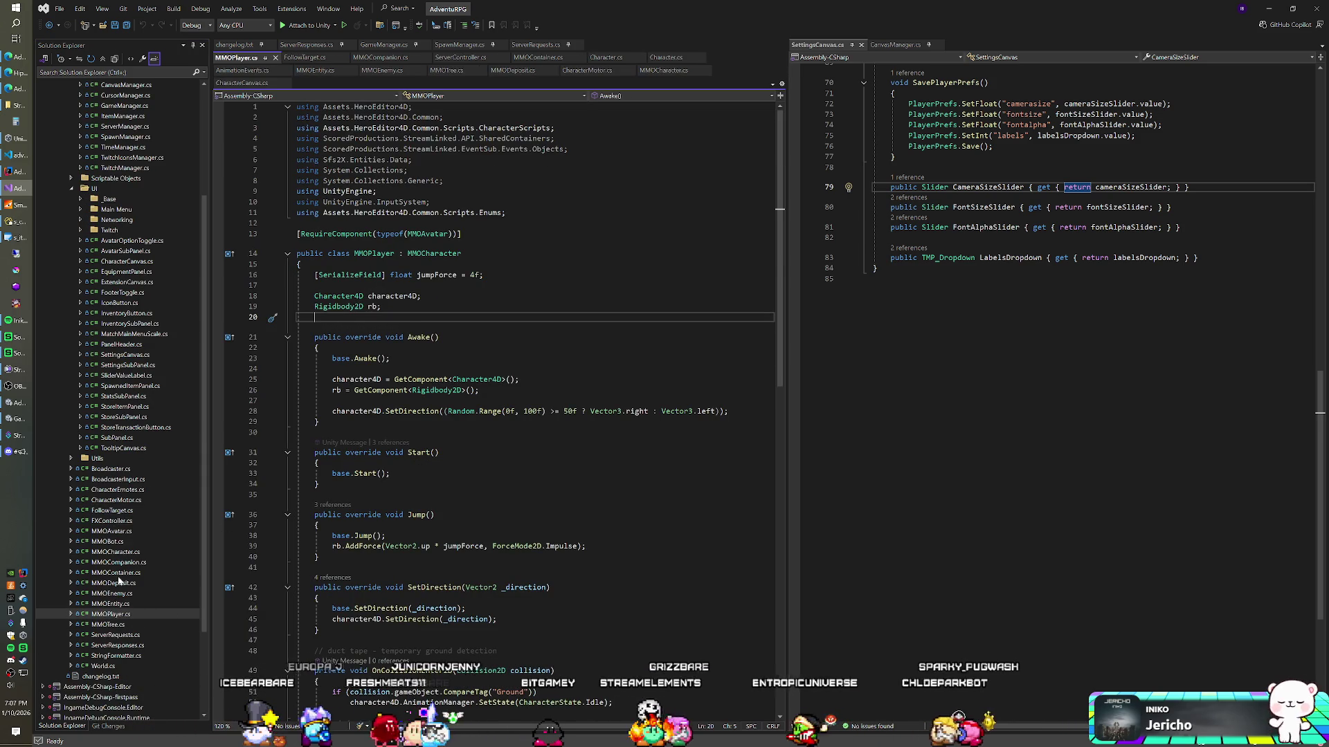
double_click(117, 551)
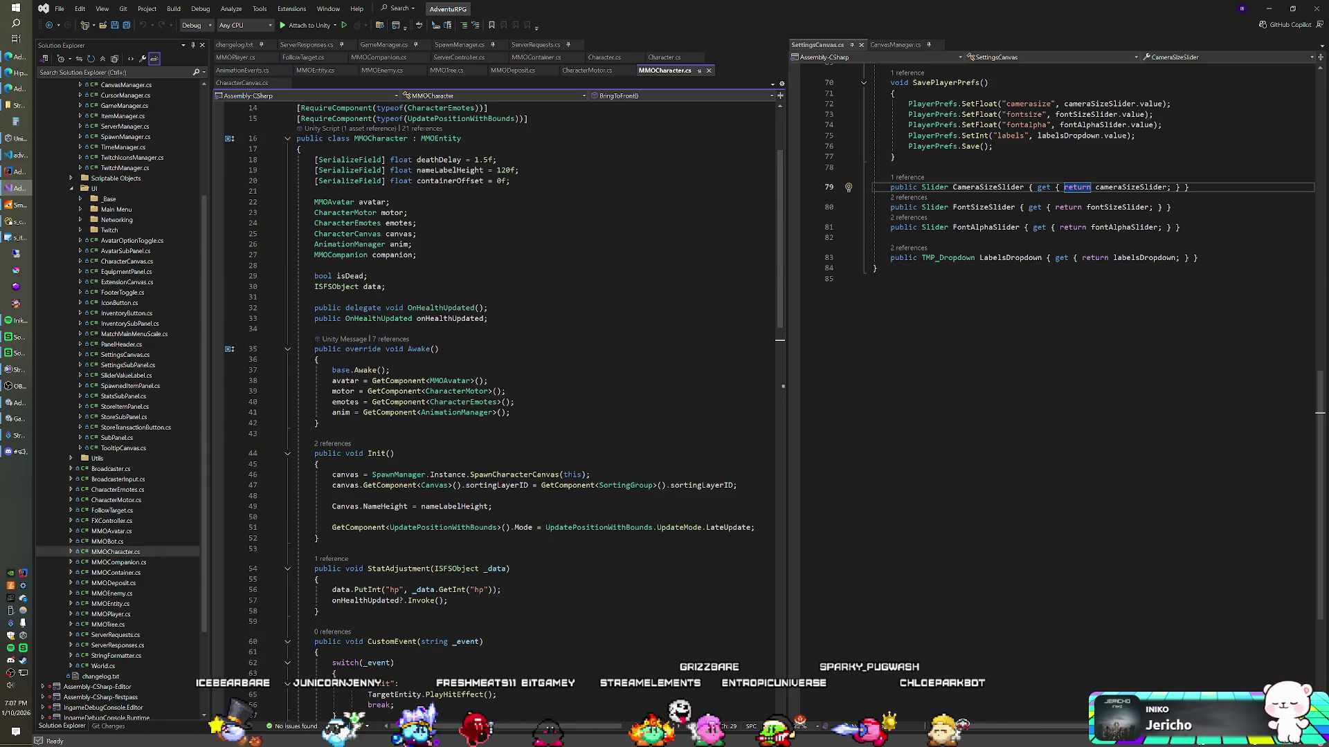
left_click(488, 319)
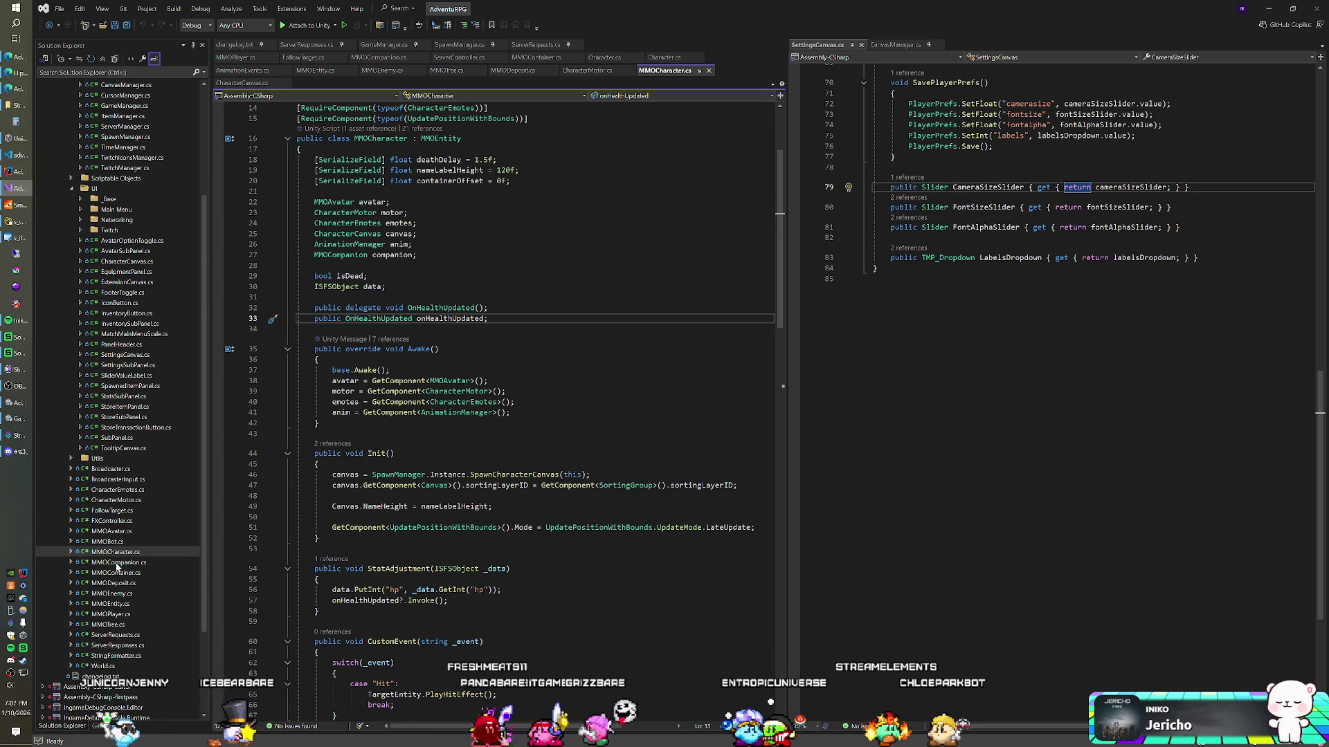
double_click(116, 500)
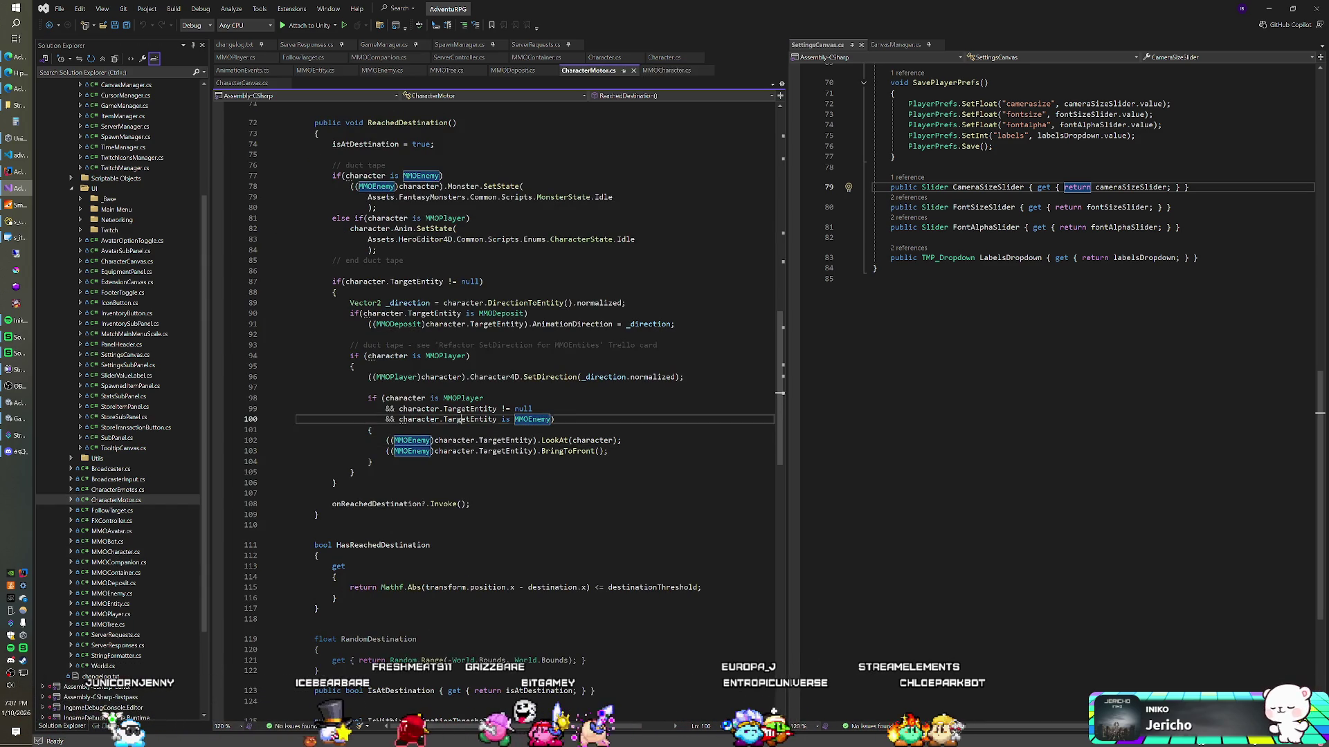
scroll(498, 366, "up", 20)
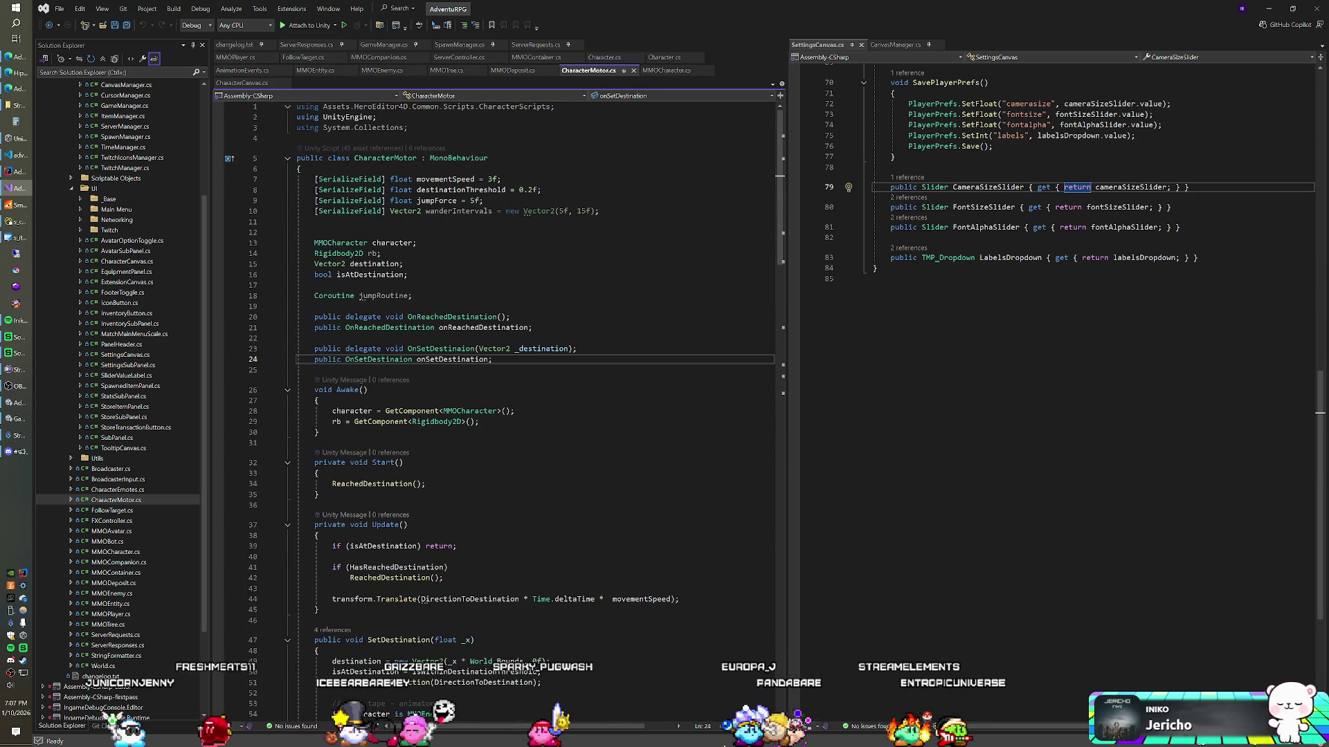
left_click(483, 328)
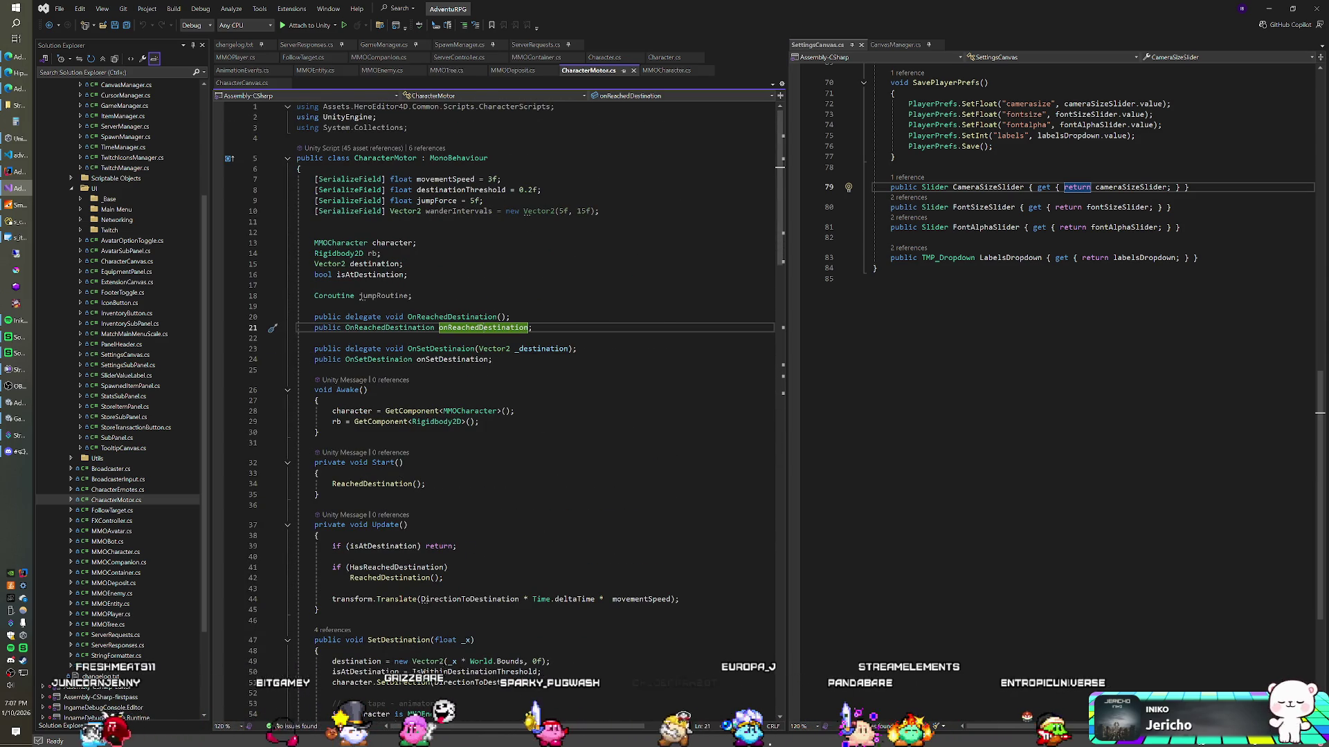
scroll(499, 408, "down", 1)
scroll(499, 408, "down", 4)
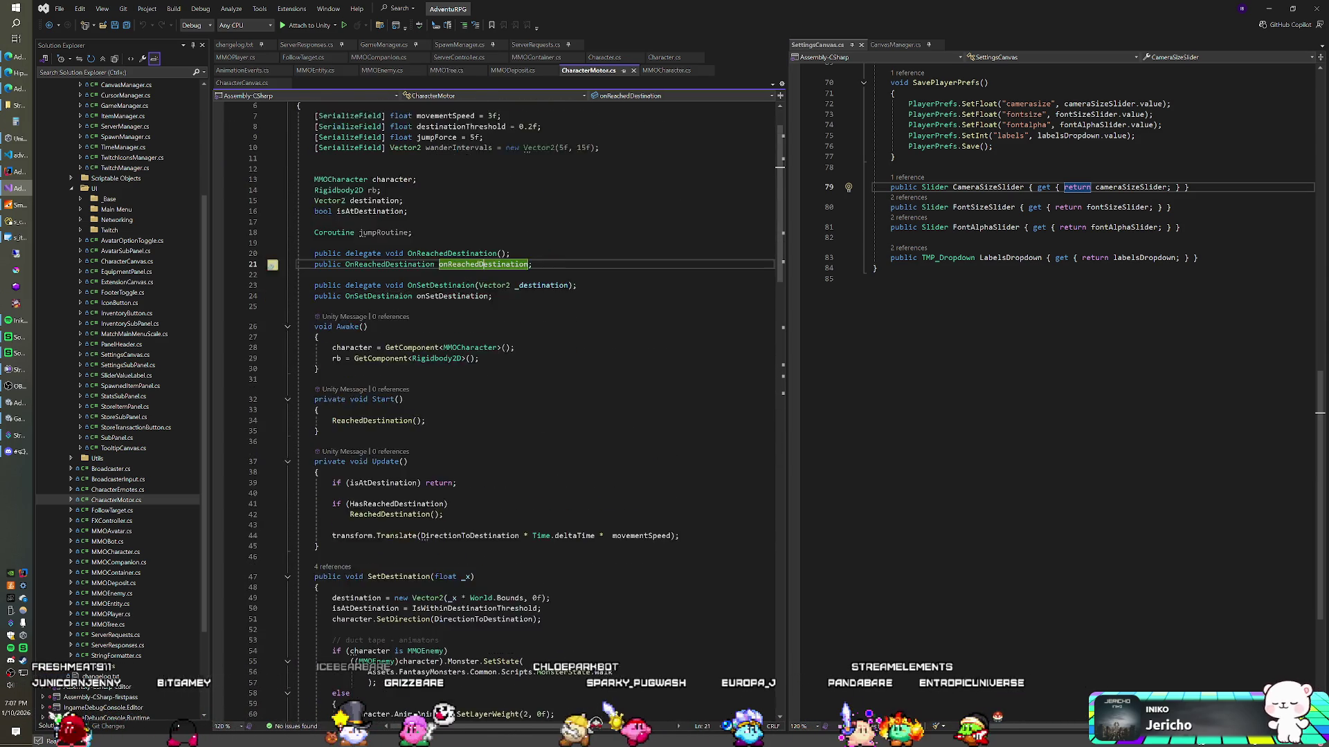
scroll(499, 408, "up", 4)
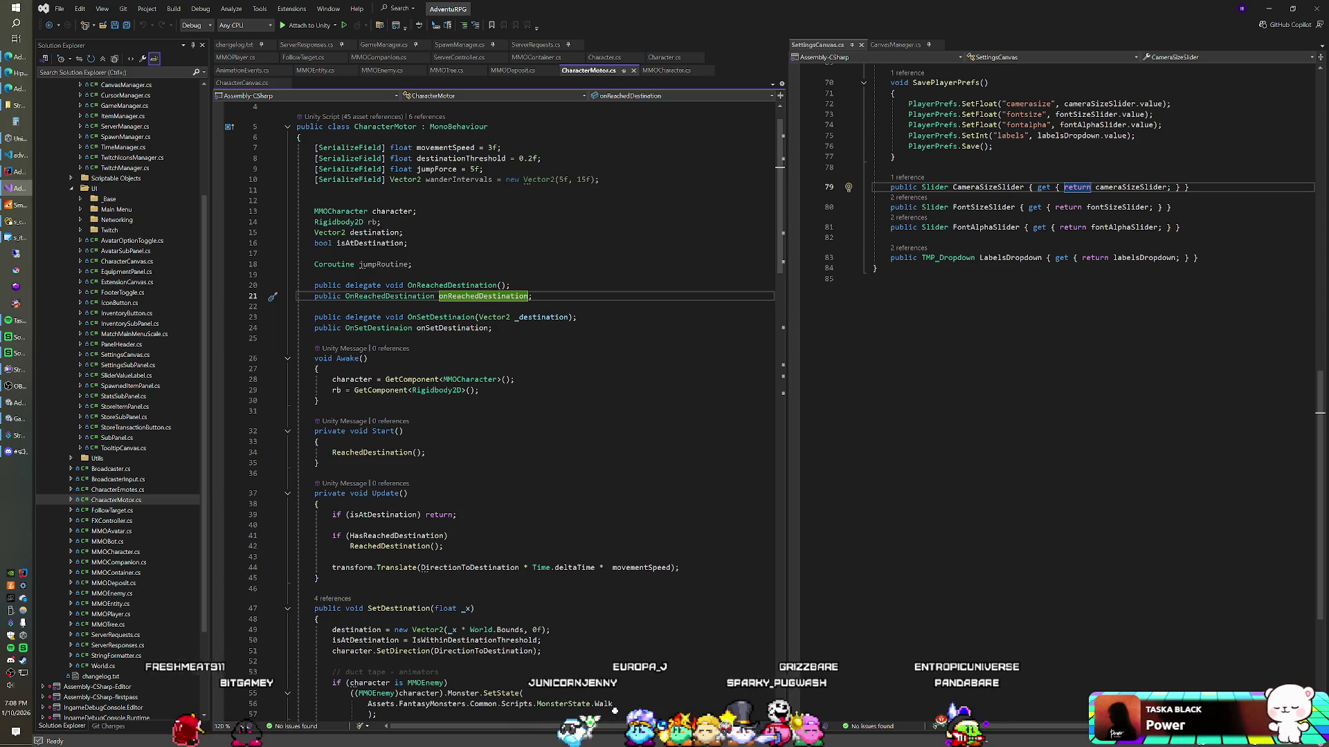
left_click(460, 159)
left_click(315, 200)
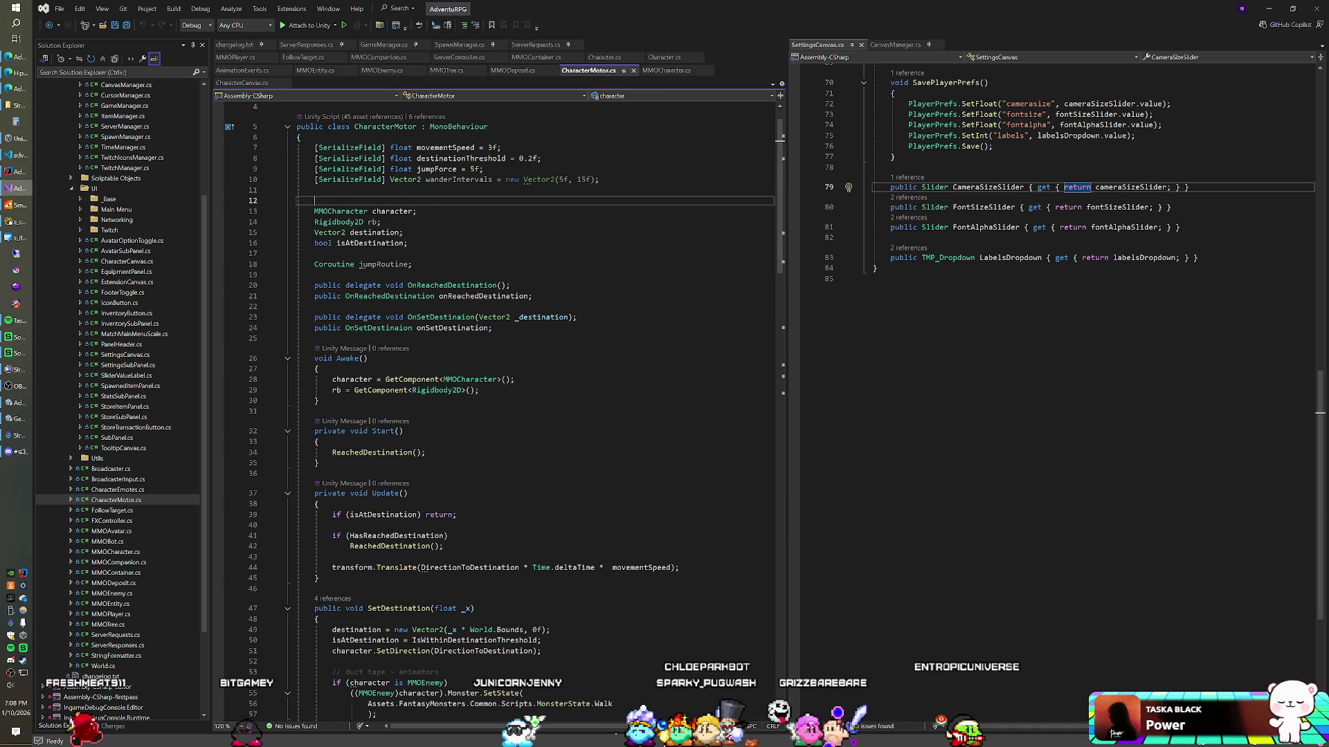
scroll(533, 415, "down", 2)
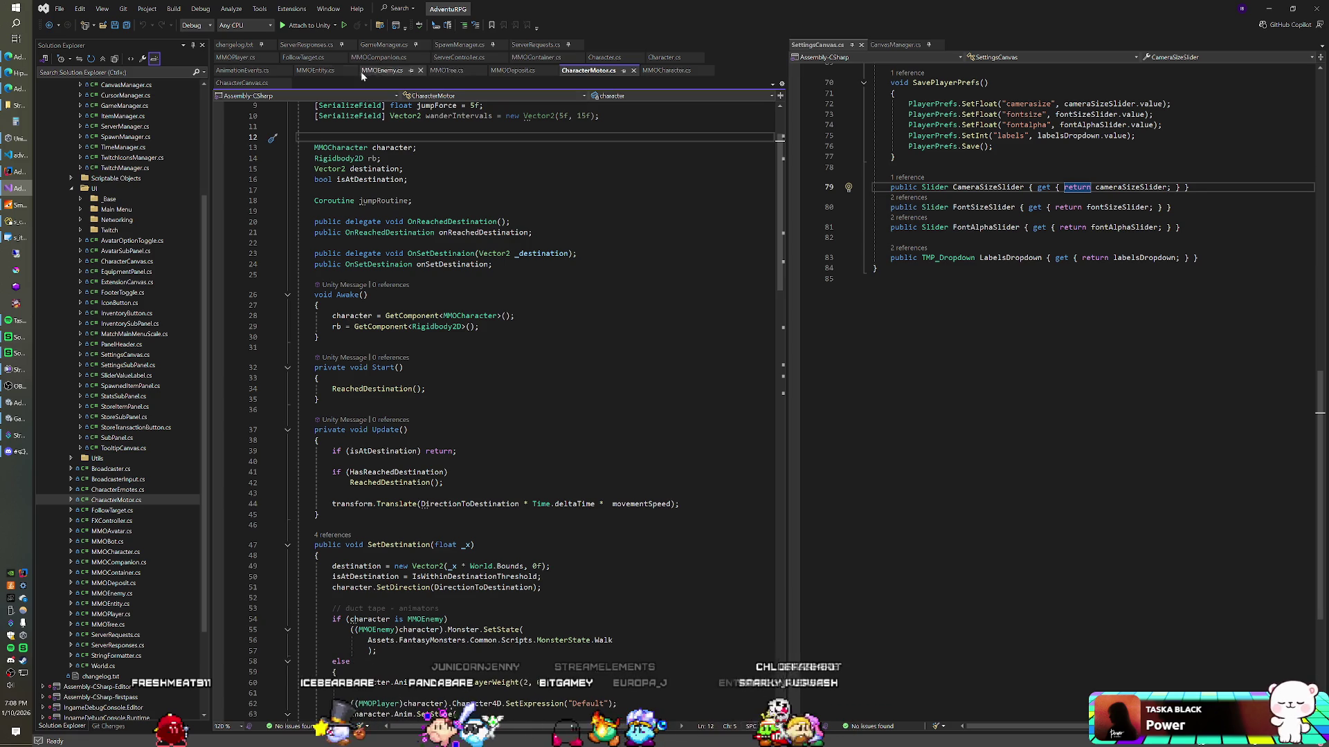
mouse_move(302, 57)
left_mouse_down()
mouse_move(921, 54)
mouse_move(893, 46)
left_mouse_up()
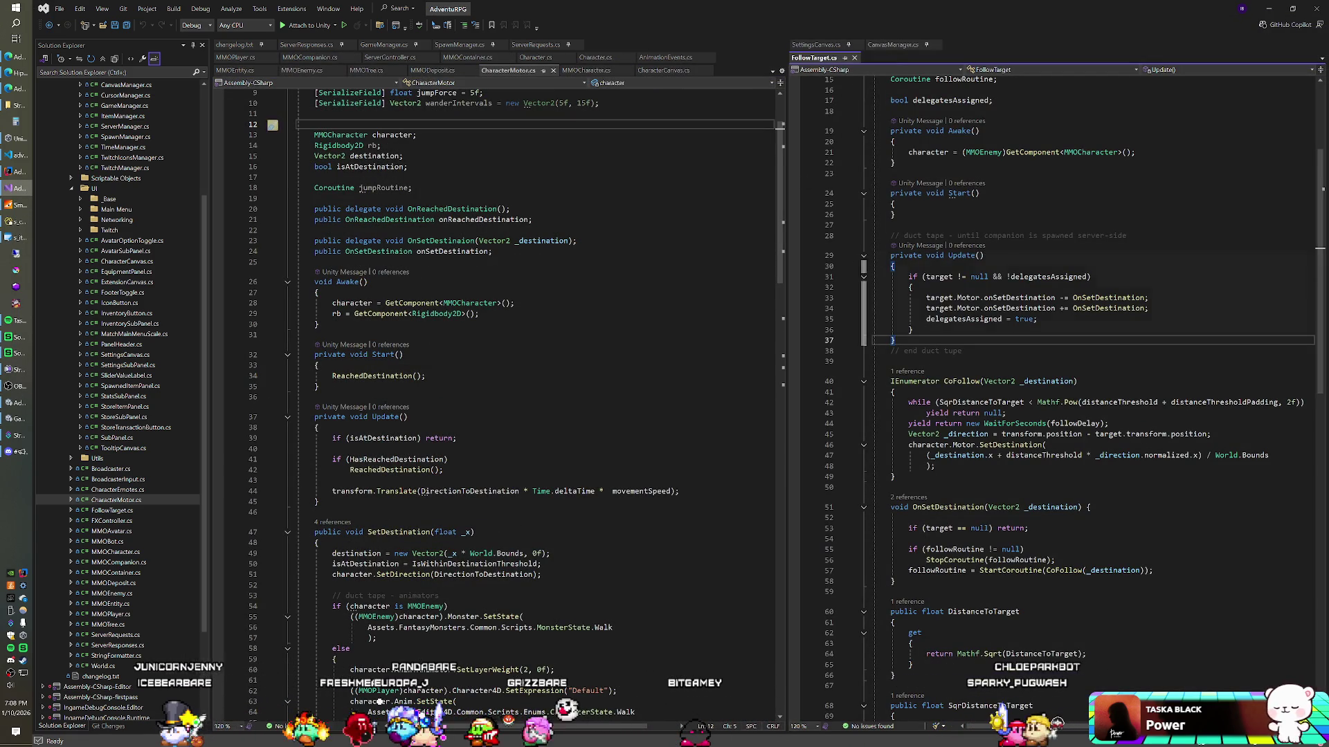
Scroll FollowTarget.cs down past OnSetDestination to the DistanceToTarget and SqrDistanceToTarget properties
scroll(866, 271, "down", 2)
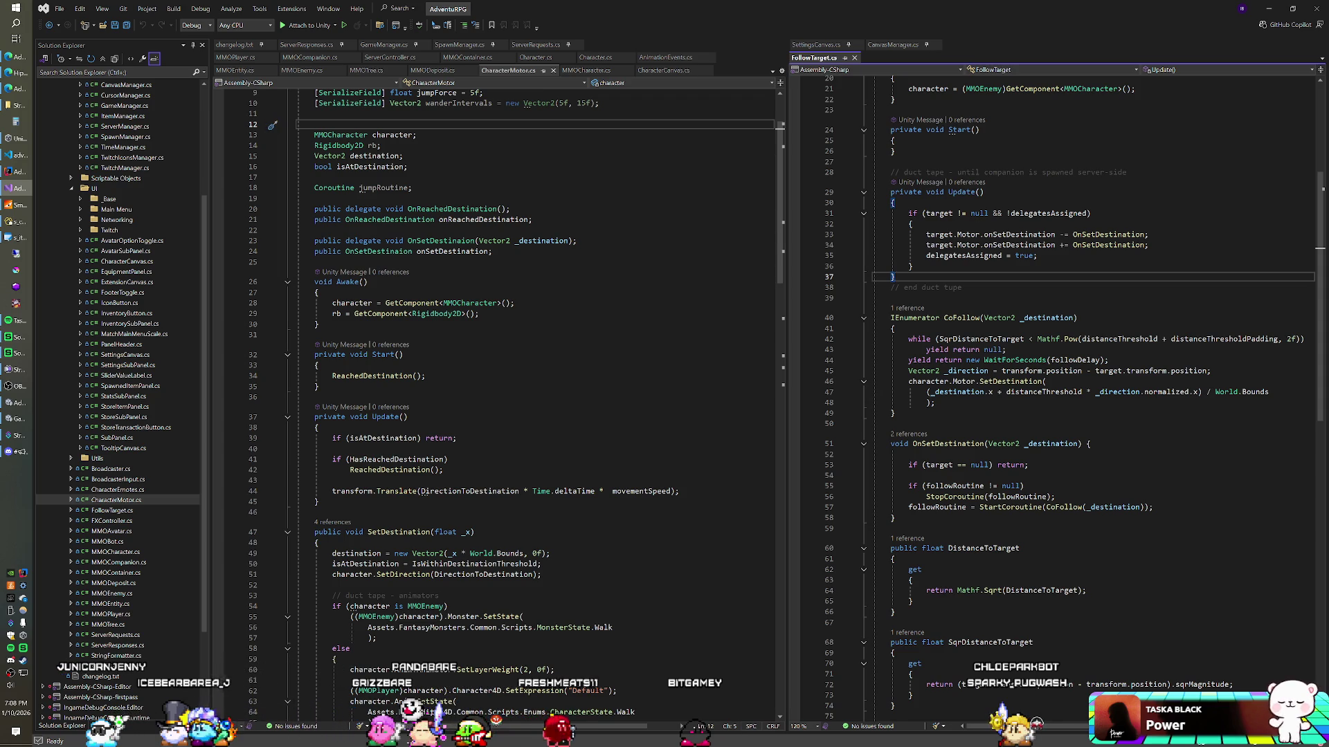
scroll(866, 271, "down", 2)
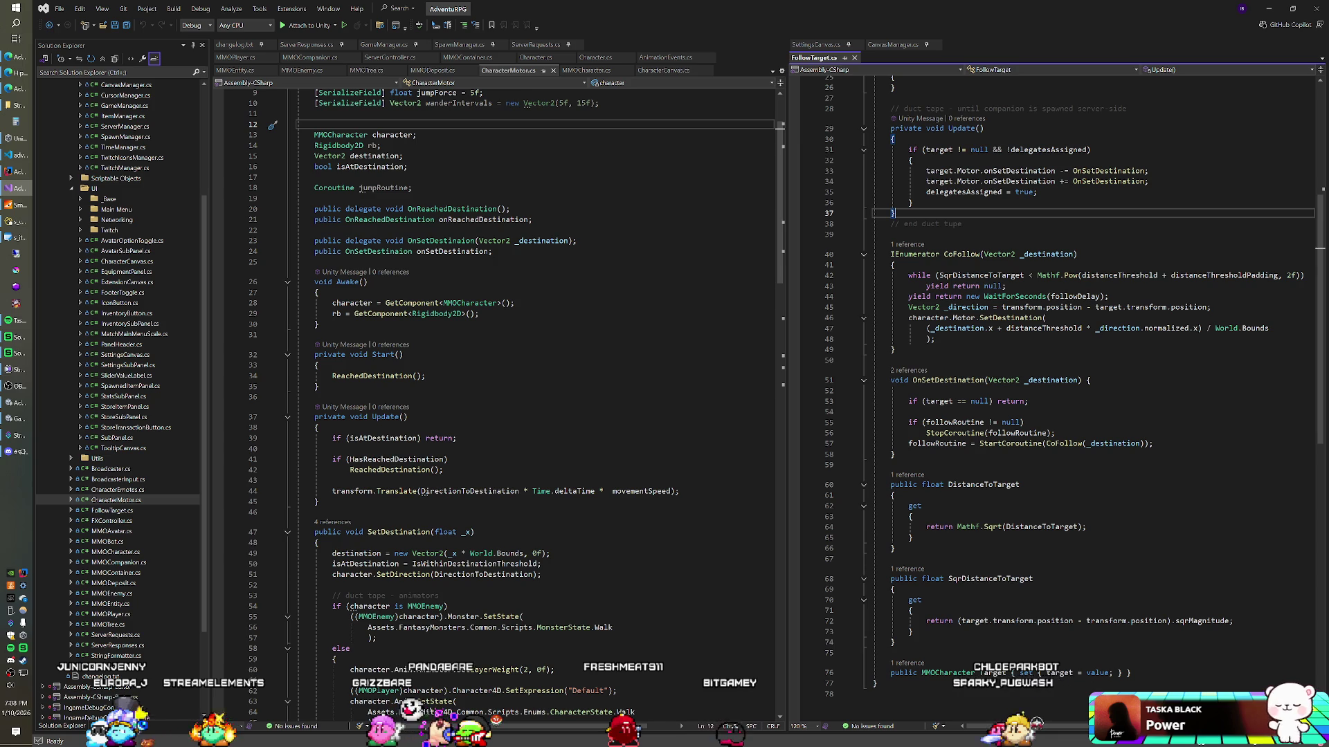
Duplicate the two onSetDestination unsubscribe/subscribe lines in FollowTarget's Update
scroll(1052, 388, "up", 2)
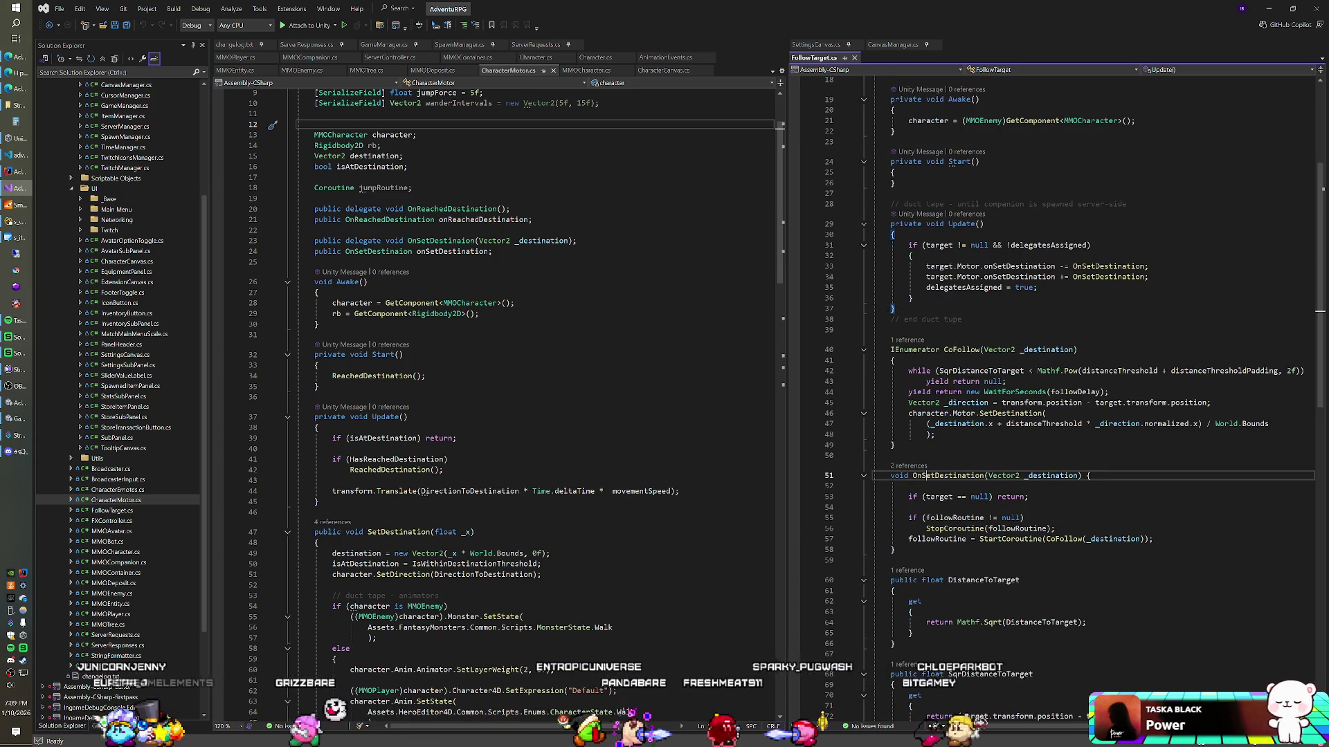
left_click(893, 456)
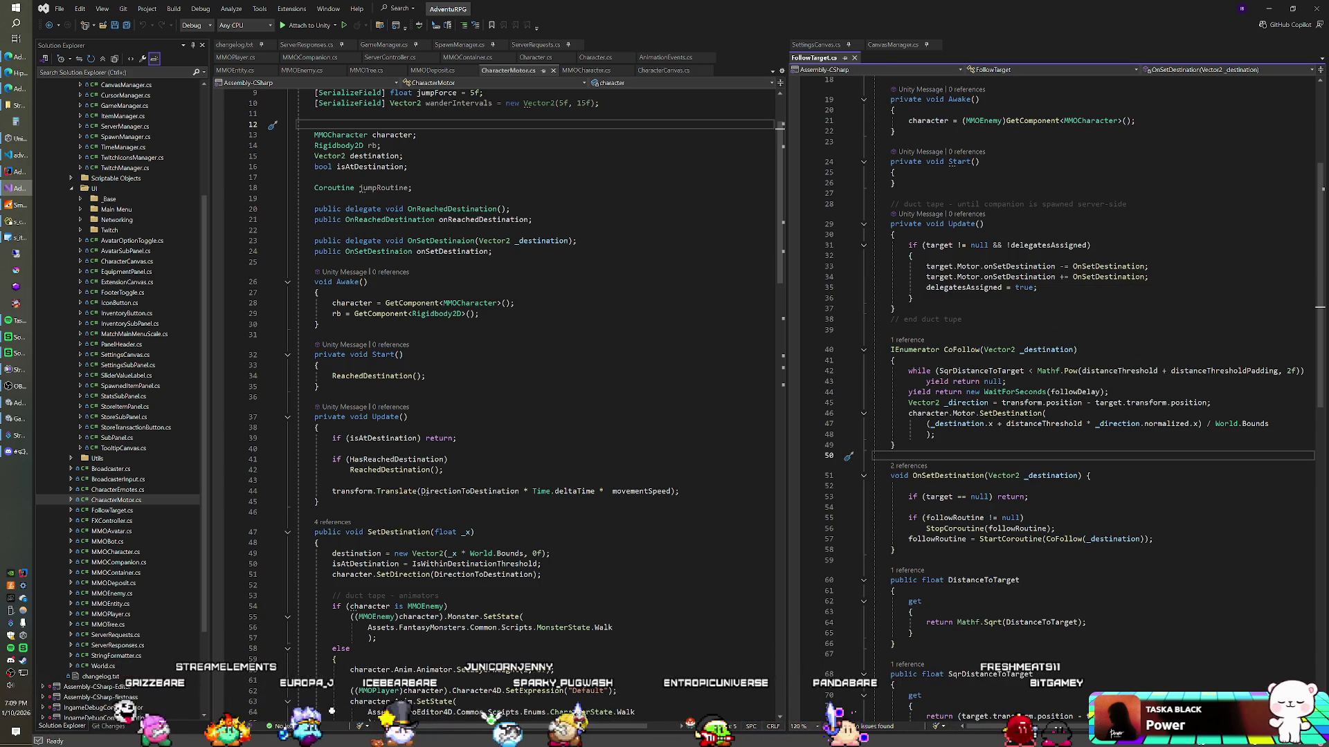
left_click(1148, 277)
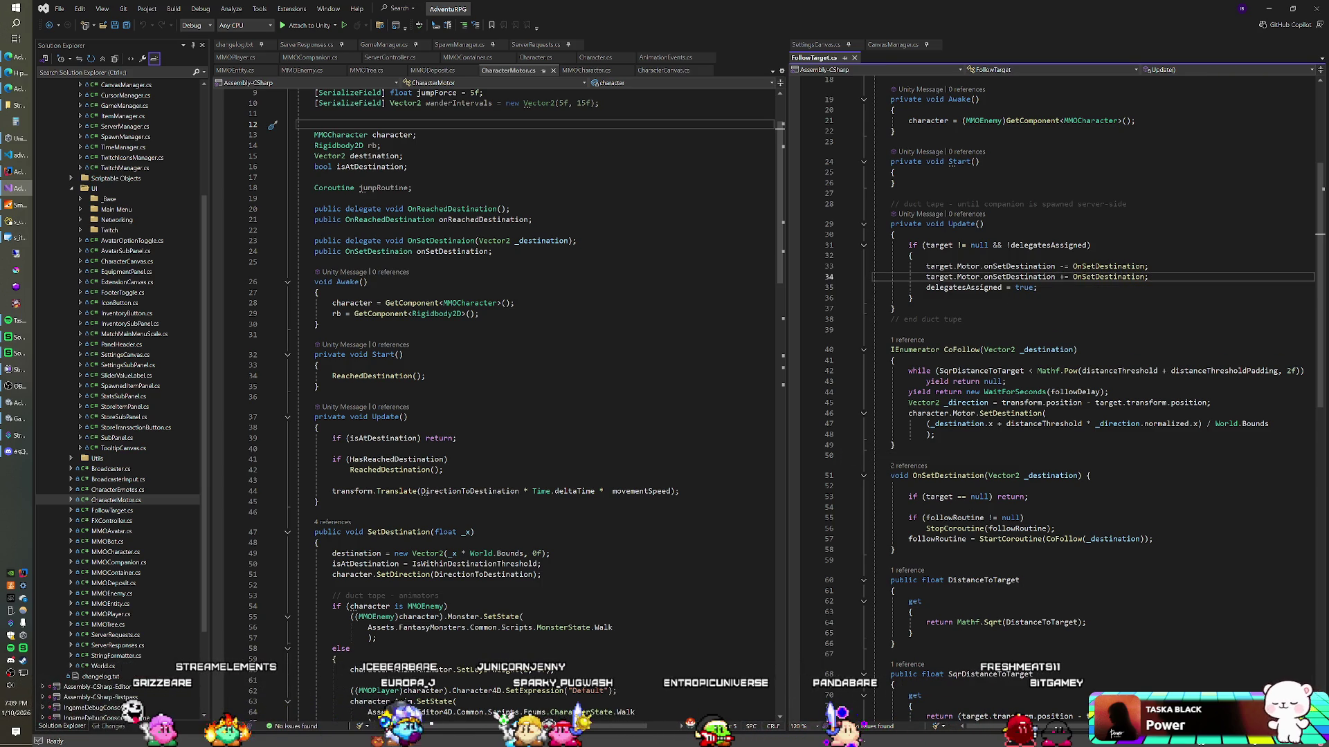
key("shift+Up")
key("shift+Up")
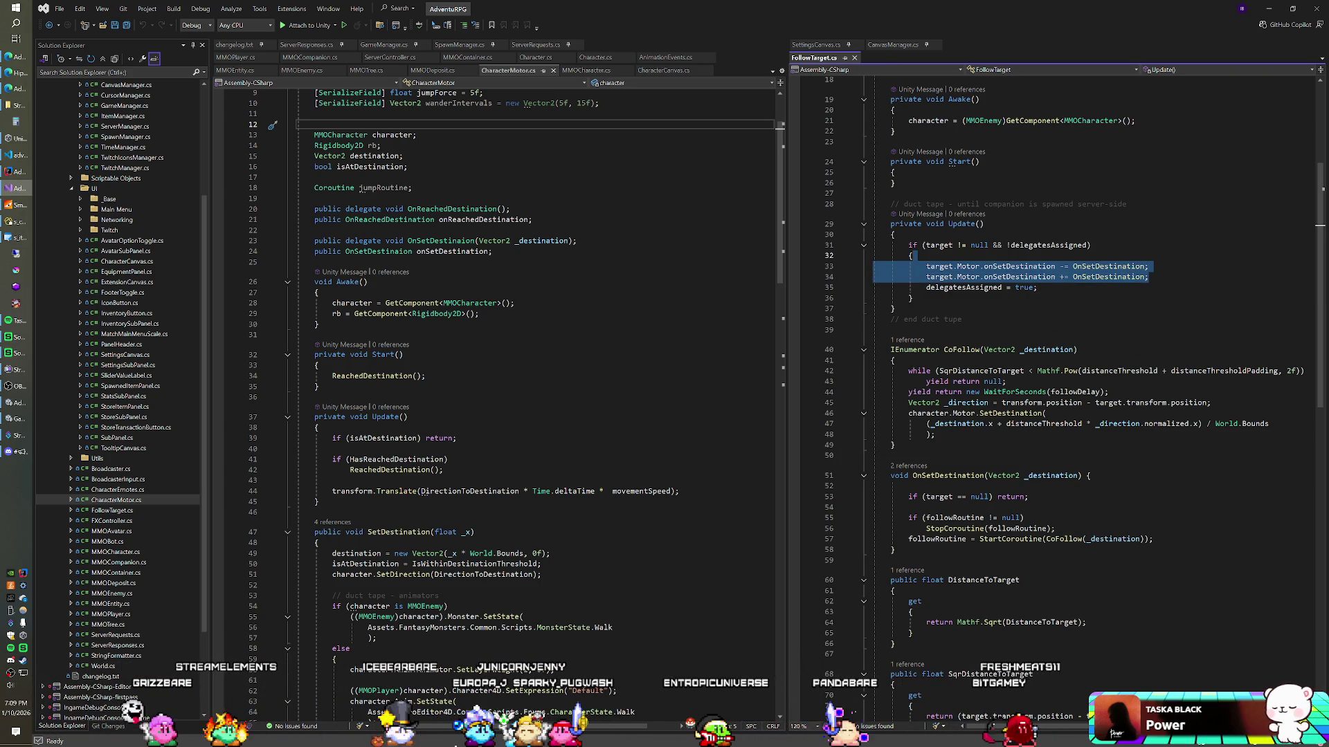
key("ctrl+c")
key("Right")
key("ctrl+v")
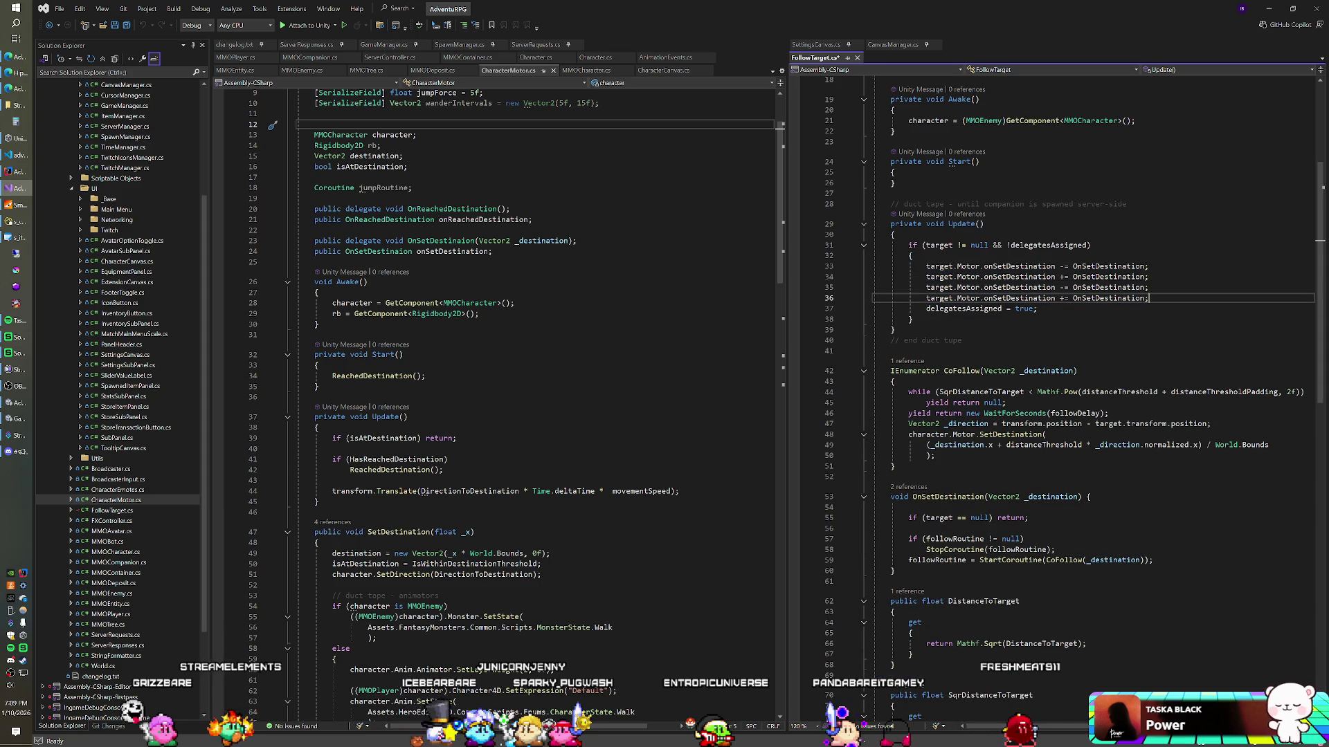
key("Up")
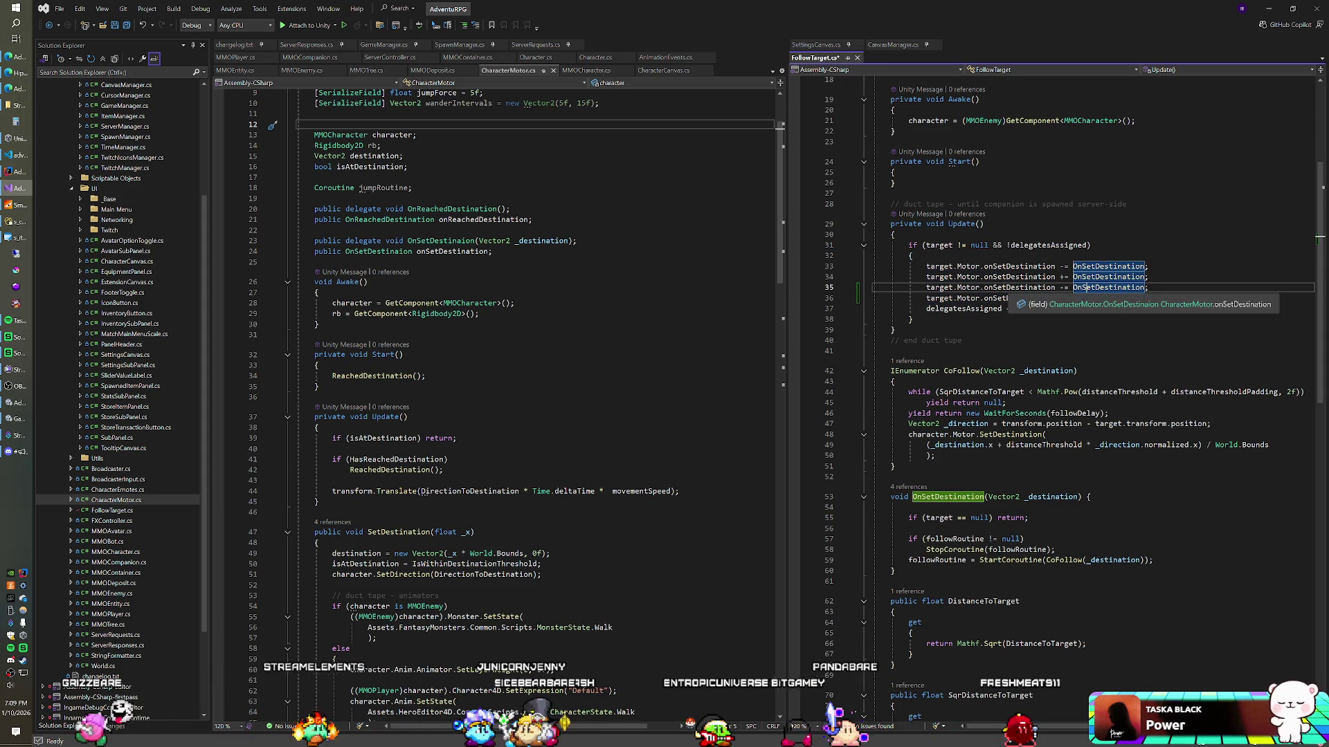
Change the event name on the copied lines 35–36 to onReachedDestination
left_click(999, 287)
key("BackSpace")
key("BackSpace")
key("BackSpace")
type("Reached")
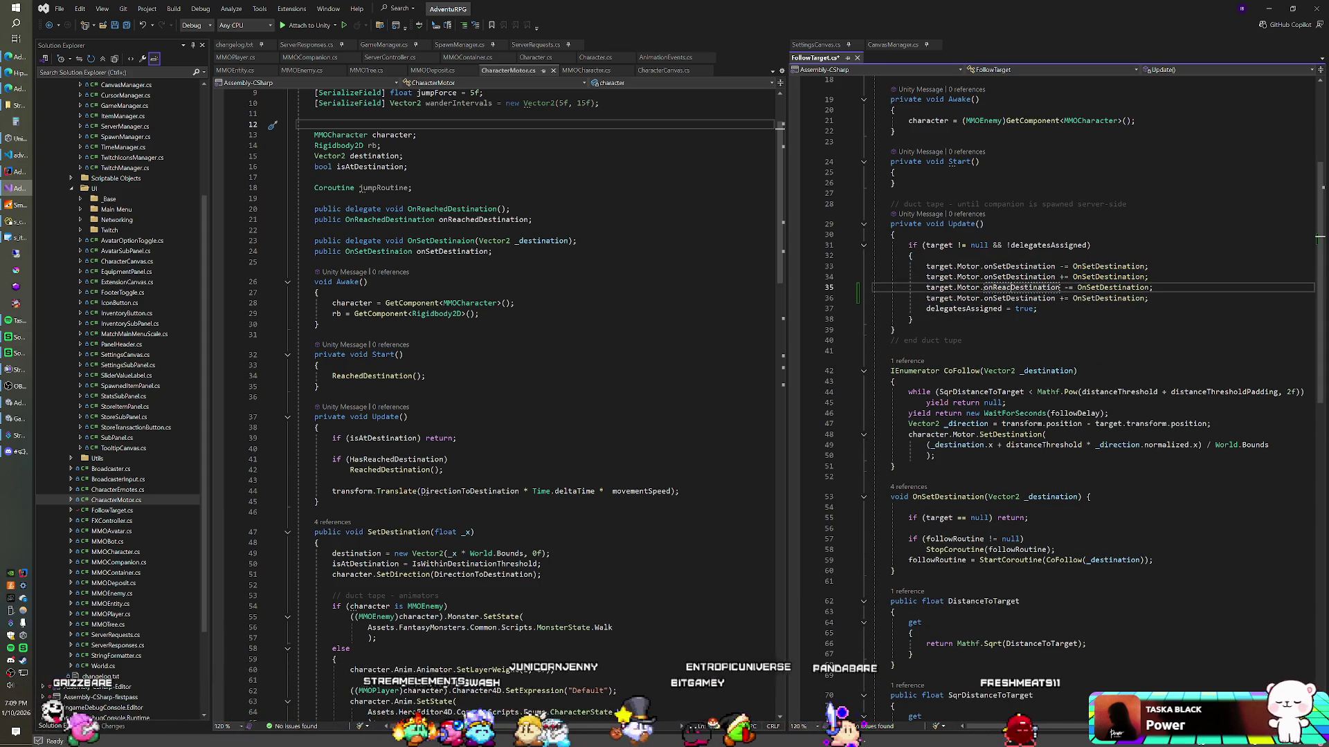
left_click(1008, 299)
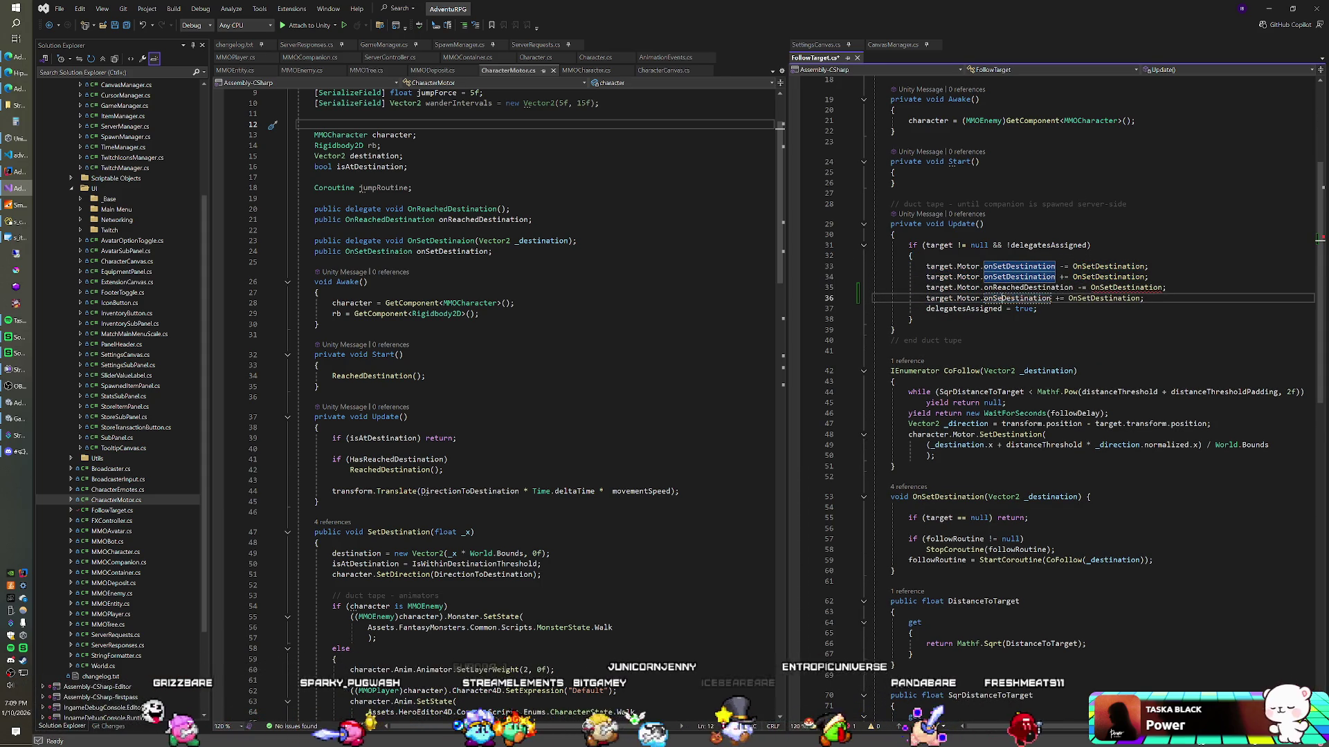
key("BackSpace")
key("BackSpace")
key("BackSpace")
type("Reached")
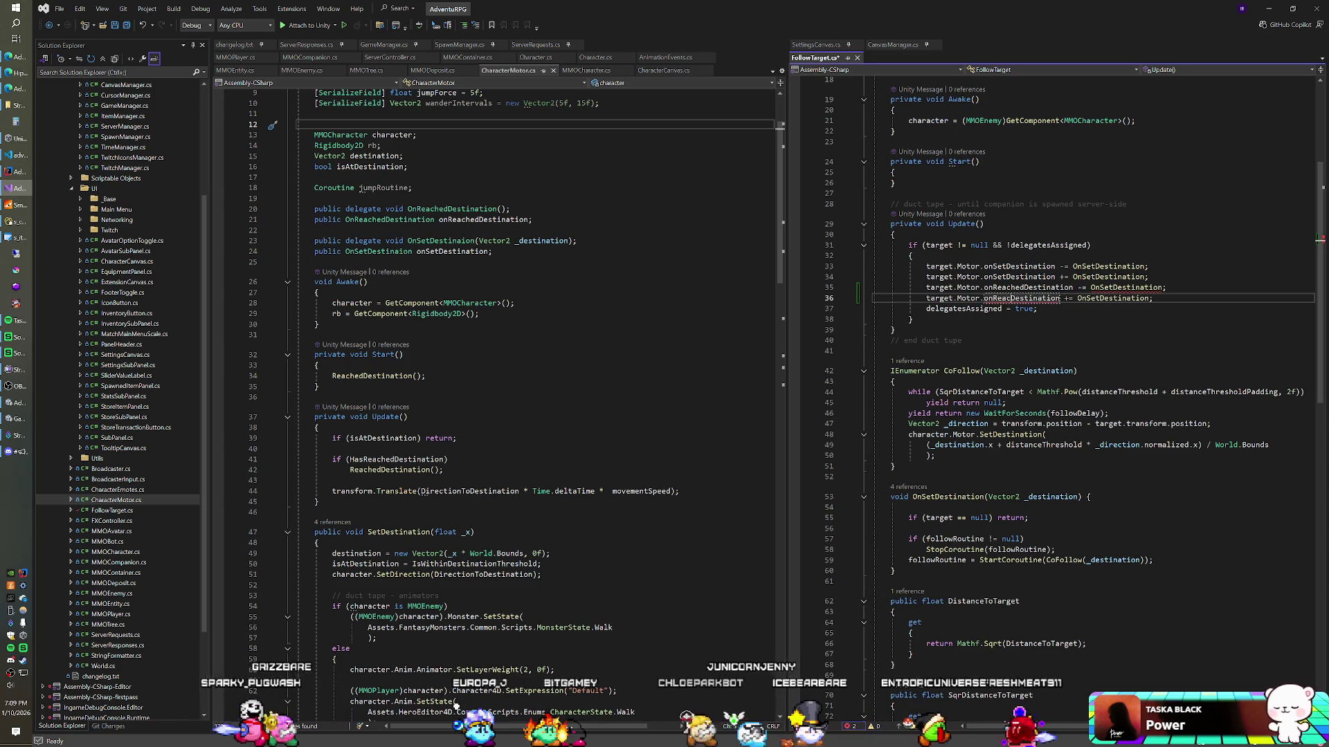
Keep the copied lines' handler as OnSetDestination, correcting an accidental edit on line 35
left_click(1112, 287)
key("BackSpace")
key("BackSpace")
key("BackSpace")
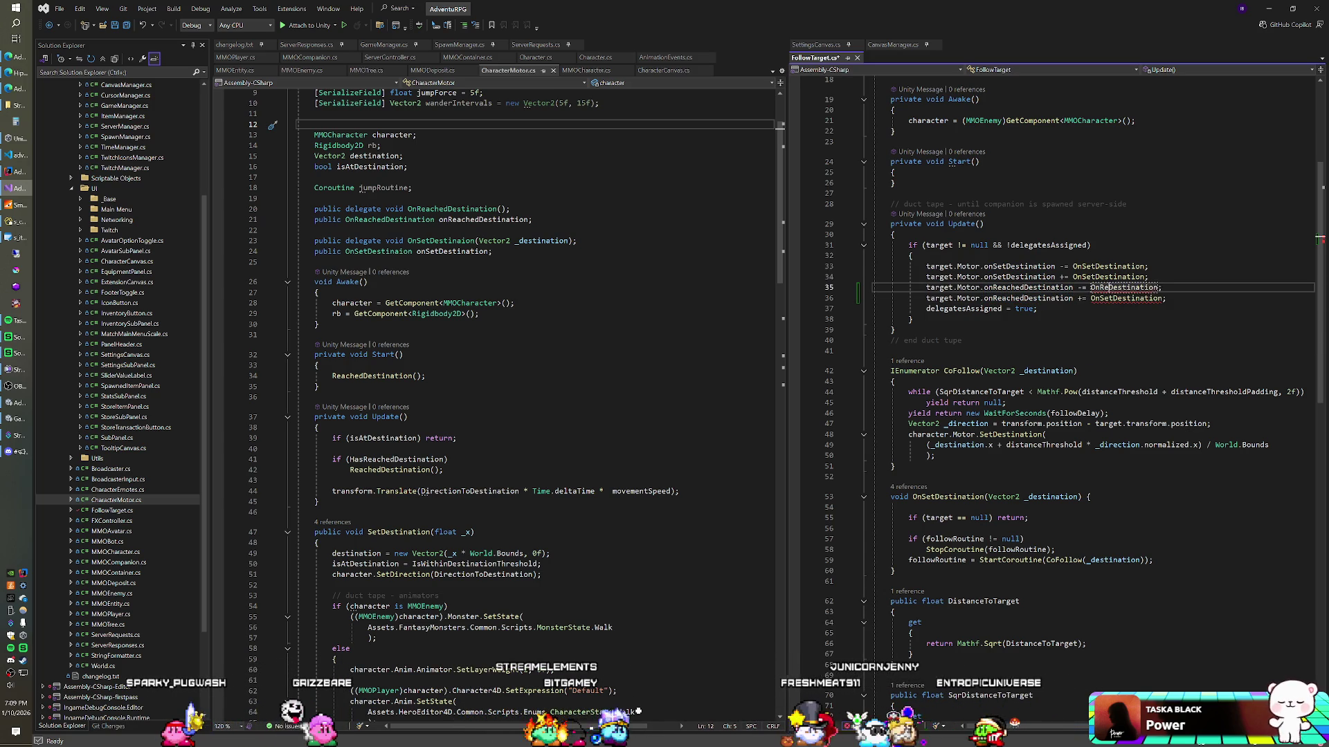
left_click(1127, 298)
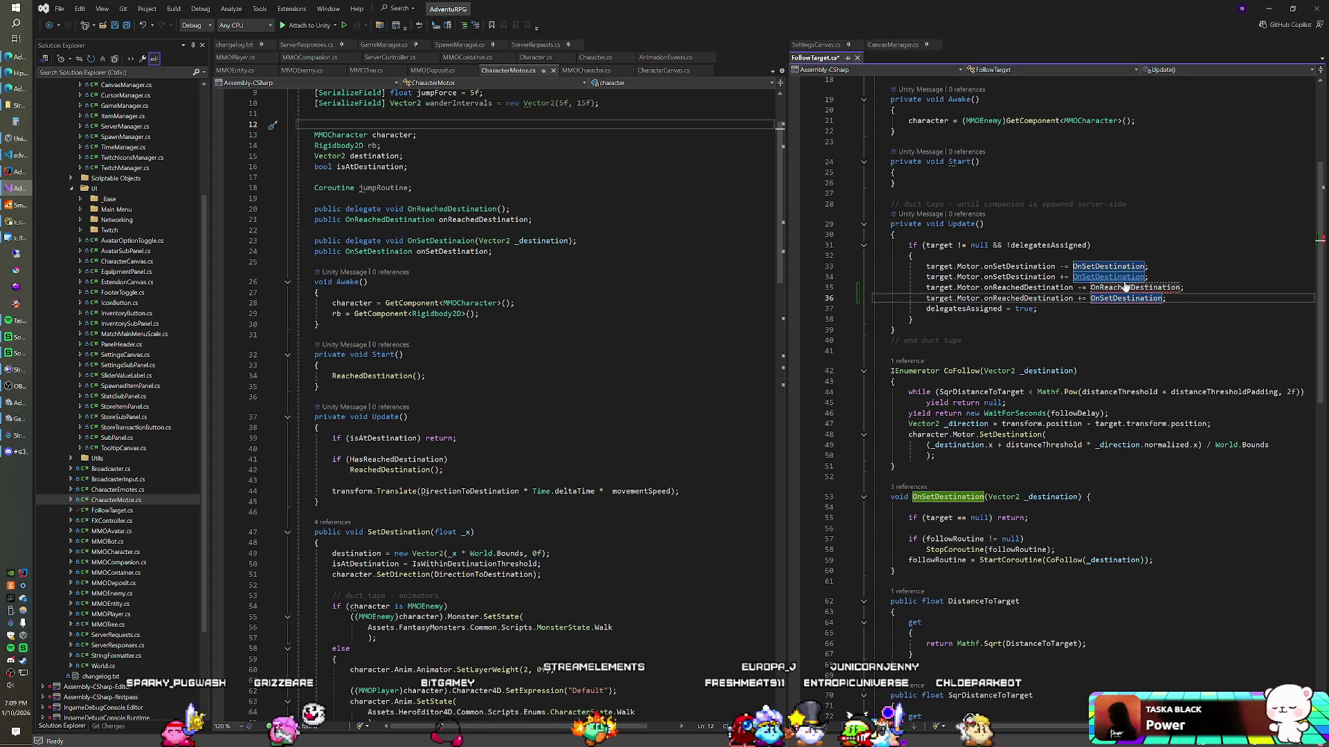
left_click(1130, 288)
key("BackSpace")
key("BackSpace")
key("BackSpace")
type("Set")
key("End")
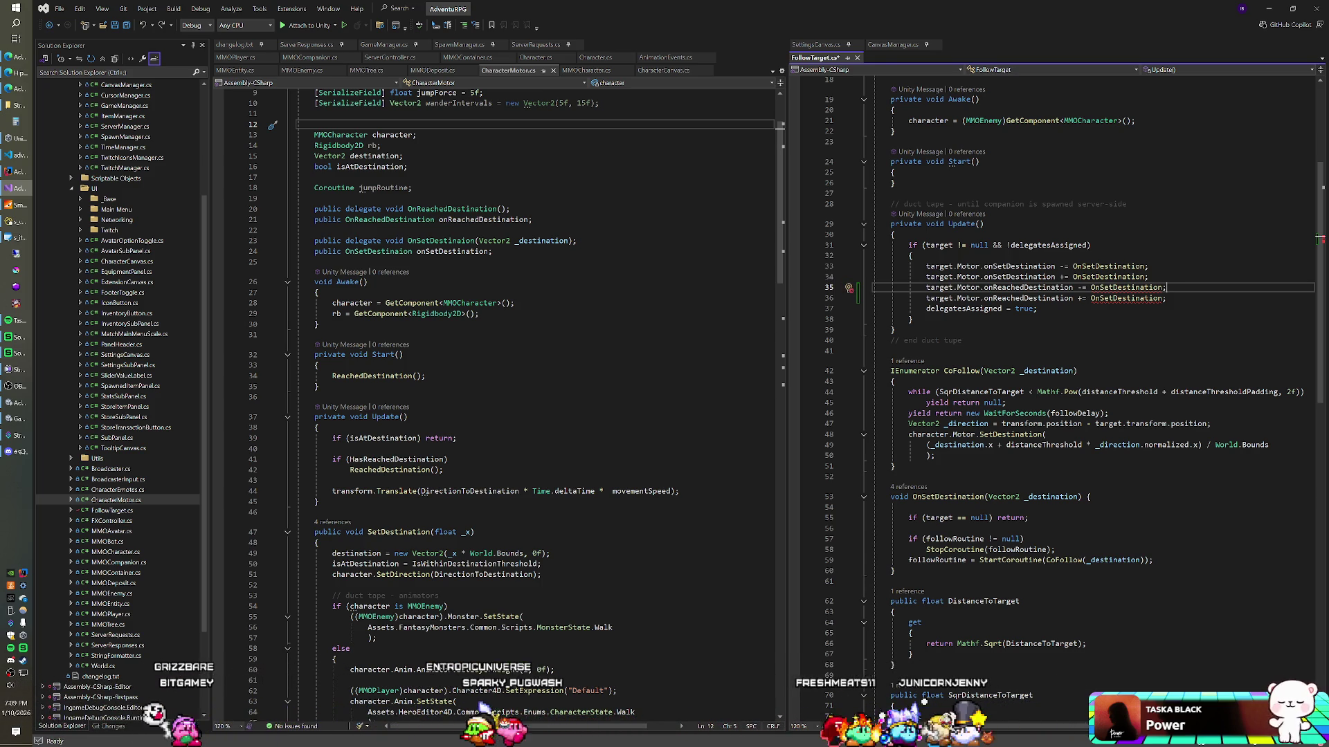
Add an empty void OnSetDestination() method right after CoFollow
left_click(896, 466)
key("Return")
key("Return")
type("void OnSetDestinatio")
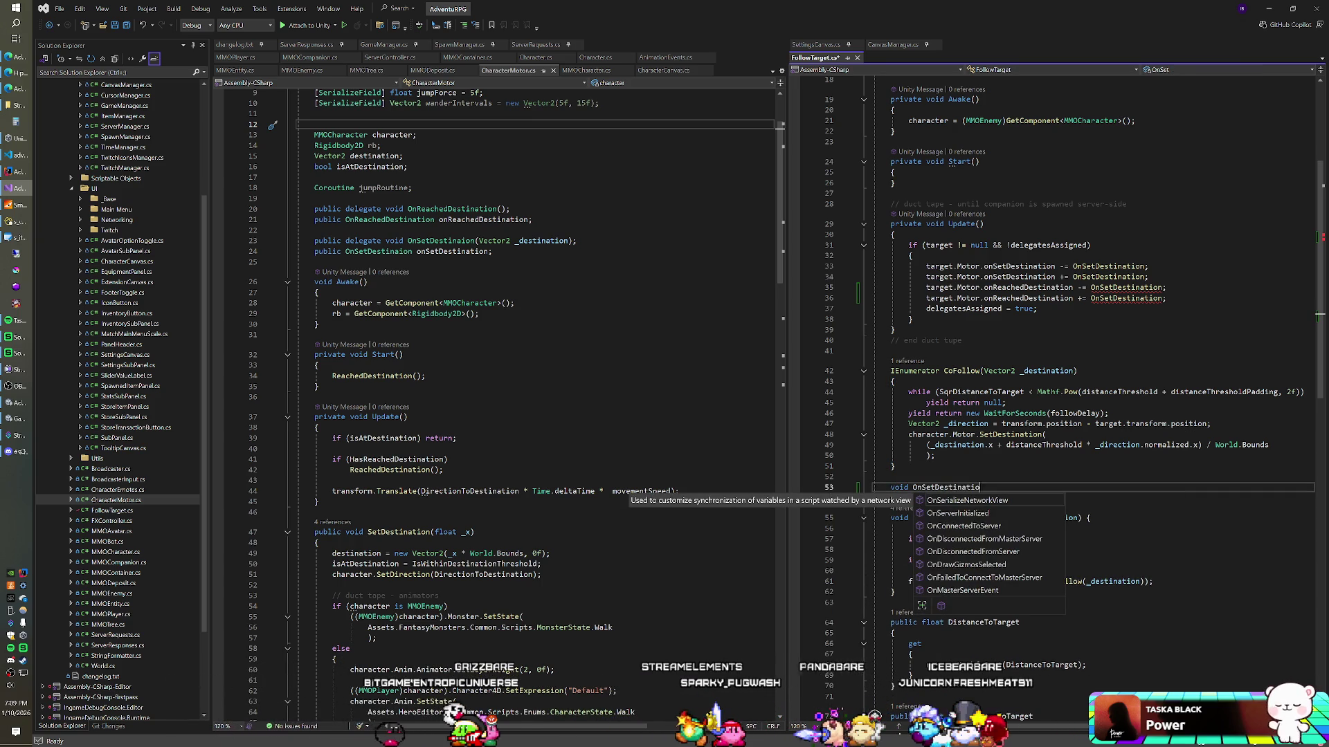
type("n(")
key("Return")
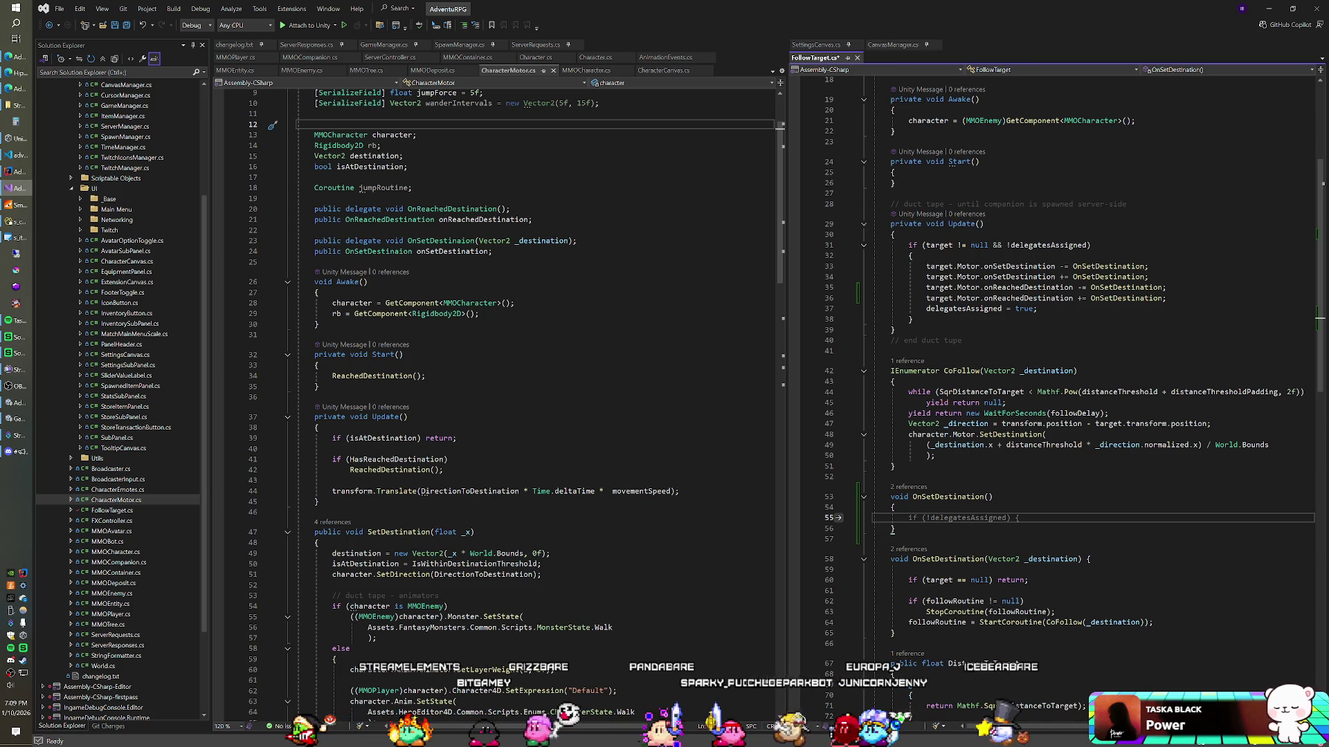
Scroll to OnSetDestination(Vector2) and select its StartCoroutine body lines
scroll(1052, 401, "down", 4)
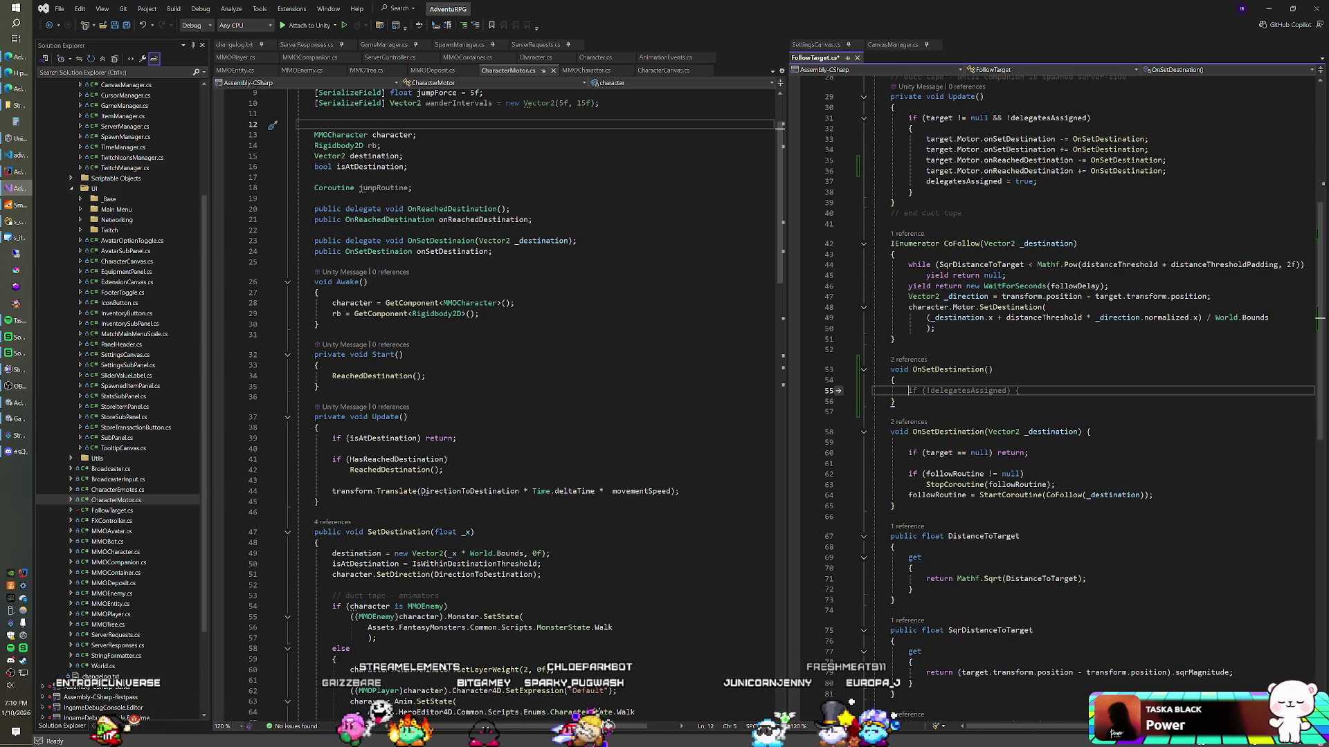
mouse_move(1038, 496)
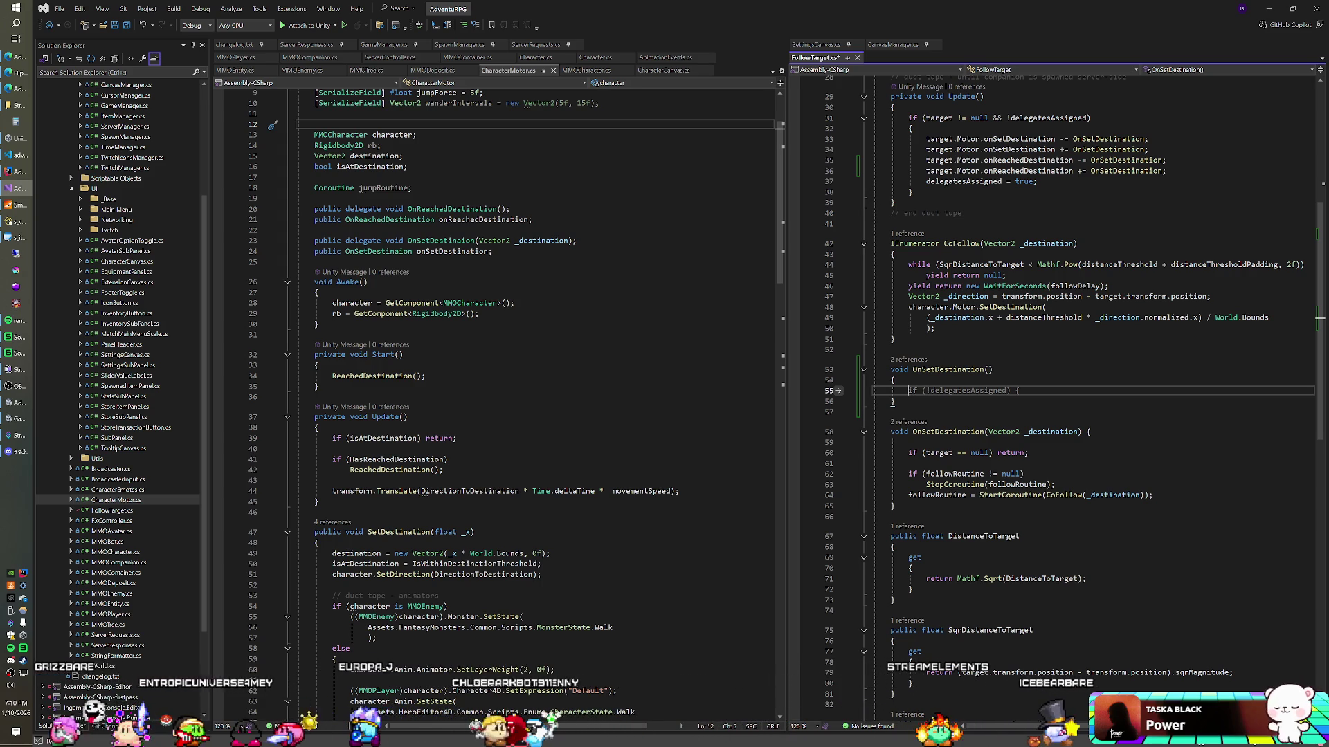
scroll(1052, 387, "down", 2)
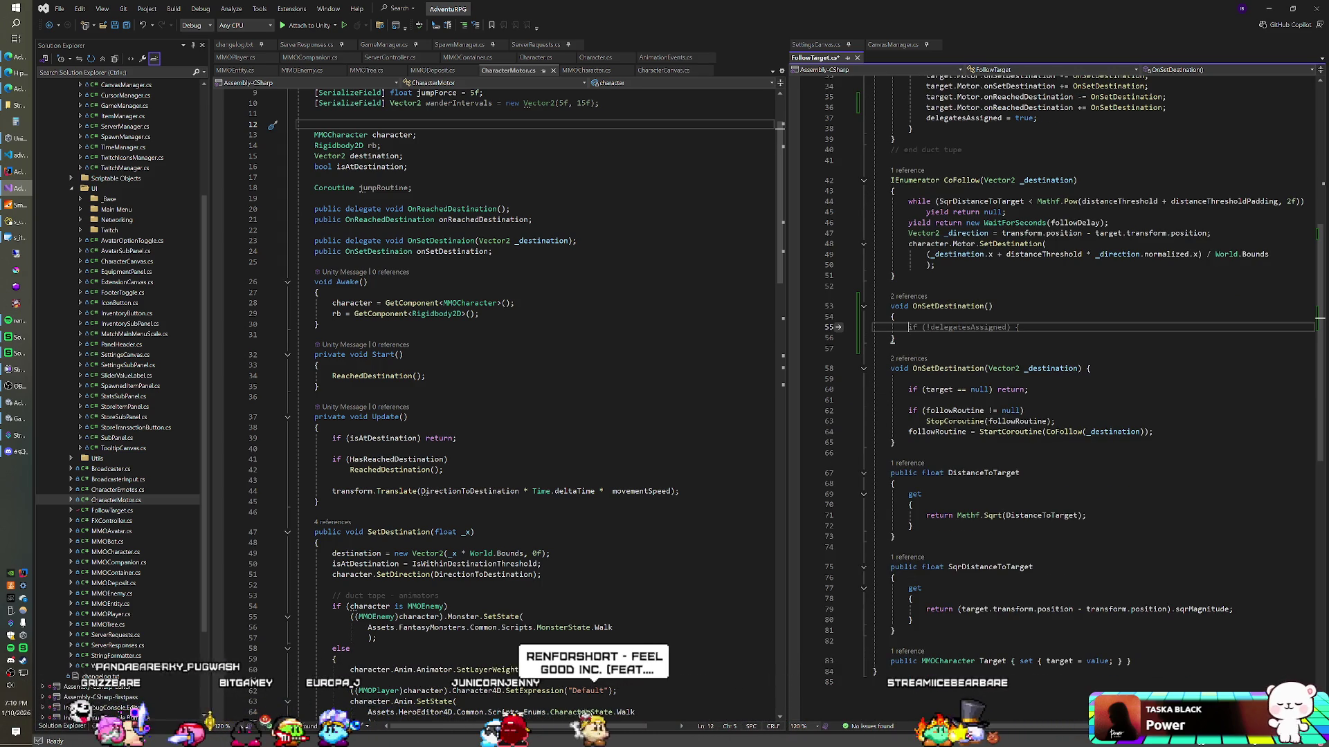
scroll(1052, 388, "up", 4)
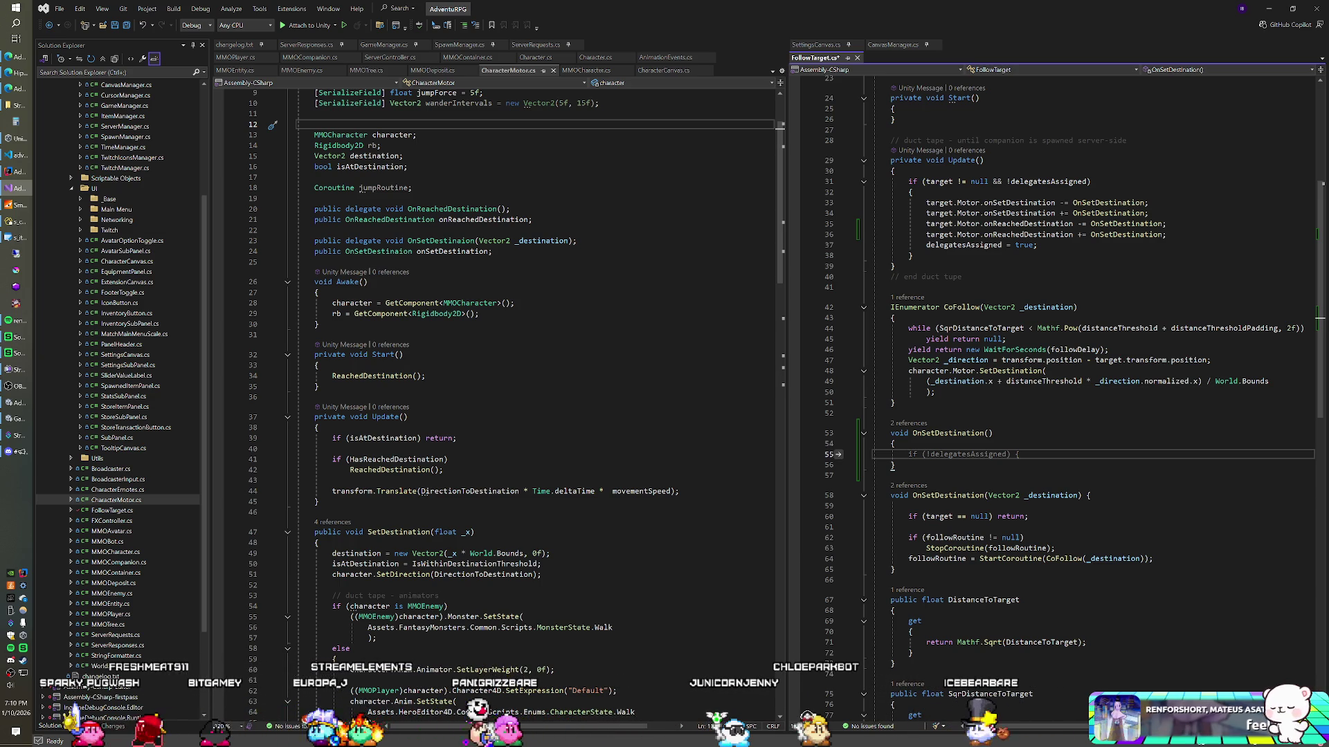
left_click(1154, 558)
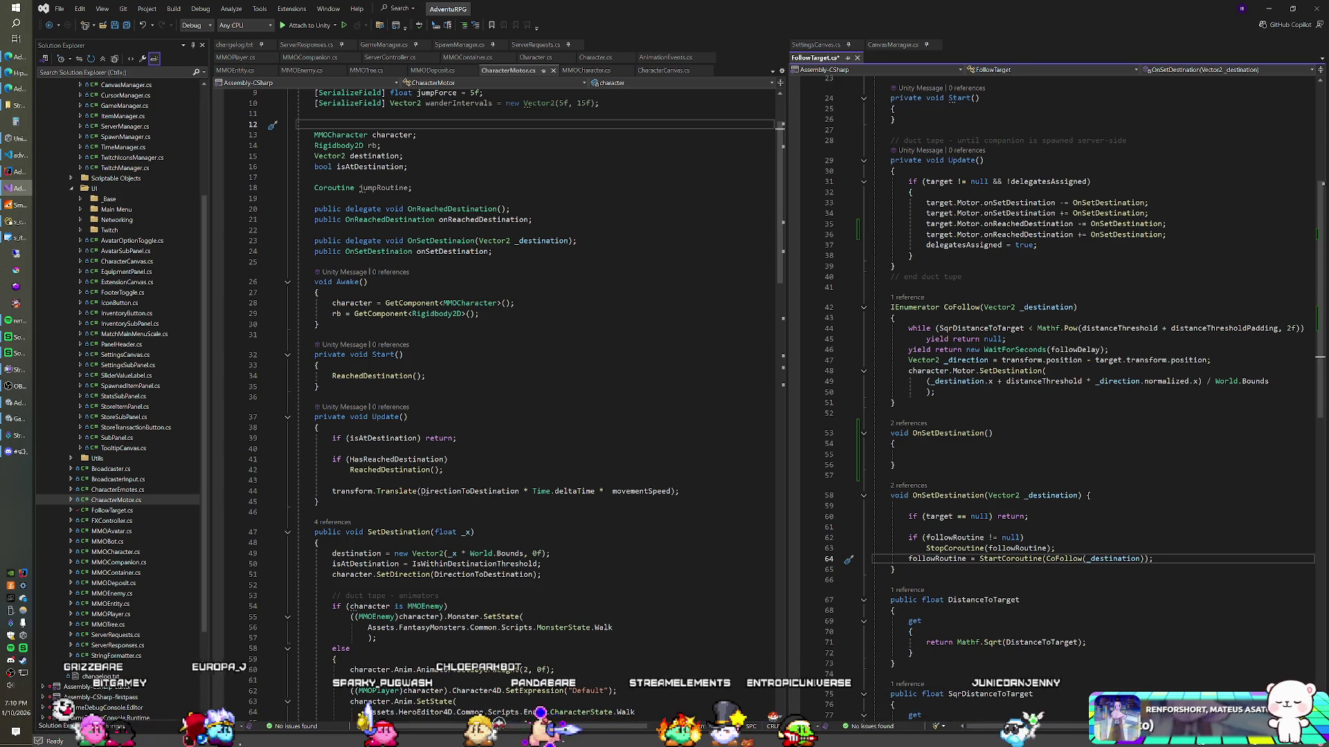
key("shift+Up")
key("shift+Up")
key("shift+Up")
key("shift+Up")
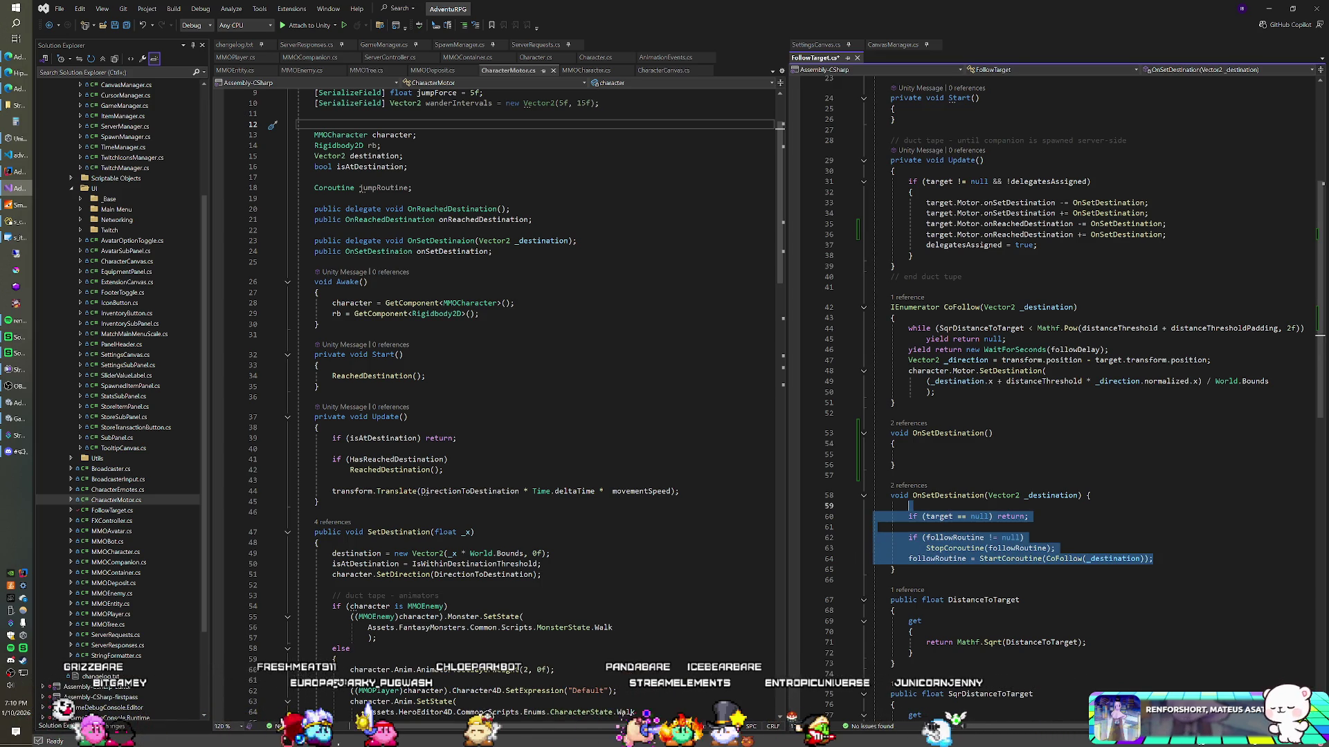
Copy the Vector2 overload's body into the new OnSetDestination() and remove the leftover blank line
key("ctrl+c")
key("Up")
key("Up")
key("Up")
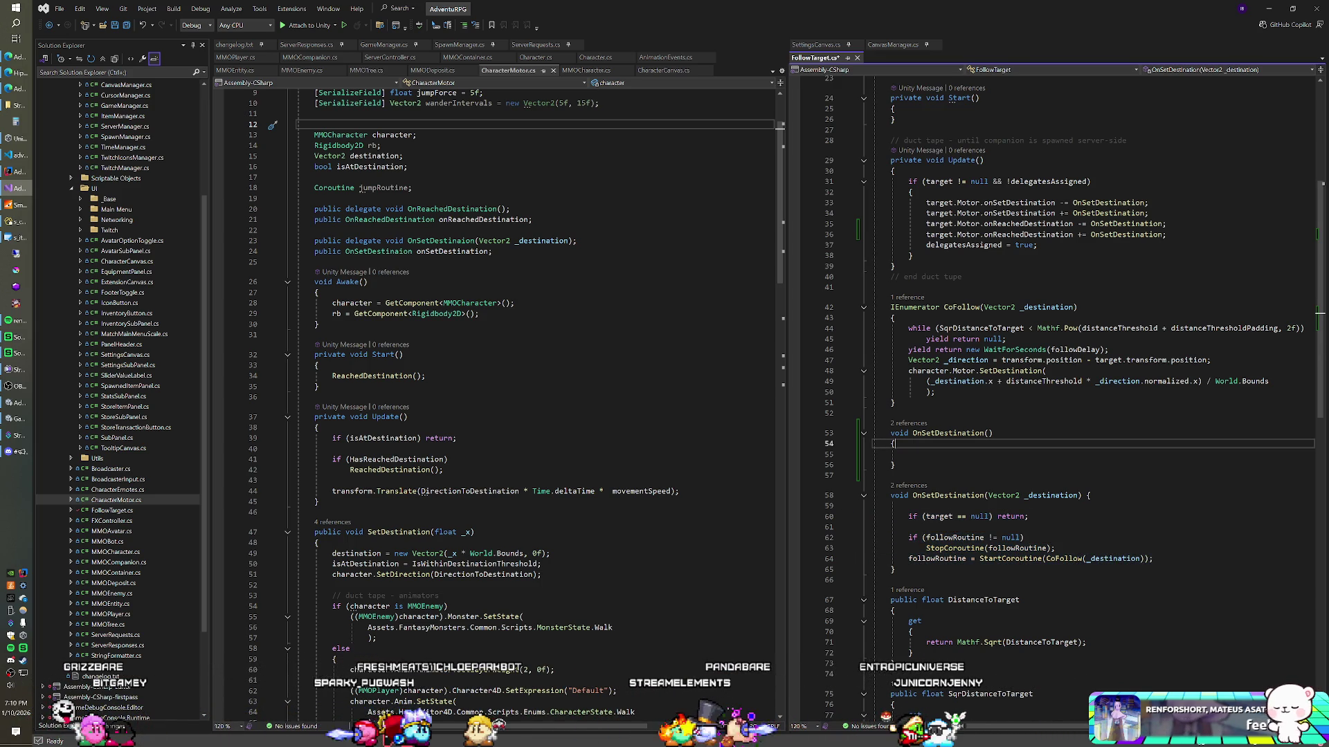
key("ctrl+v")
key("Up")
key("Up")
key("Up")
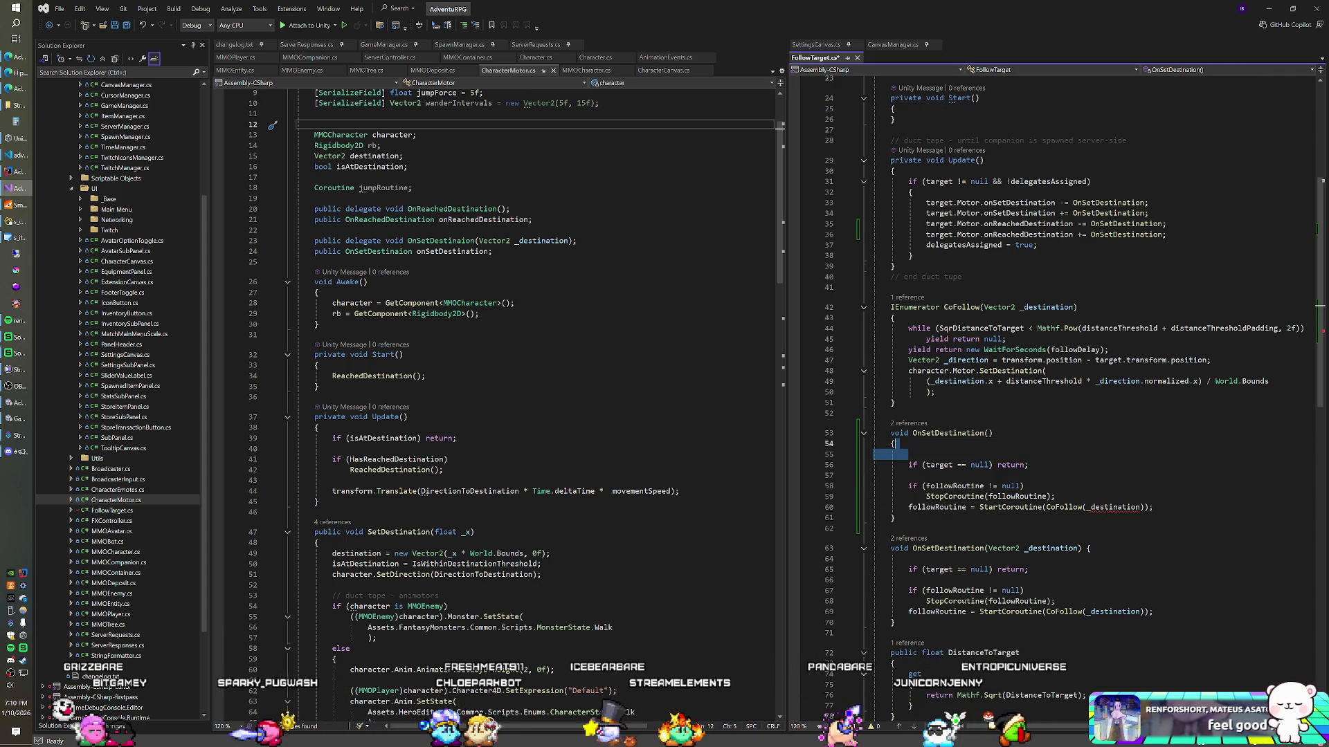
key("BackSpace")
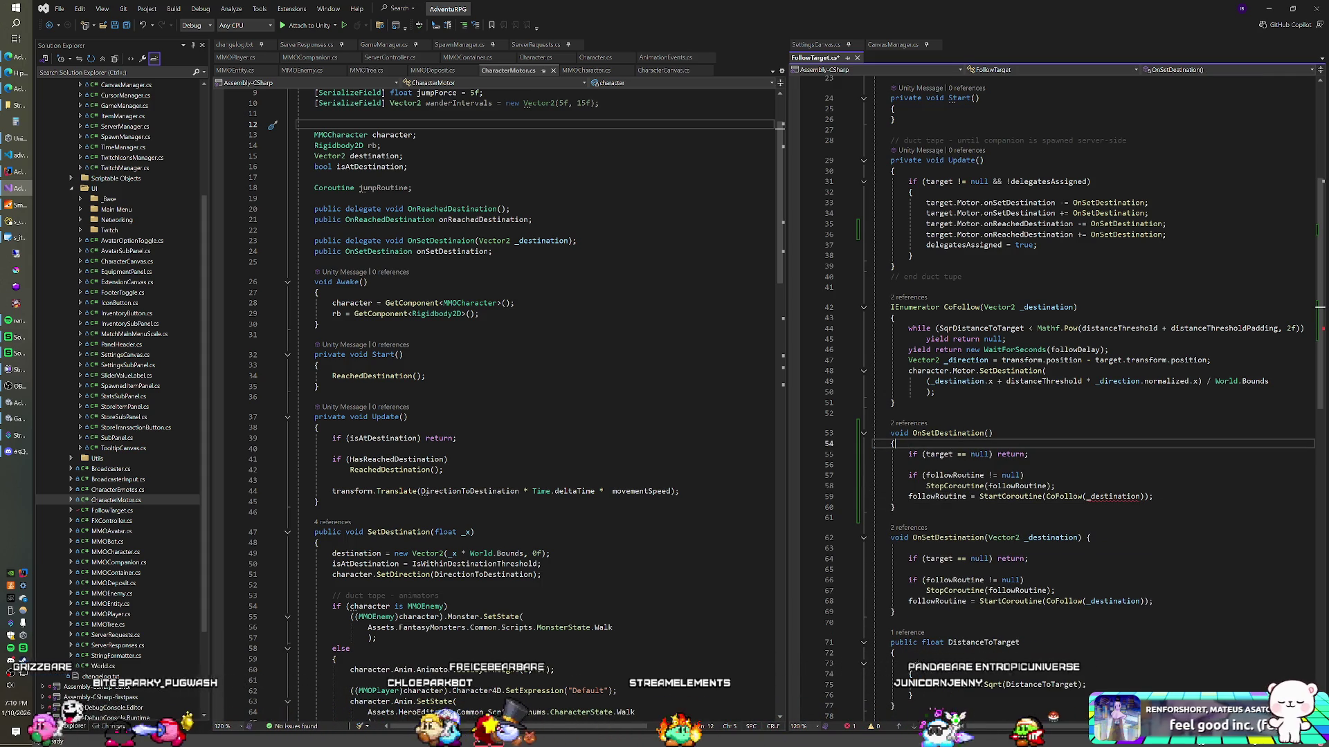
Replace the pasted body with a call typed as OnSetDestination(target.Motor.Des
mouse_move(908, 454)
left_mouse_down()
mouse_move(1031, 457)
mouse_move(1138, 497)
left_mouse_up()
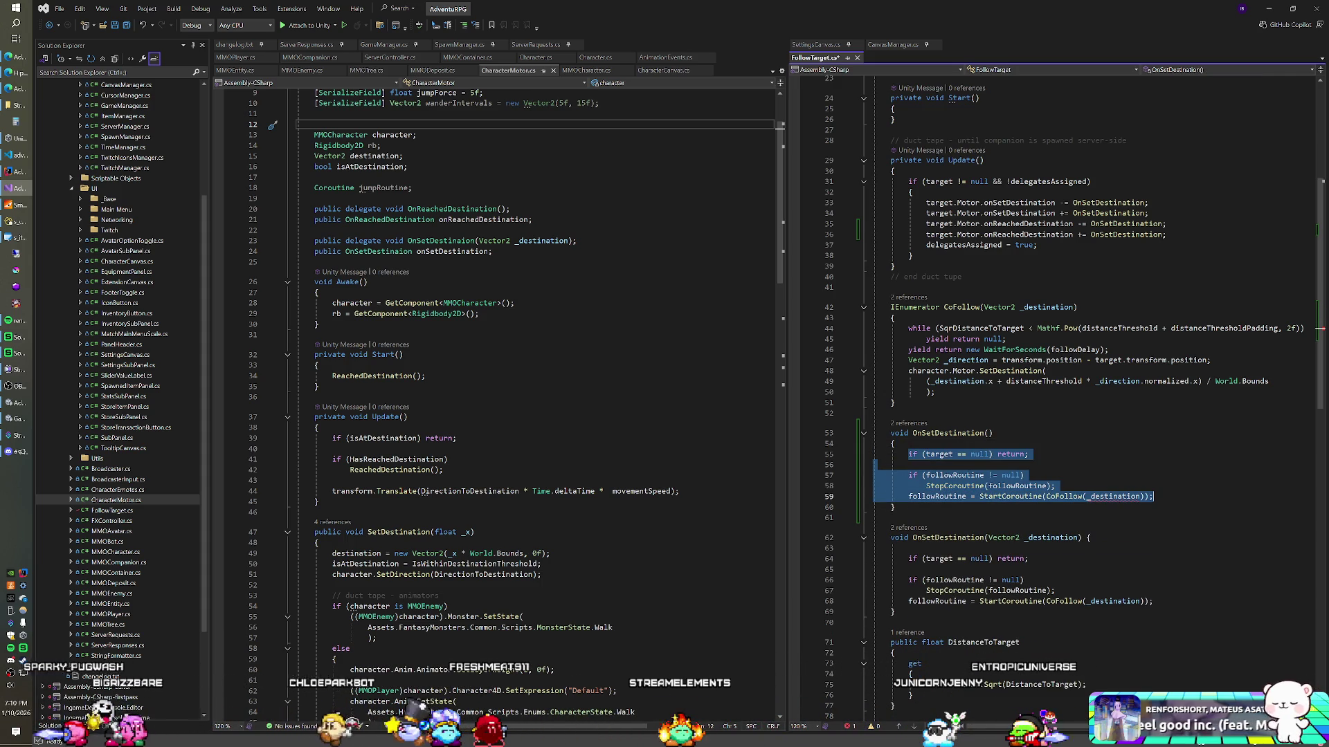
type("OnSetDestination(")
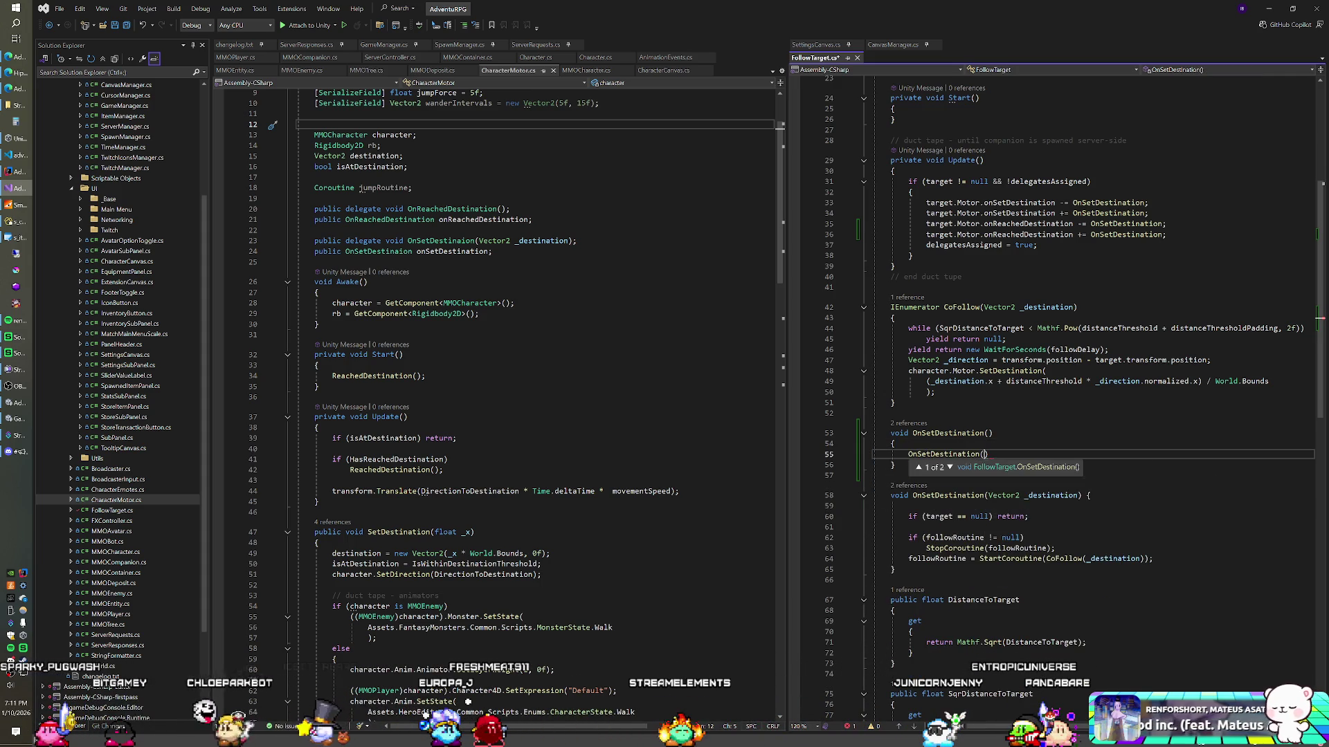
type("target")
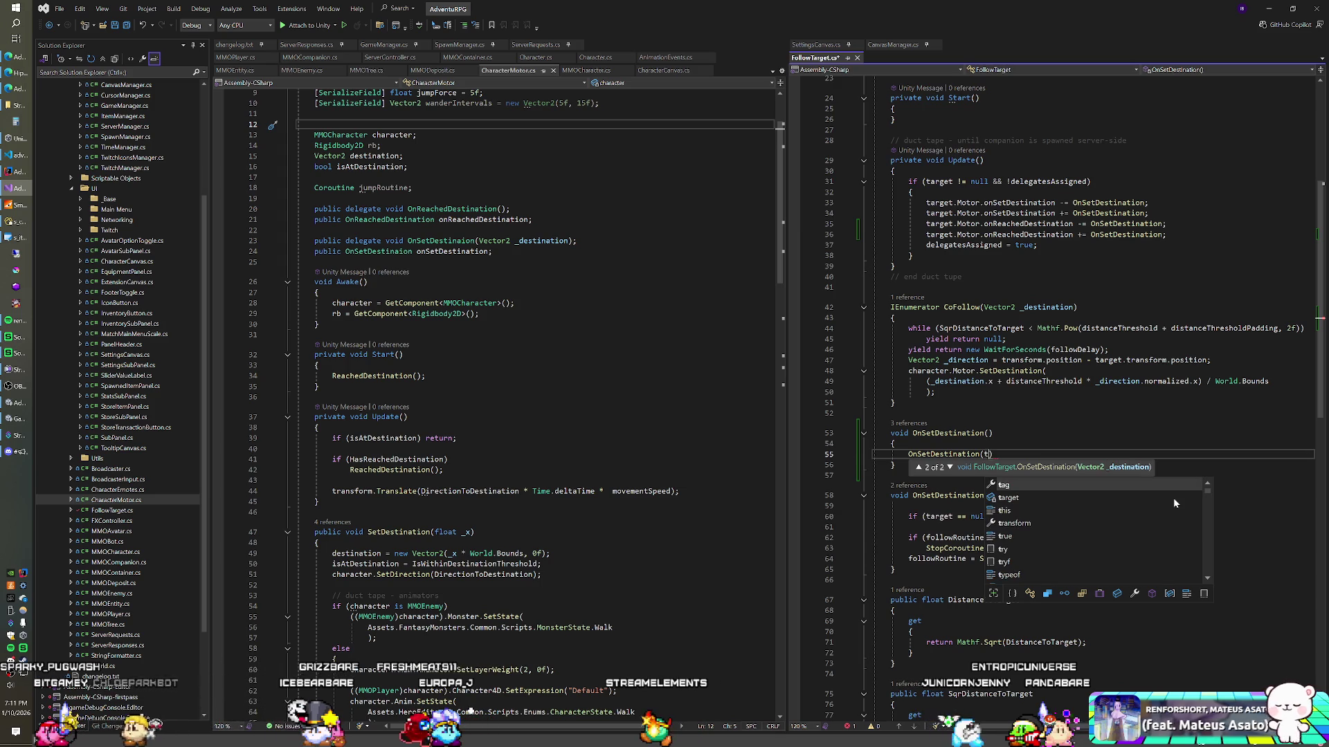
type(".G")
key("BackSpace")
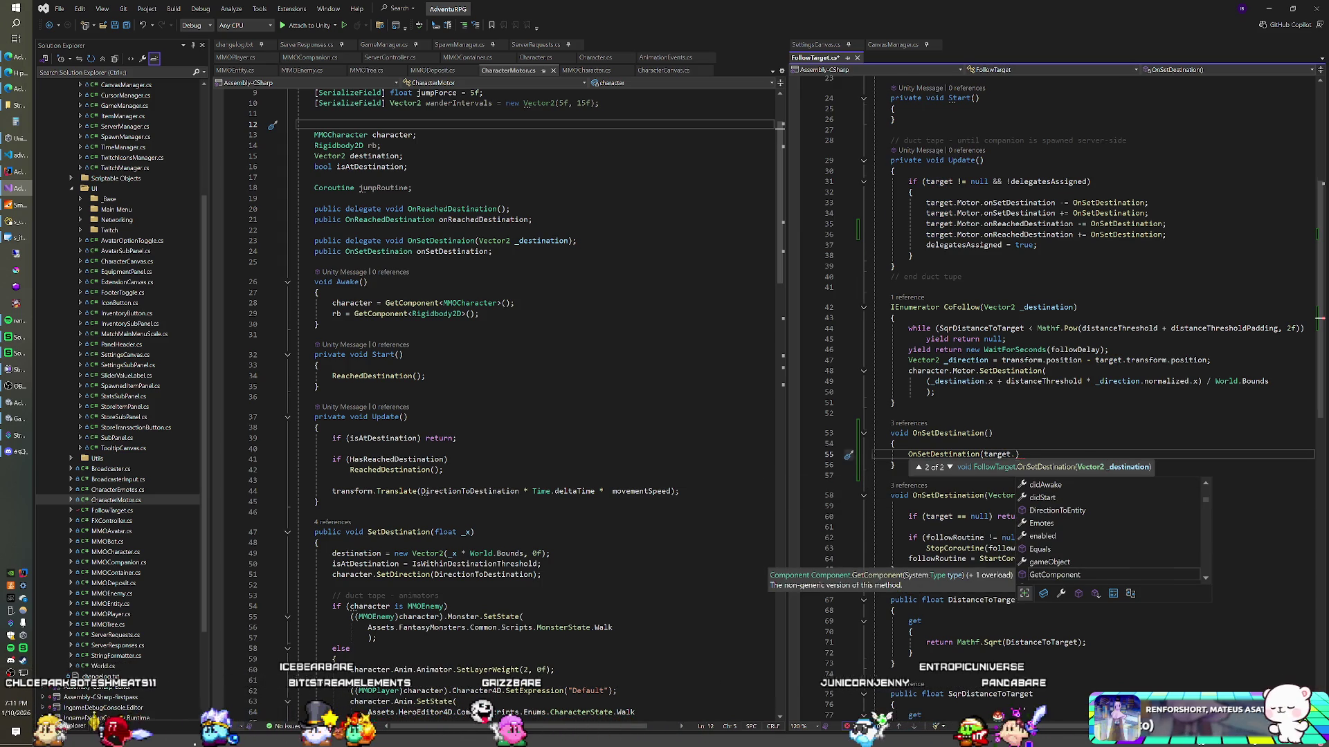
scroll(1107, 346, "up", 7)
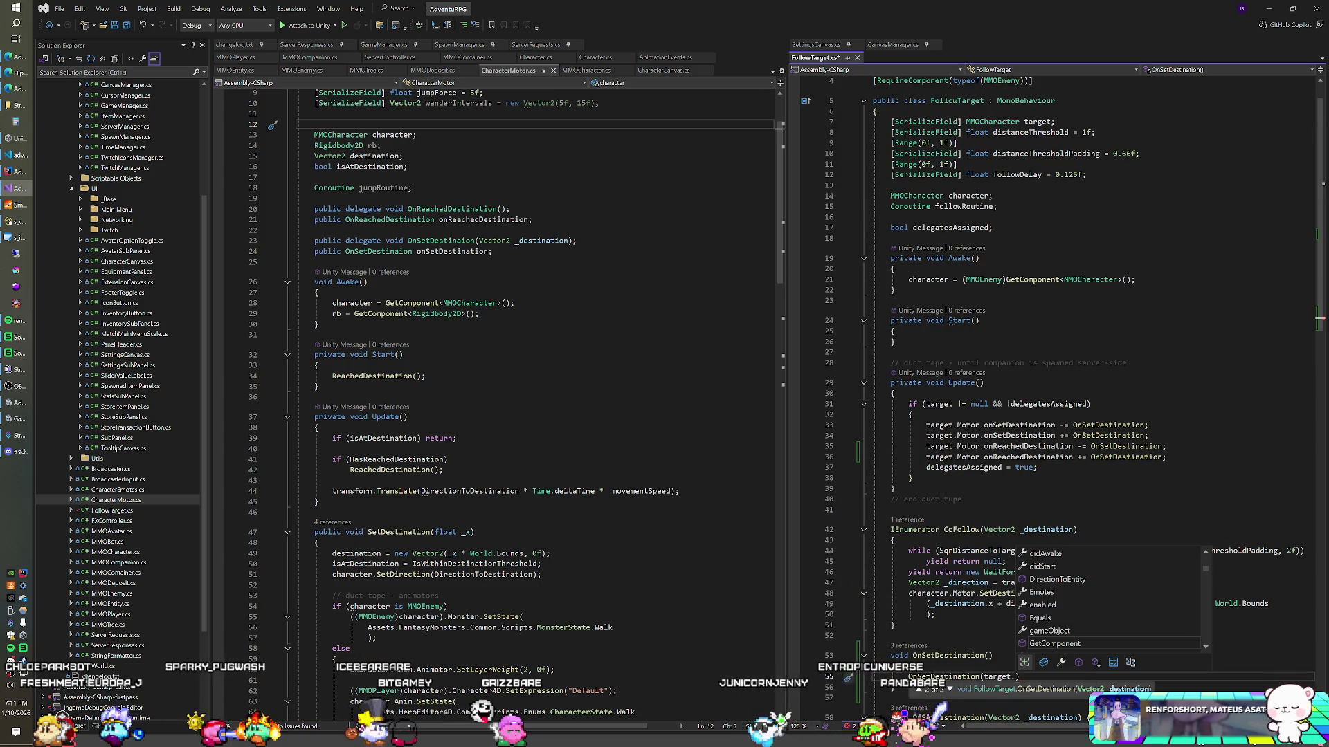
scroll(1108, 346, "up", 1)
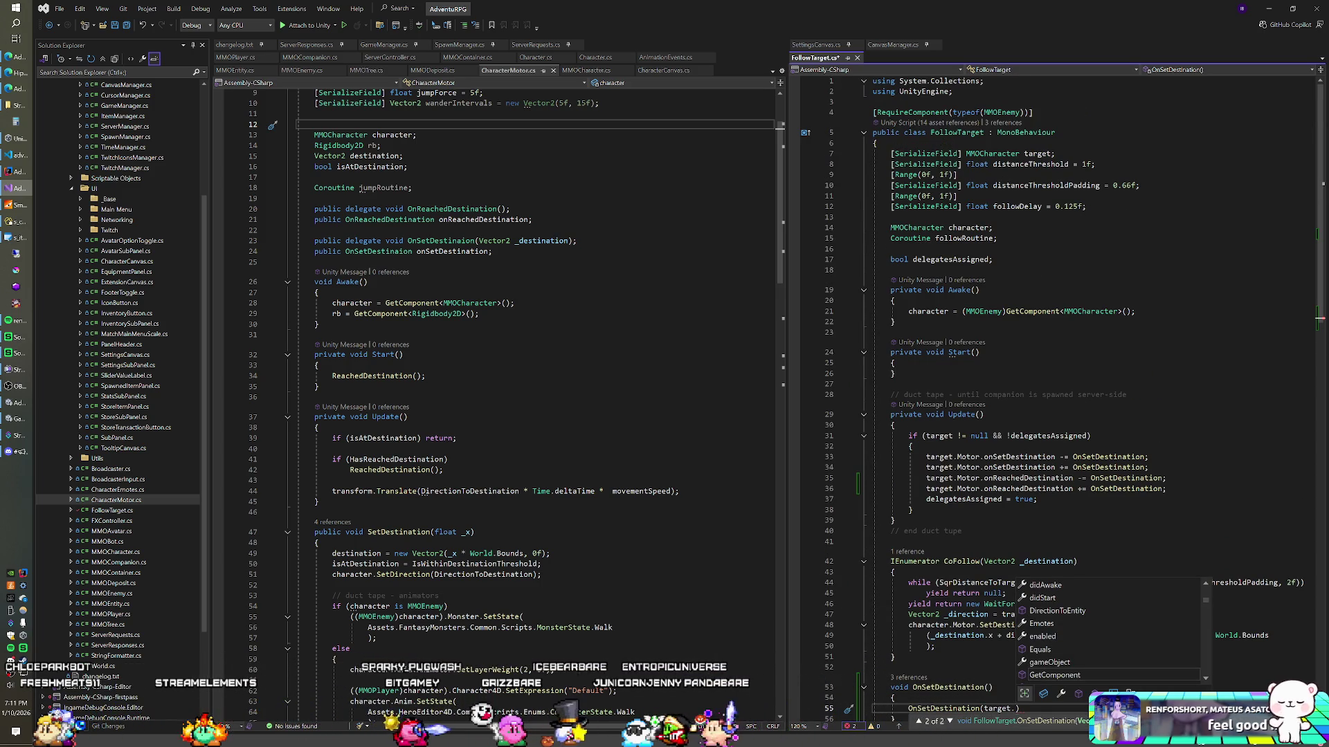
scroll(1108, 346, "down", 6)
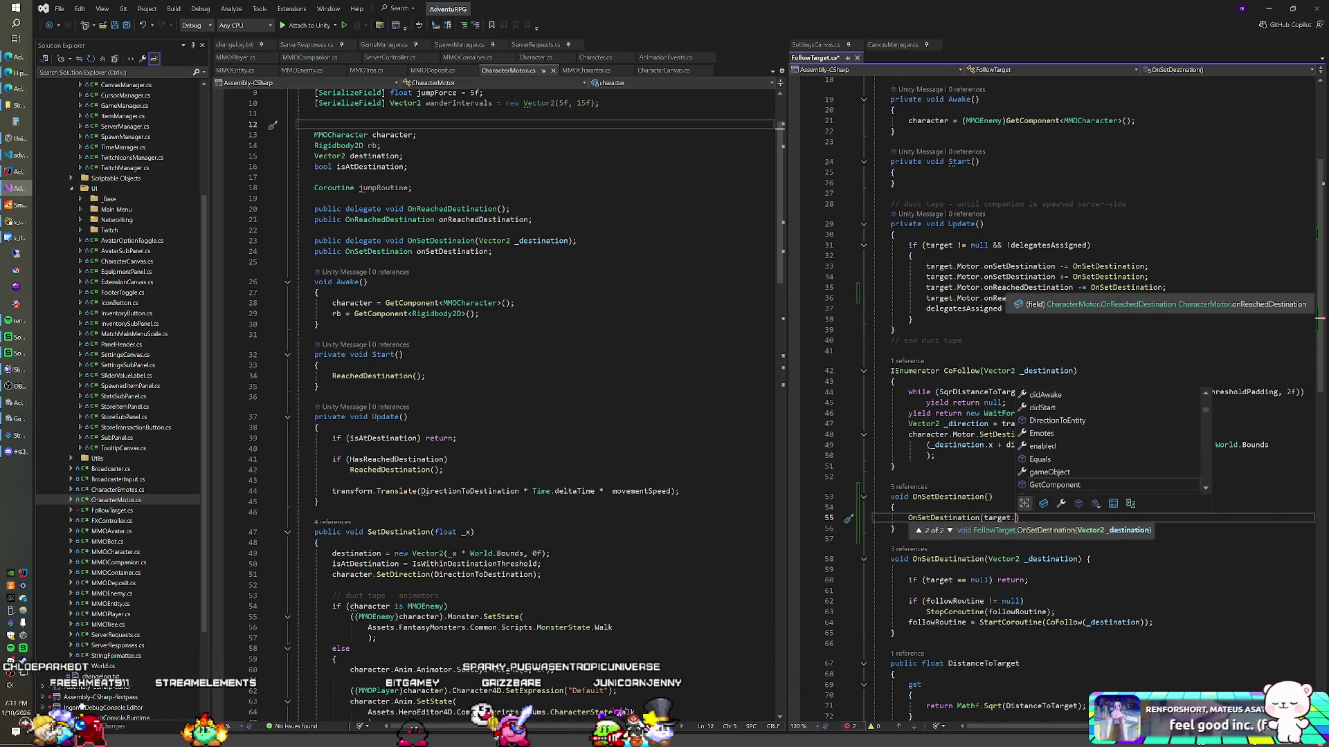
type("Motor.Des")
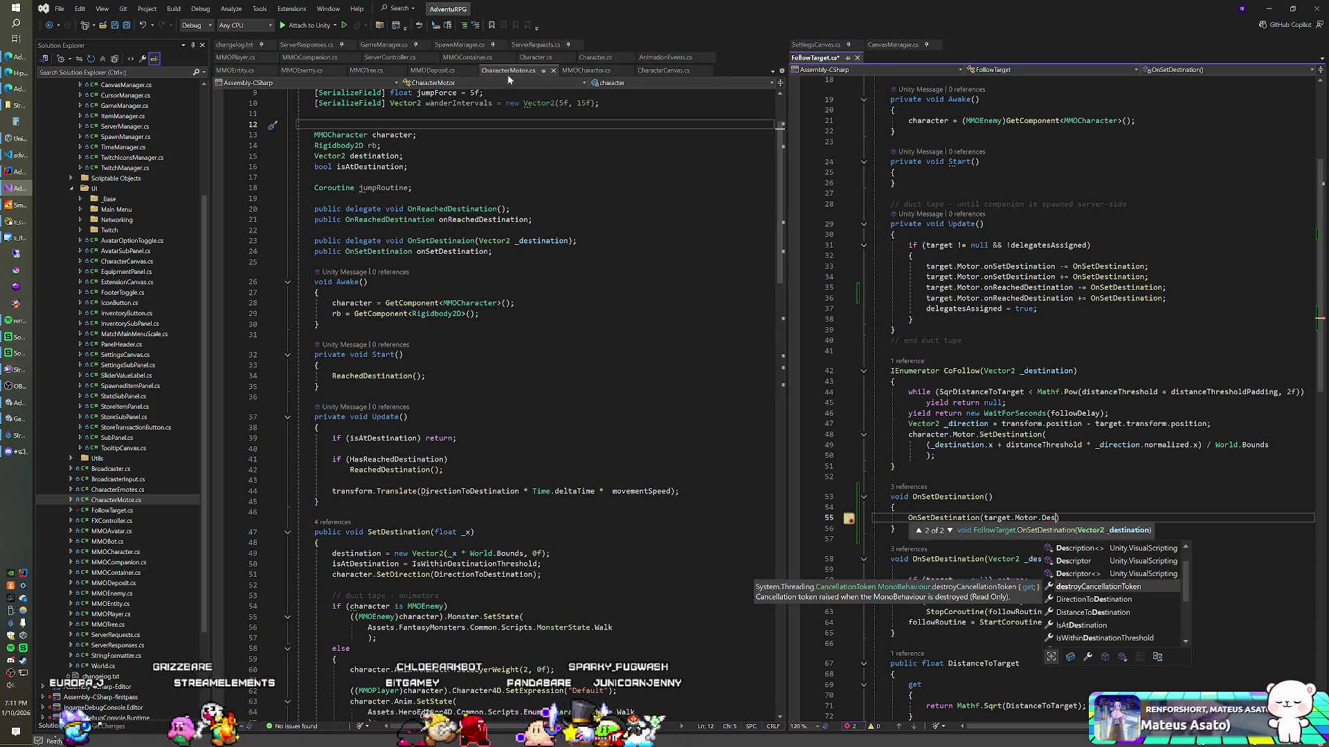
left_click(403, 156)
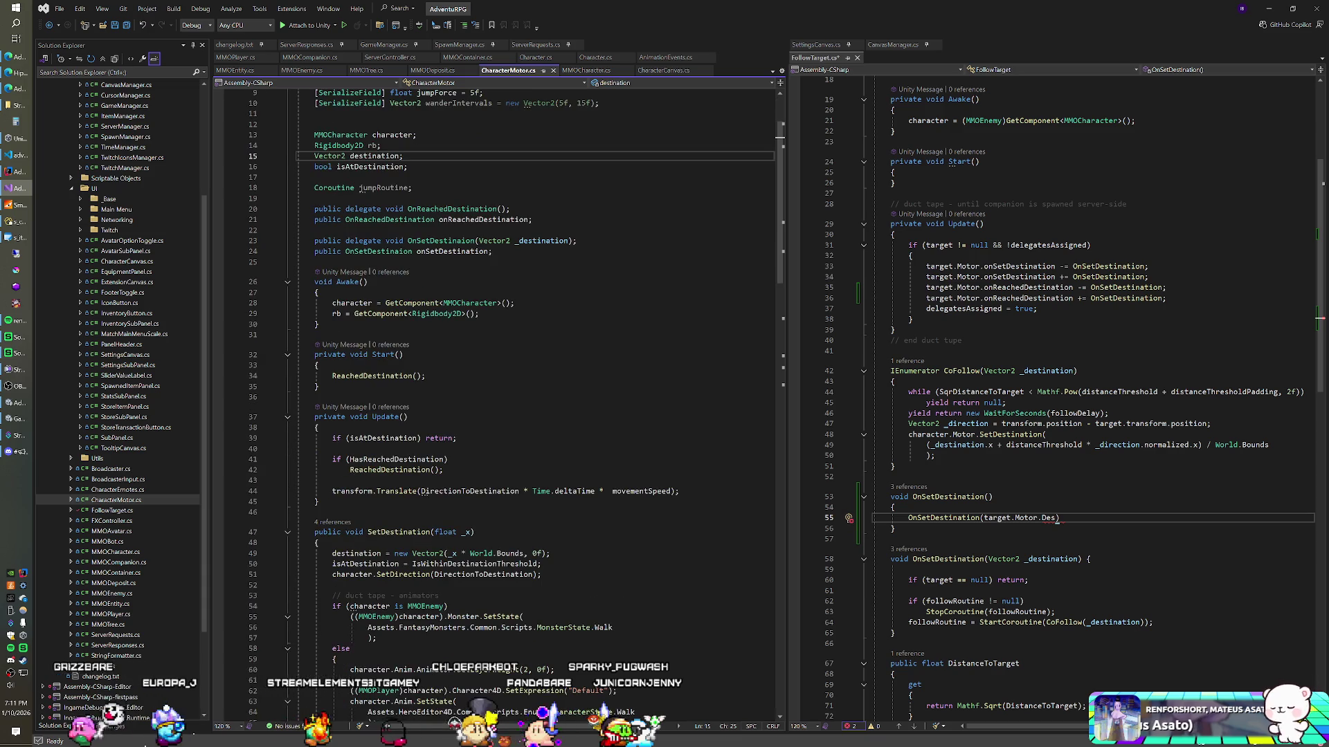
Add 'public Vector2 Destination { get { return destination; }' below DistanceToDestination in CharacterMotor
scroll(495, 402, "down", 20)
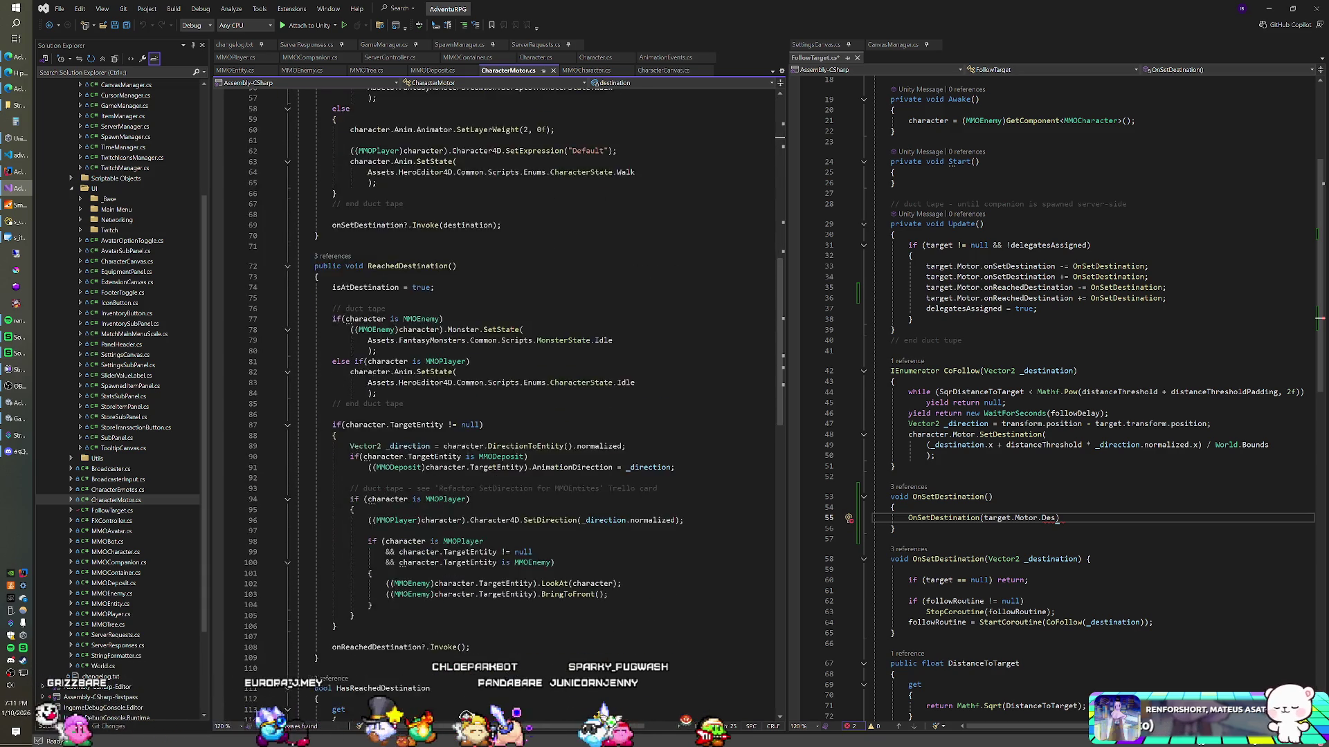
scroll(495, 401, "down", 10)
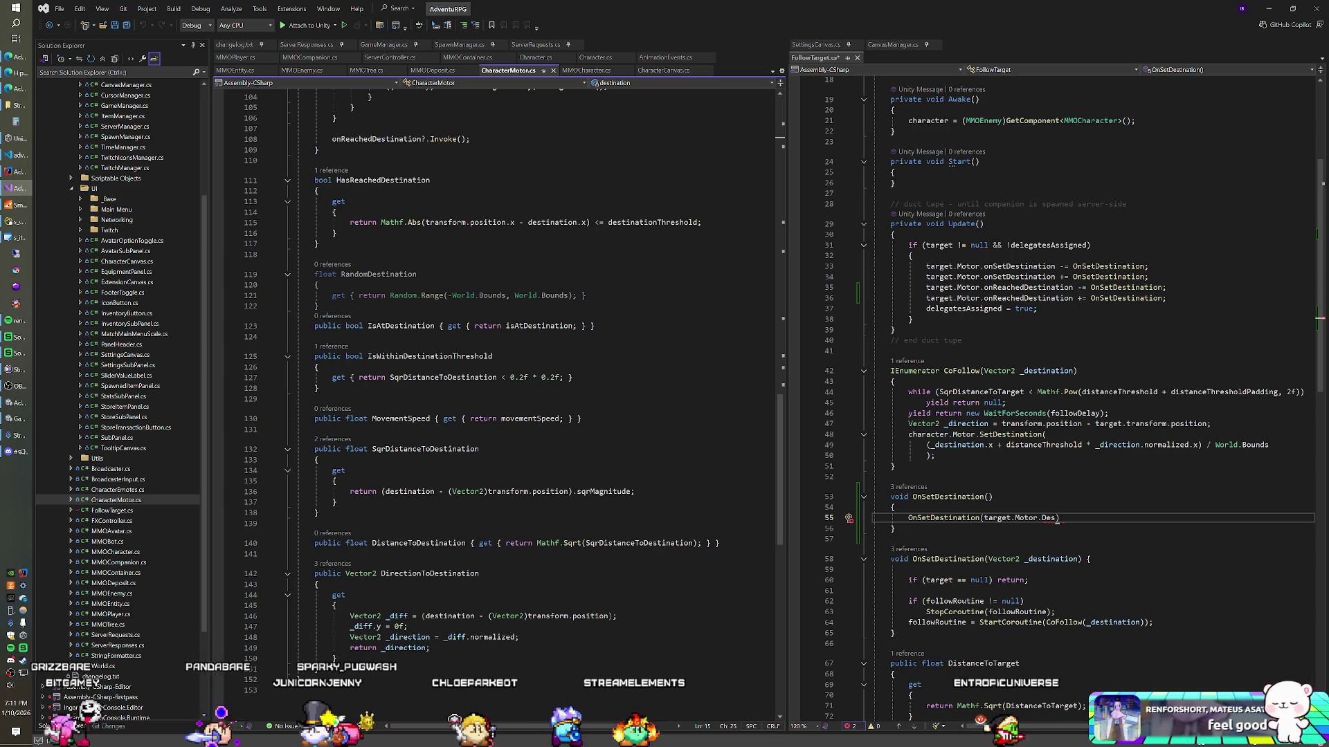
scroll(495, 401, "down", 3)
left_click(720, 447)
key("Return")
key("Return")
type("publi")
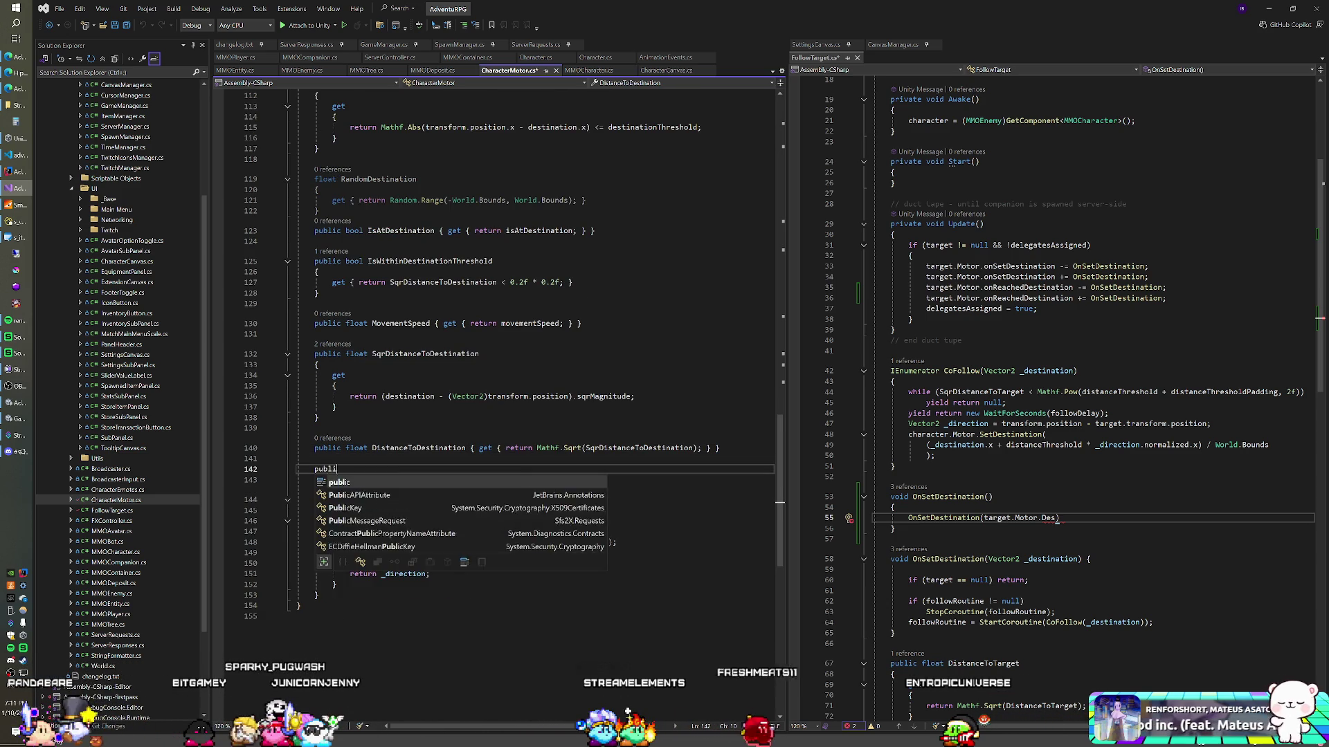
type("c Vector2 ")
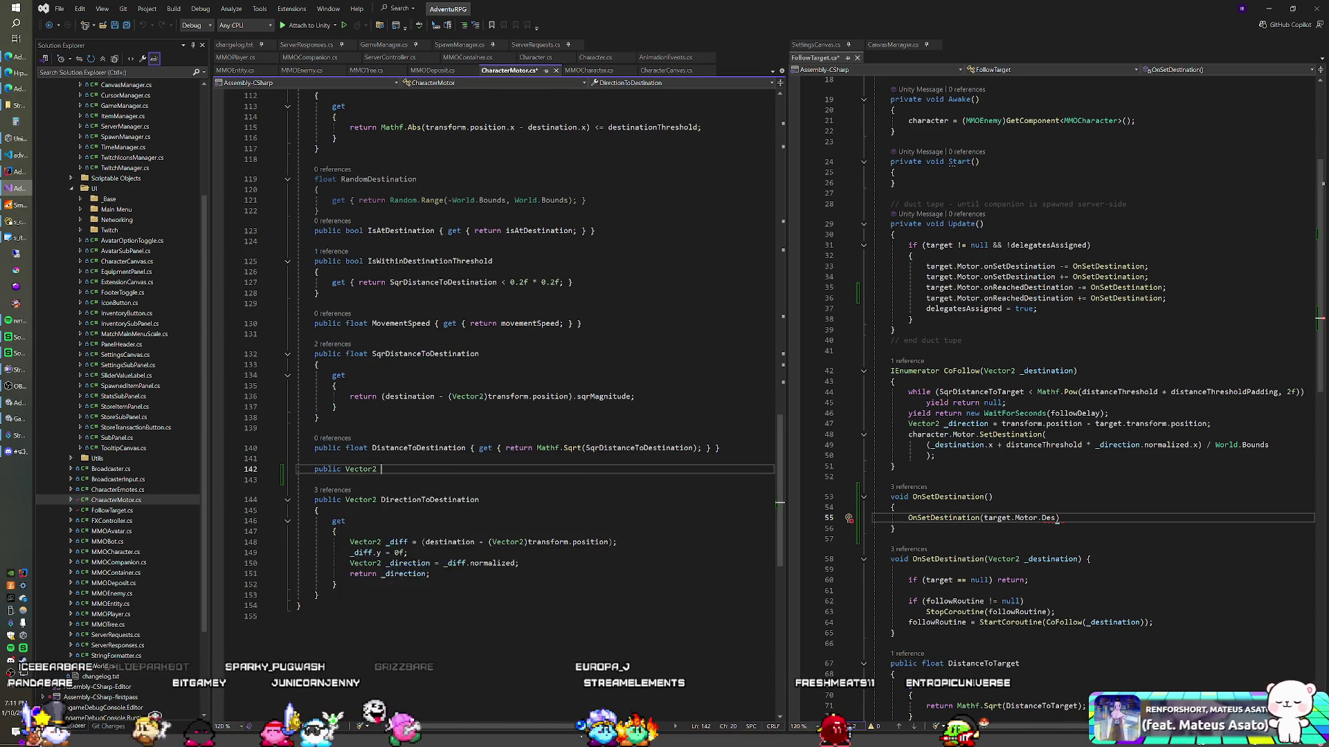
type("Destination { get { return destination; }")
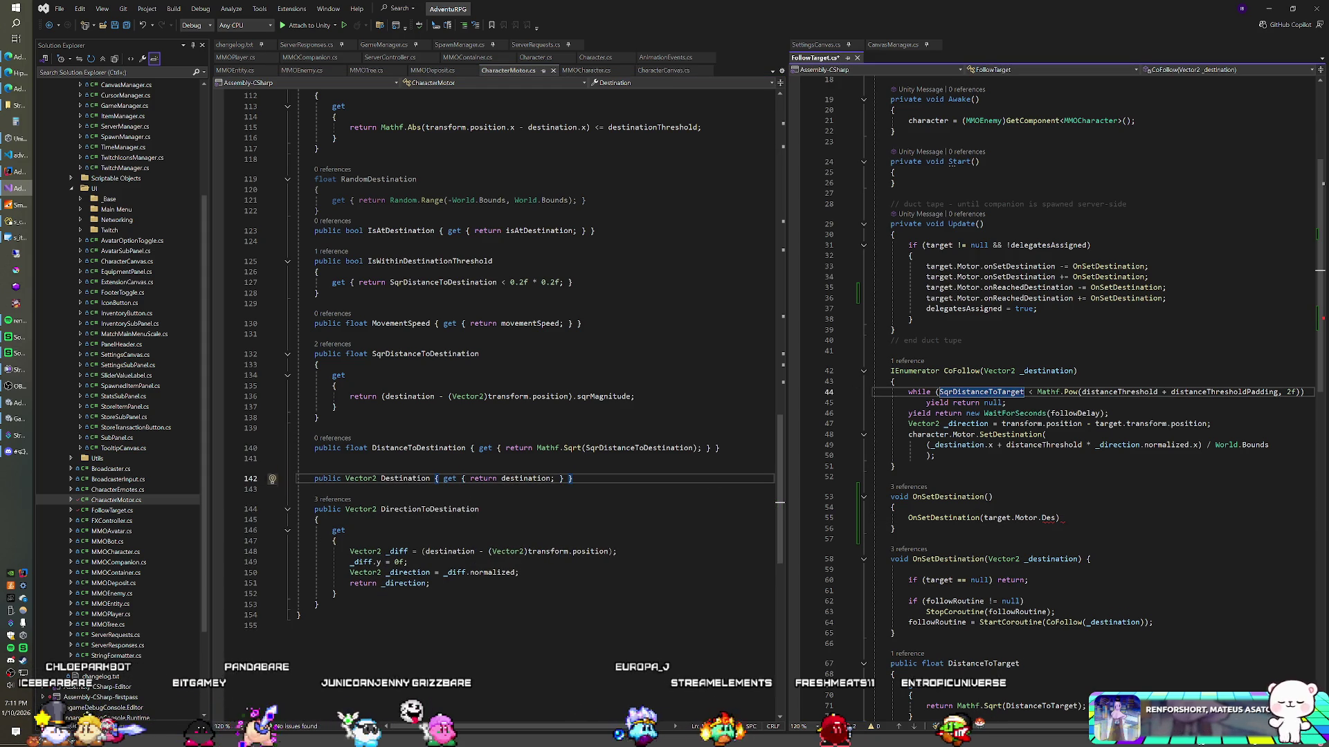
Complete the Destination reference with IntelliSense, finish it with a semicolon, and save
key("ctrl+space")
key("Tab")
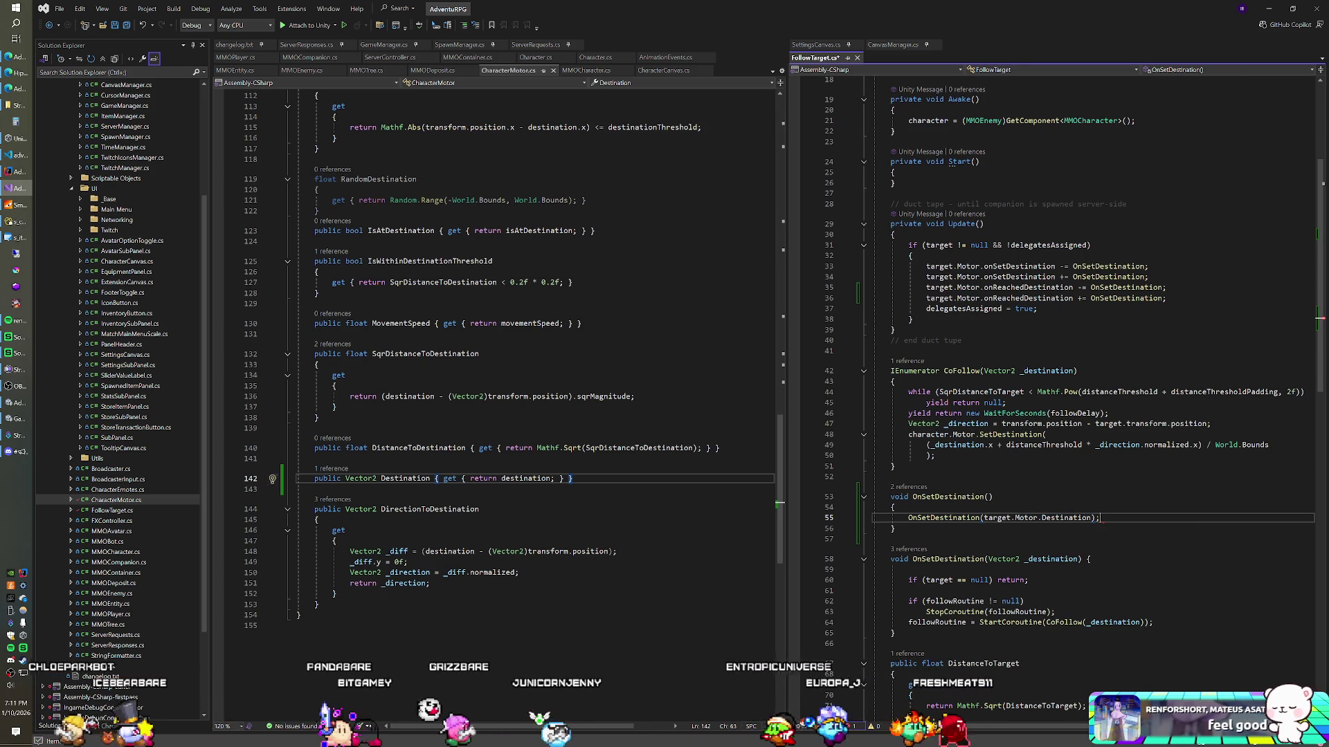
type(";")
key("ctrl+s")
left_click(992, 497)
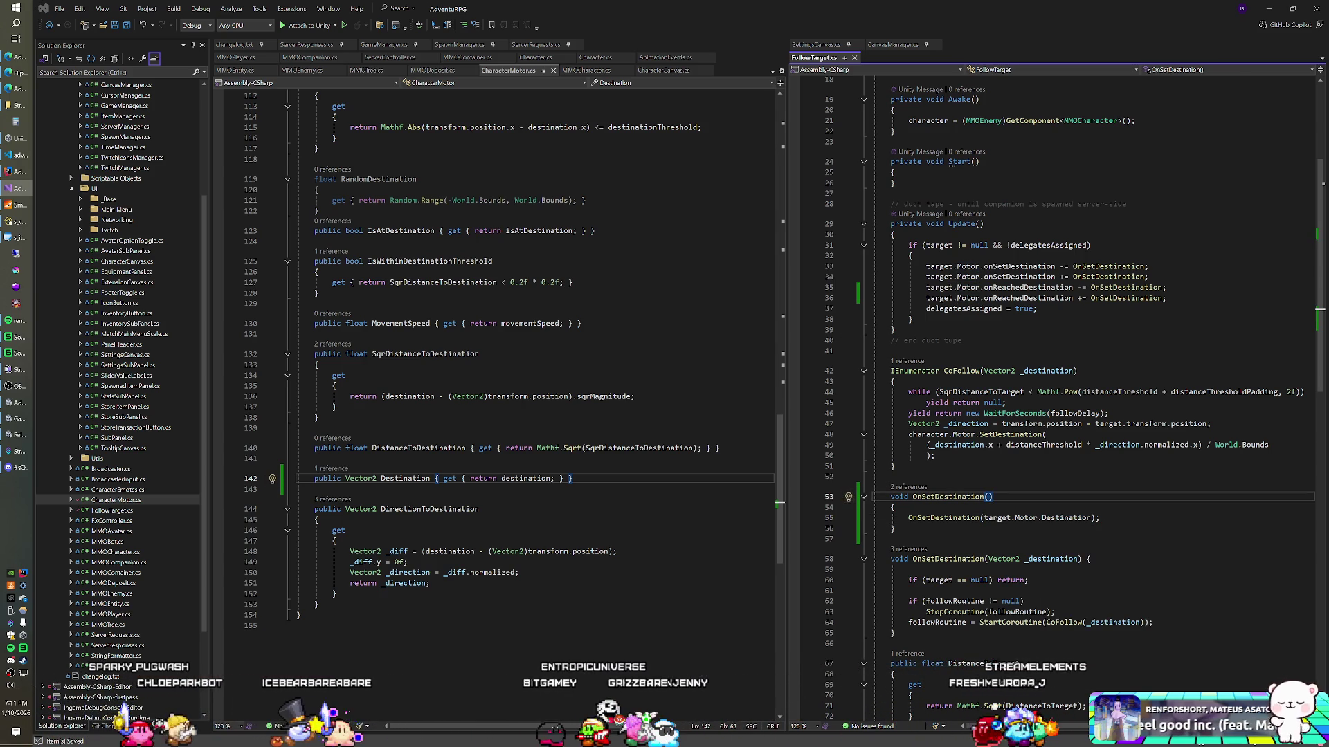
Switch to the Unity editor so it reloads the updated scripts
key("alt+Tab")
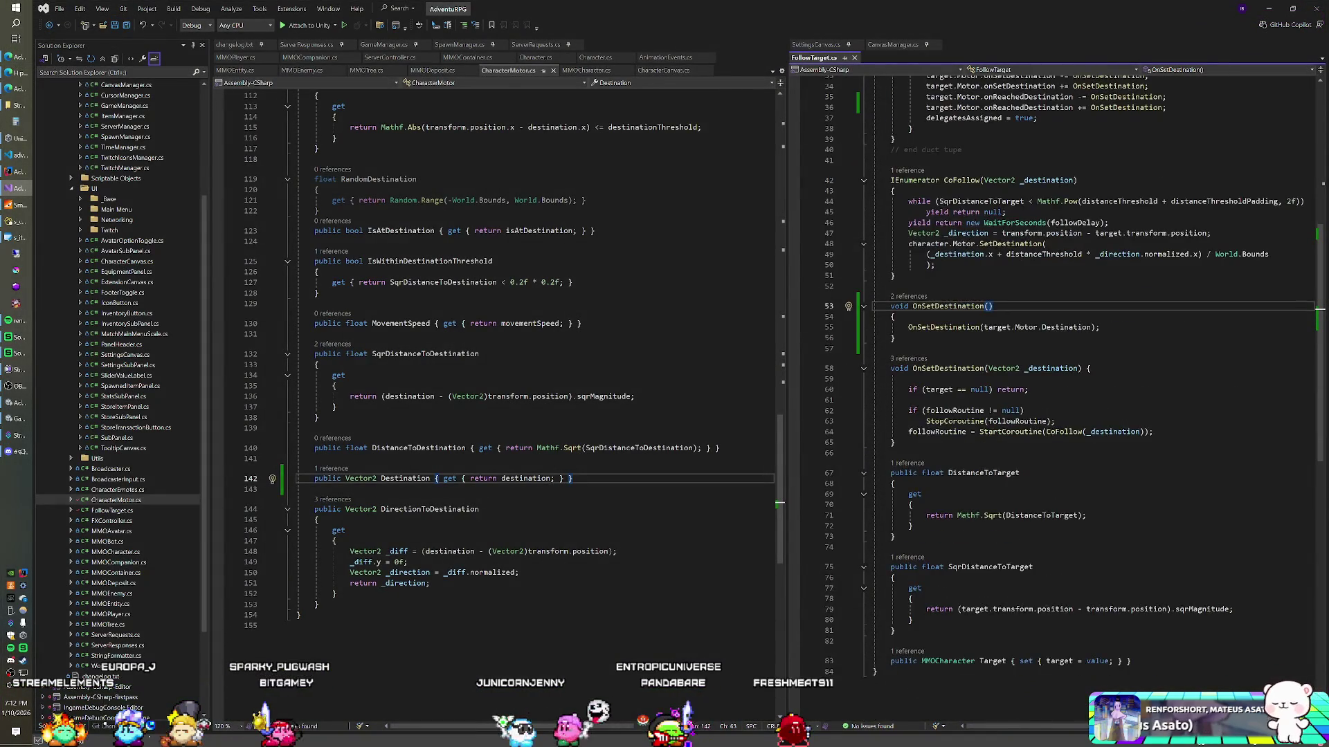
Read the WaitForSeconds and SetDestination Quick Info, then select OnSetDestination's forwarding call
scroll(1073, 394, "up", 4)
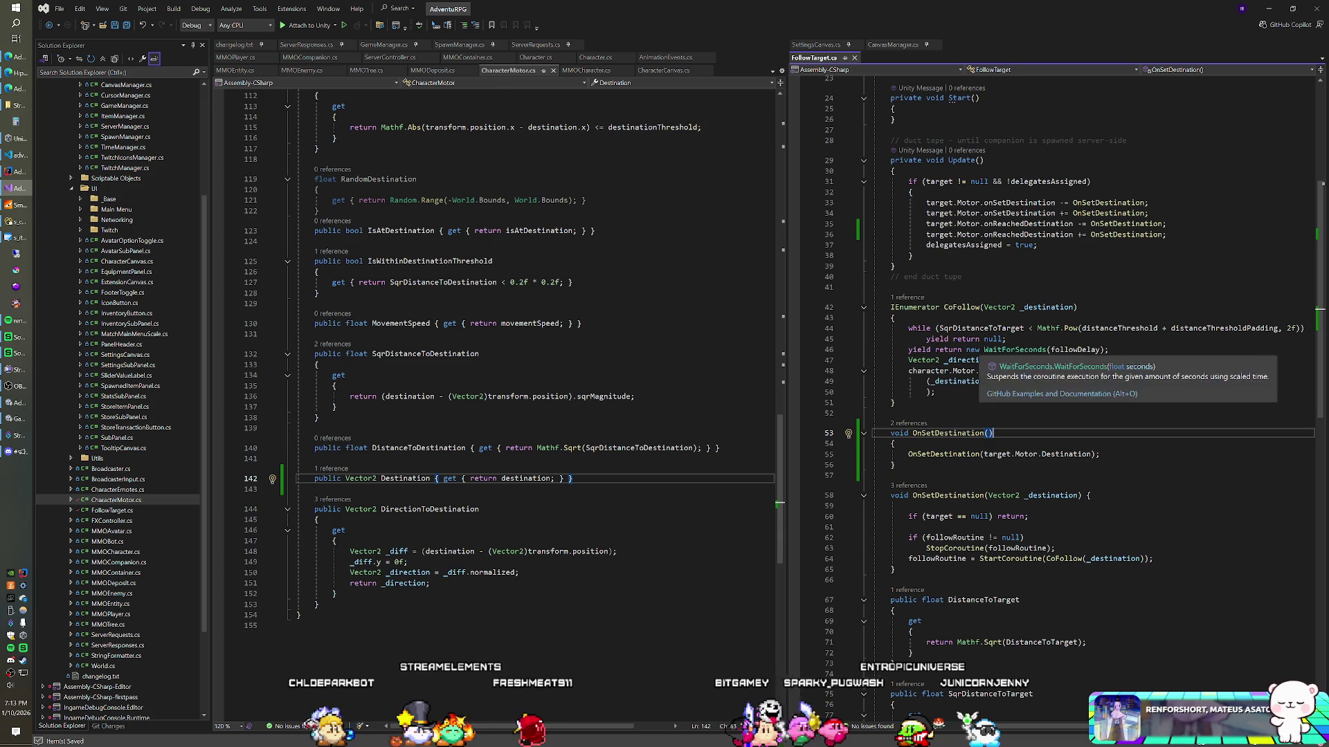
mouse_move(1024, 351)
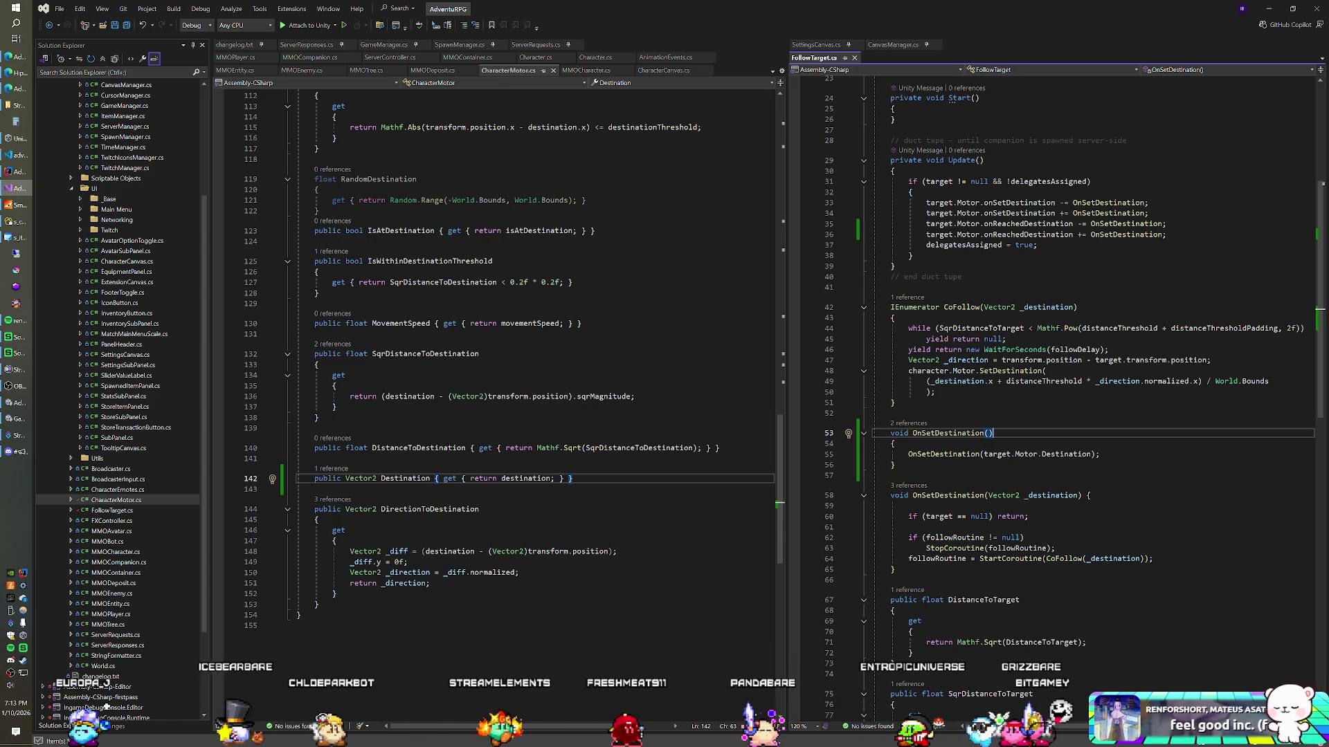
mouse_move(1023, 374)
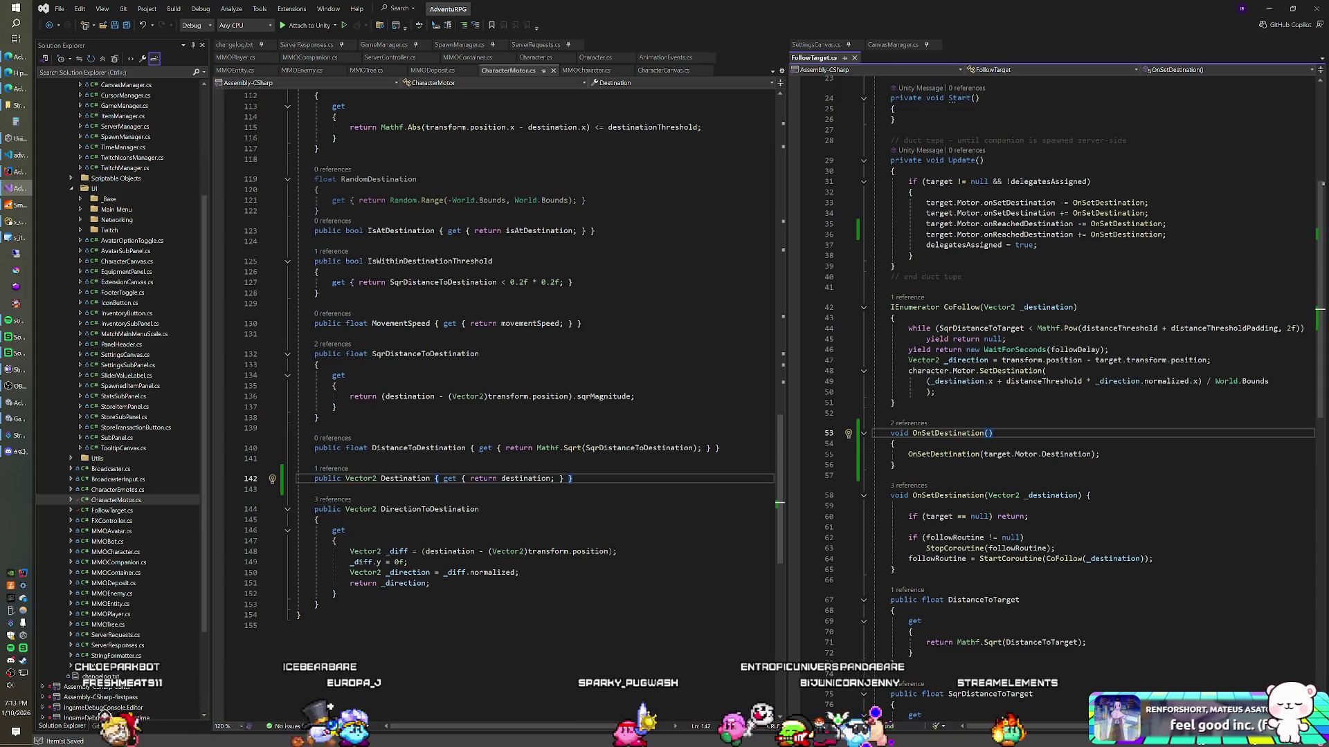
left_click_drag(1100, 454, 897, 444)
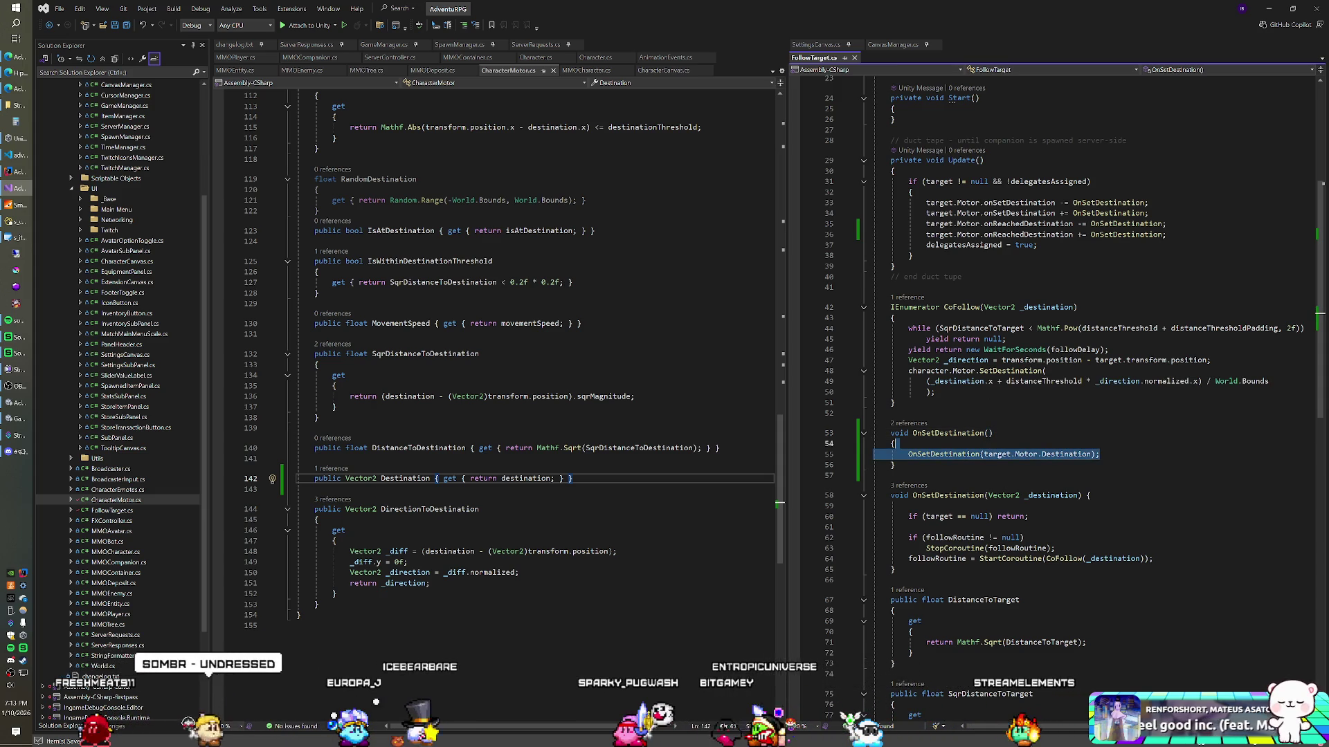
Replace the selected forwarding call with character.Motor.SetDestination() and leave its argument empty
key("Return")
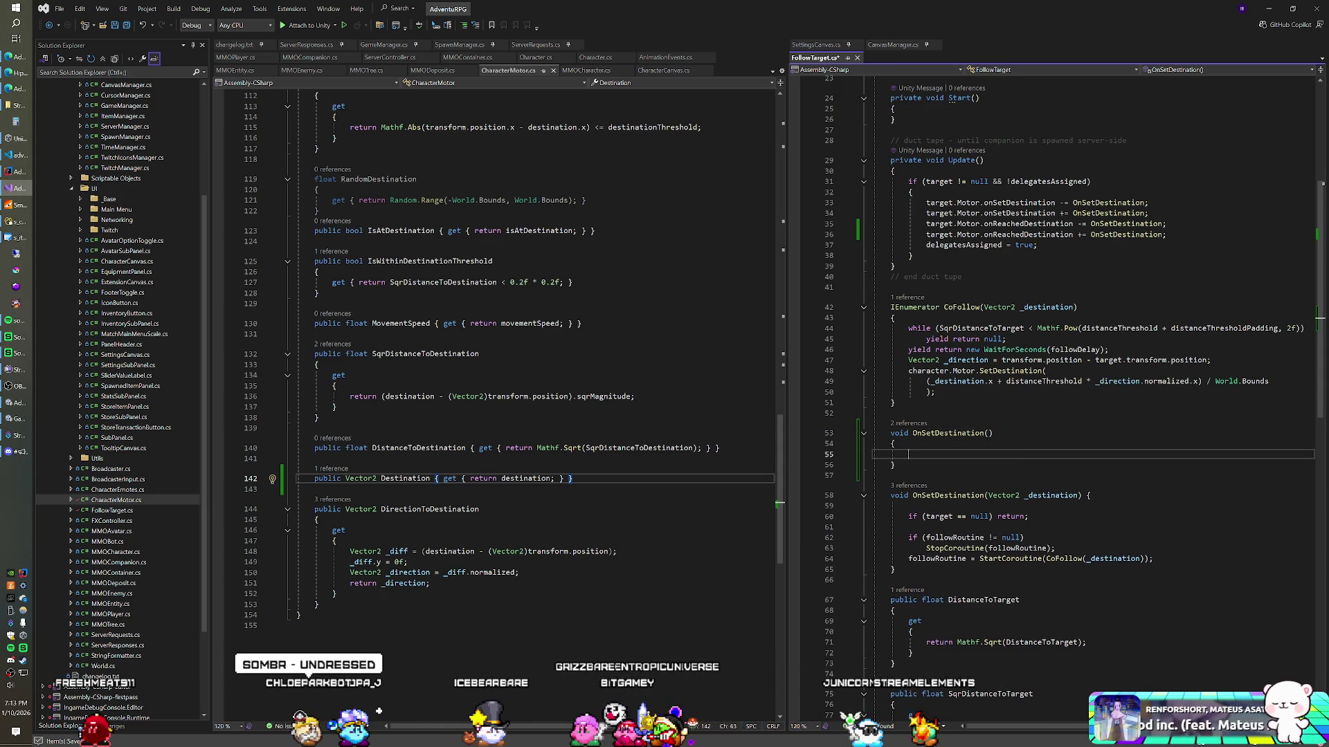
type("charact")
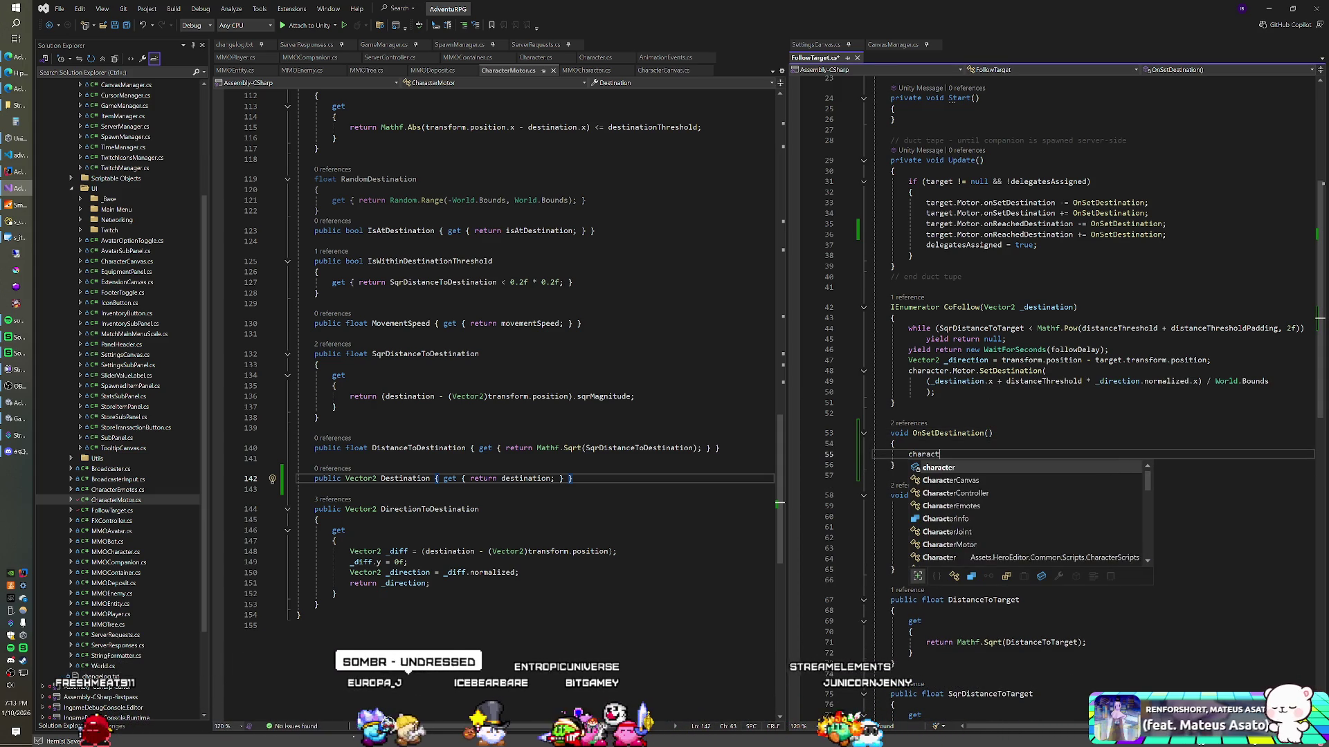
type("er.M")
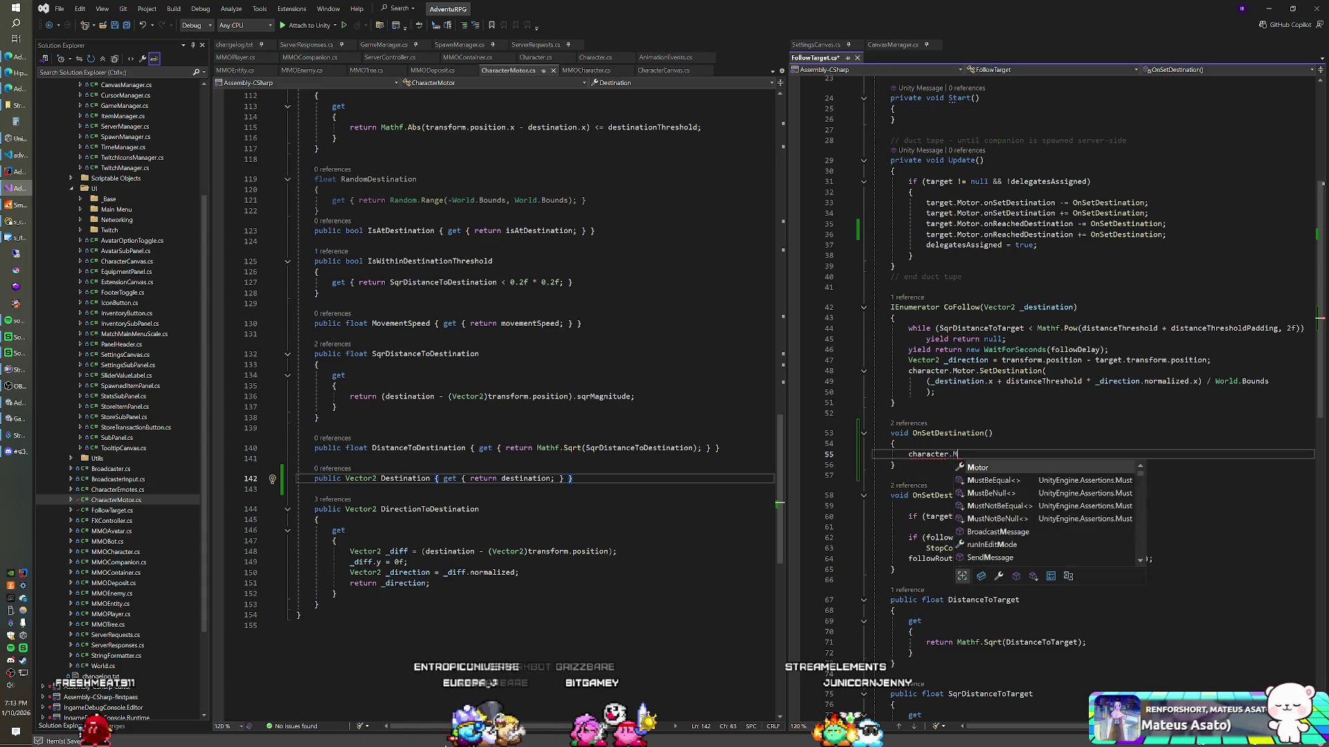
type("otor.SetDe")
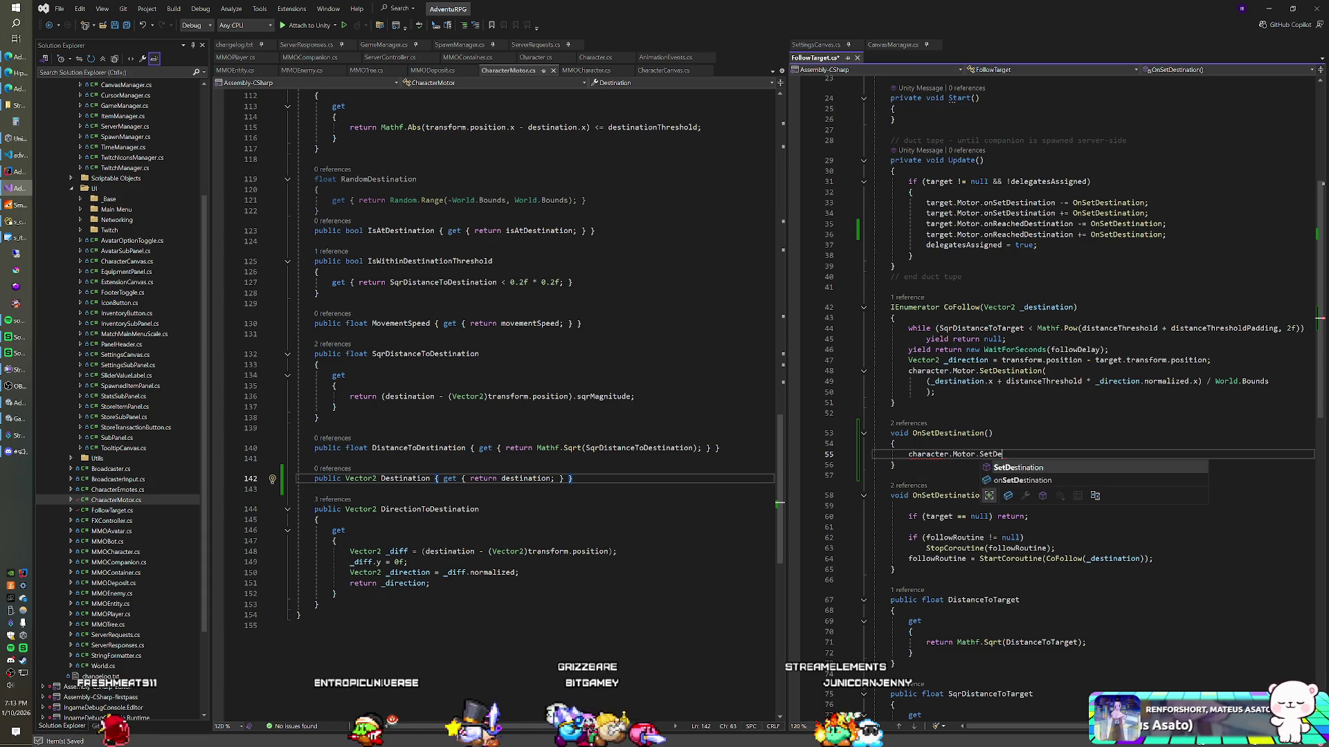
type("stination(")
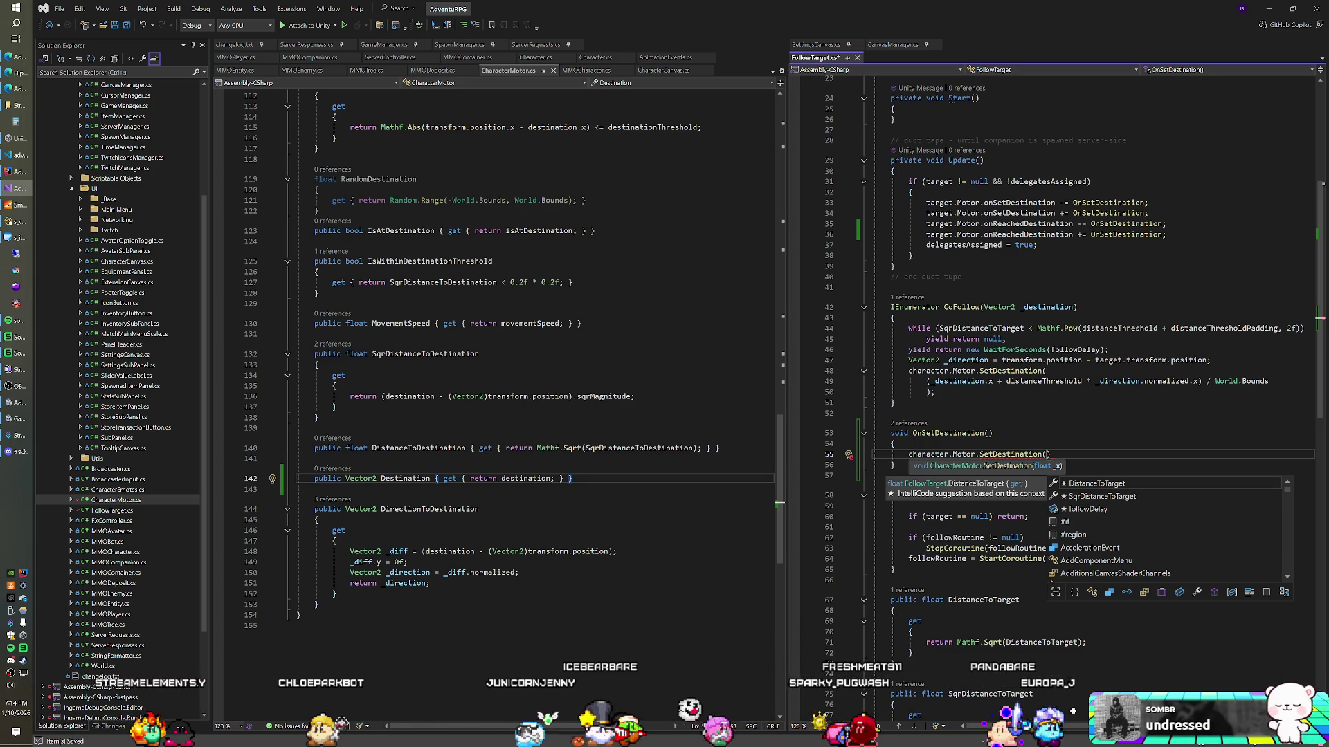
left_click(1000, 306)
Show MMOPlayer.cs in the left editor next to FollowTarget.cs
scroll(1000, 306, "up", 7)
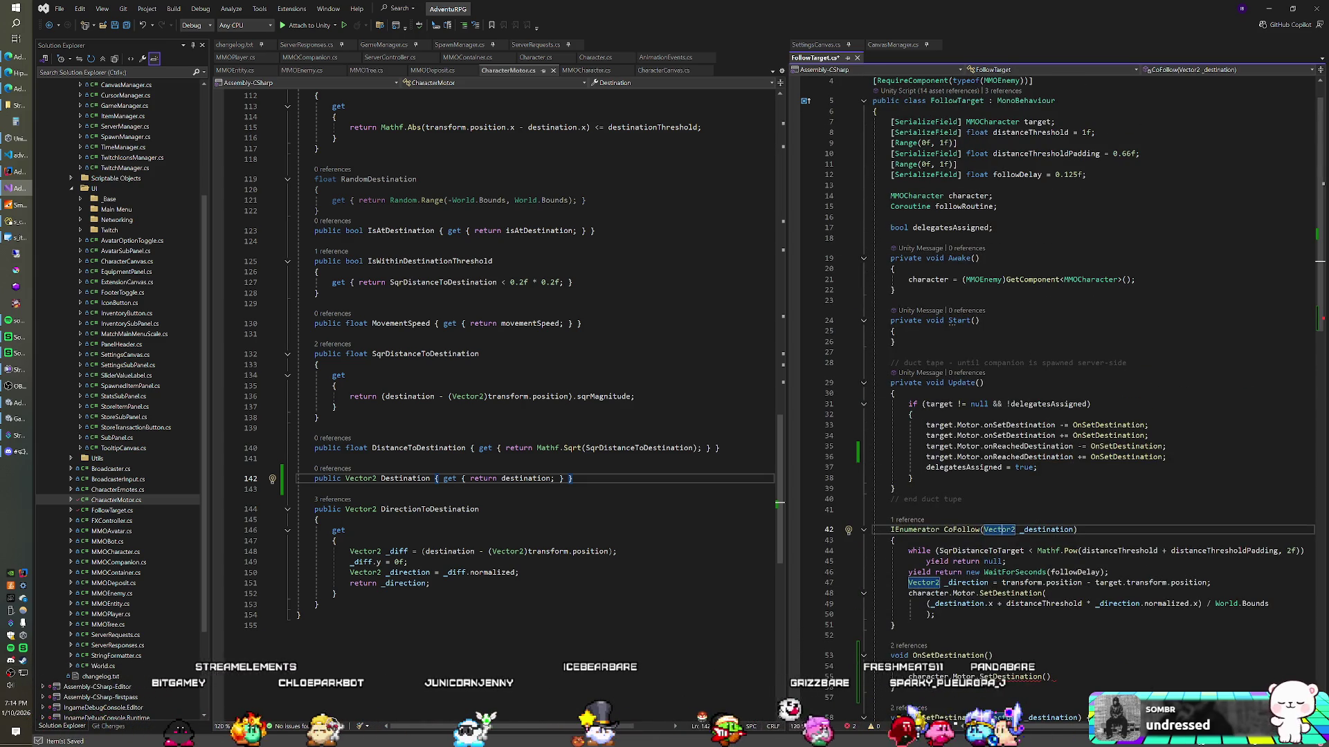
key("XF86AudioNext")
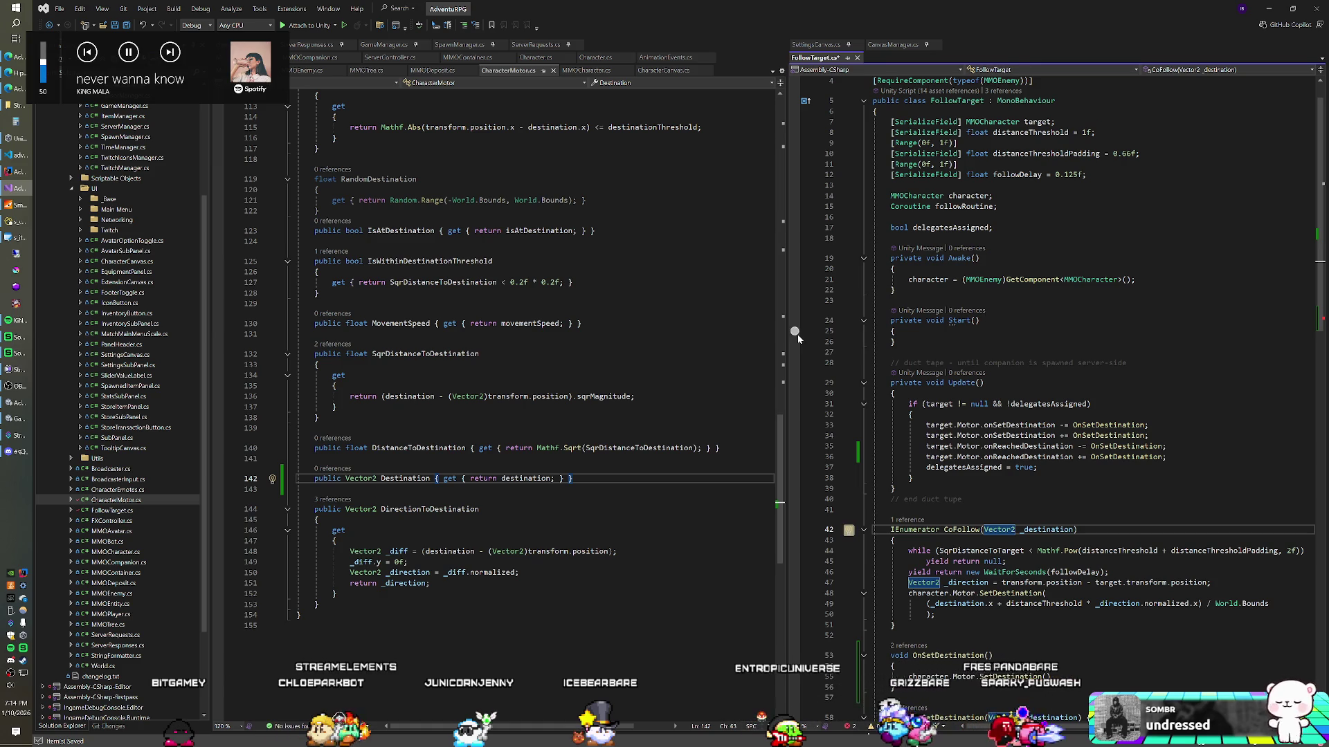
scroll(1000, 306, "up", 1)
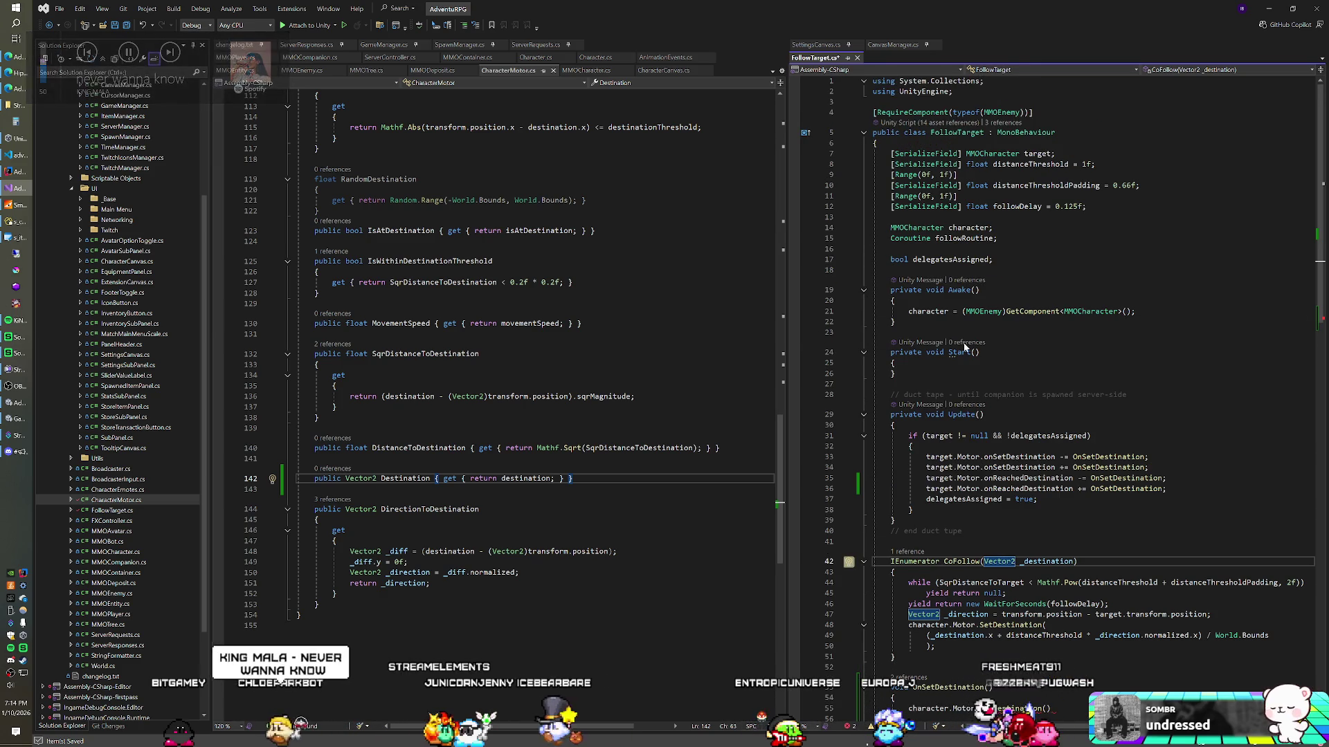
scroll(421, 238, "up", 20)
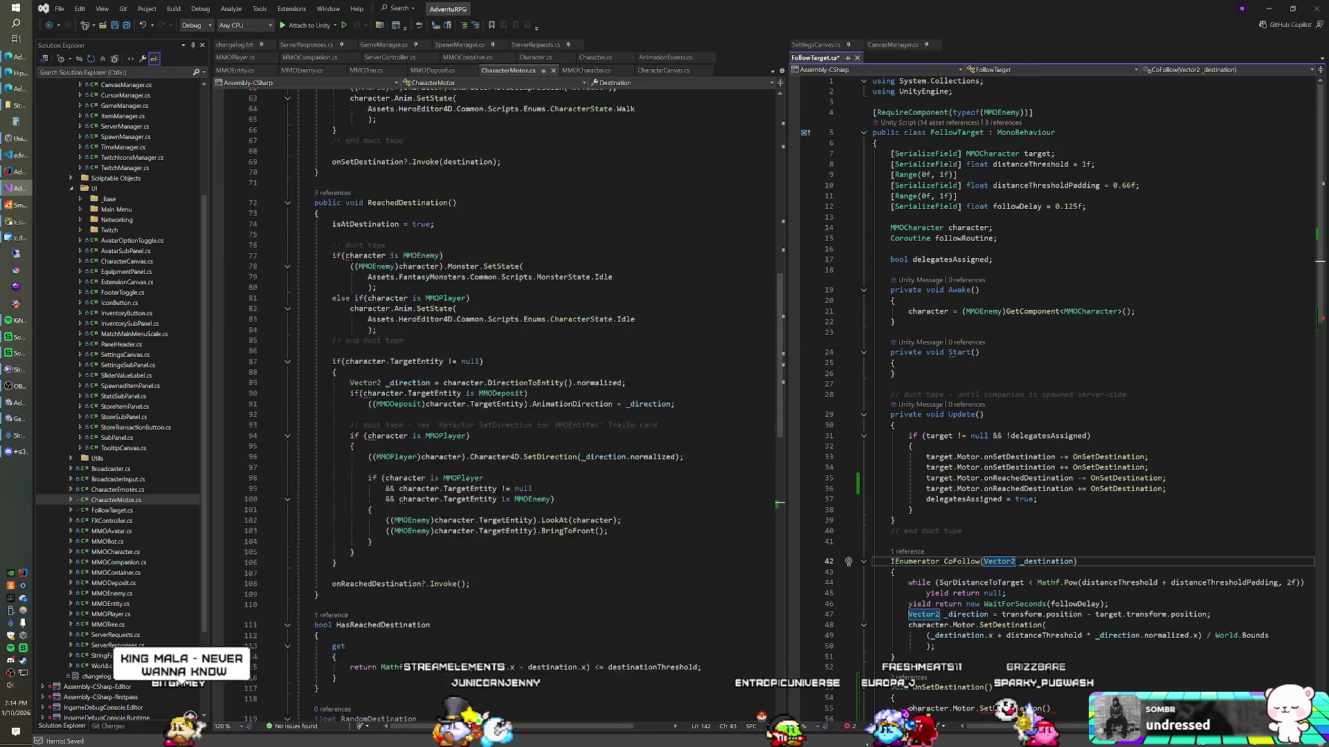
scroll(422, 237, "up", 2)
scroll(421, 237, "down", 2)
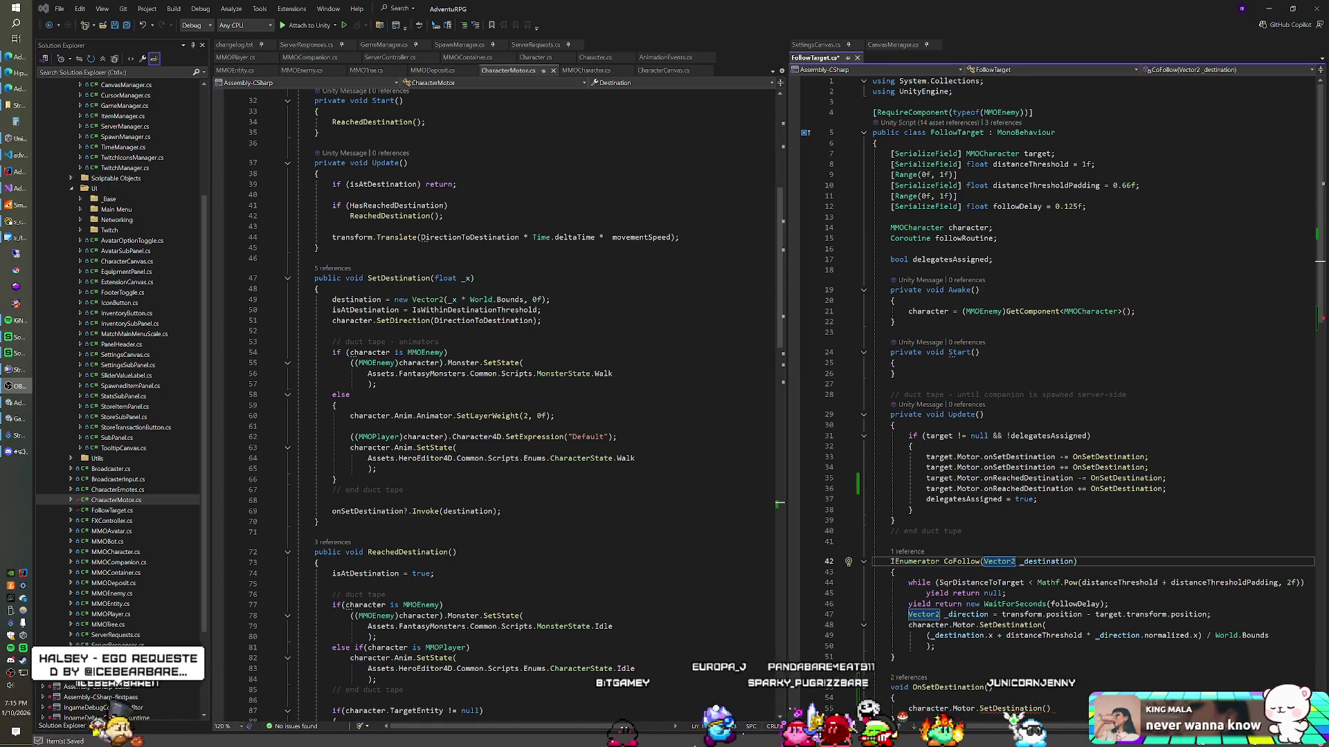
key("XF86AudioNext")
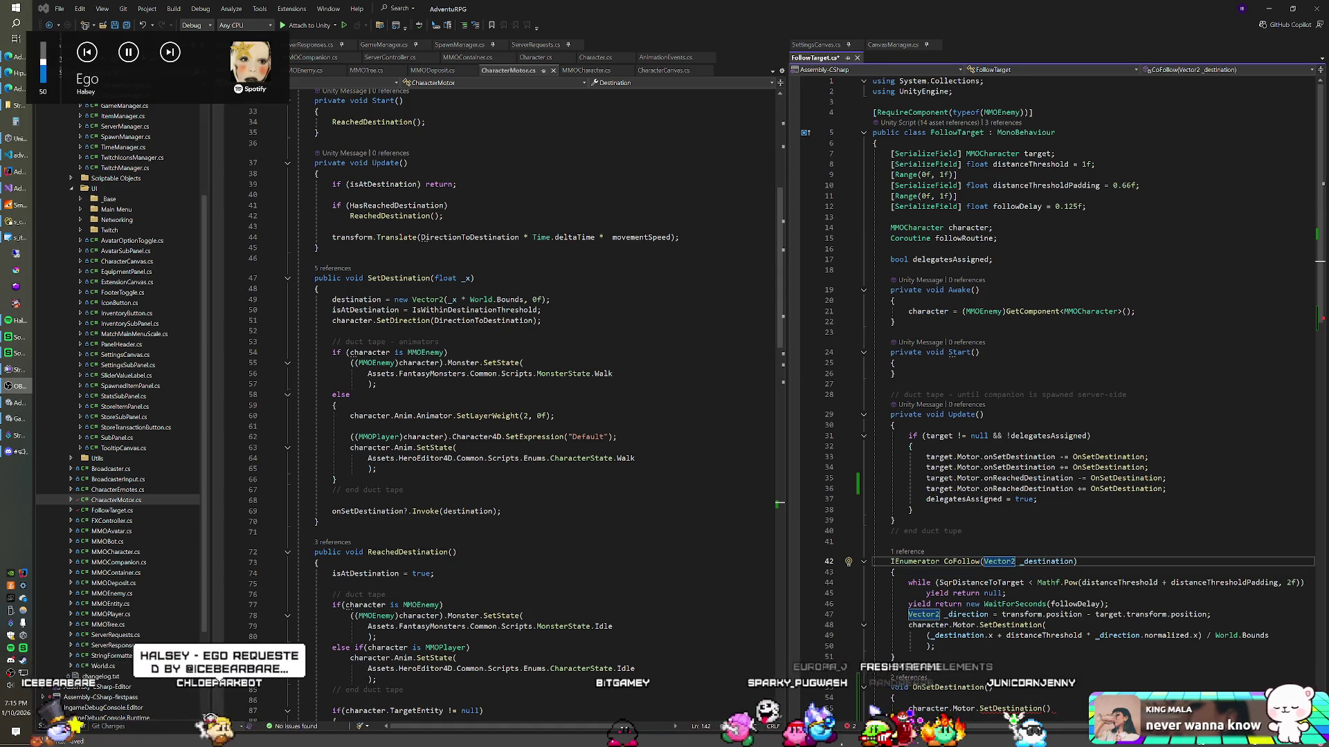
left_click(894, 363)
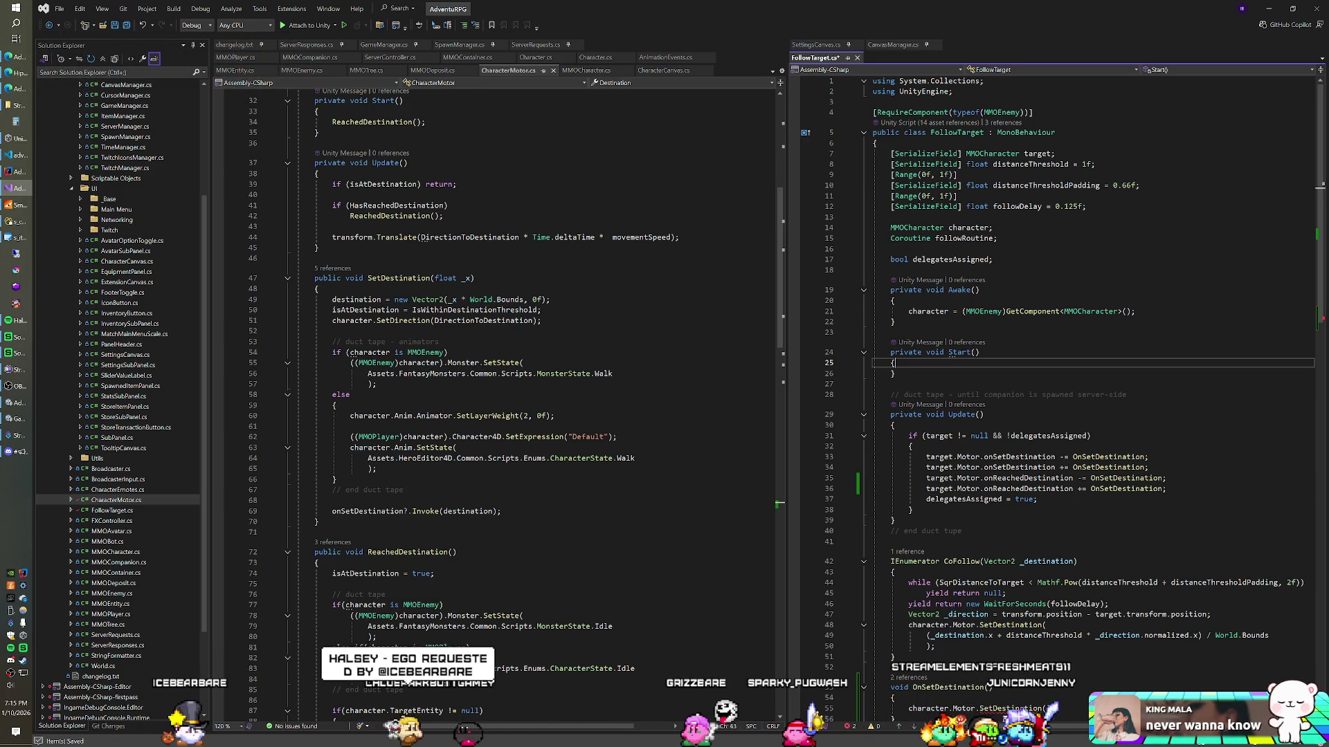
scroll(1052, 387, "down", 5)
scroll(969, 401, "down", 2)
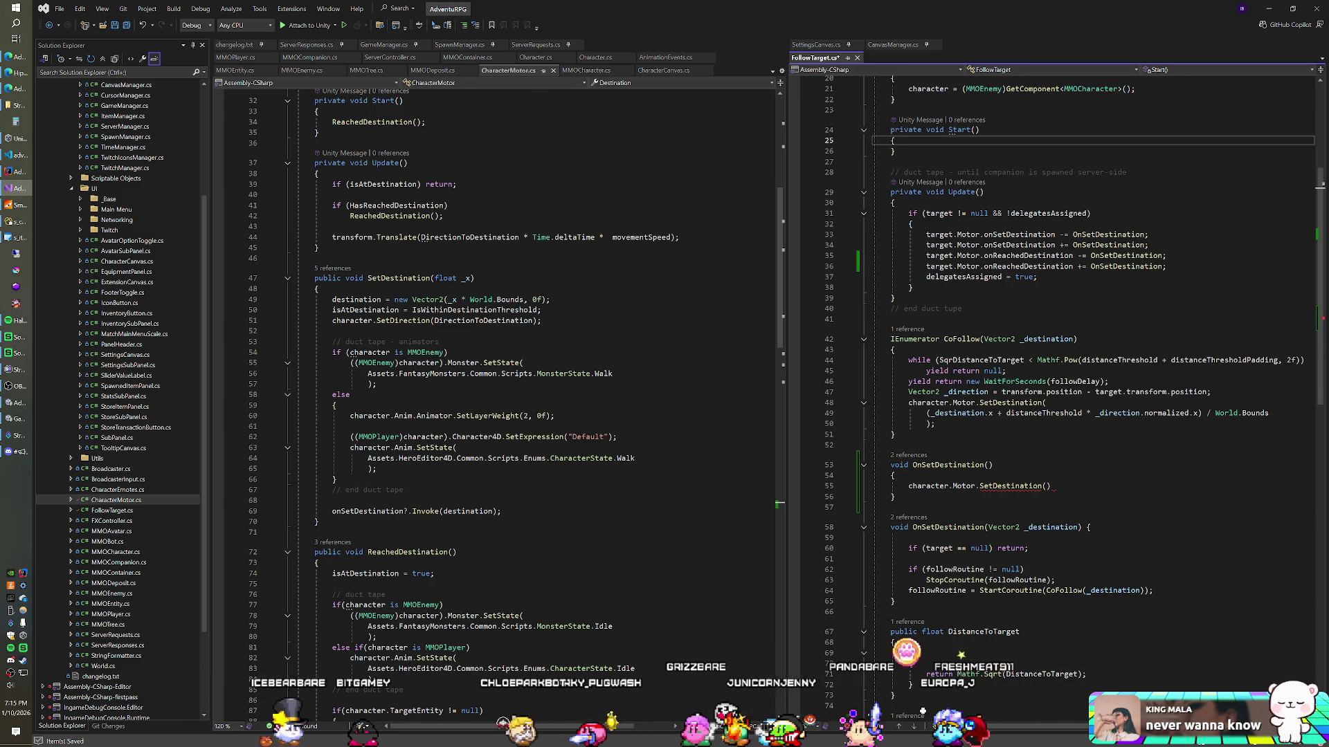
left_click(246, 58)
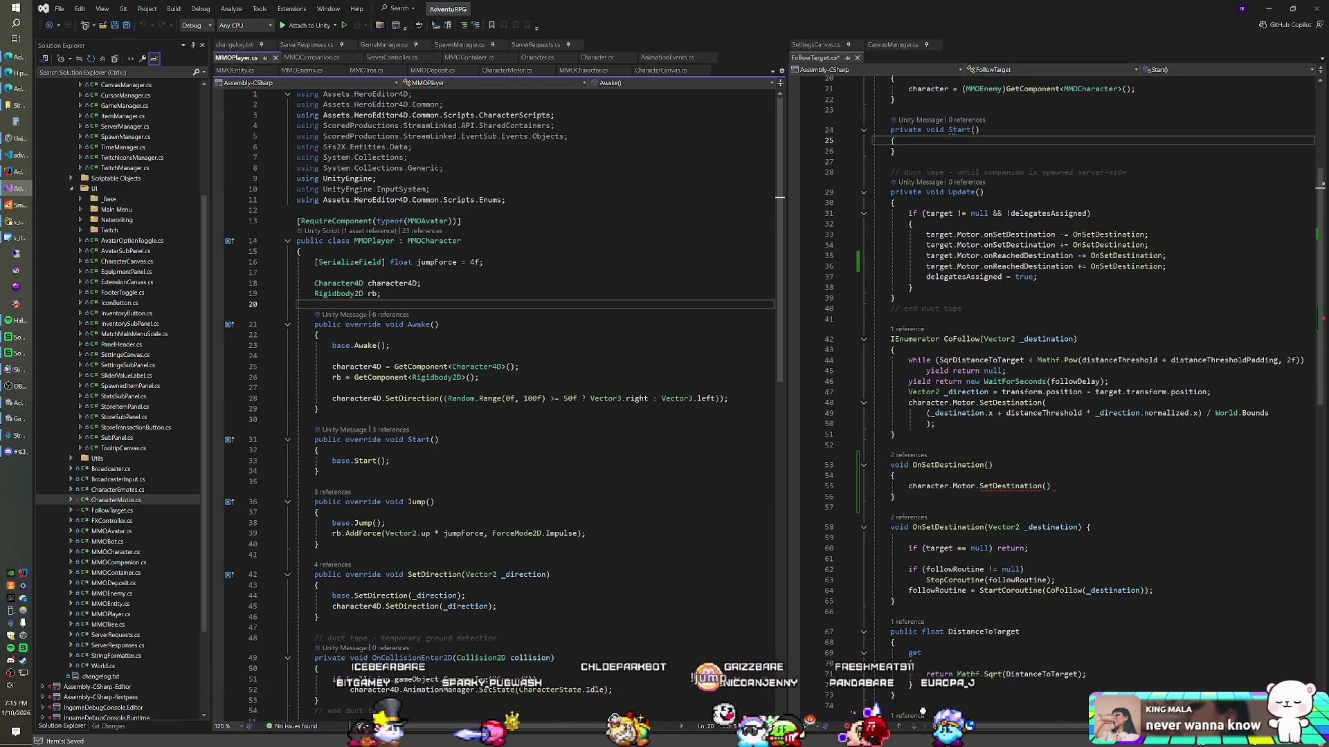
Go to the Character4D definition and find its Vector2 Direction property
right_click(360, 285)
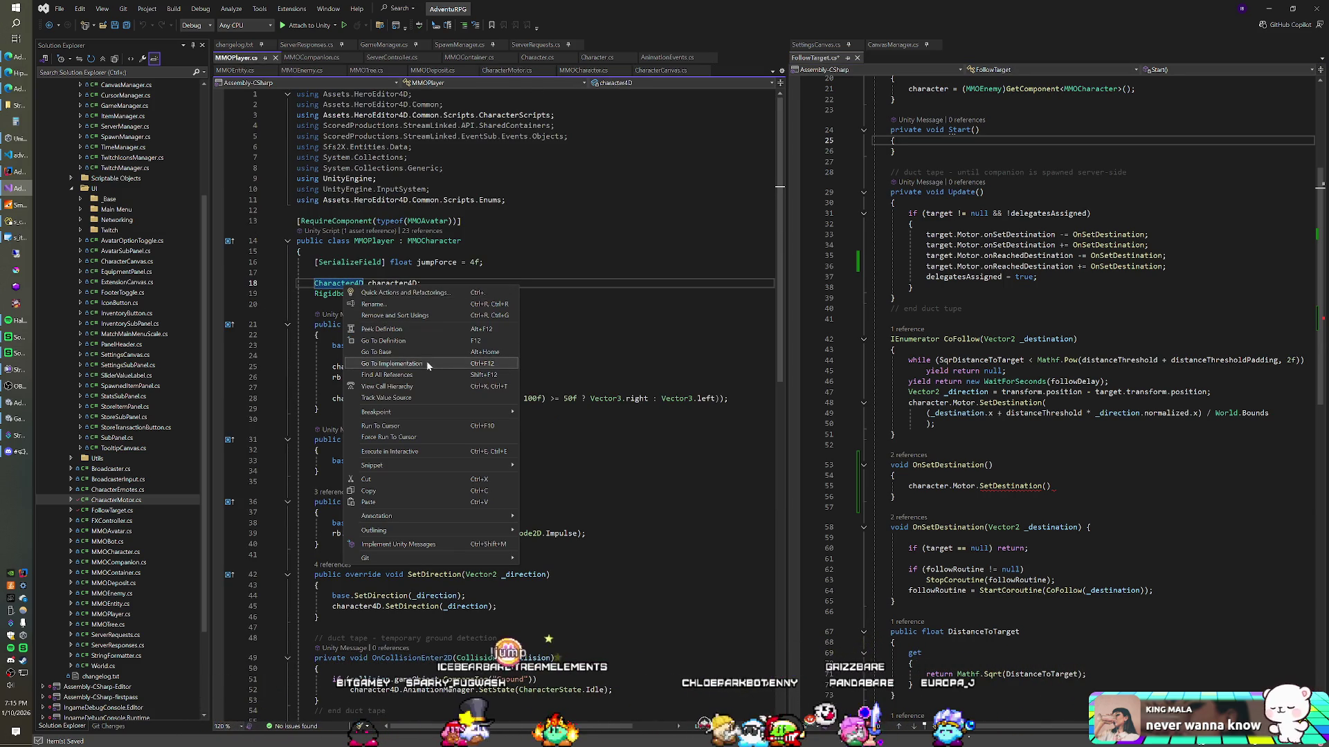
left_click(422, 340)
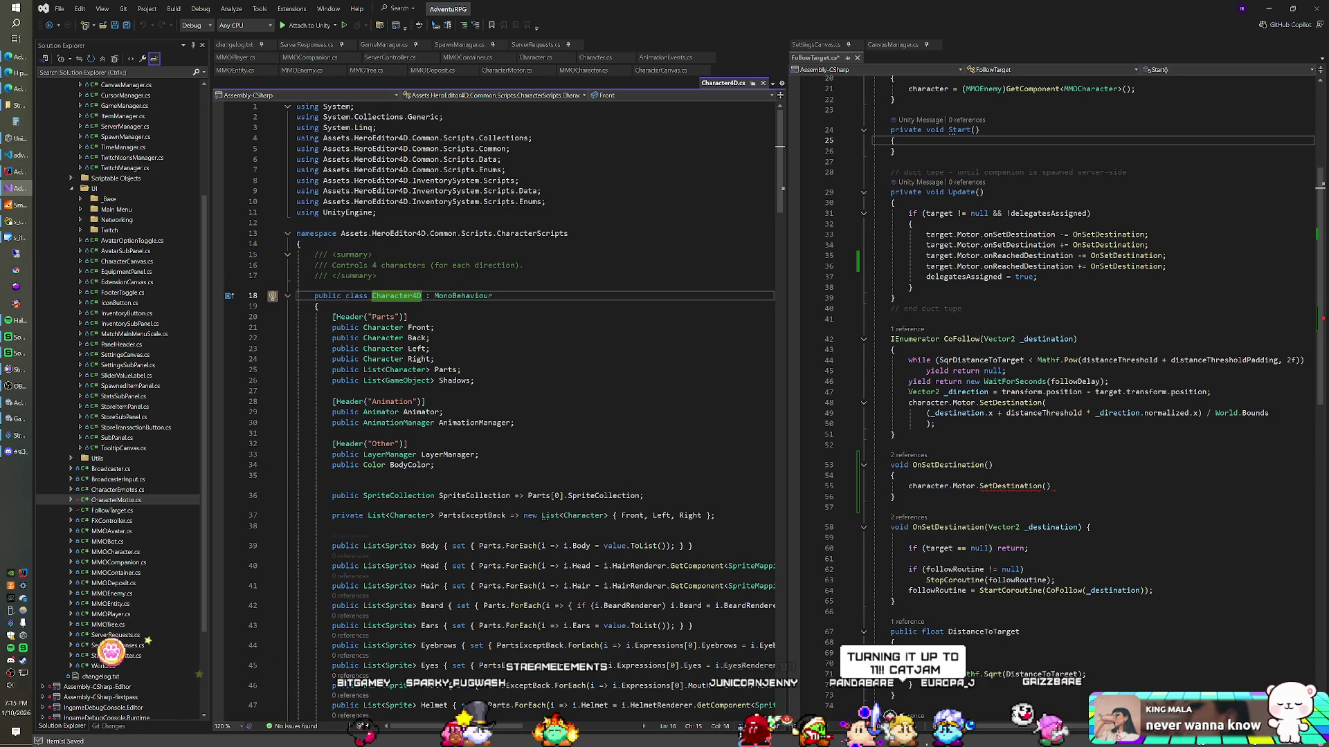
left_click(443, 338)
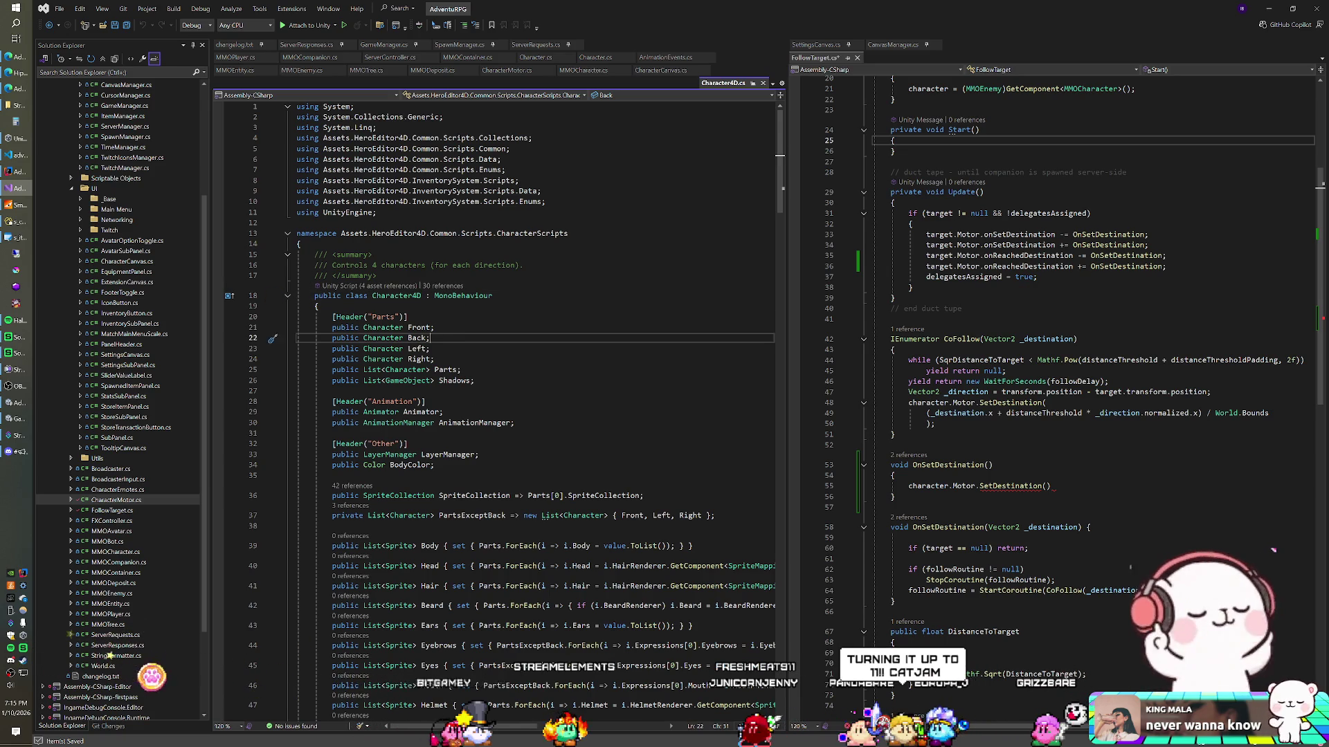
scroll(297, 657, "down", 8)
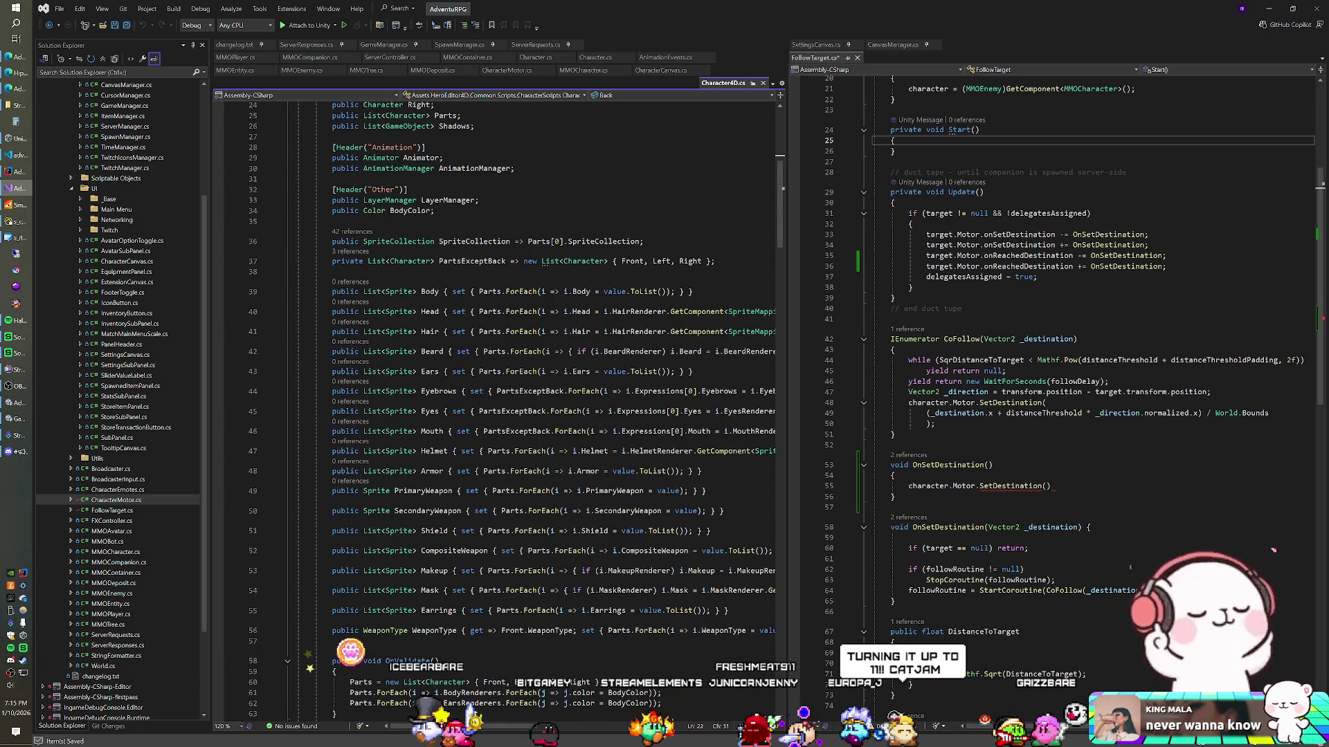
scroll(429, 702, "down", 15)
scroll(429, 703, "down", 5)
scroll(495, 415, "down", 5)
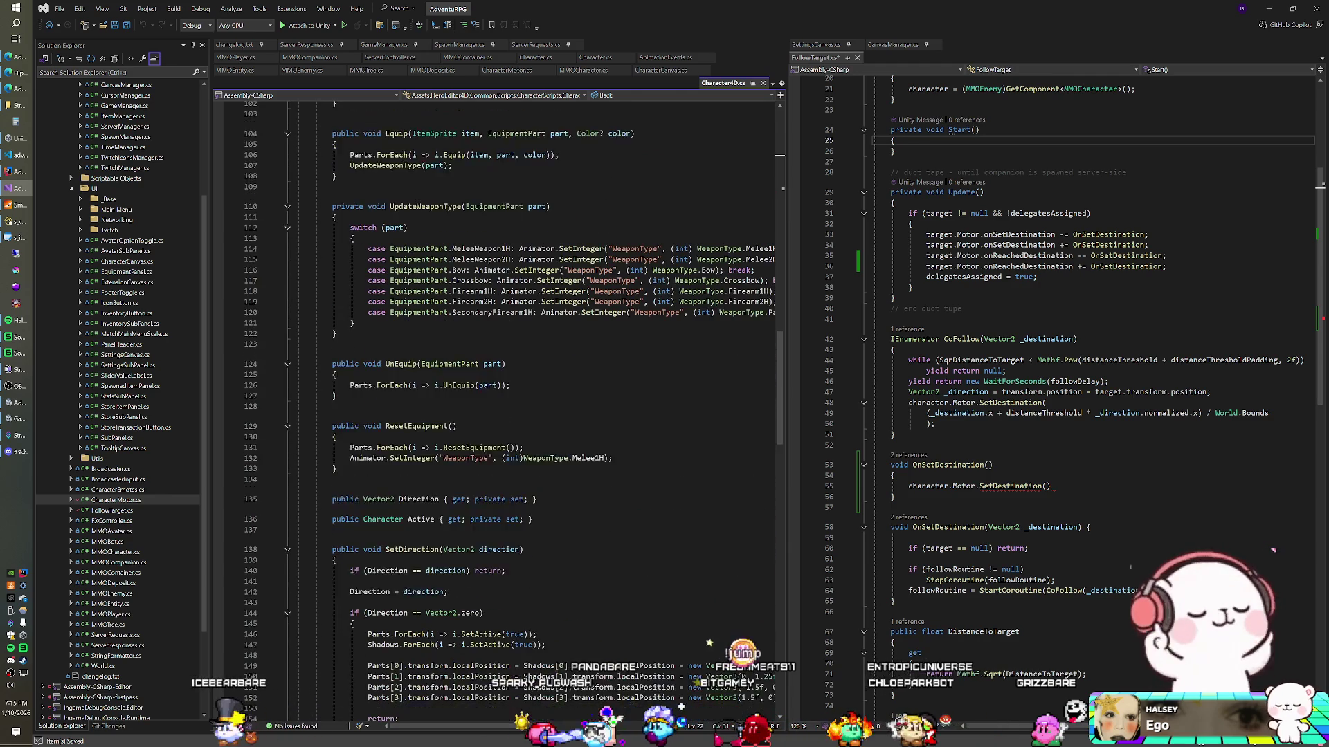
scroll(495, 415, "down", 1)
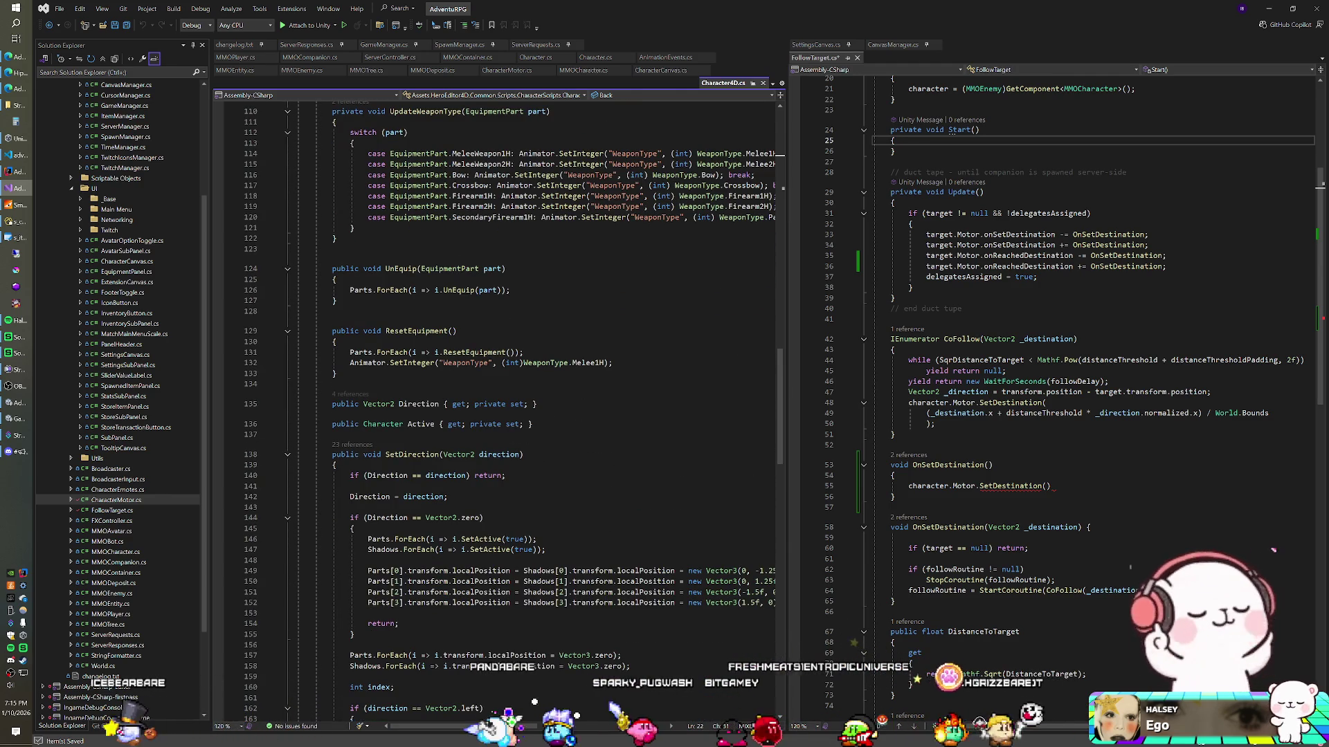
left_click(462, 404)
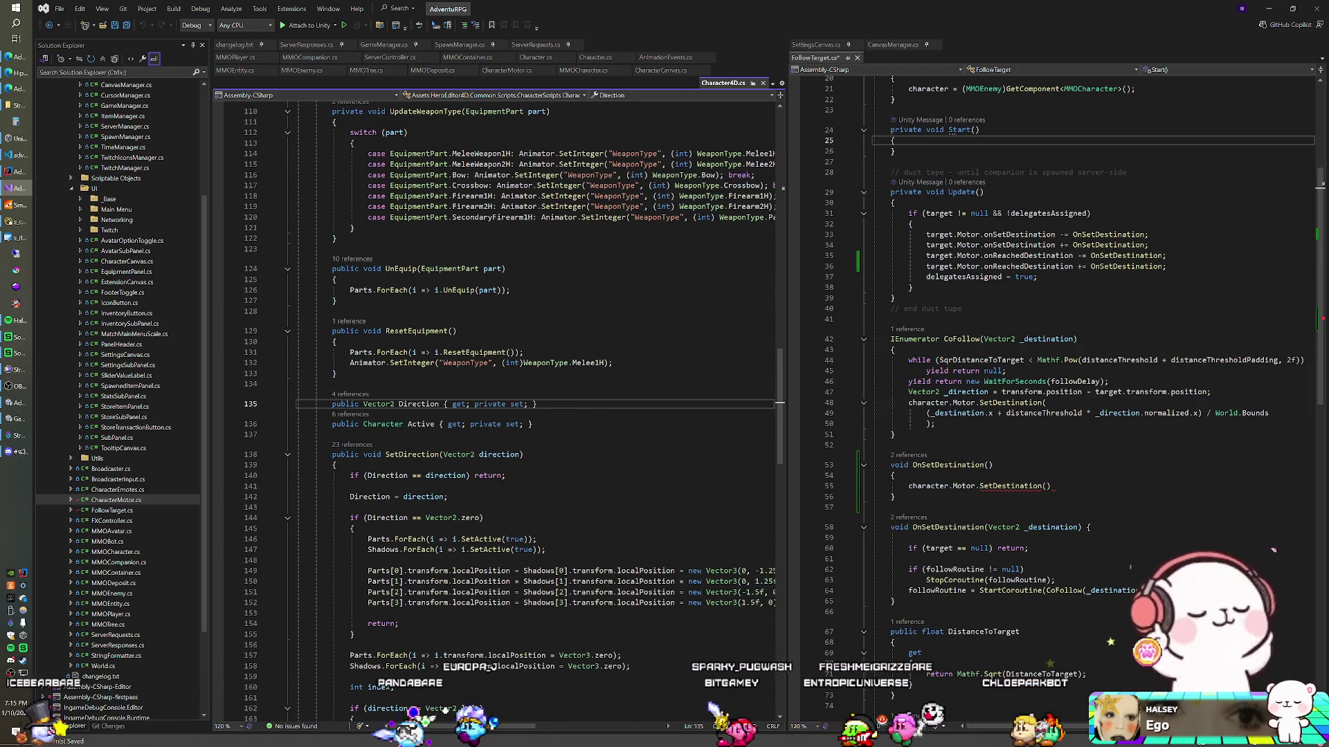
In FollowTarget.cs, start the SetDestination argument with 'target.'
left_click(1274, 445)
key("Down")
key("Down")
key("Down")
key("End")
key("Left")
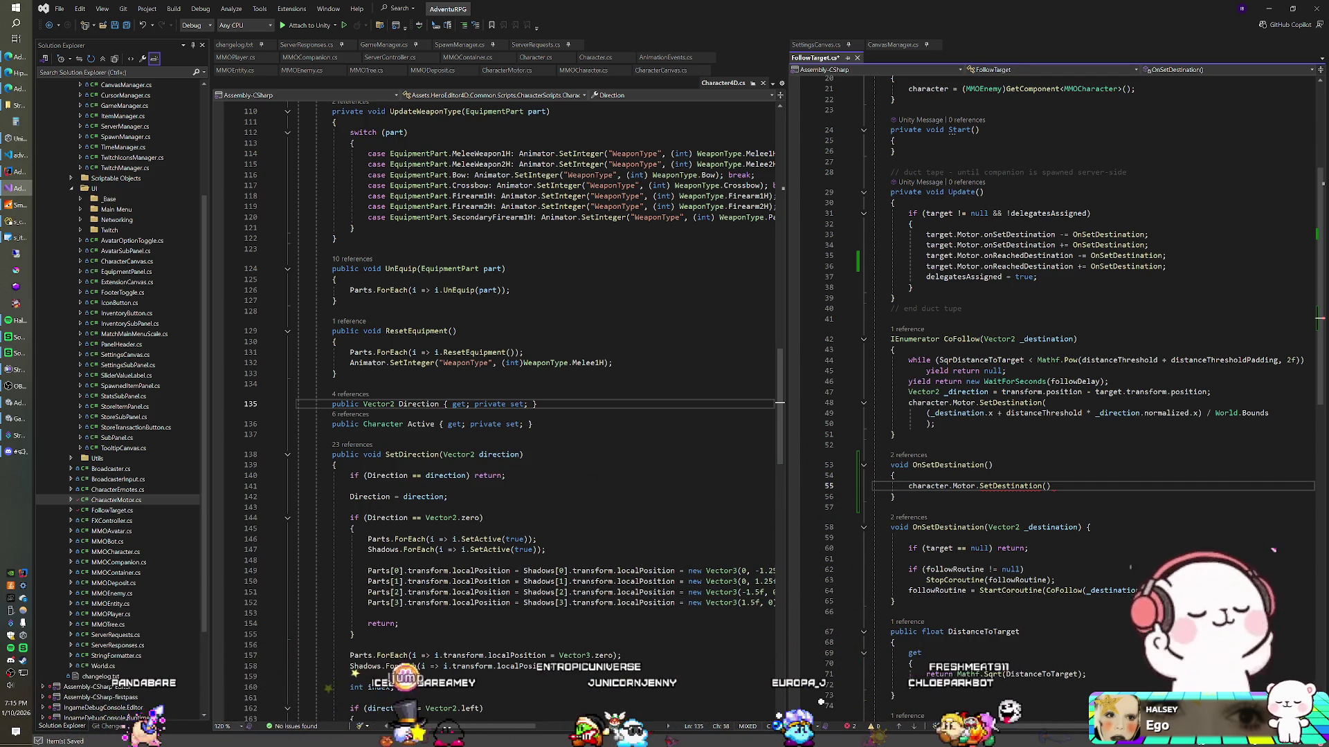
type("target.")
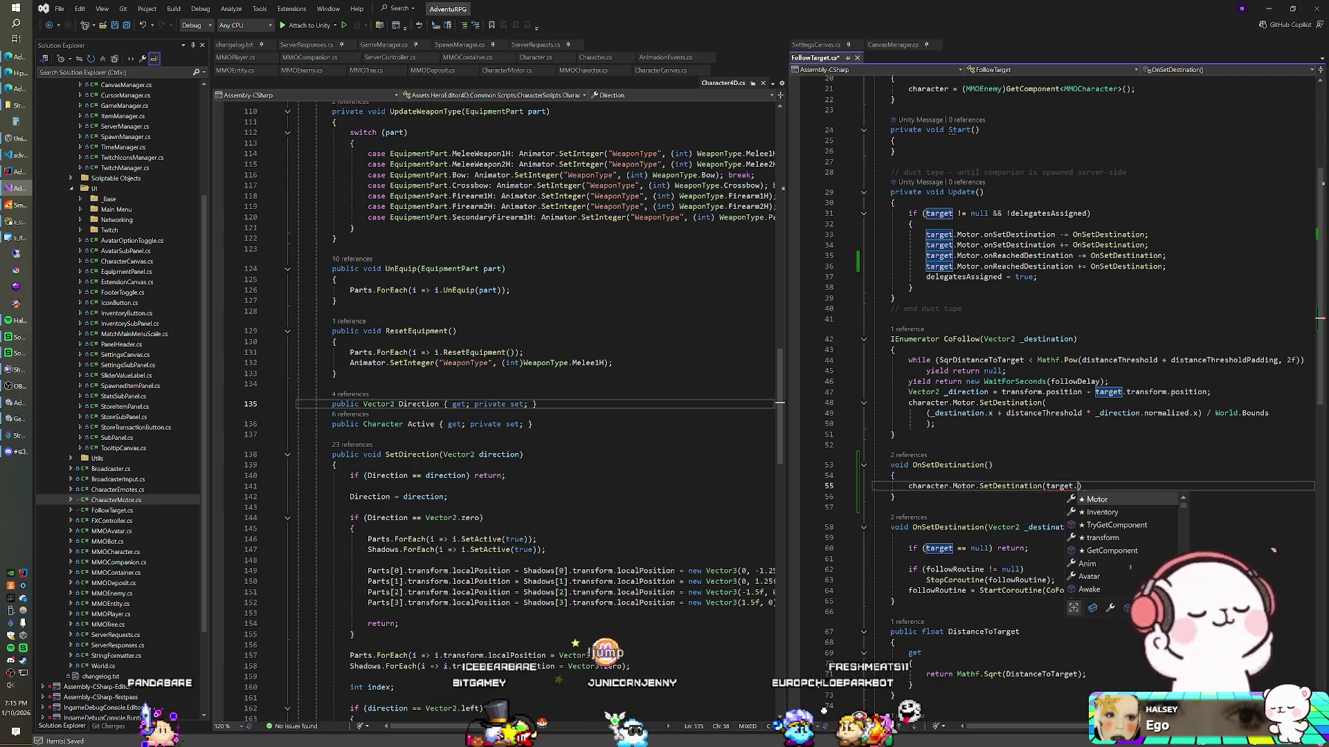
Cast target to MMOPlayer and wrap the cast in parentheses: ((MMOPlayer)target)
scroll(1052, 395, "up", 7)
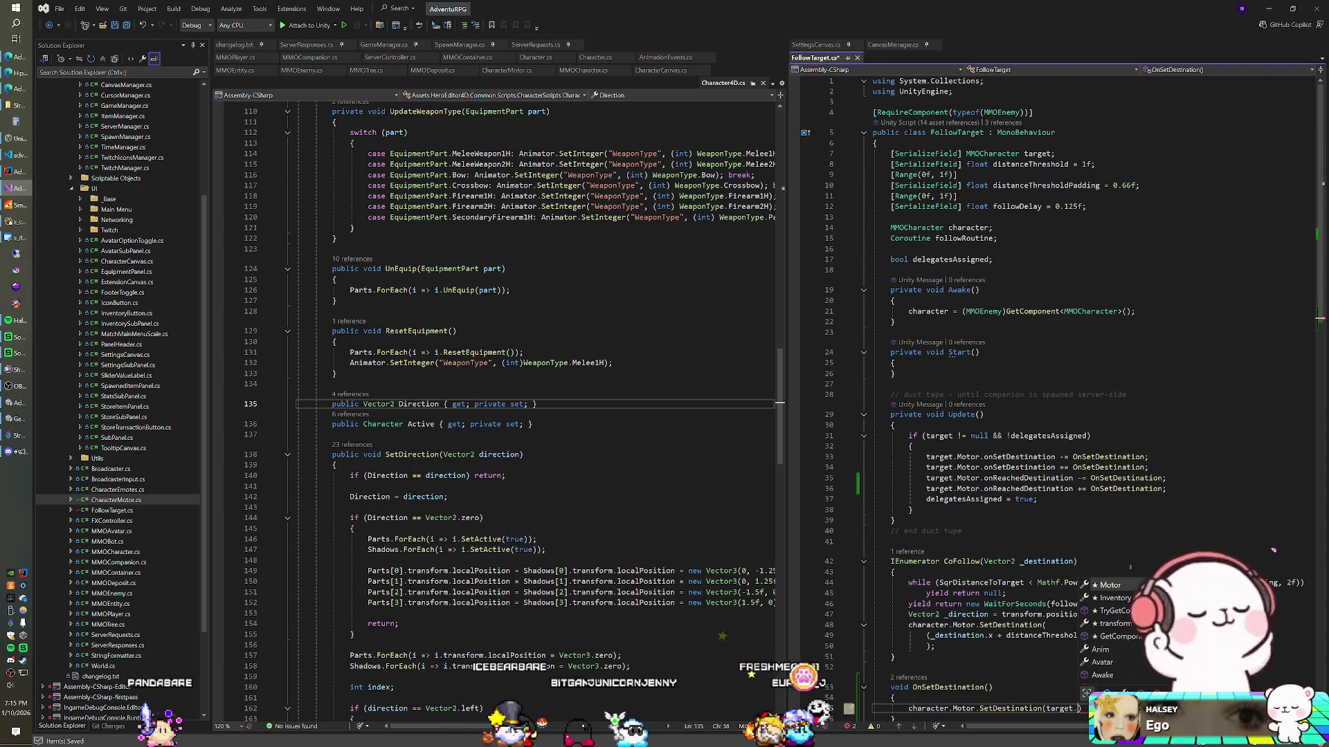
scroll(1025, 644, "down", 6)
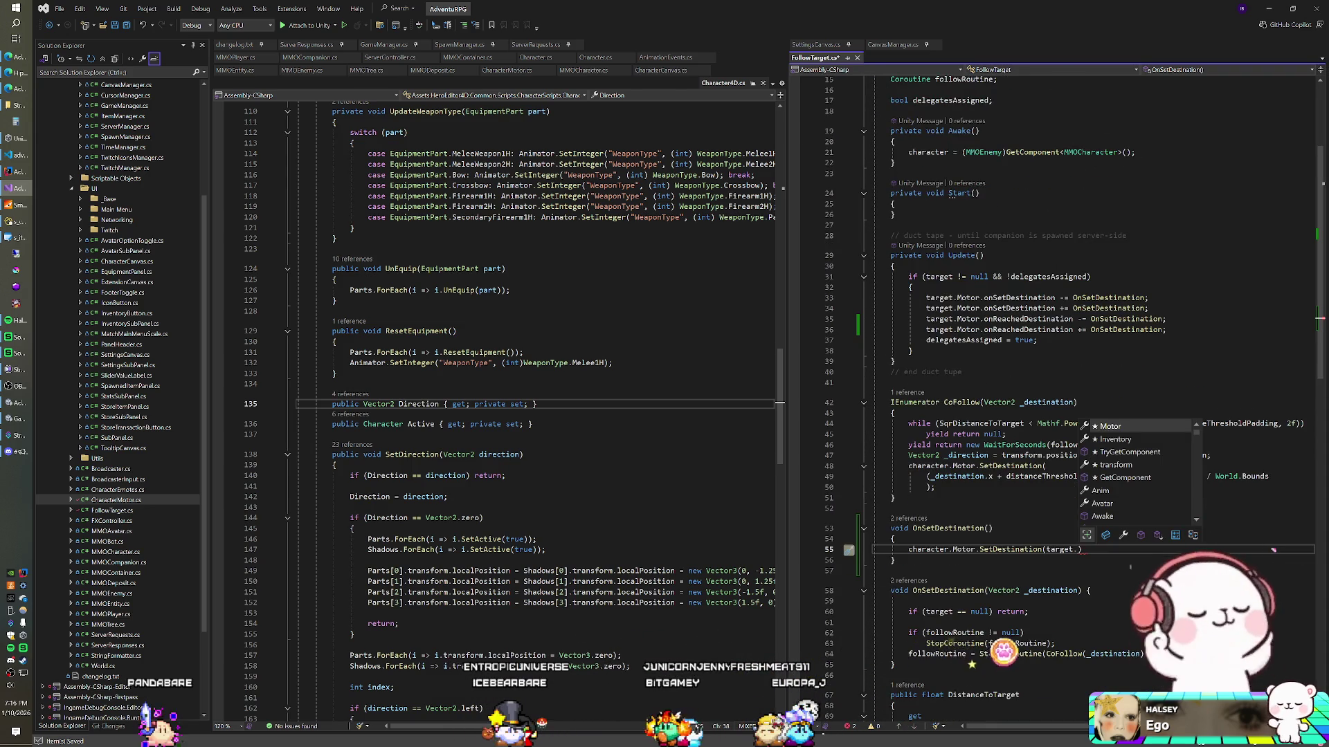
scroll(1025, 644, "down", 1)
left_click(1045, 454)
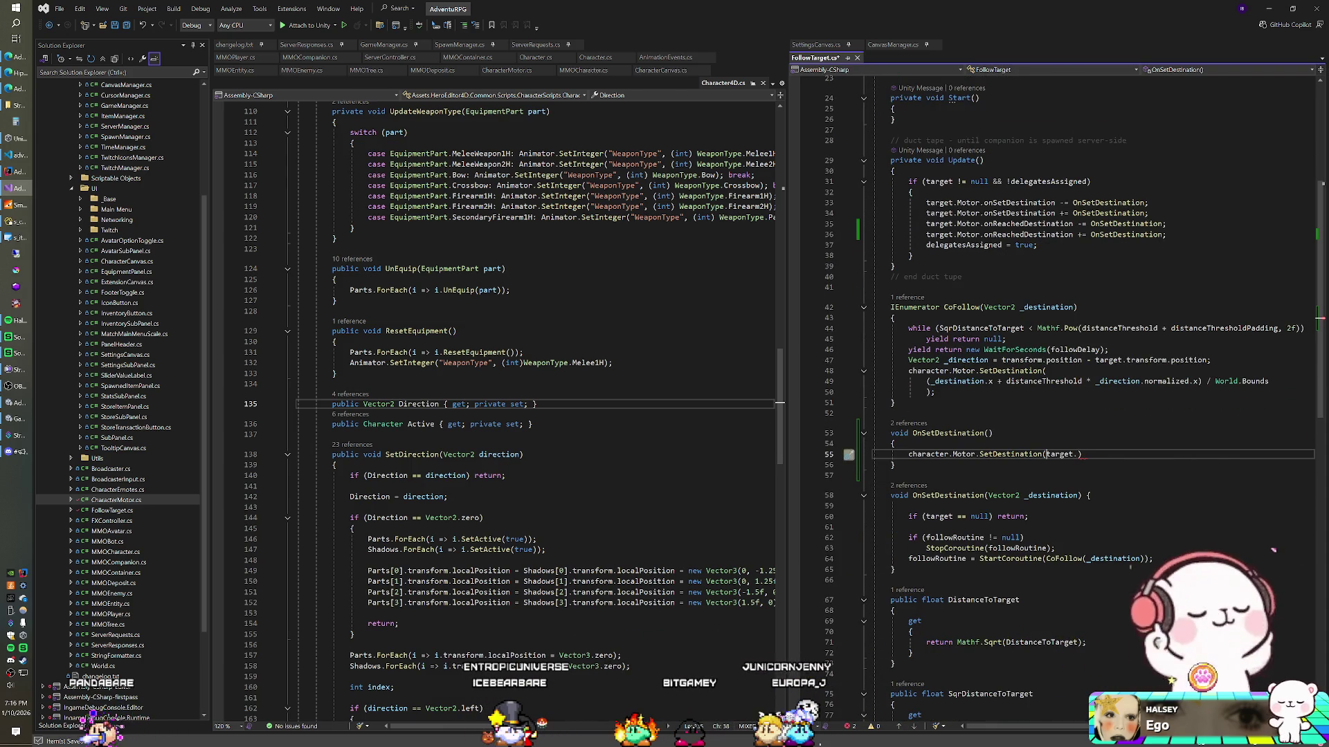
type("(MMOP")
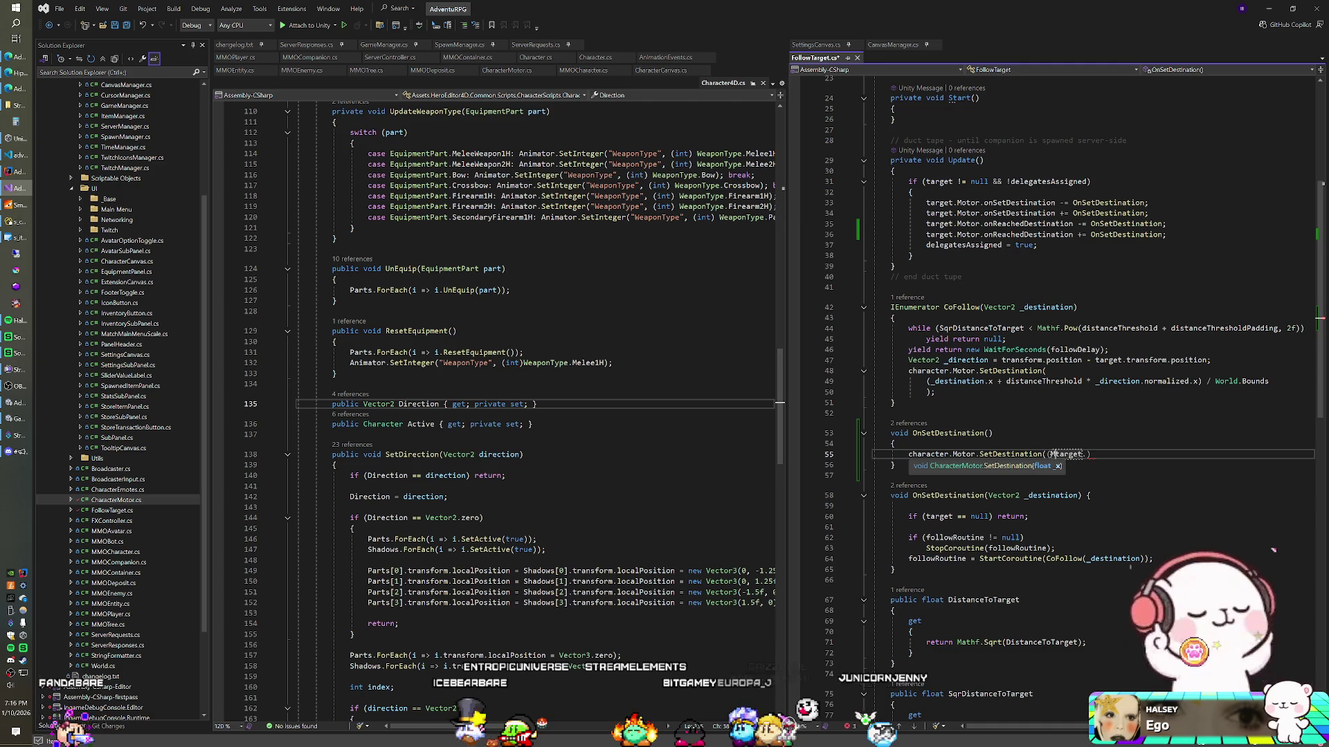
type("layer)")
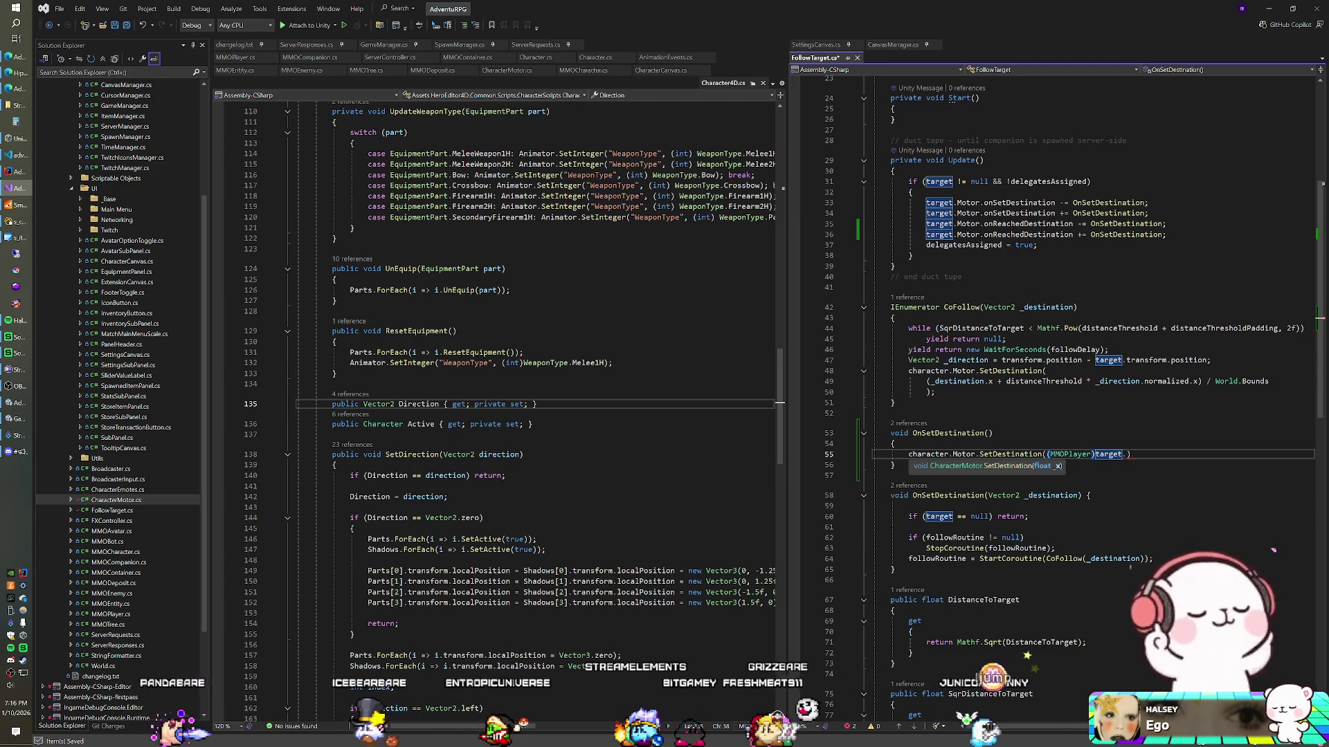
left_click(1046, 454)
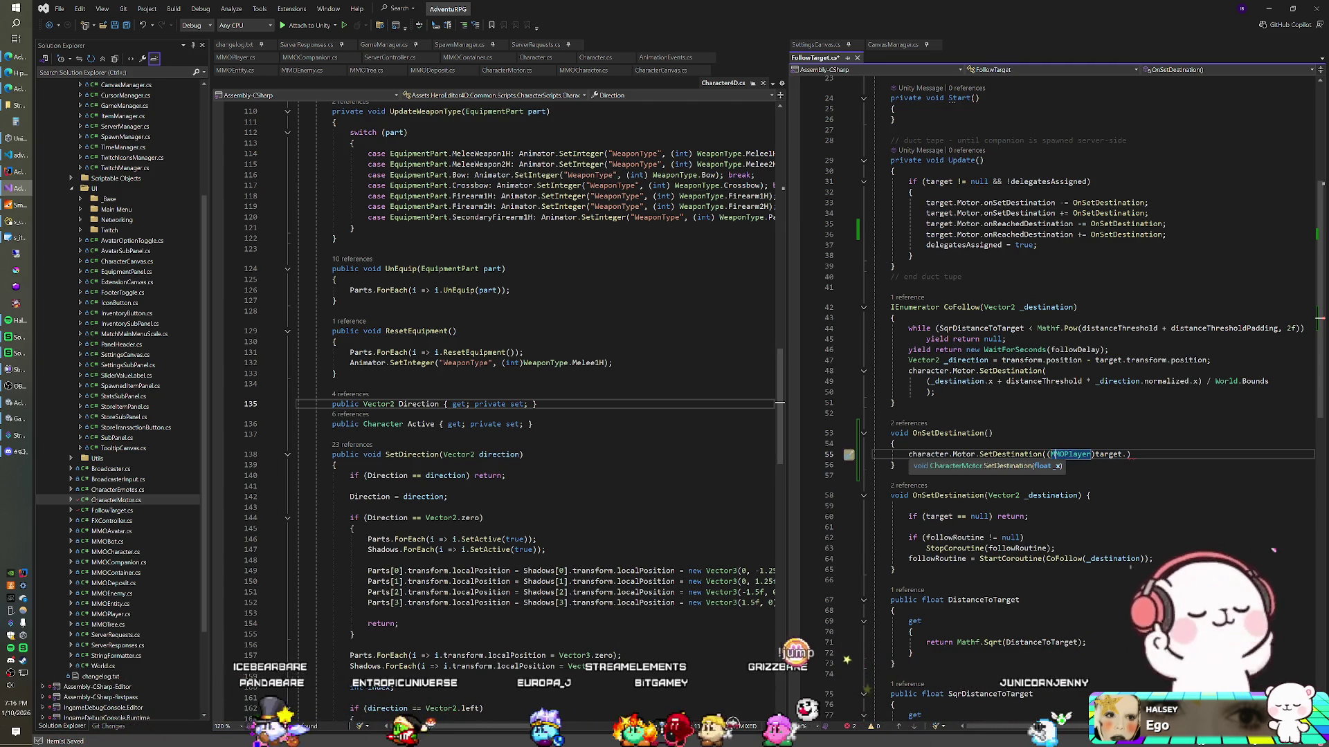
type("(")
Append .Character4D.Direction to the cast target as the SetDestination argument
left_click(1132, 454)
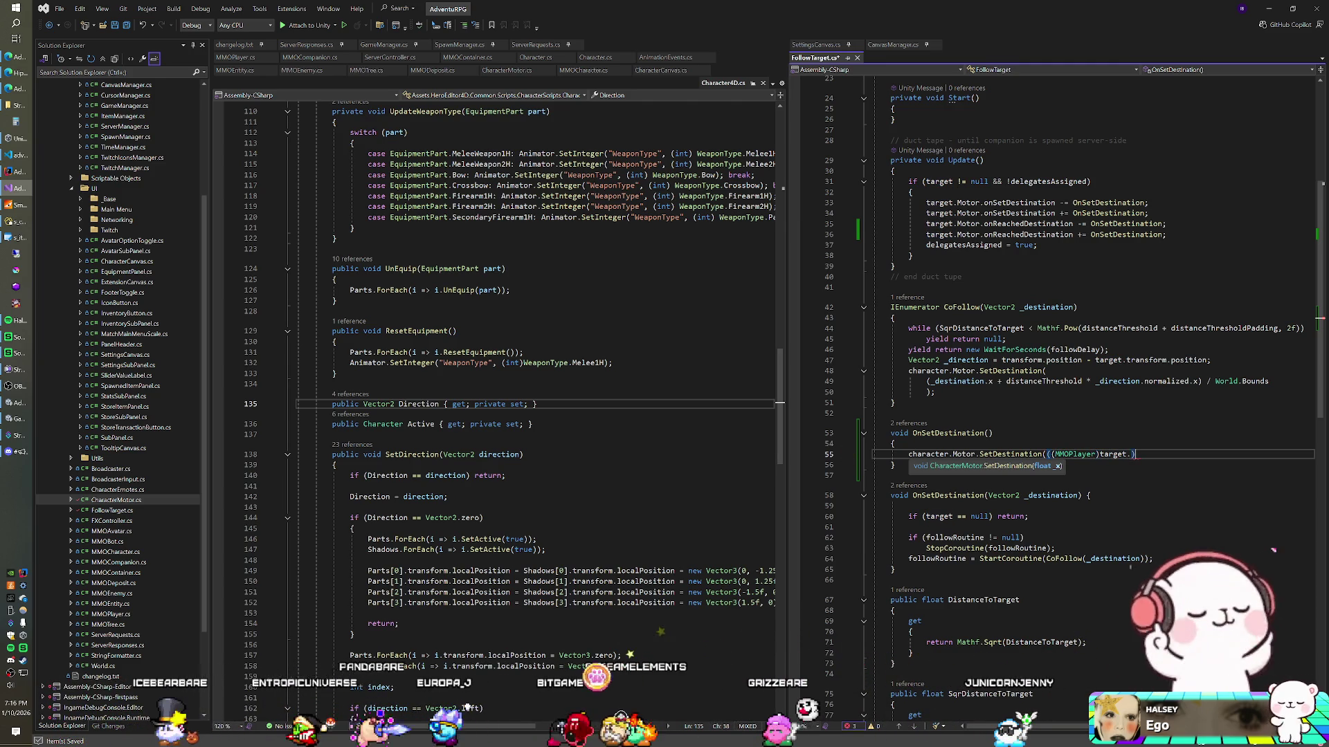
key("BackSpace")
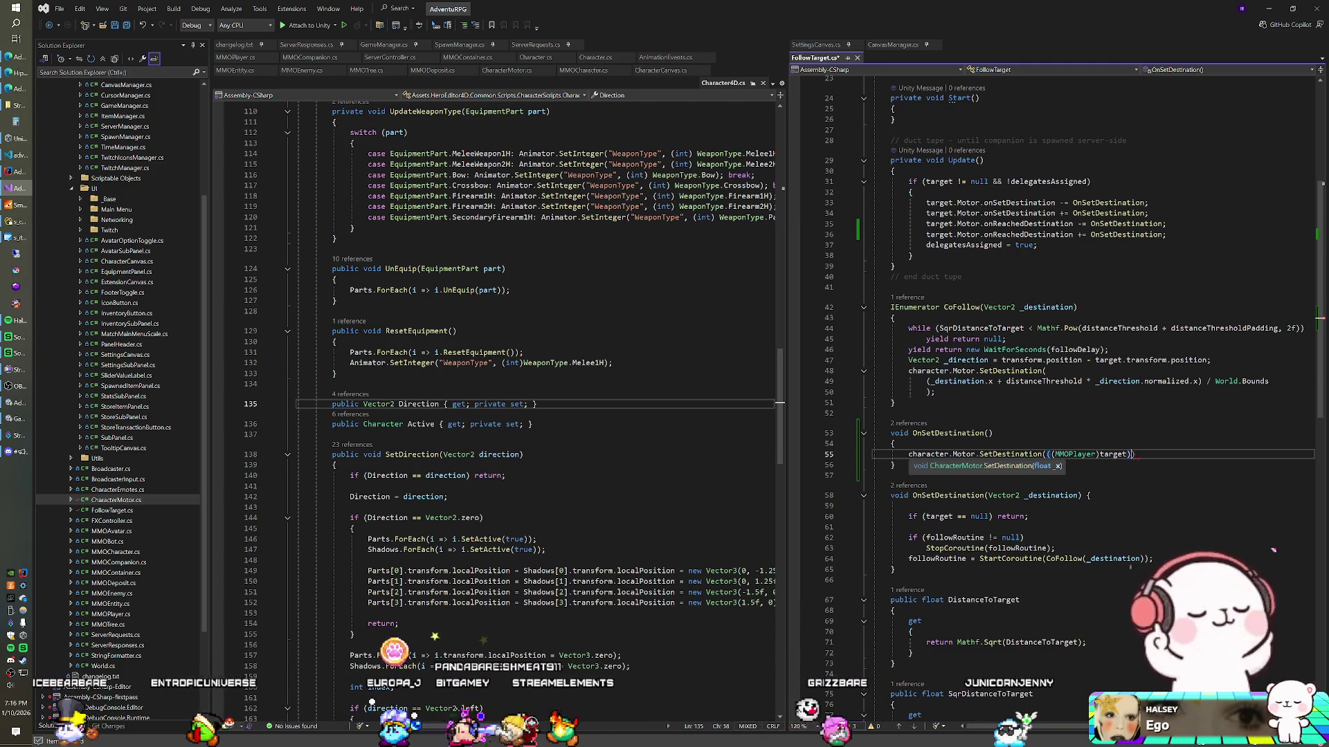
type(".Di")
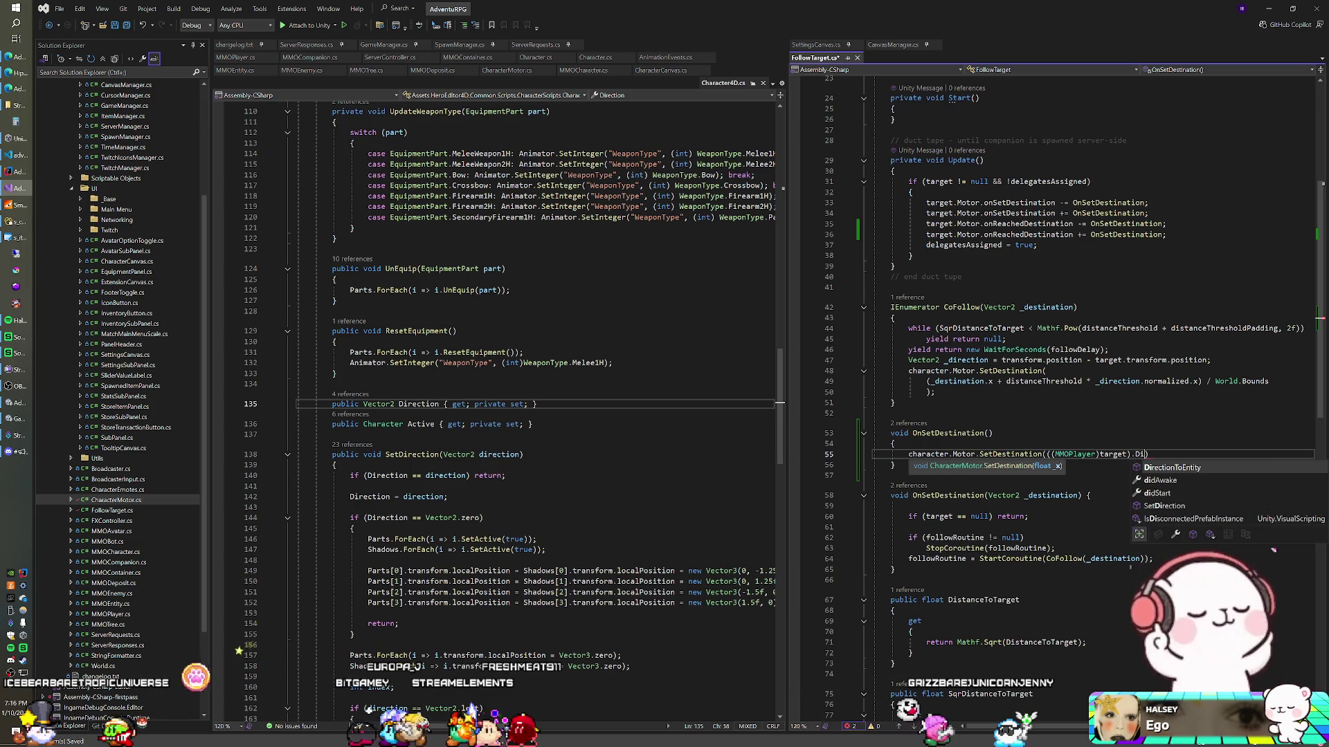
key("BackSpace")
key("BackSpace")
type("Character4D.Dire")
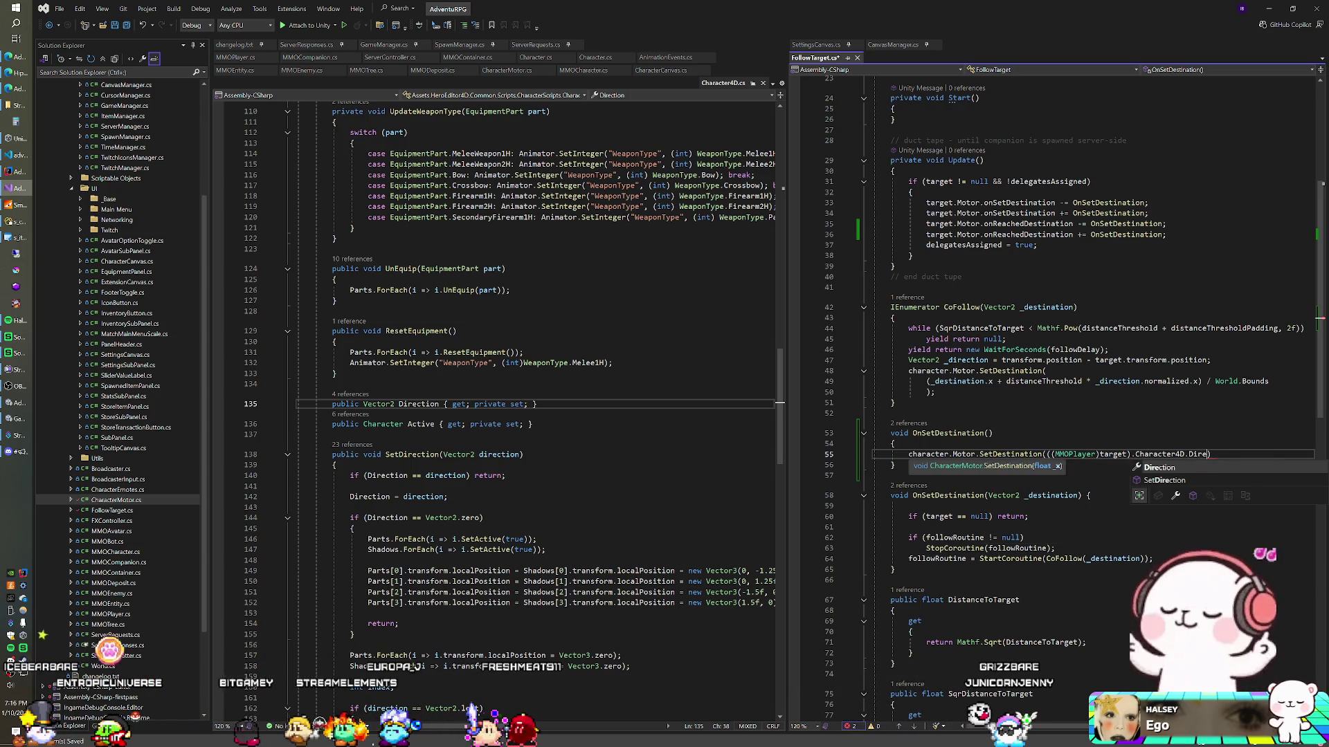
key("Tab")
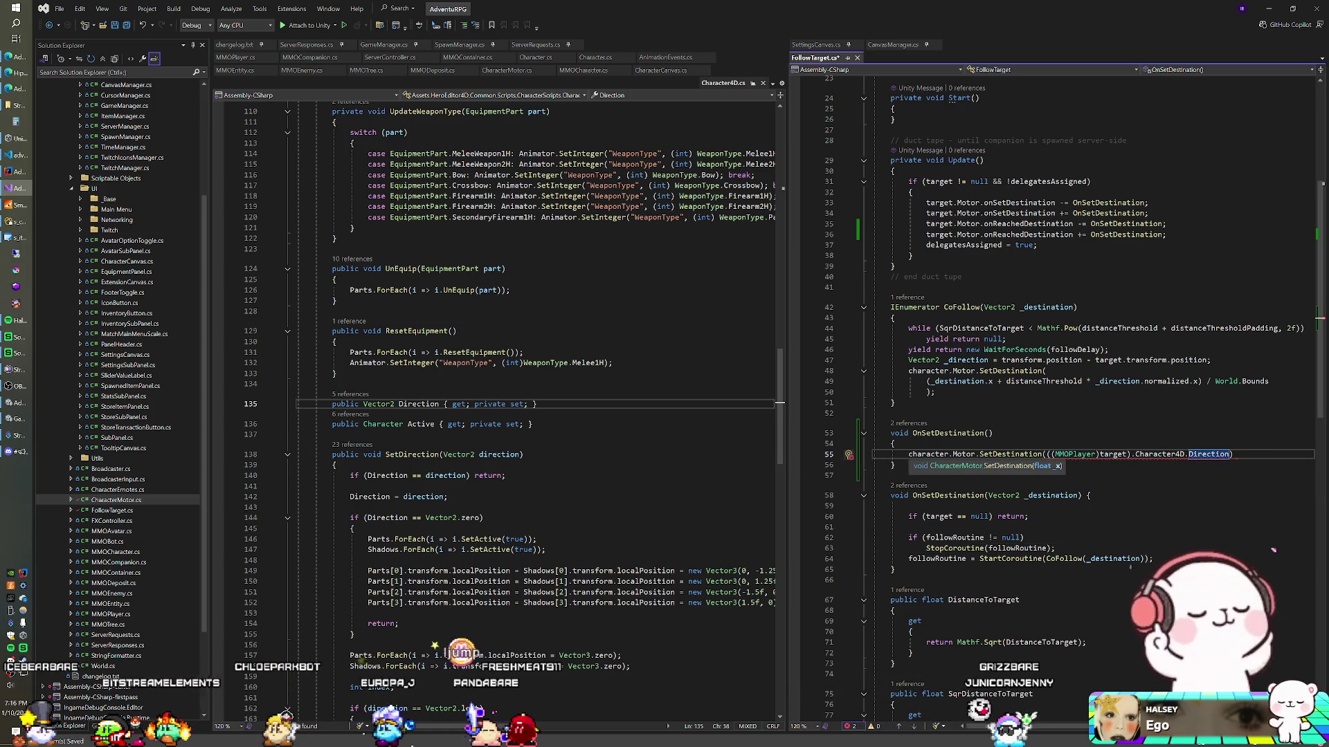
left_click(228, 60)
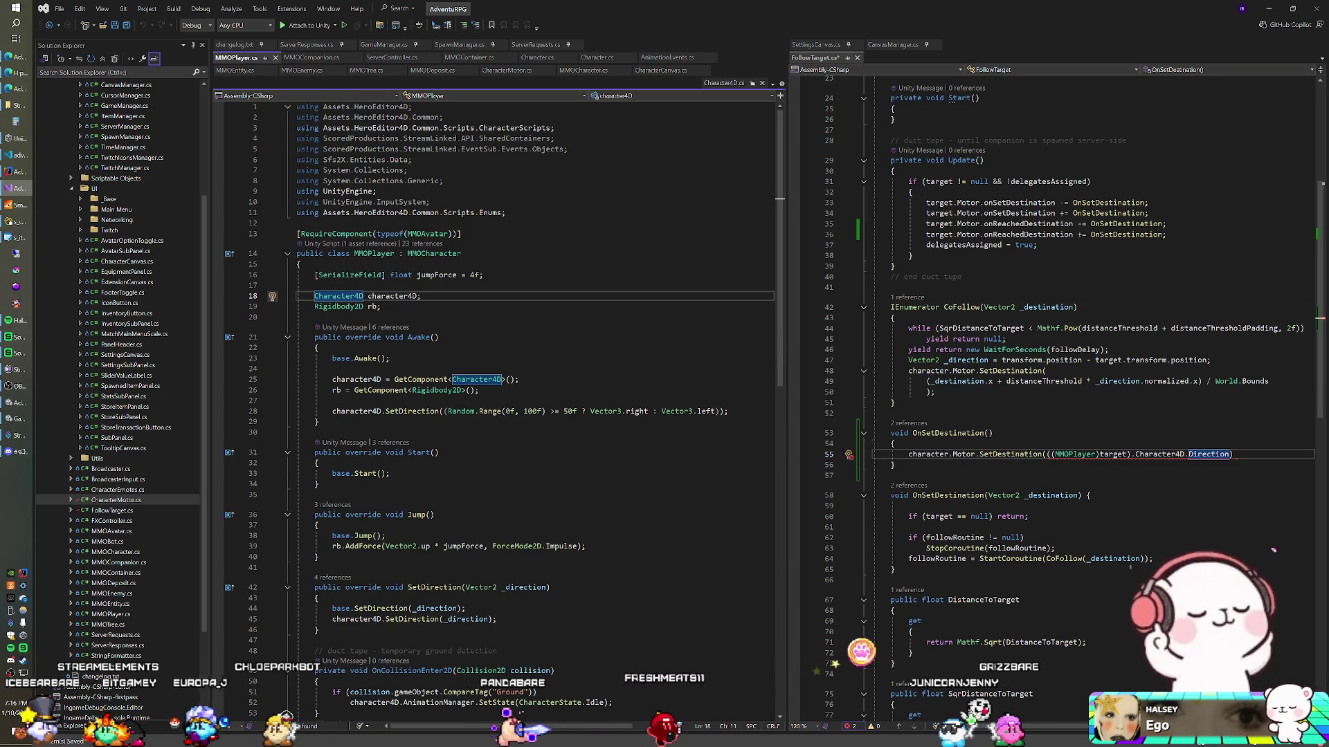
Add a 'Vector2 _destination =' line holding a copy of the target's Character4D.Direction expression
left_click(900, 443)
key("Return")
type("Vecto")
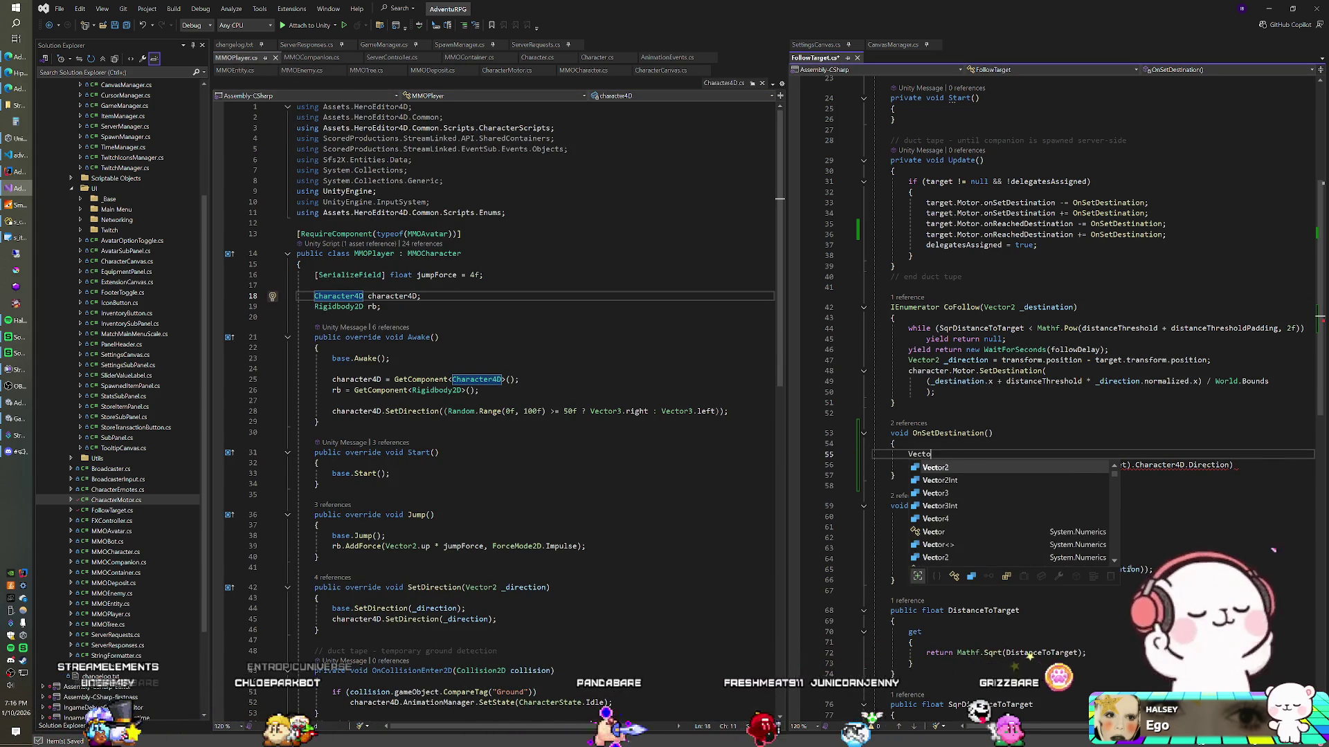
type("r2 ")
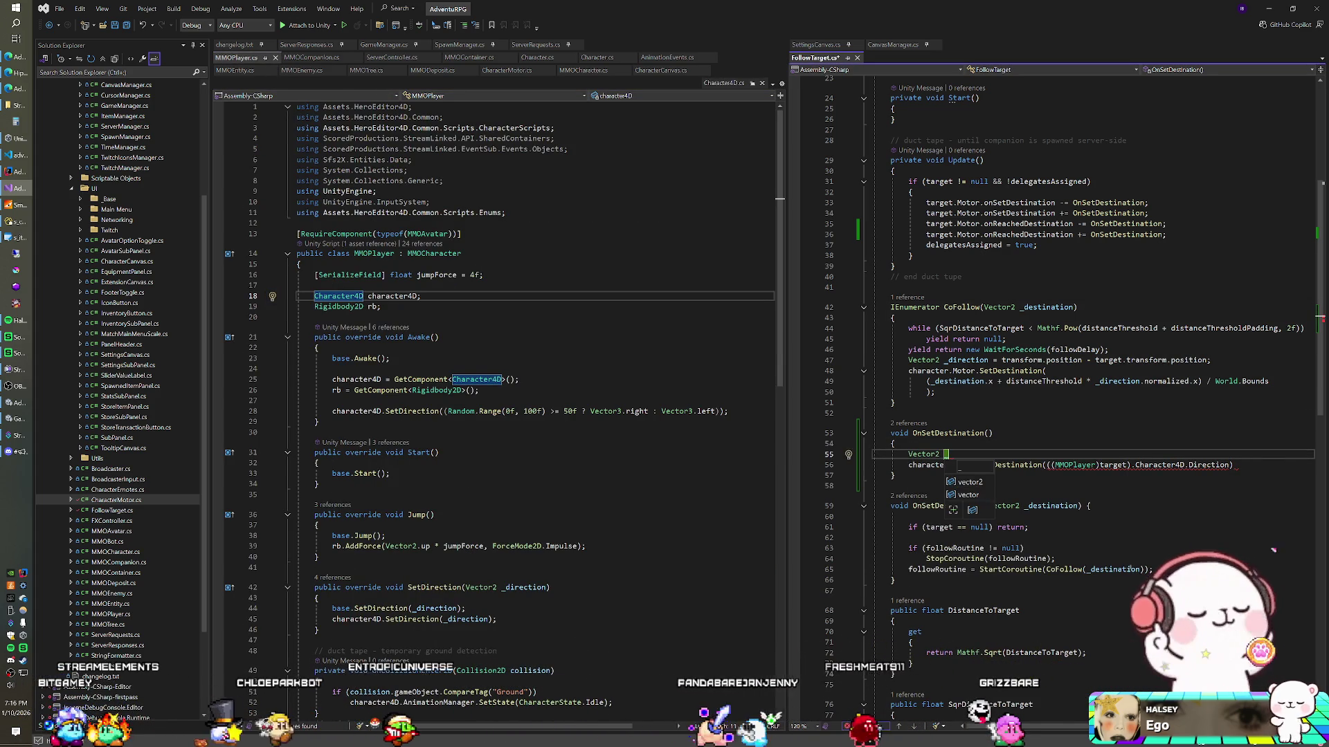
type("_destination =")
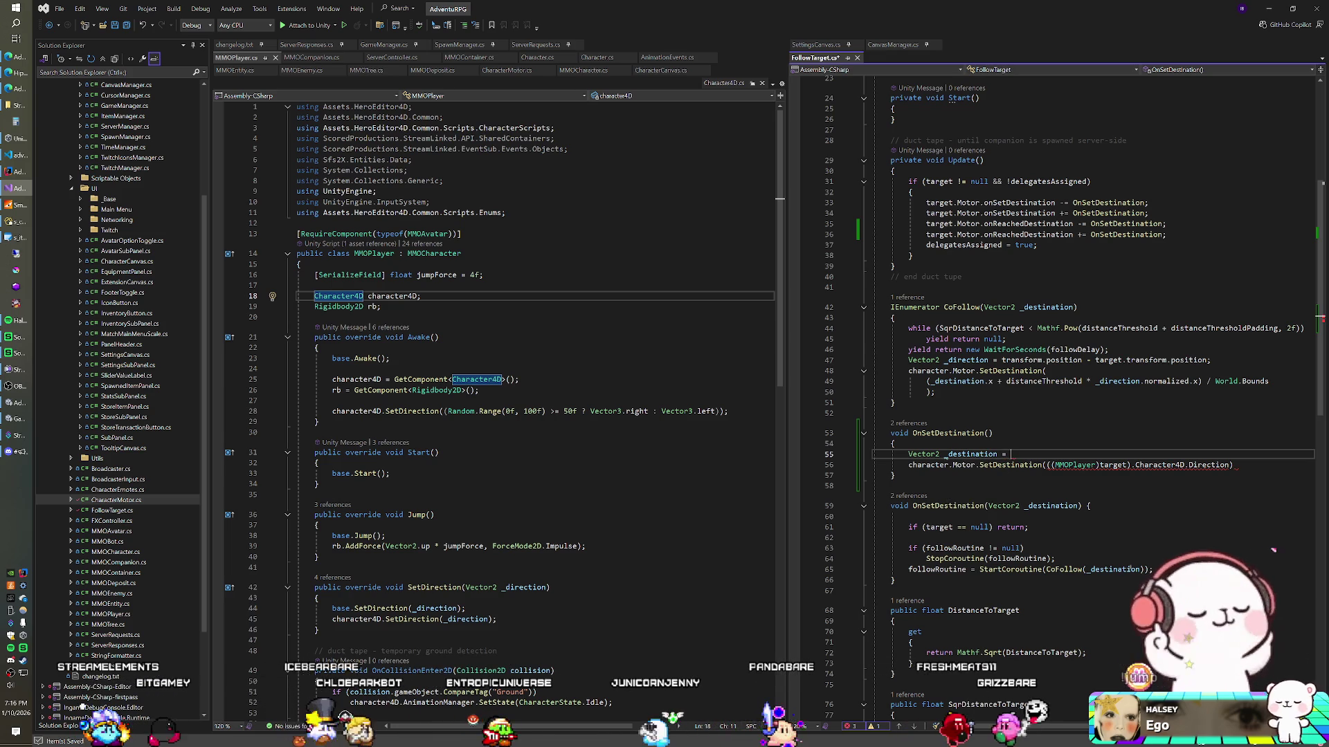
left_click_drag(1046, 465, 1232, 465)
key("ctrl+c")
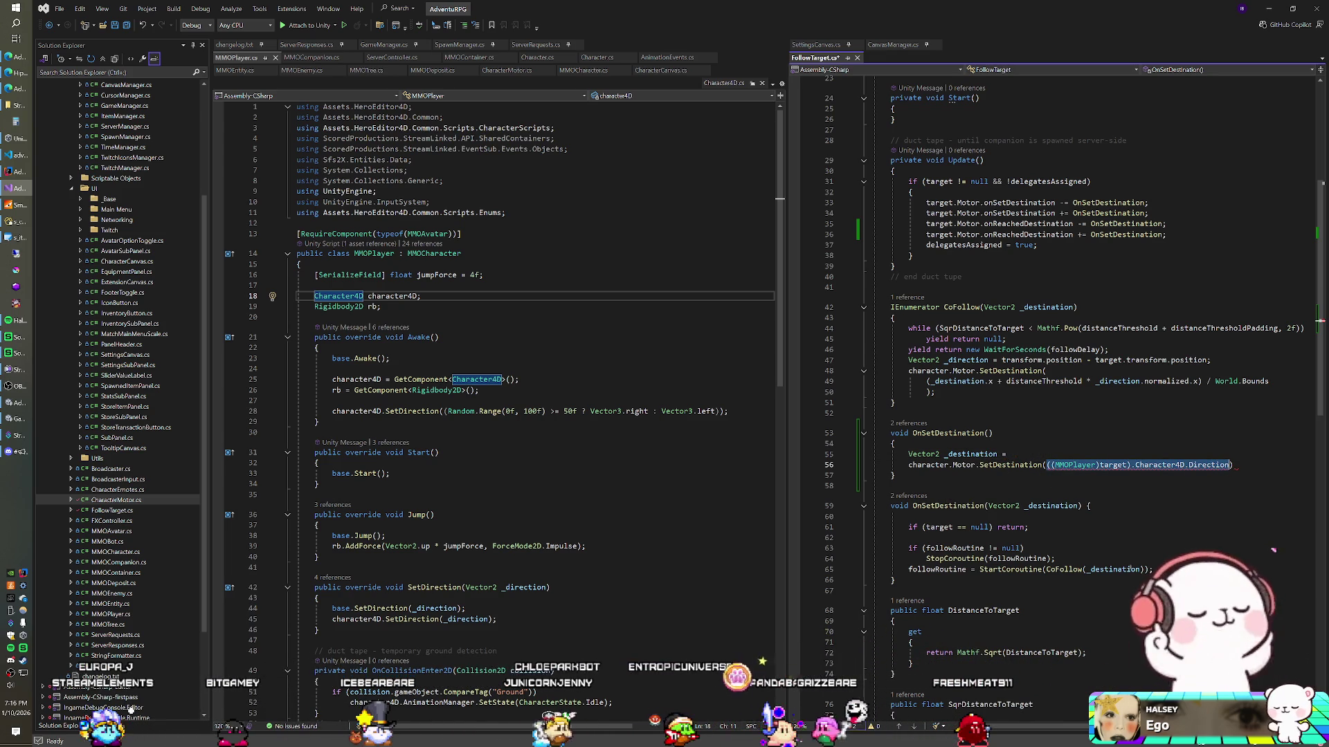
left_click(1017, 454)
key("ctrl+v")
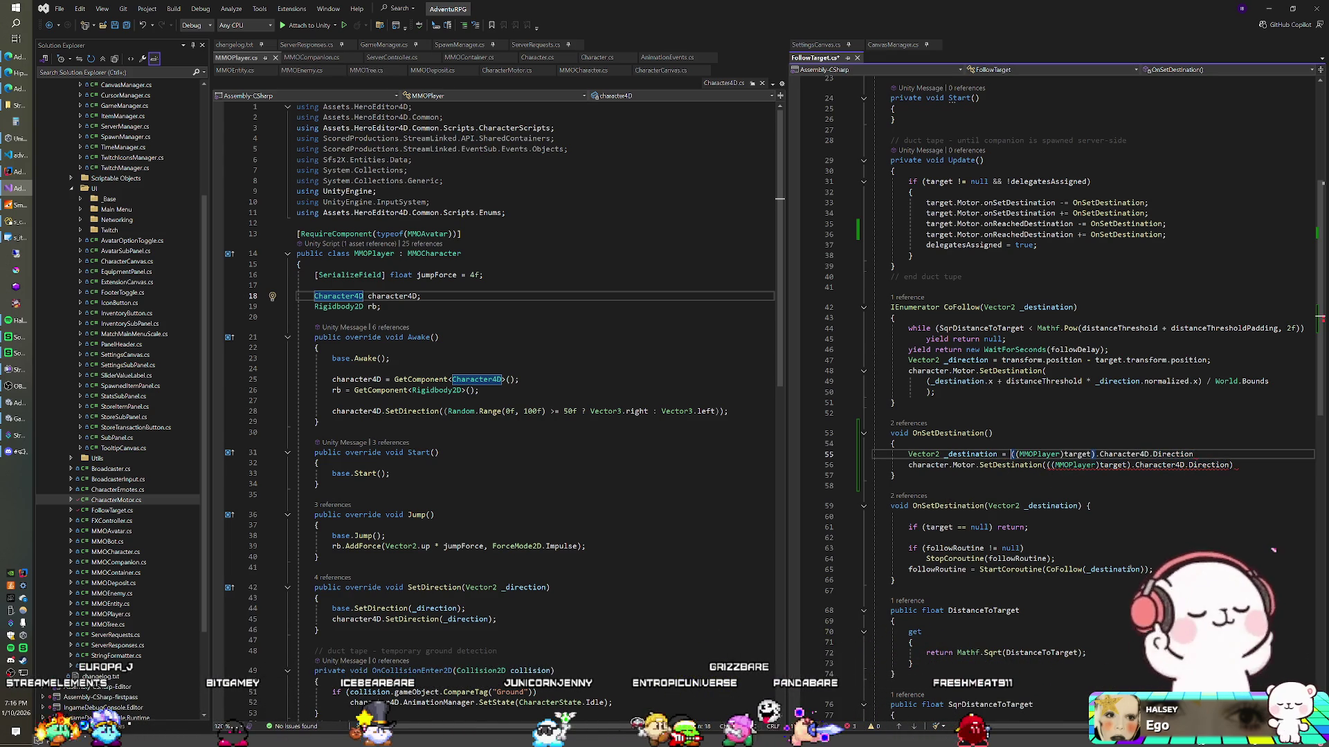
Make _destination equal target.transform.position plus the direction times distanceThreshold
type("arget.position +")
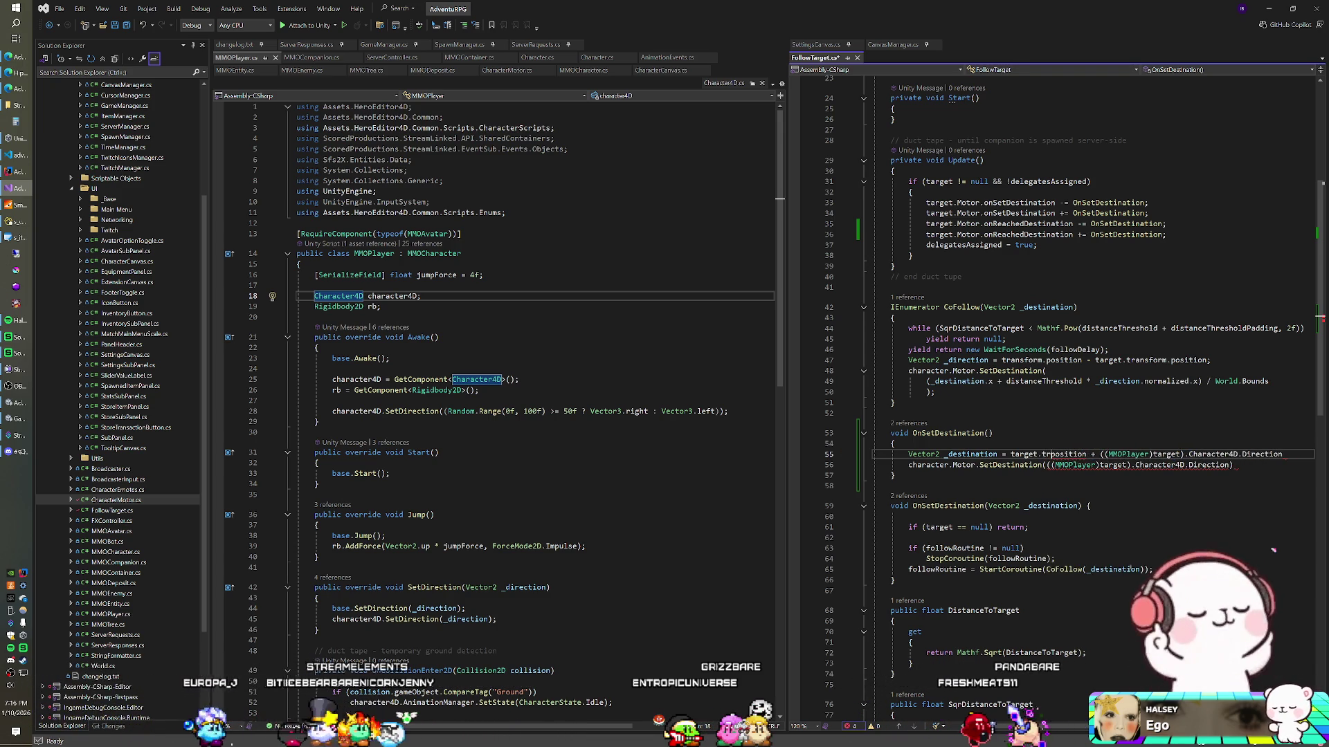
type("m.")
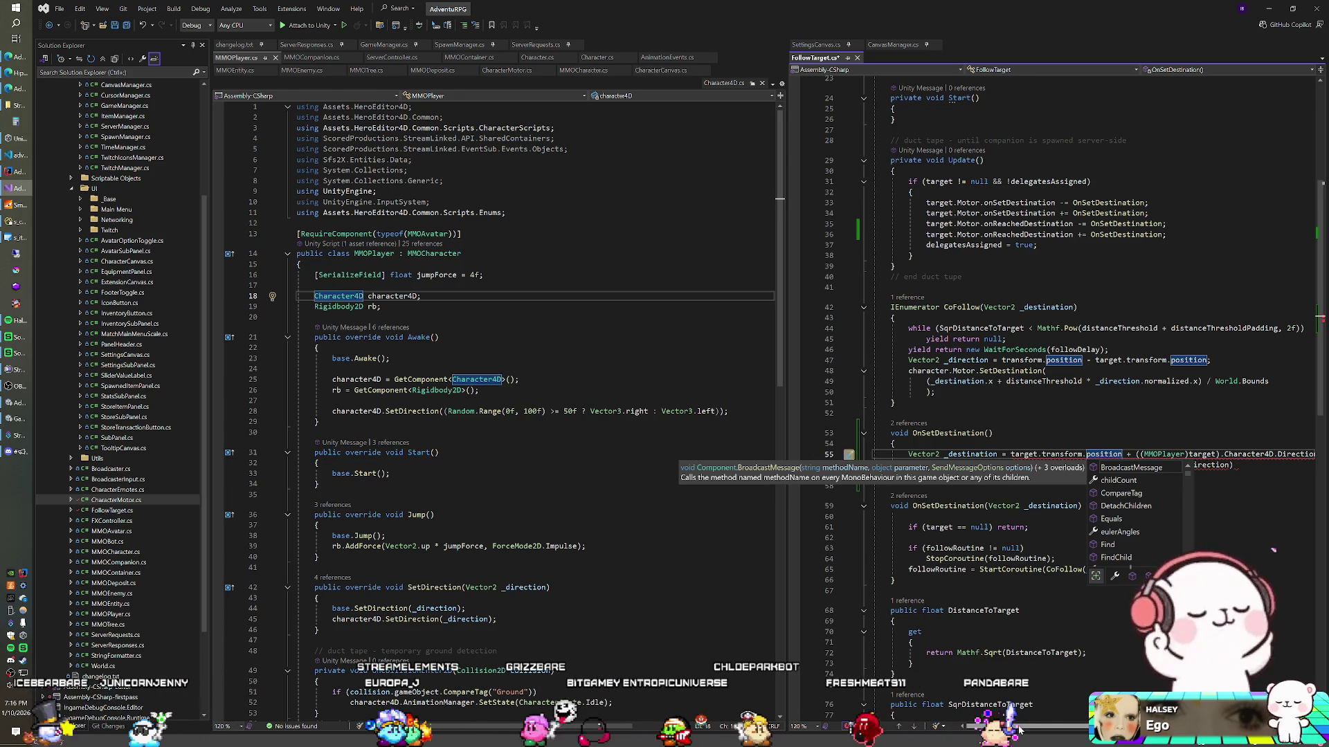
scroll(1086, 415, "right", 3)
left_click(873, 516)
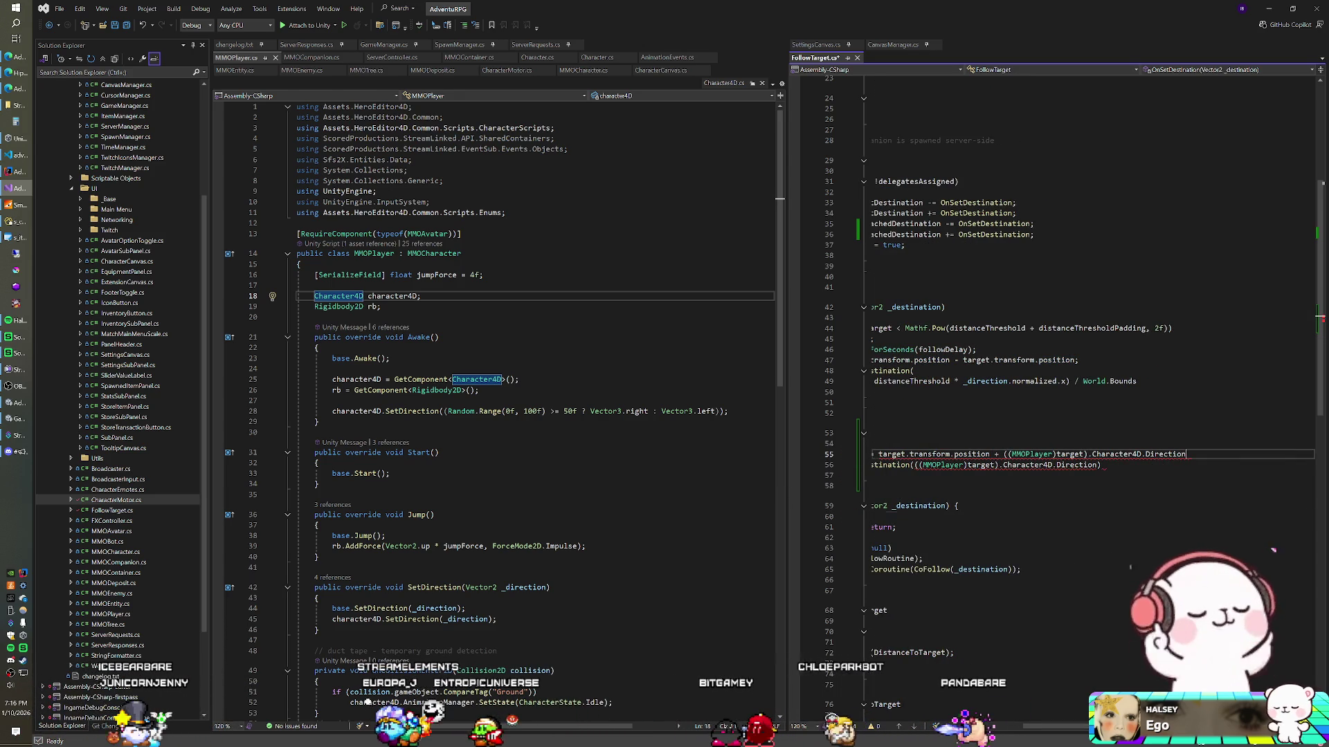
left_click(1186, 454)
type("*")
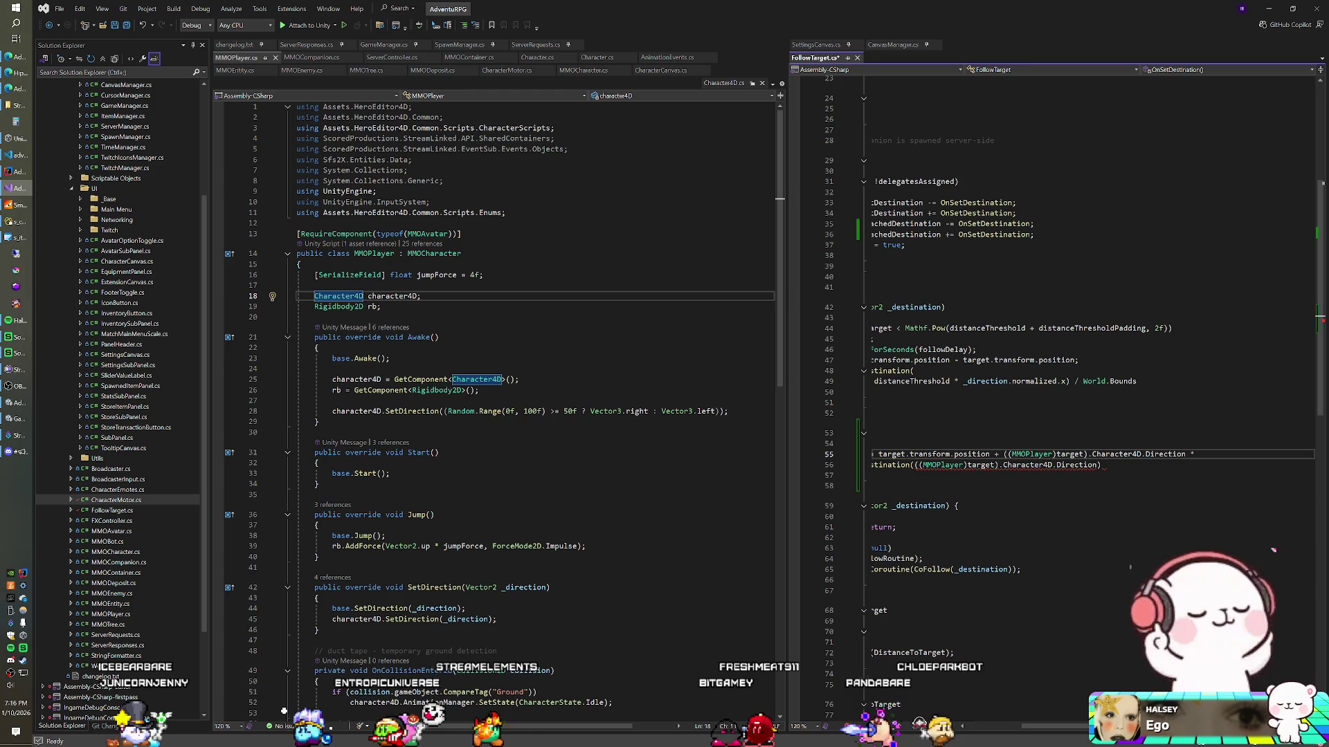
type(" distanceThre")
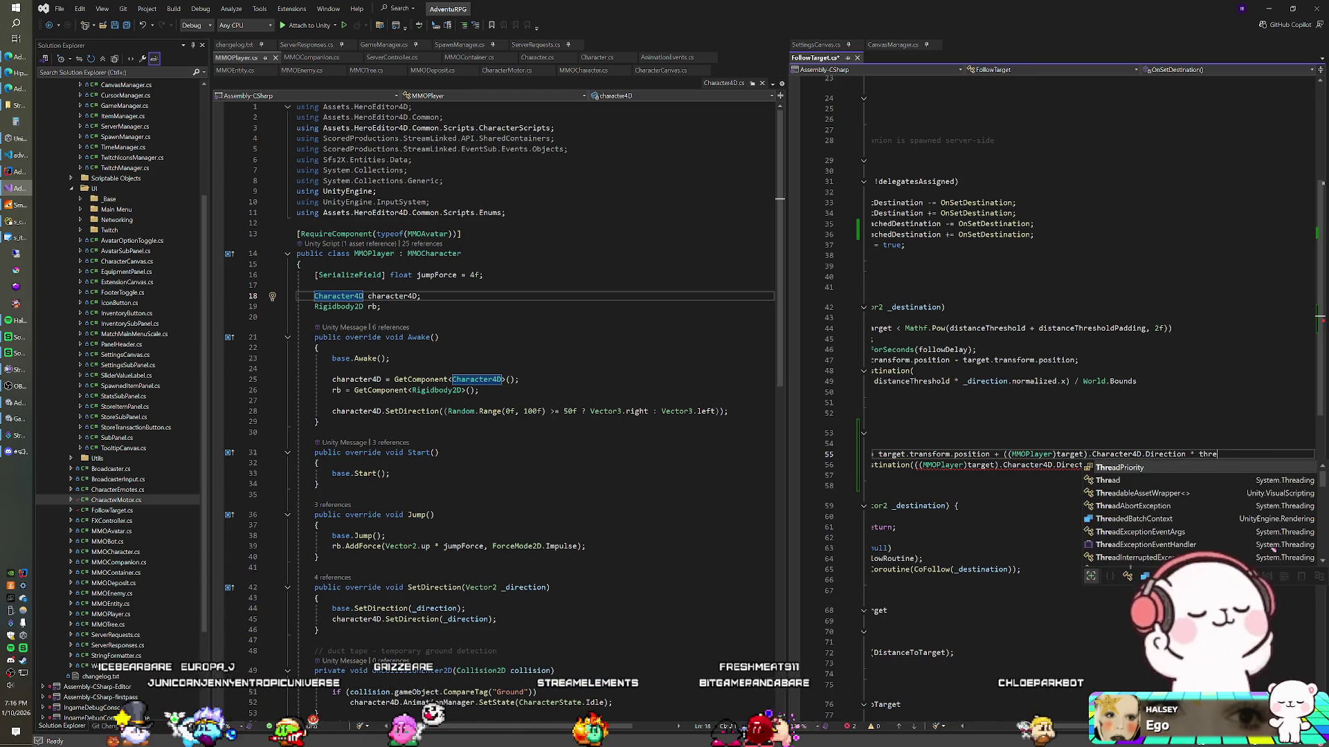
type("sh")
key("Tab")
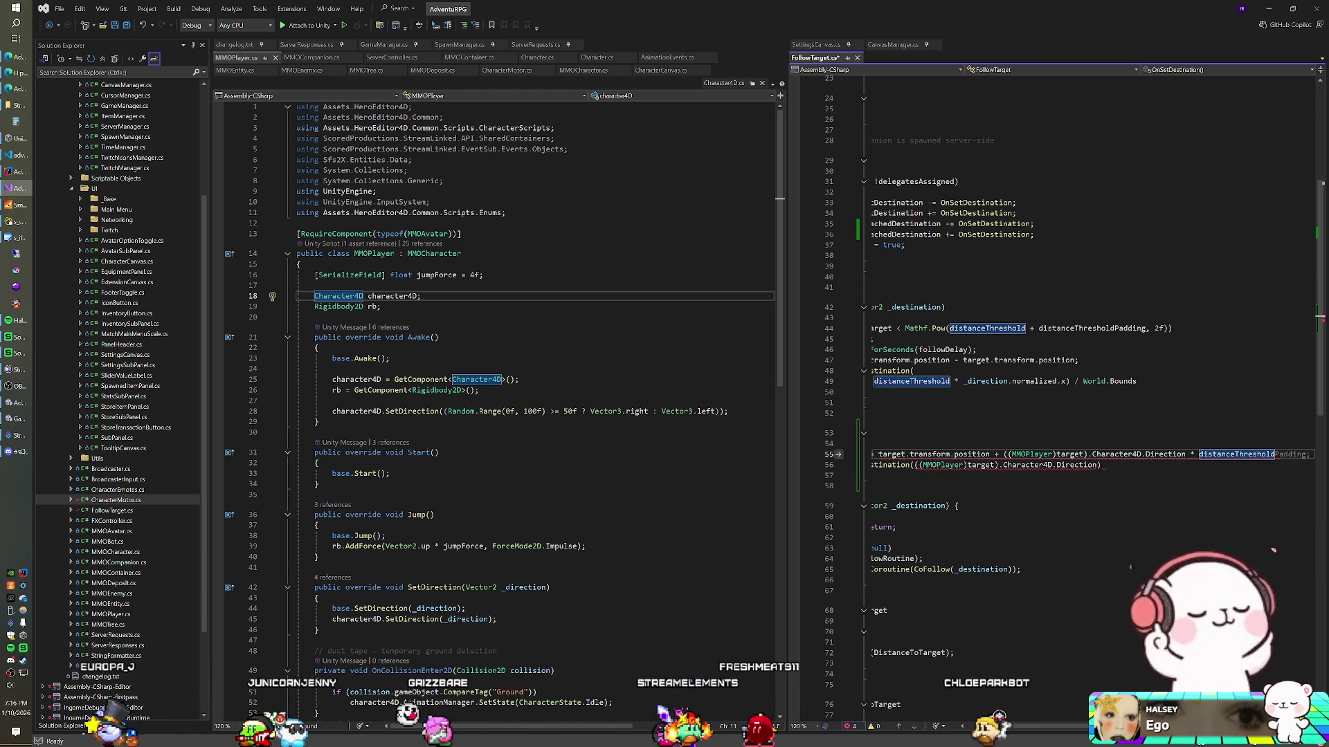
type(";")
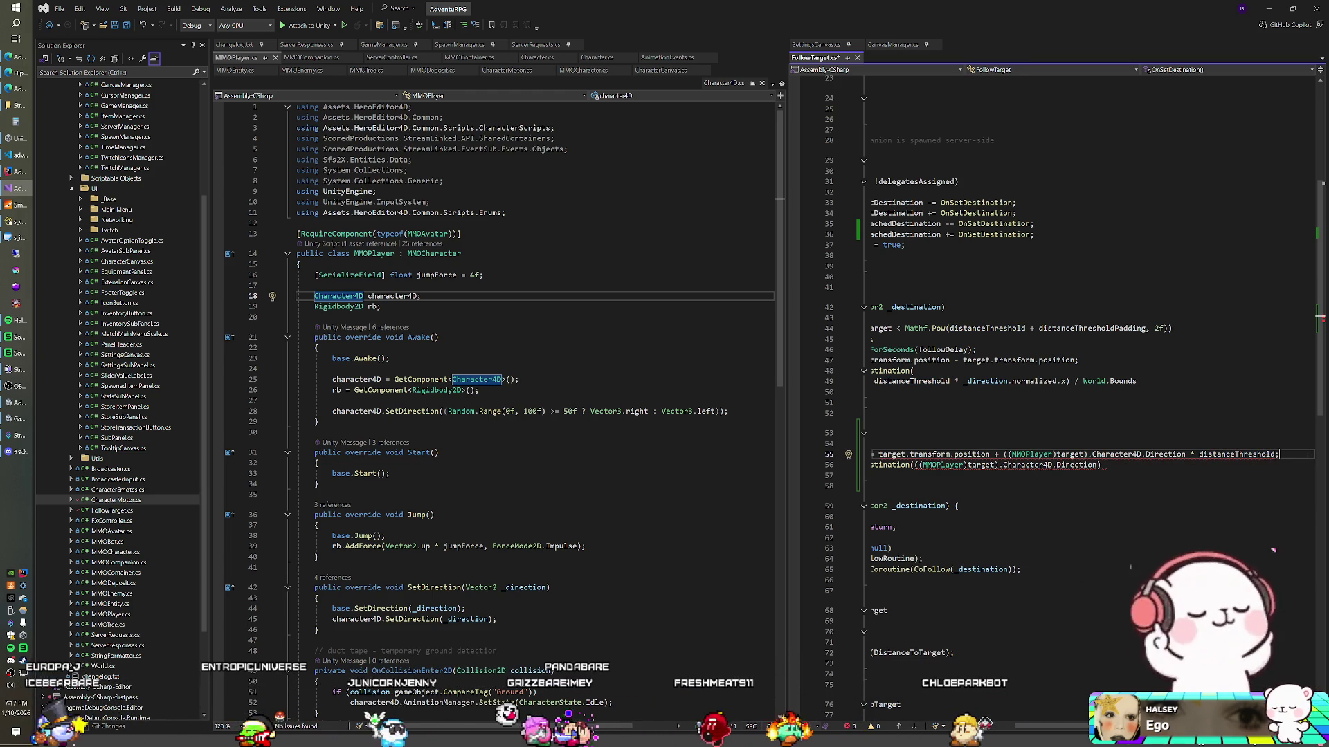
key("Home")
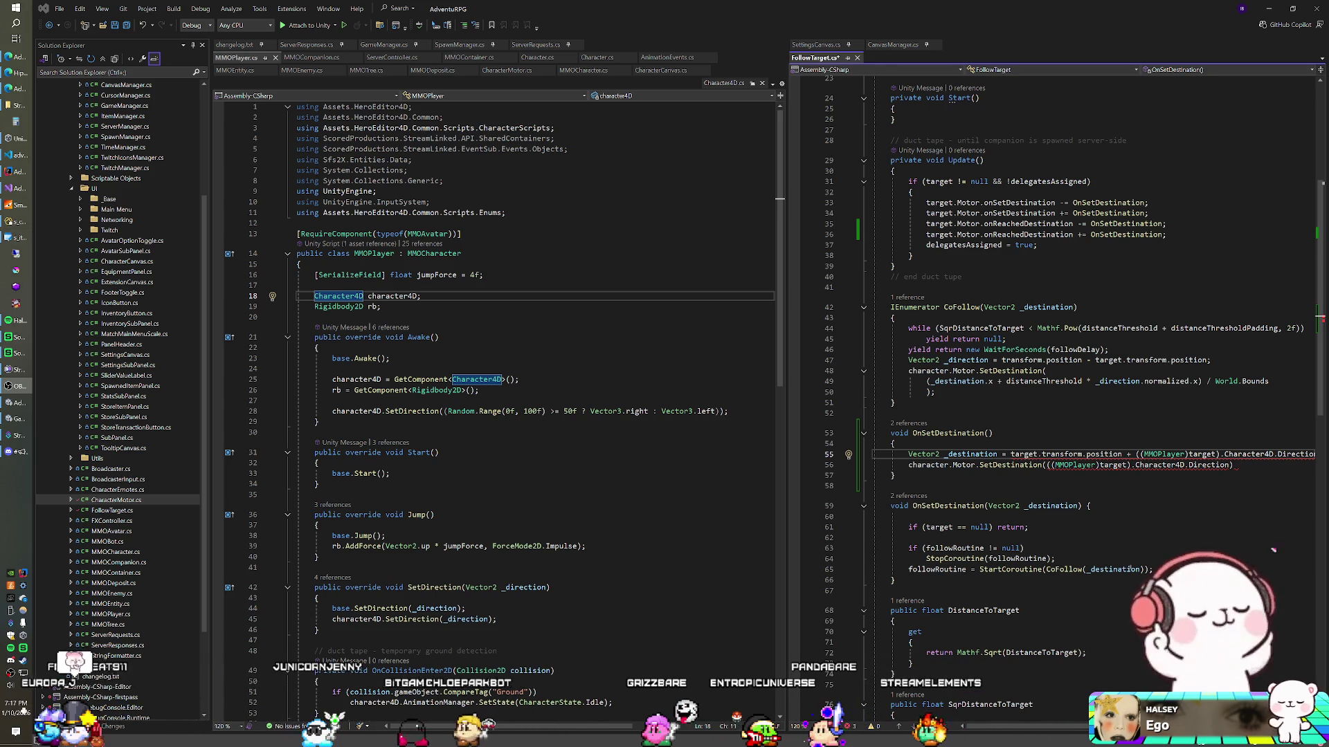
left_click_drag(1009, 727, 1036, 727)
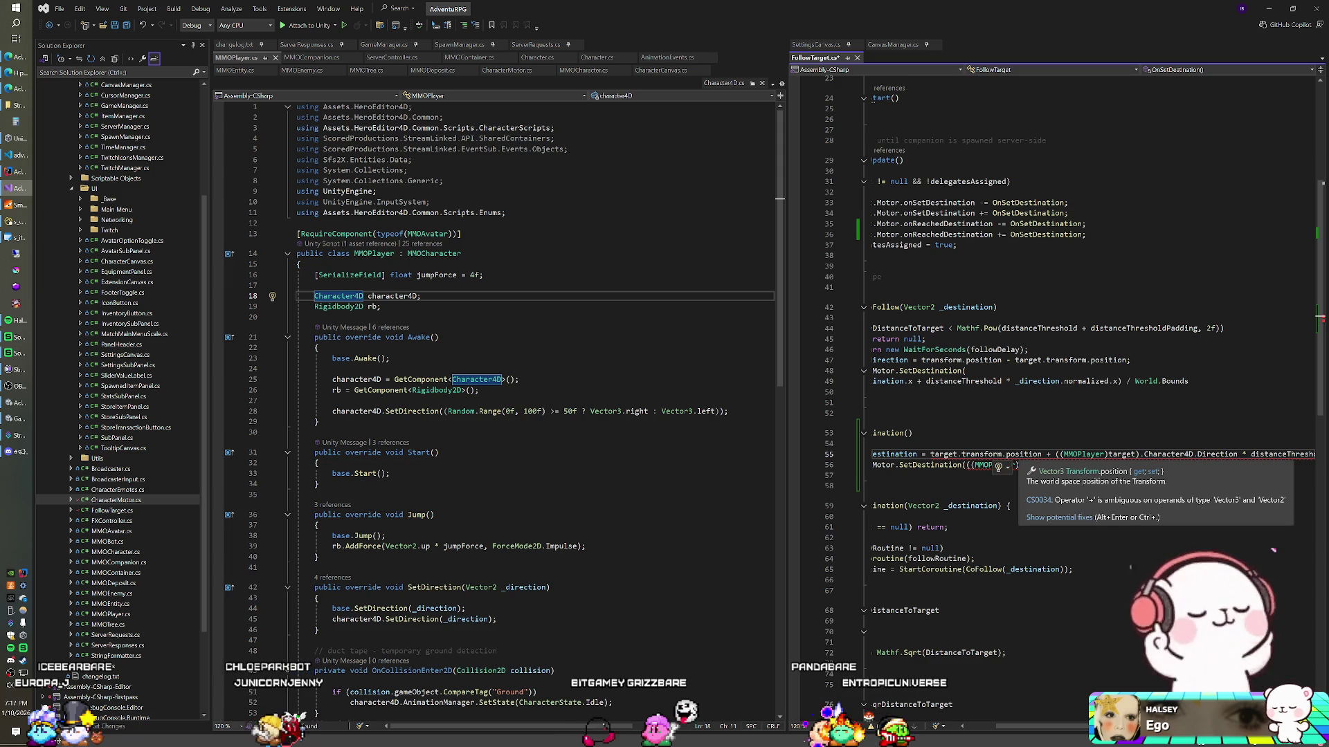
Add a (Vector2) cast before target on line 55, pass _destination.x to SetDestination, and save FollowTarget.cs
mouse_move(983, 455)
left_click(930, 455)
type("(Vector2")
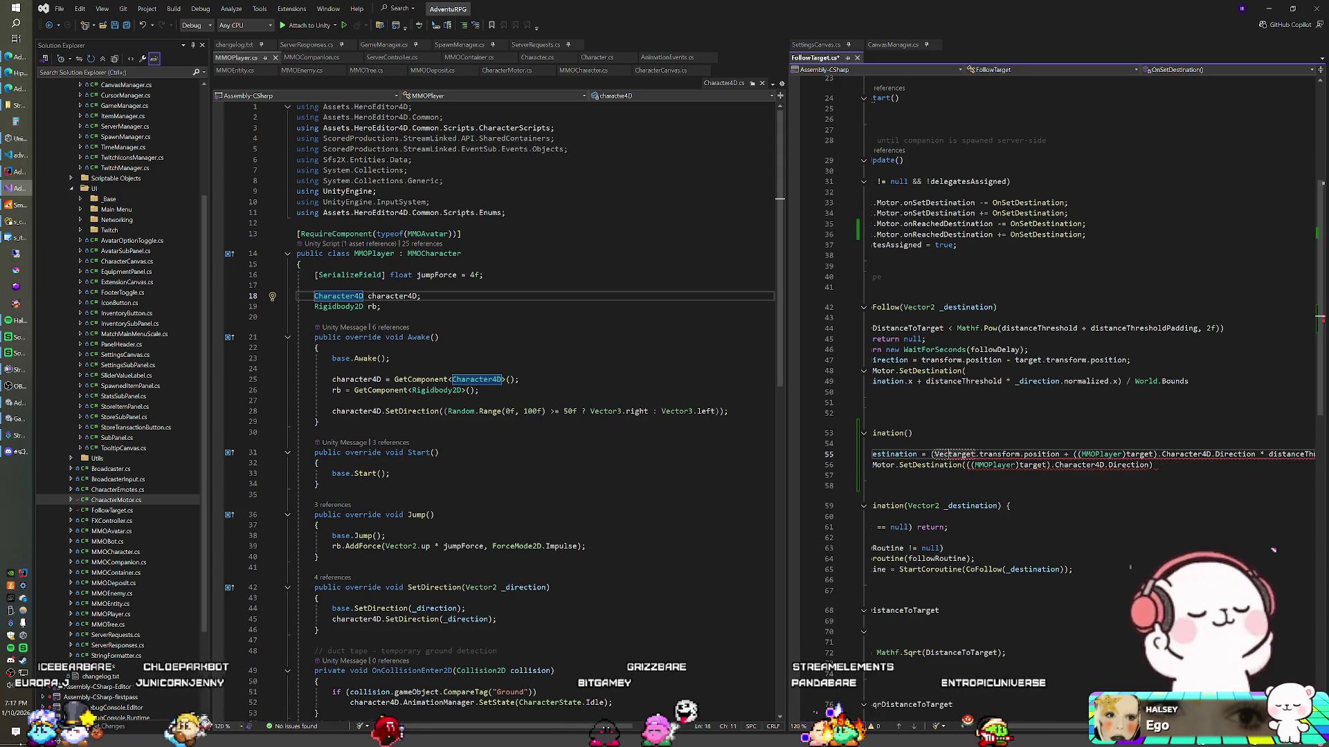
type(")")
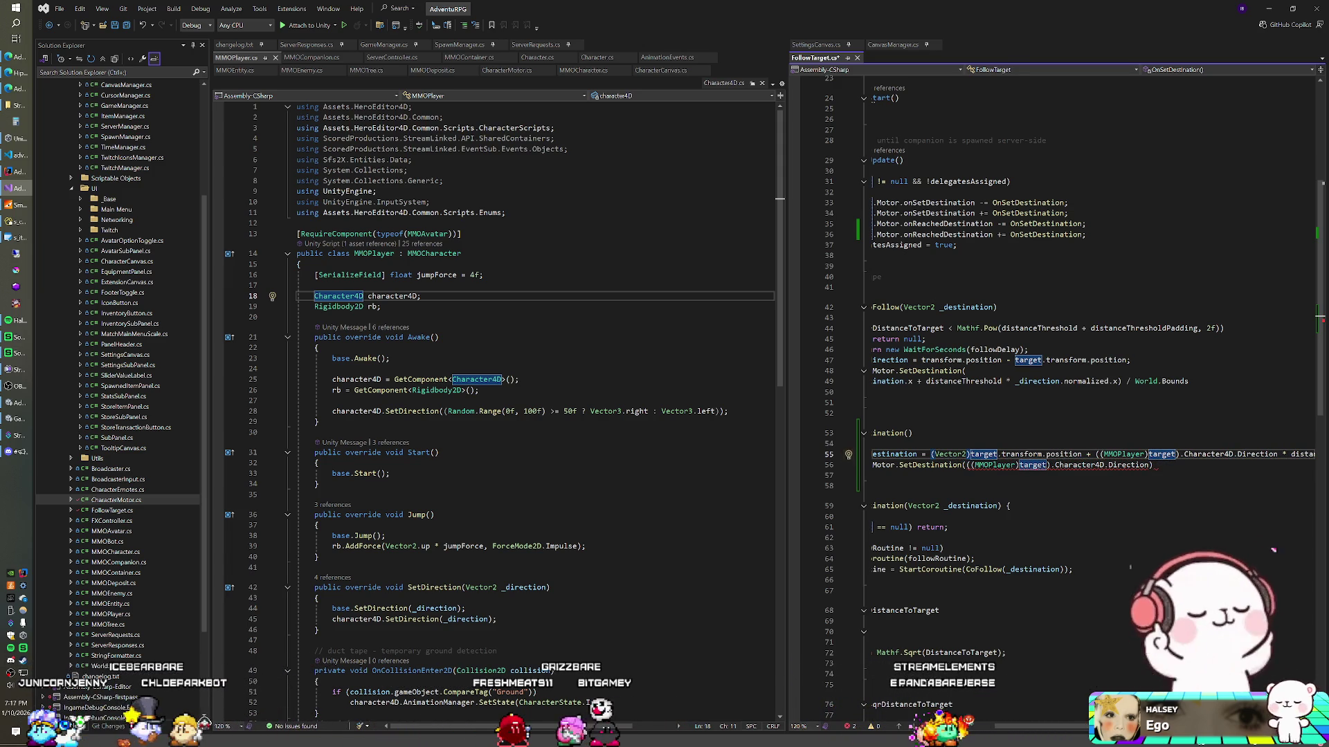
key("shift+alt+equal")
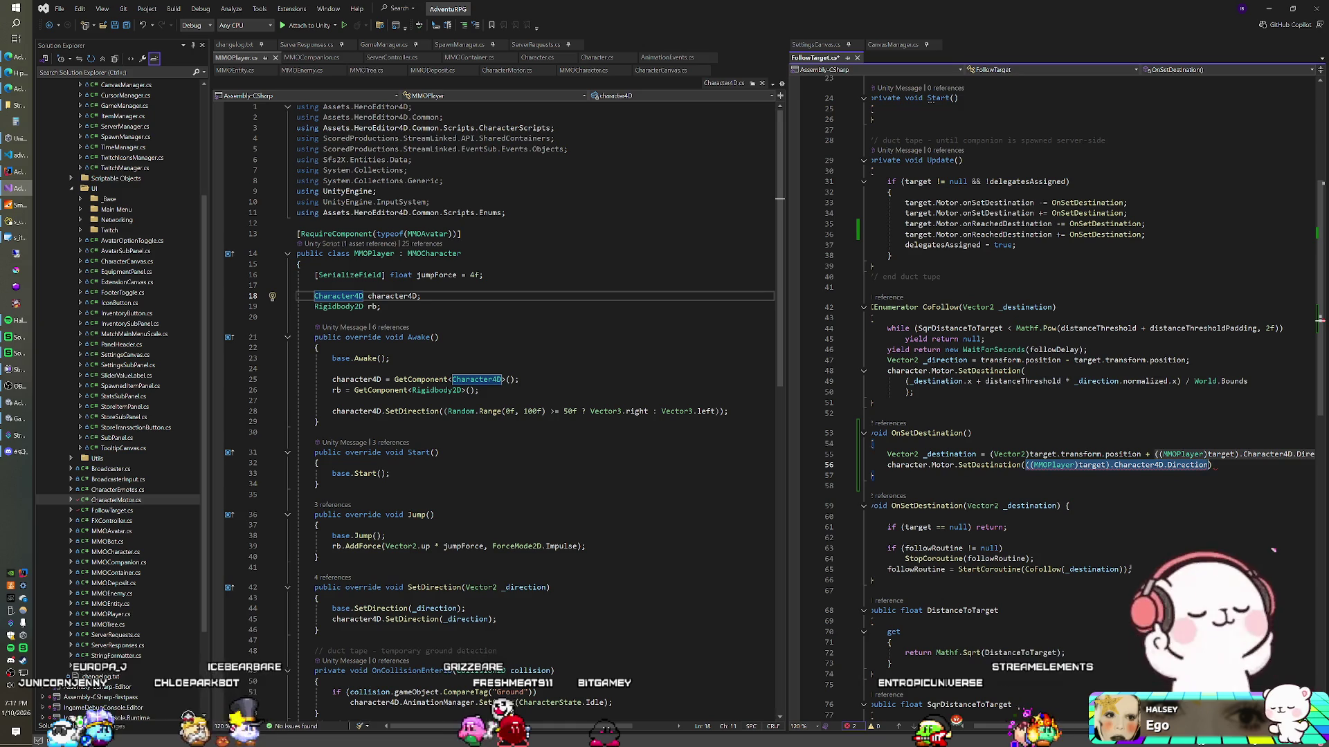
type("_destination)")
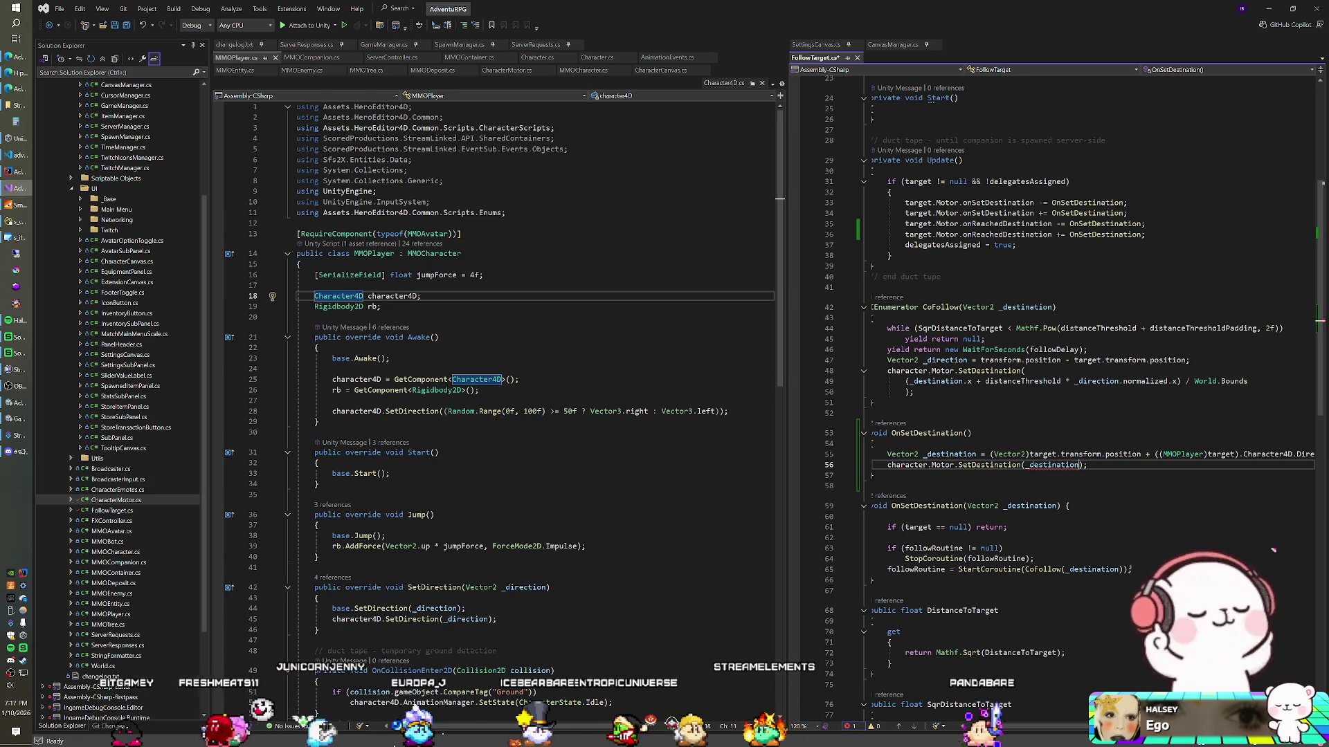
type(".x")
key("ctrl+s")
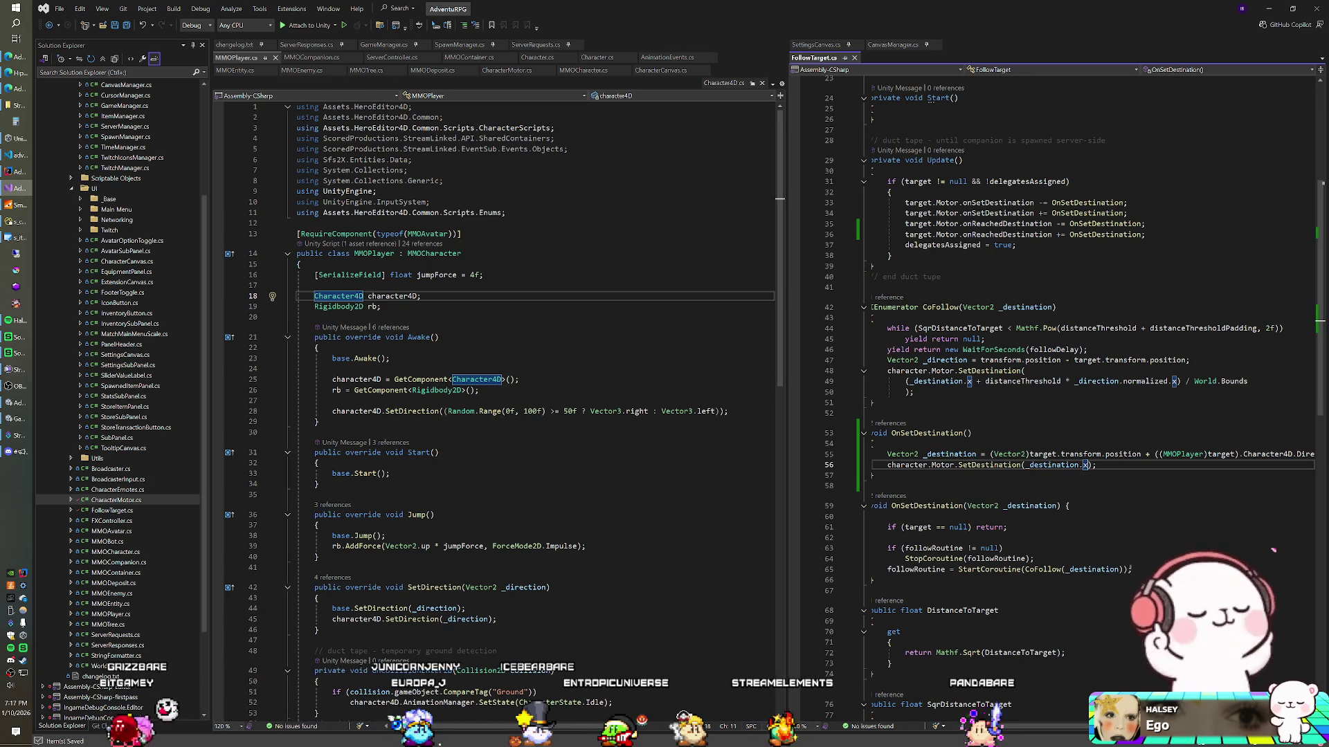
left_click(900, 413)
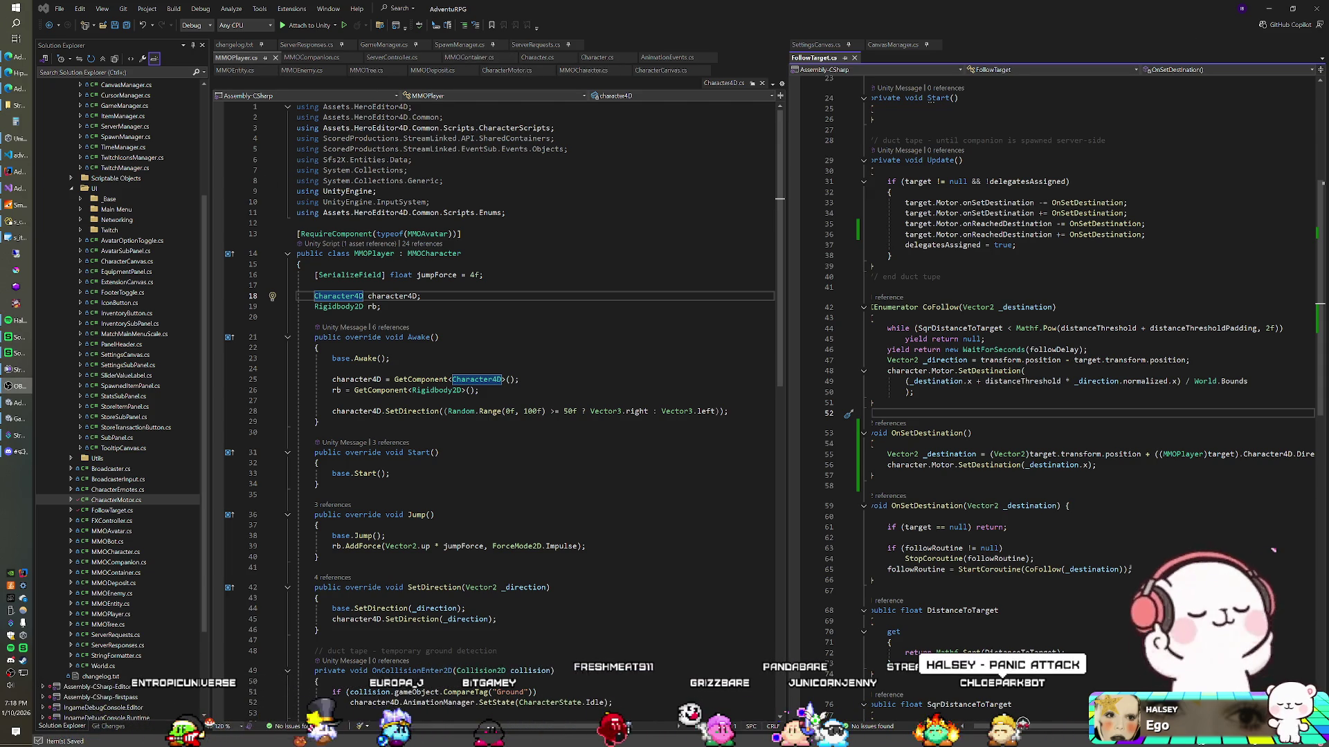
Place the caret on line 15 of MMOPlayer.cs, then switch to the Unity editor
key("ctrl+minus")
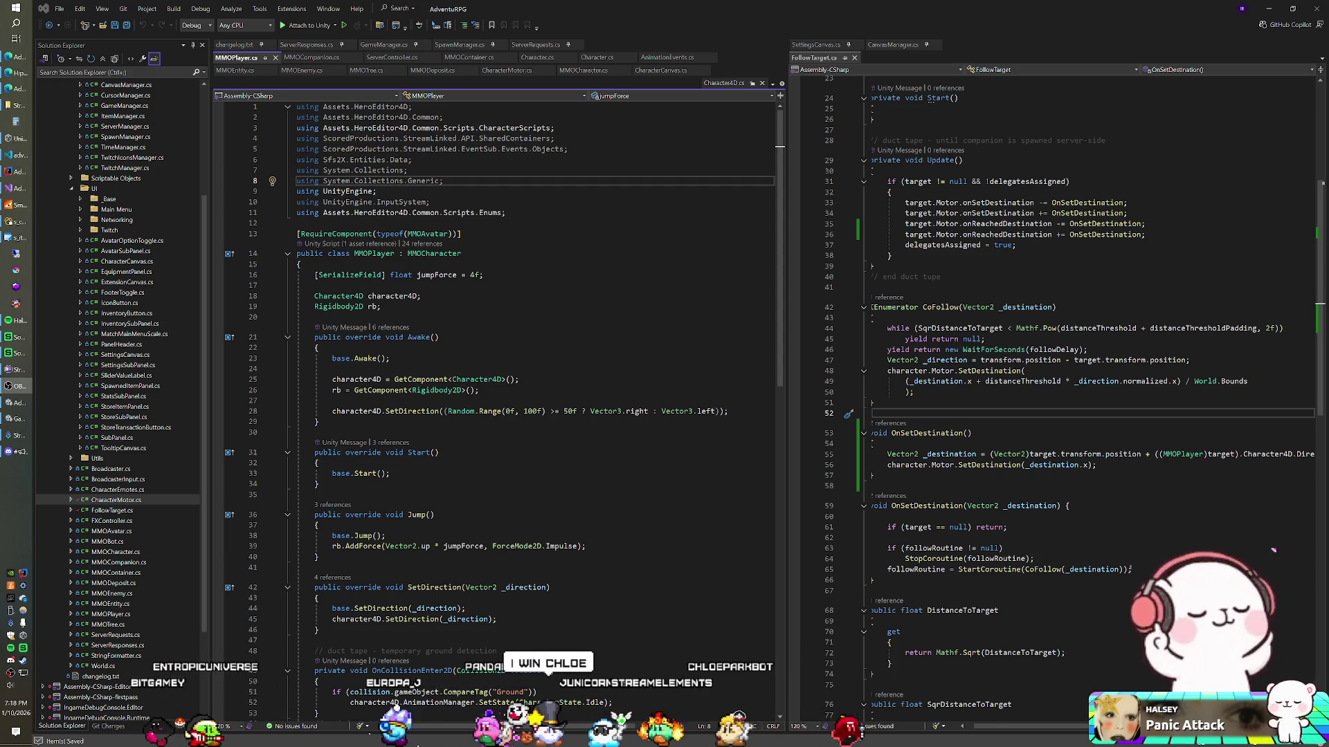
left_click(300, 265)
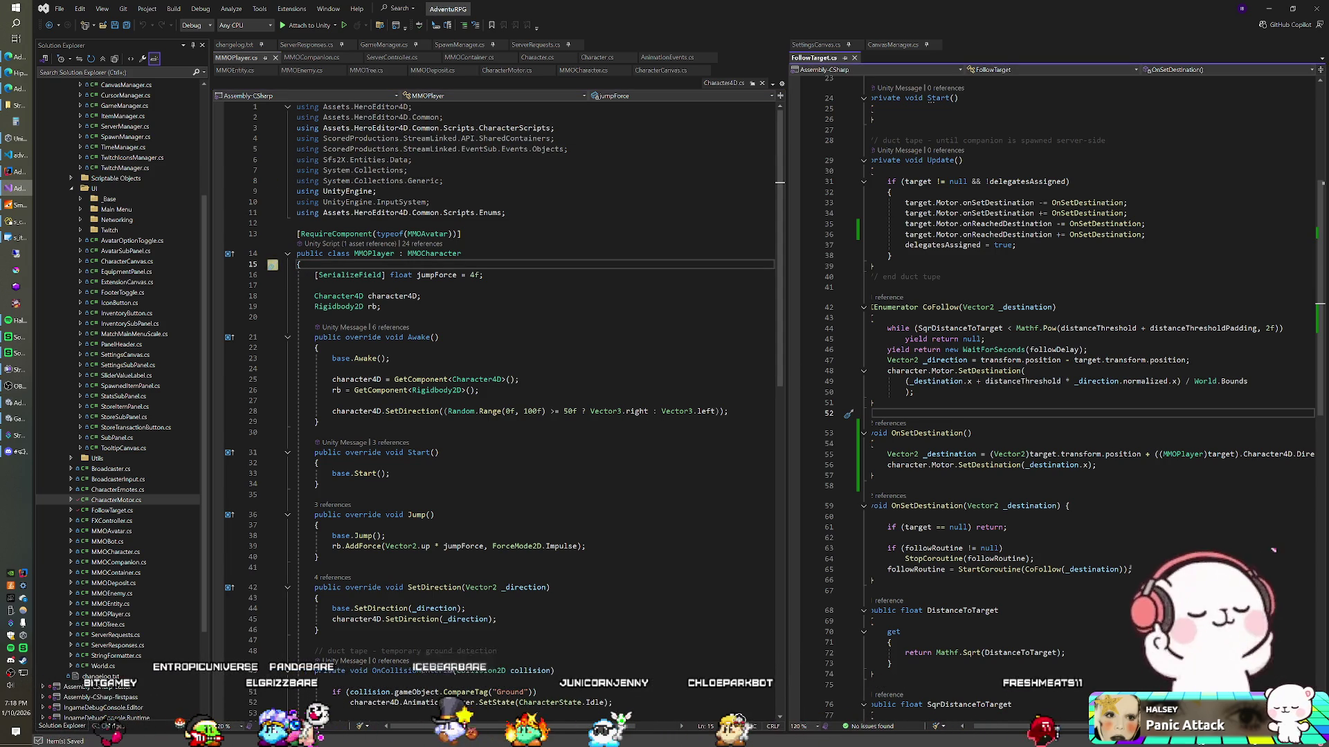
key("alt+Tab")
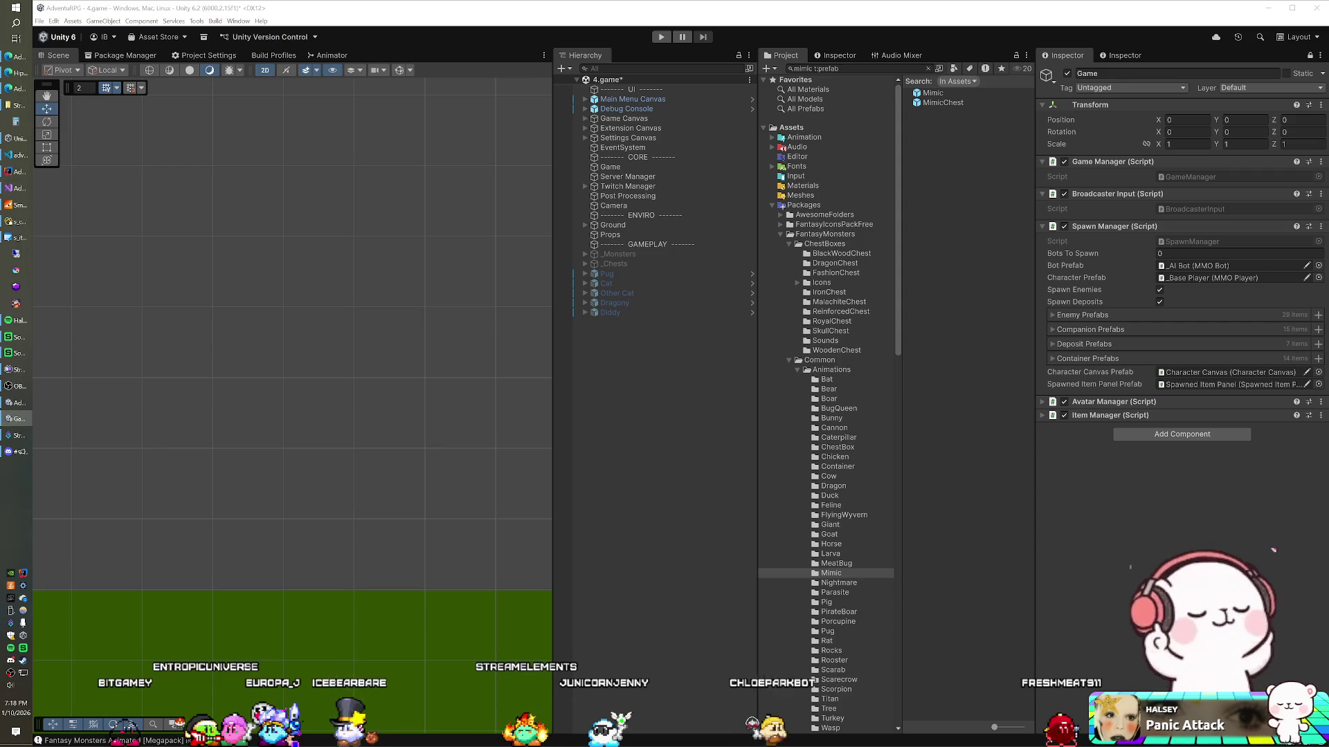
Play the game in Unity to watch the companion follow, stop it, and return to Visual Studio
key("ctrl+p")
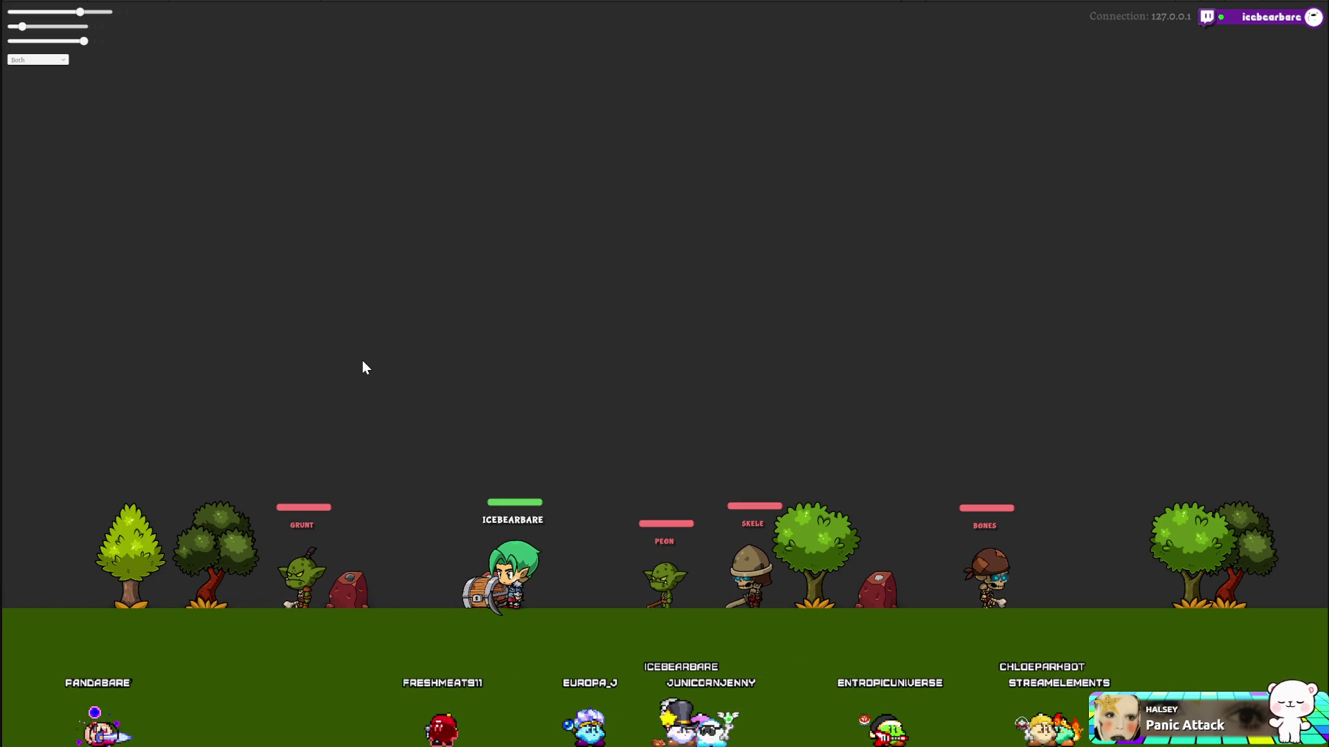
key("F5")
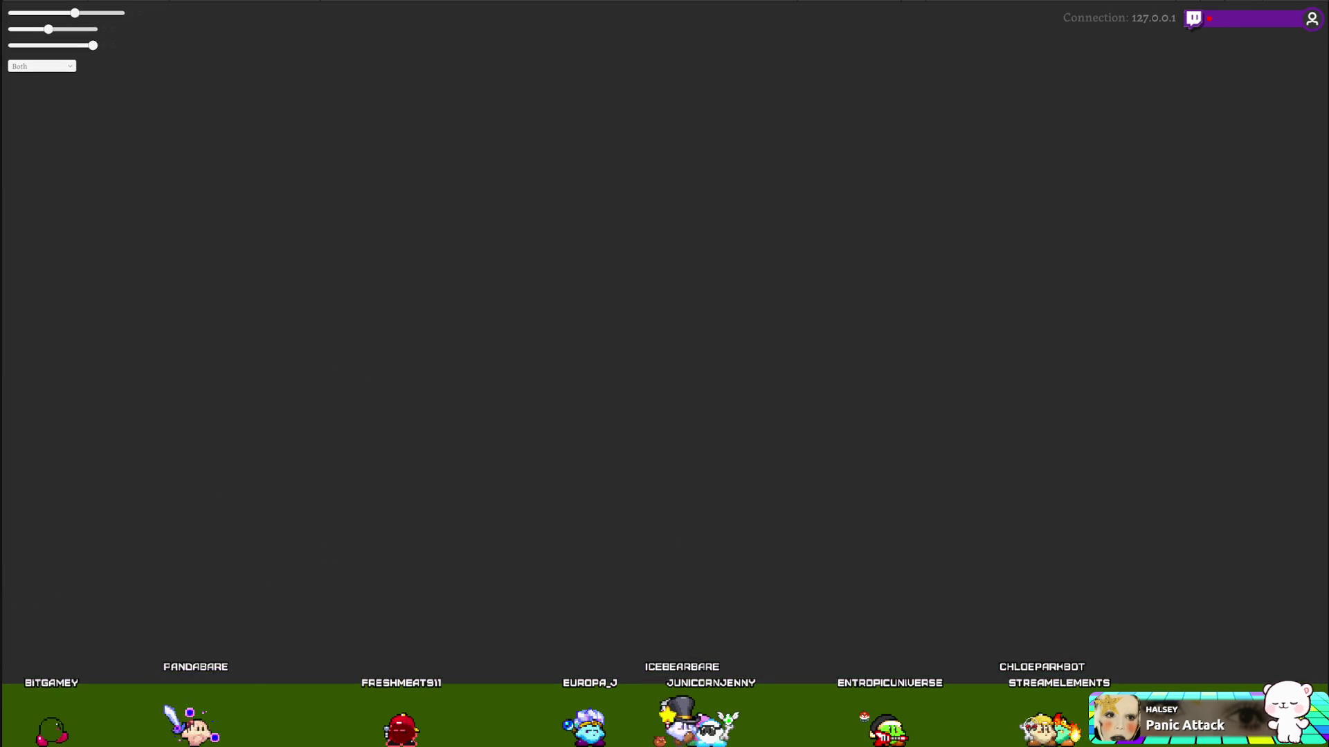
key("alt+Tab")
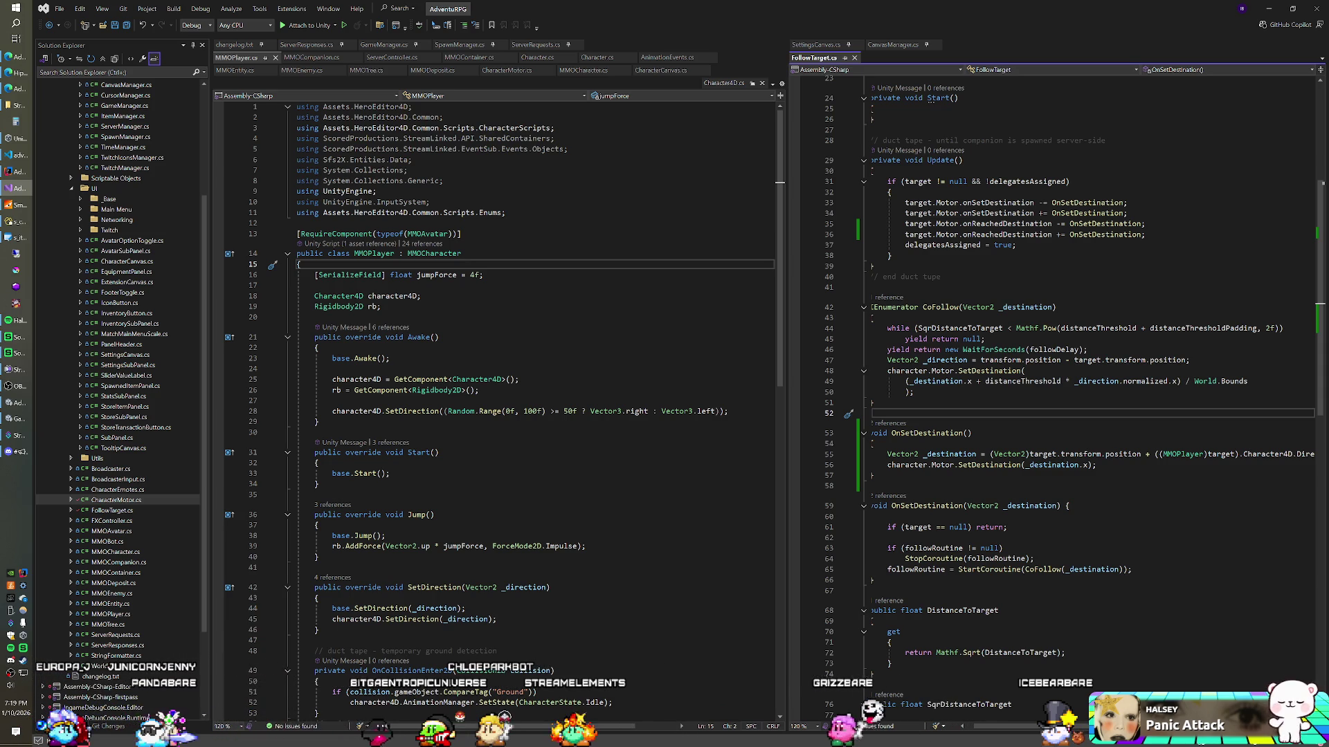
Divide _destination.x by World.Bounds in OnSetDestination's SetDestination call on line 56, then recompile in Unity
mouse_move(814, 59)
left_mouse_down()
mouse_move(471, 80)
mouse_move(390, 66)
mouse_move(441, 73)
left_mouse_up()
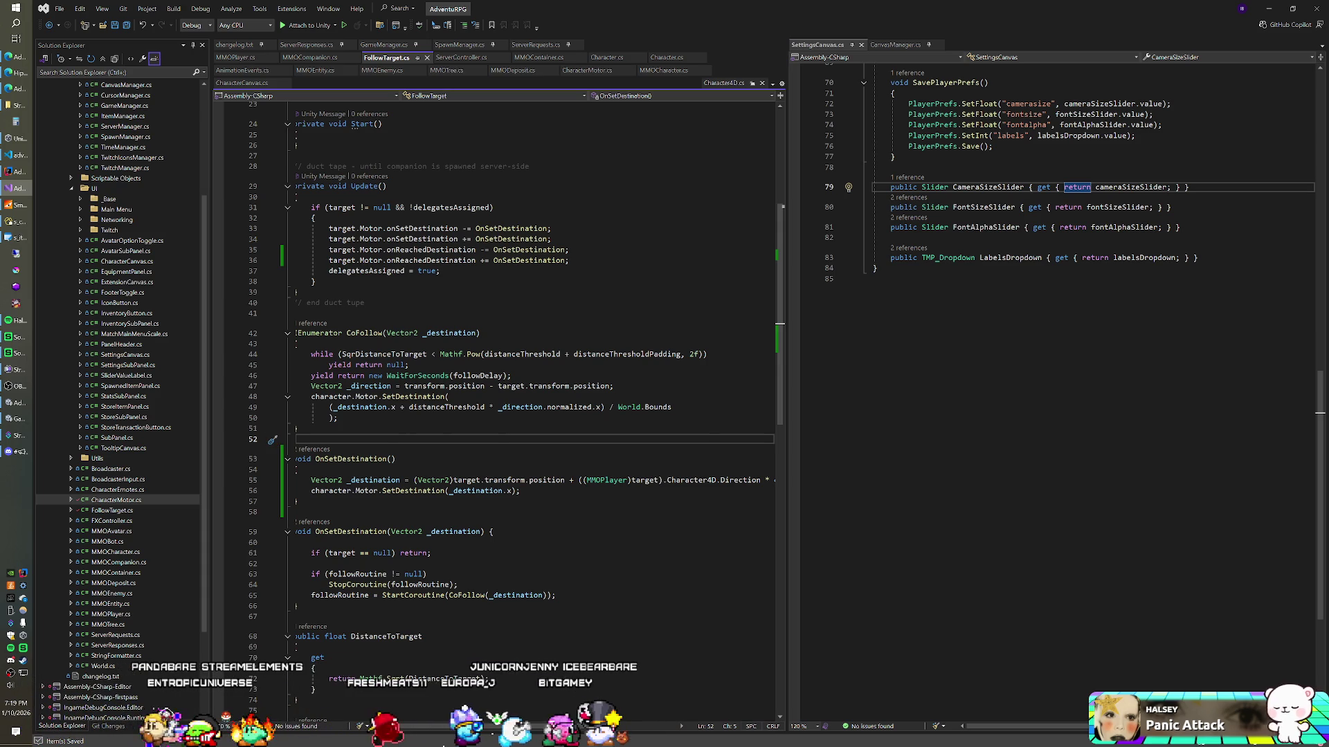
left_click(512, 490)
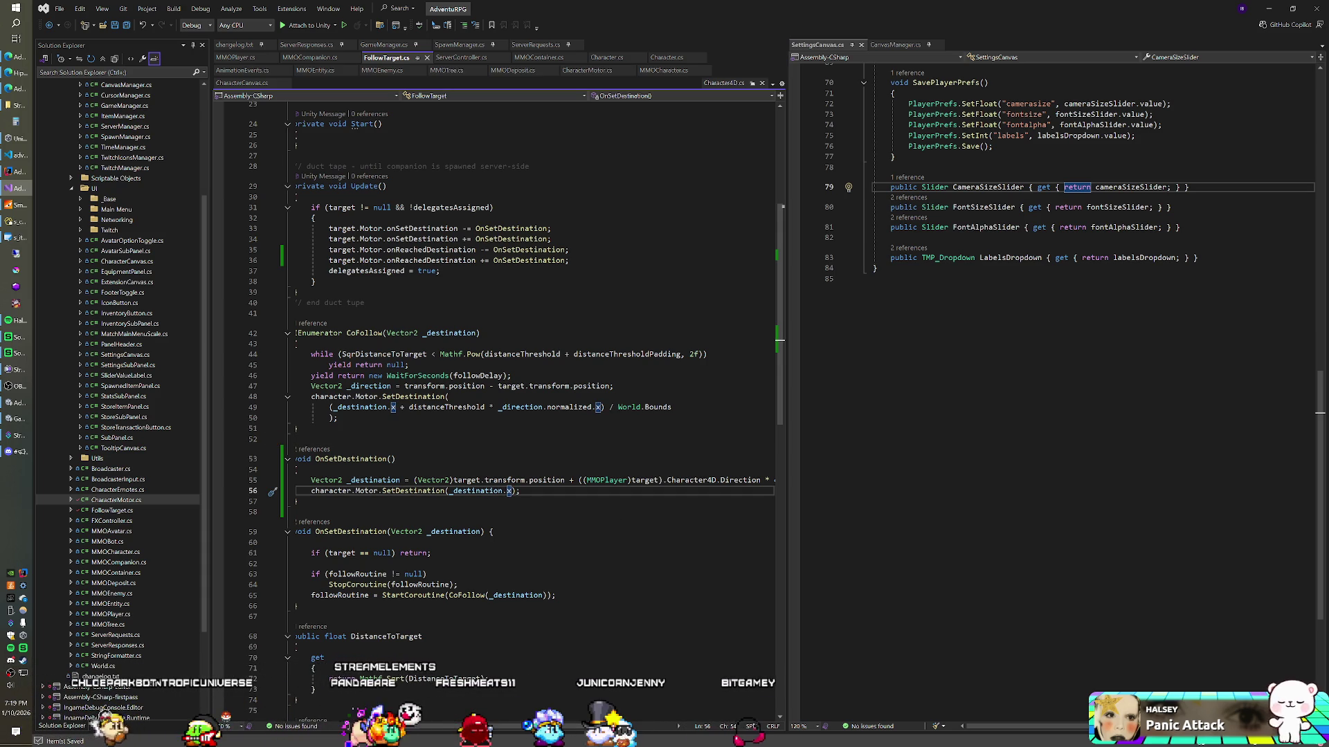
type("/ World.Bounds")
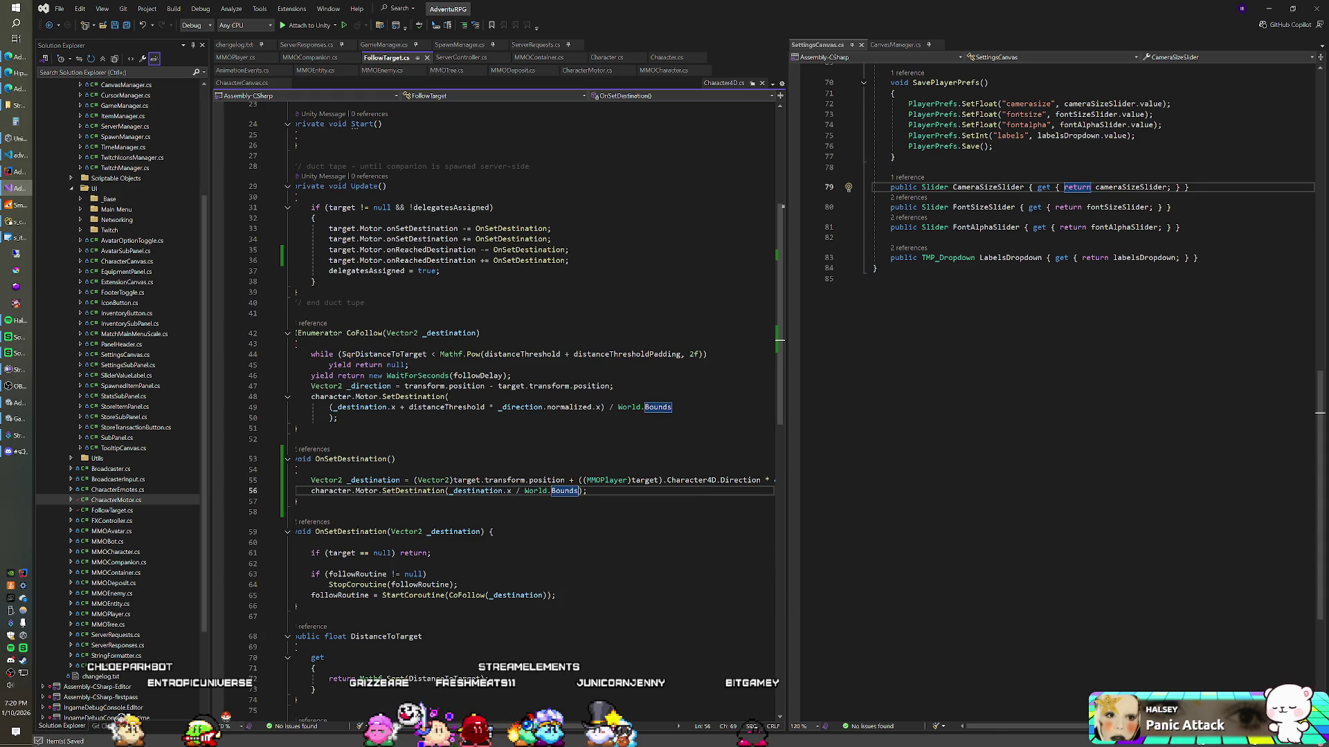
key("alt+Tab")
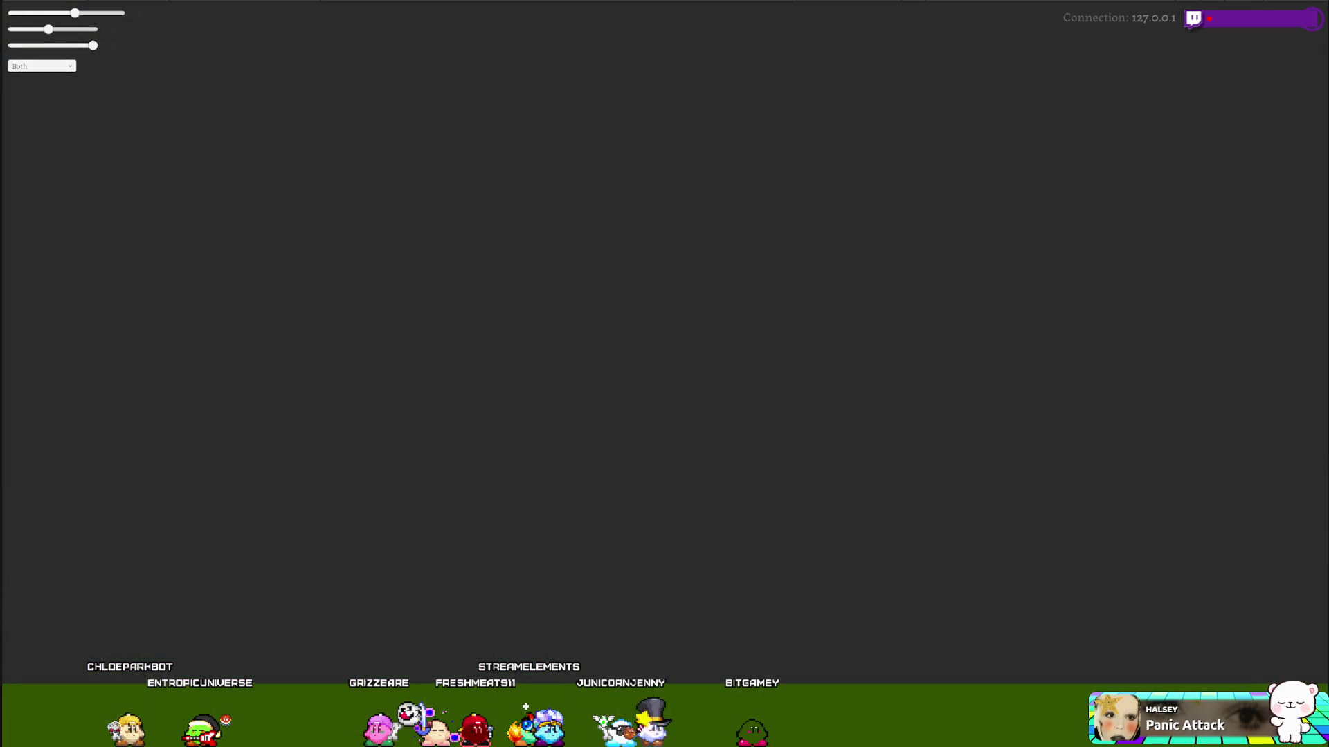
Stop the previous play session and re-enter Play mode to test the World.Bounds change
key("ctrl+p")
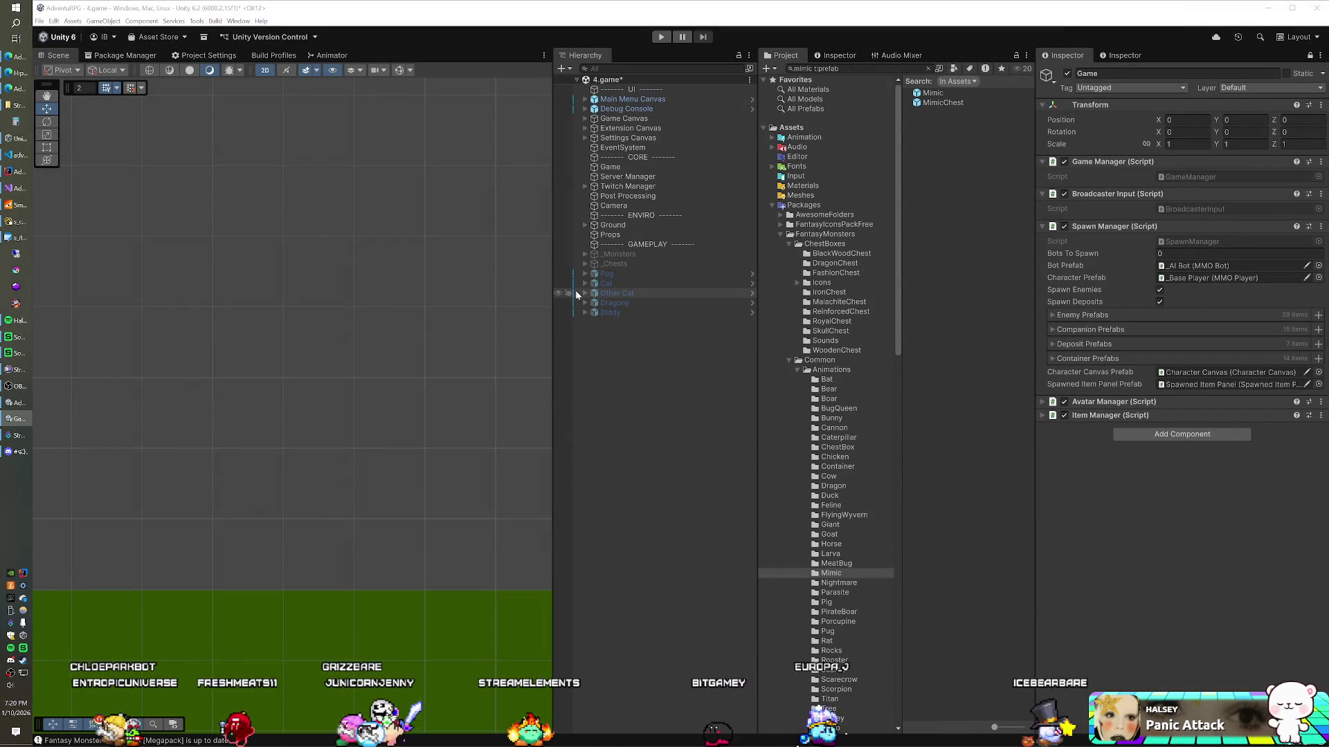
left_click(659, 36)
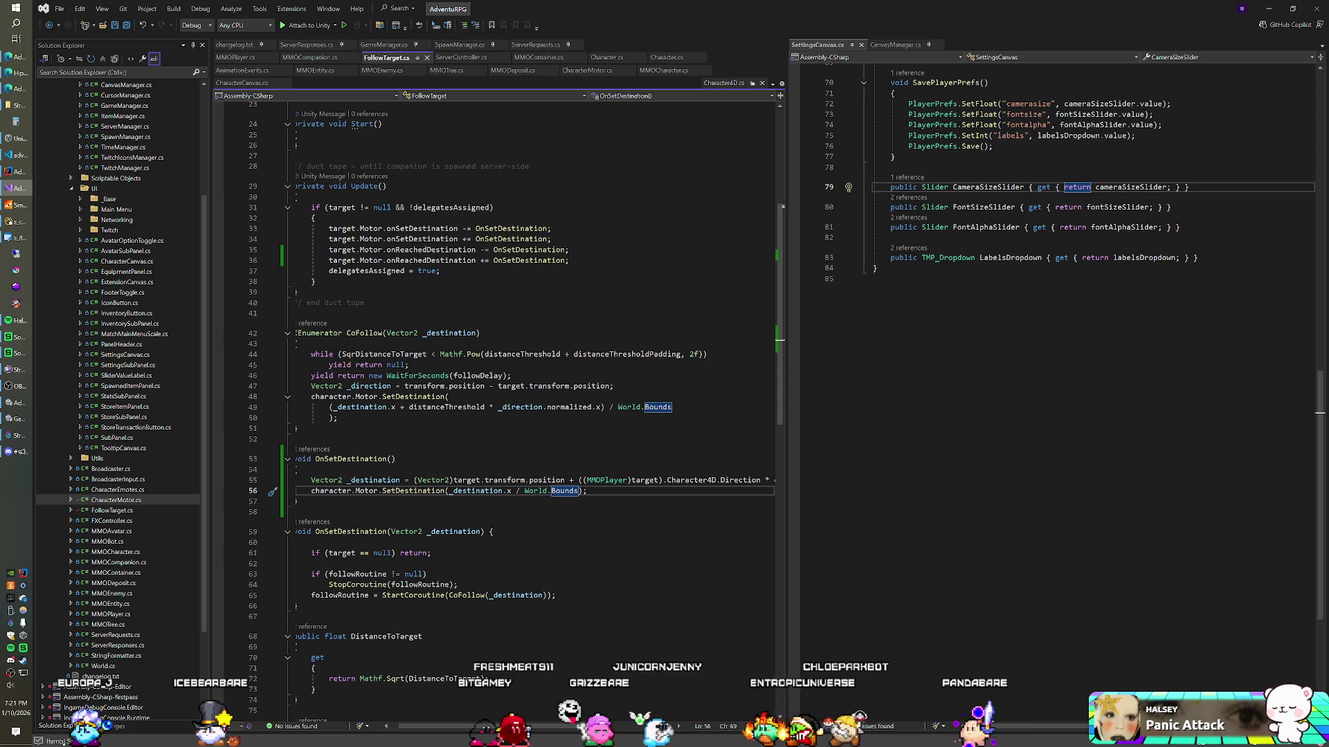
Negate the distanceThreshold offset on line 55, then start Unity Play mode to test it
scroll(649, 730, "right", 3)
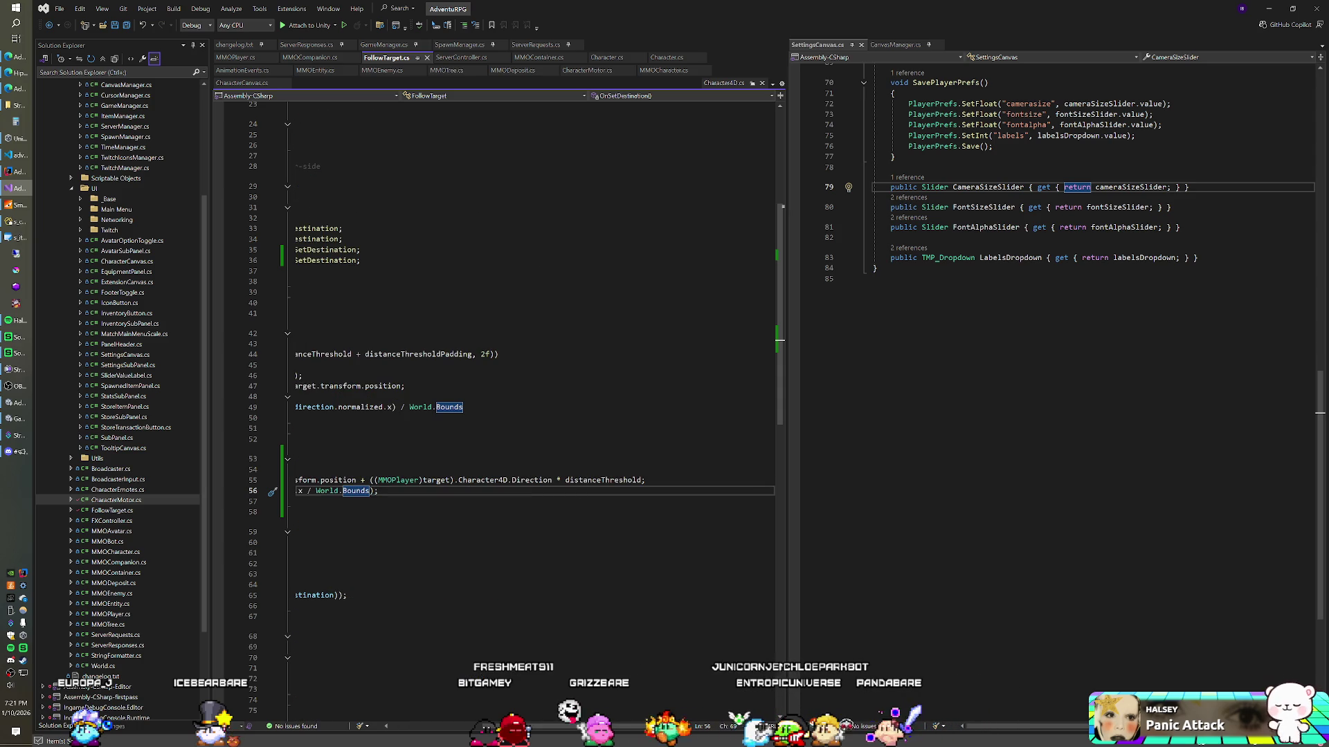
left_click(561, 480)
type("-")
key("alt+Tab")
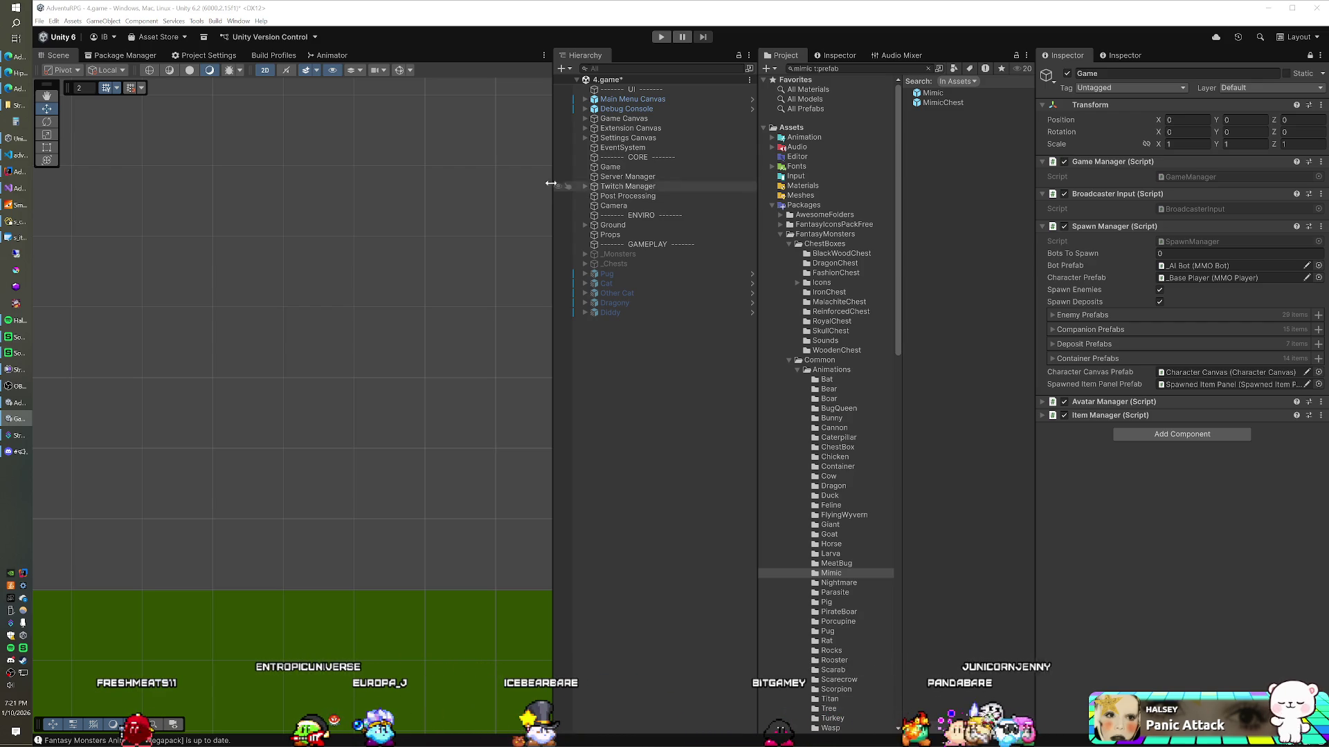
key("ctrl+p")
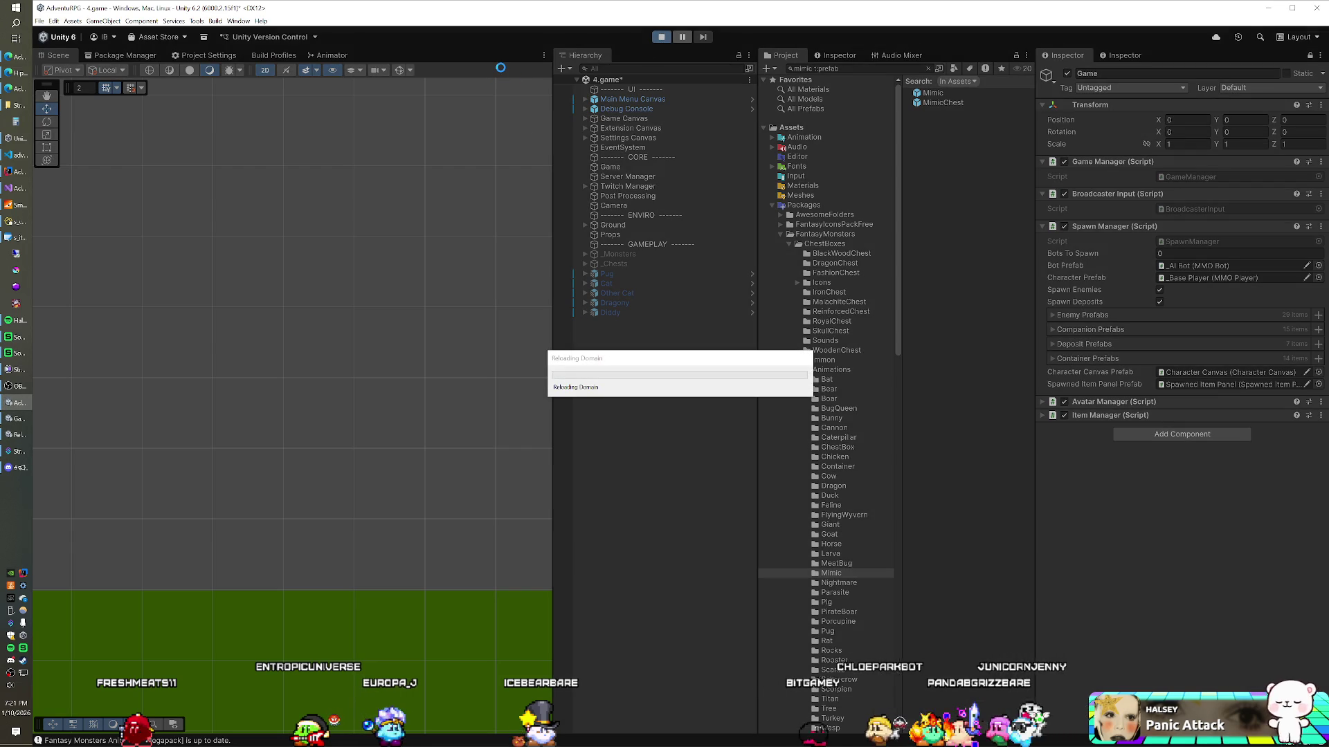